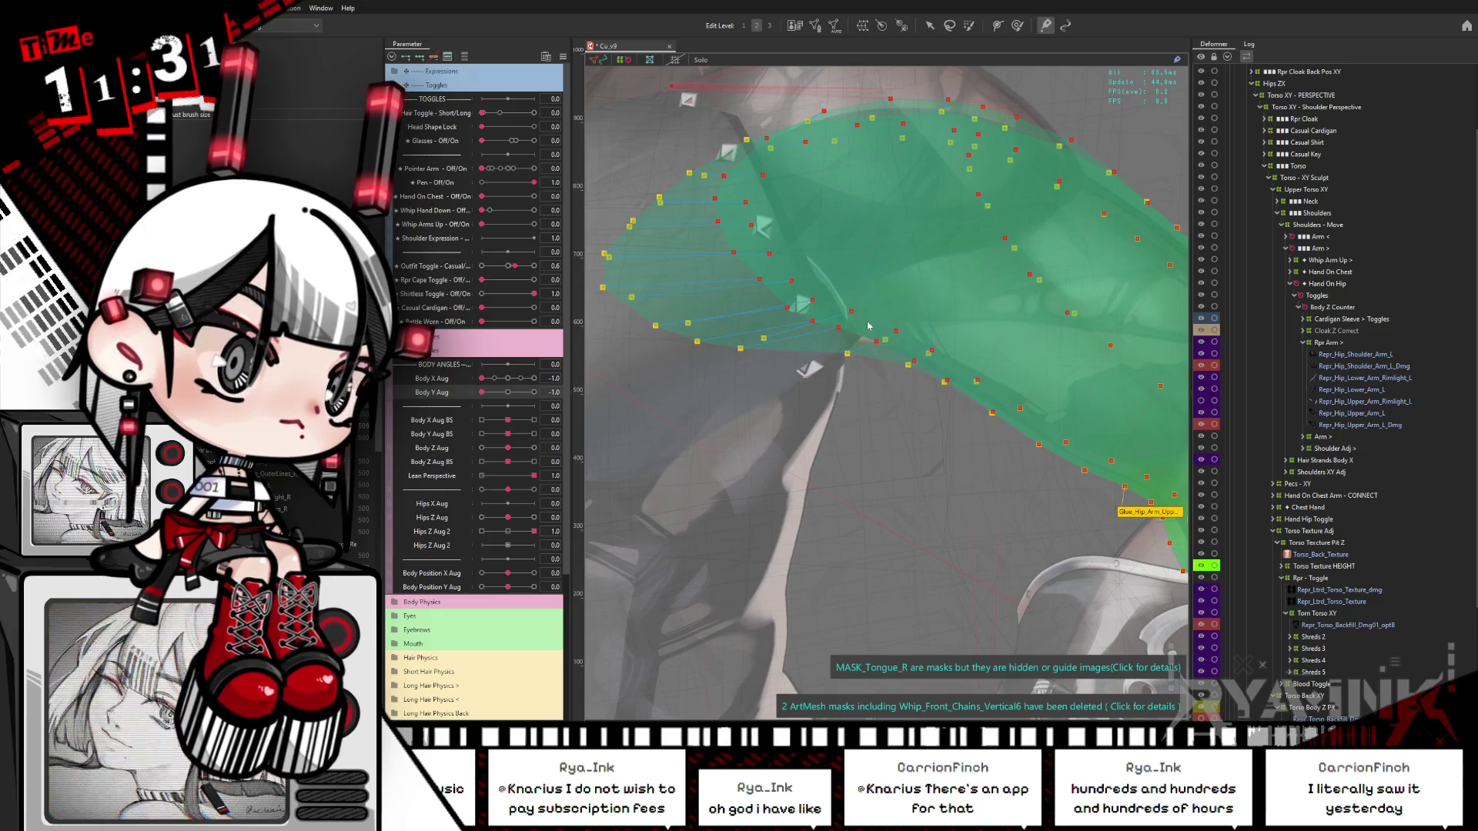
Step: Check the arm artwork, turn Body Y Aug to -0.7, and switch to brush deformation
{"action": "key", "text": "ctrl+h"}
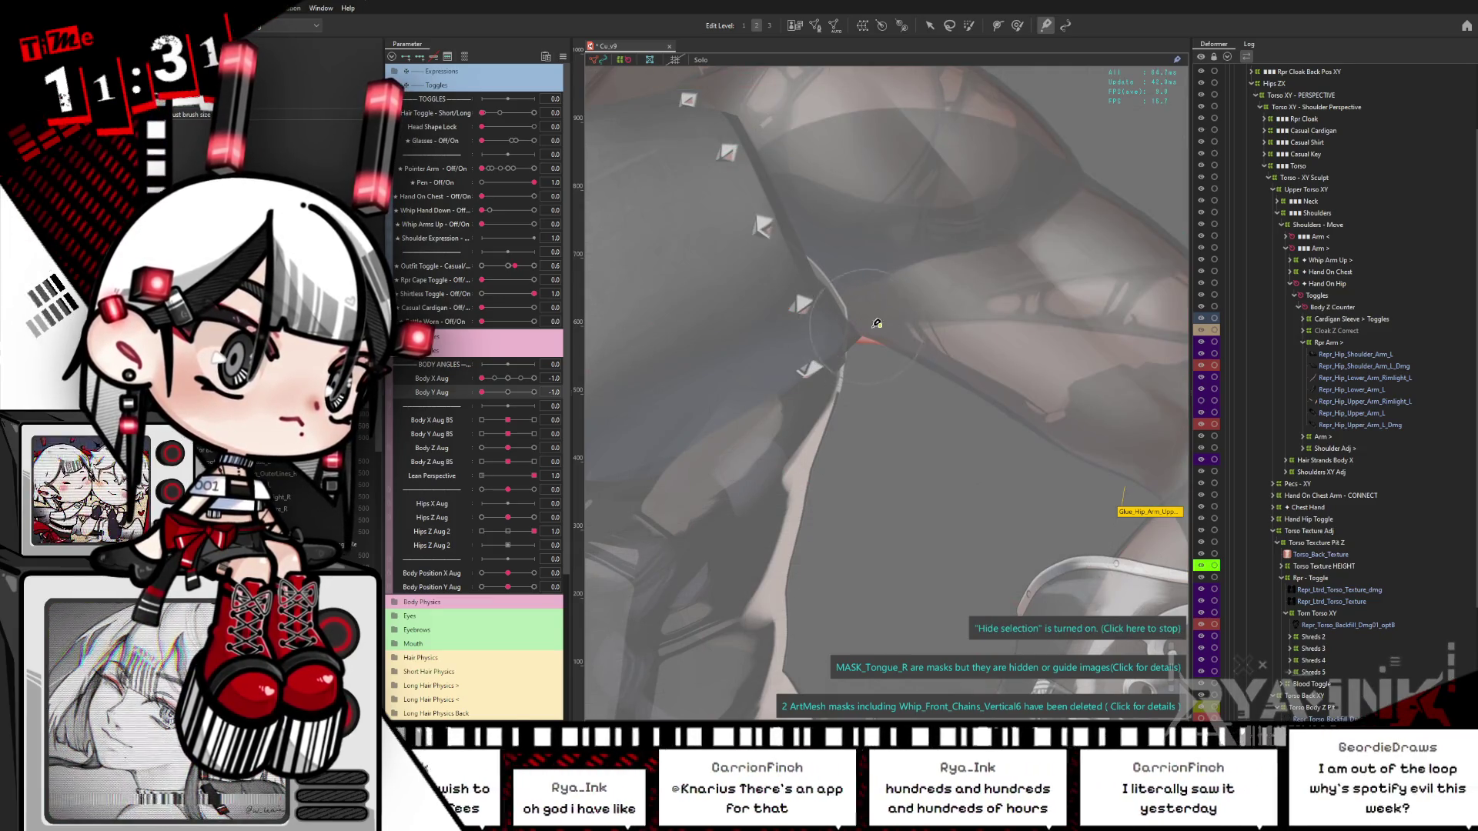
{"action": "left_click", "coordinate": [881, 313]}
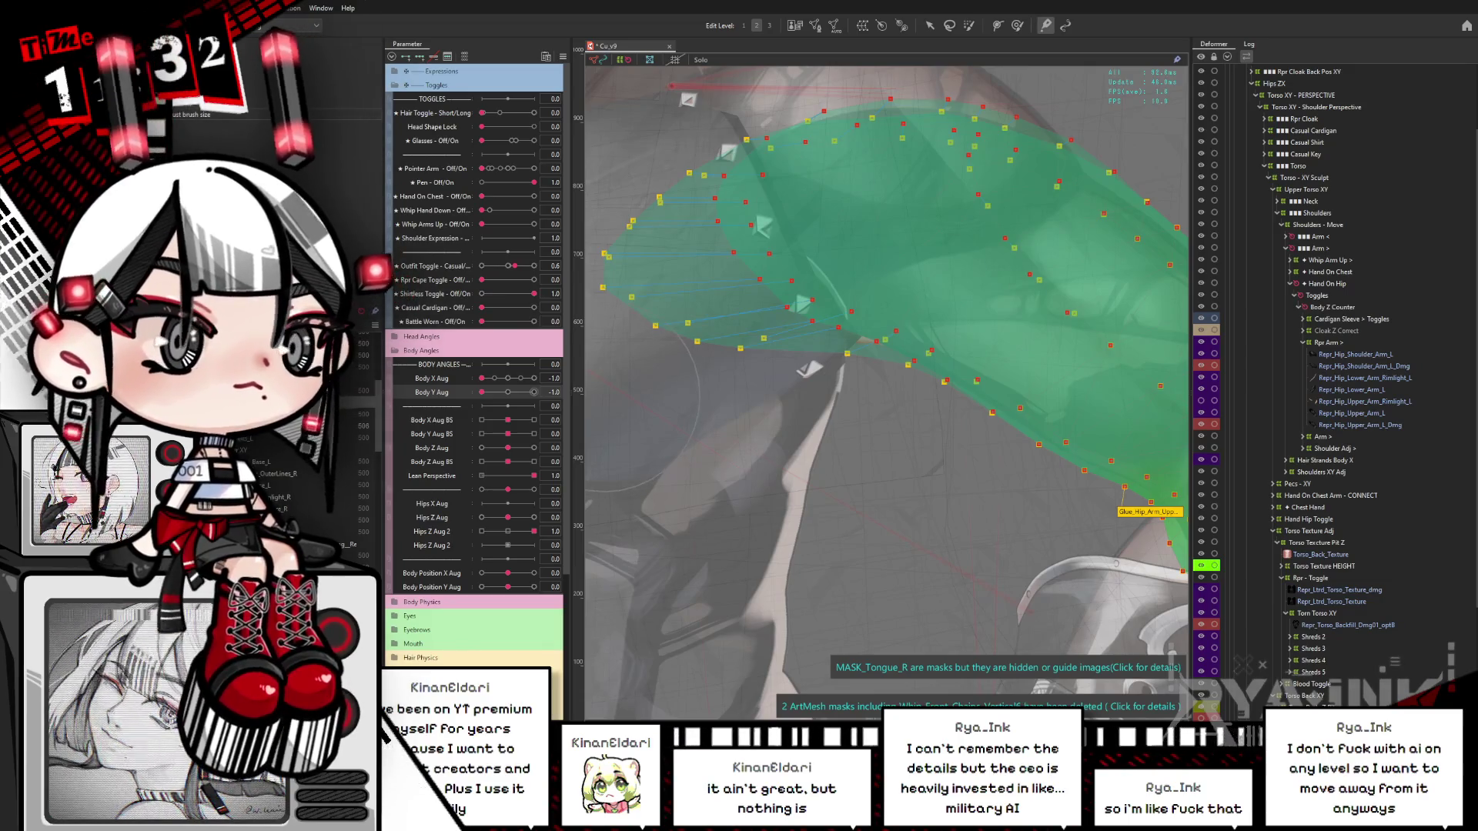
{"action": "mouse_move", "coordinate": [481, 392]}
{"action": "left_mouse_down"}
{"action": "mouse_move", "coordinate": [485, 405]}
{"action": "mouse_move", "coordinate": [479, 394]}
{"action": "left_mouse_up"}
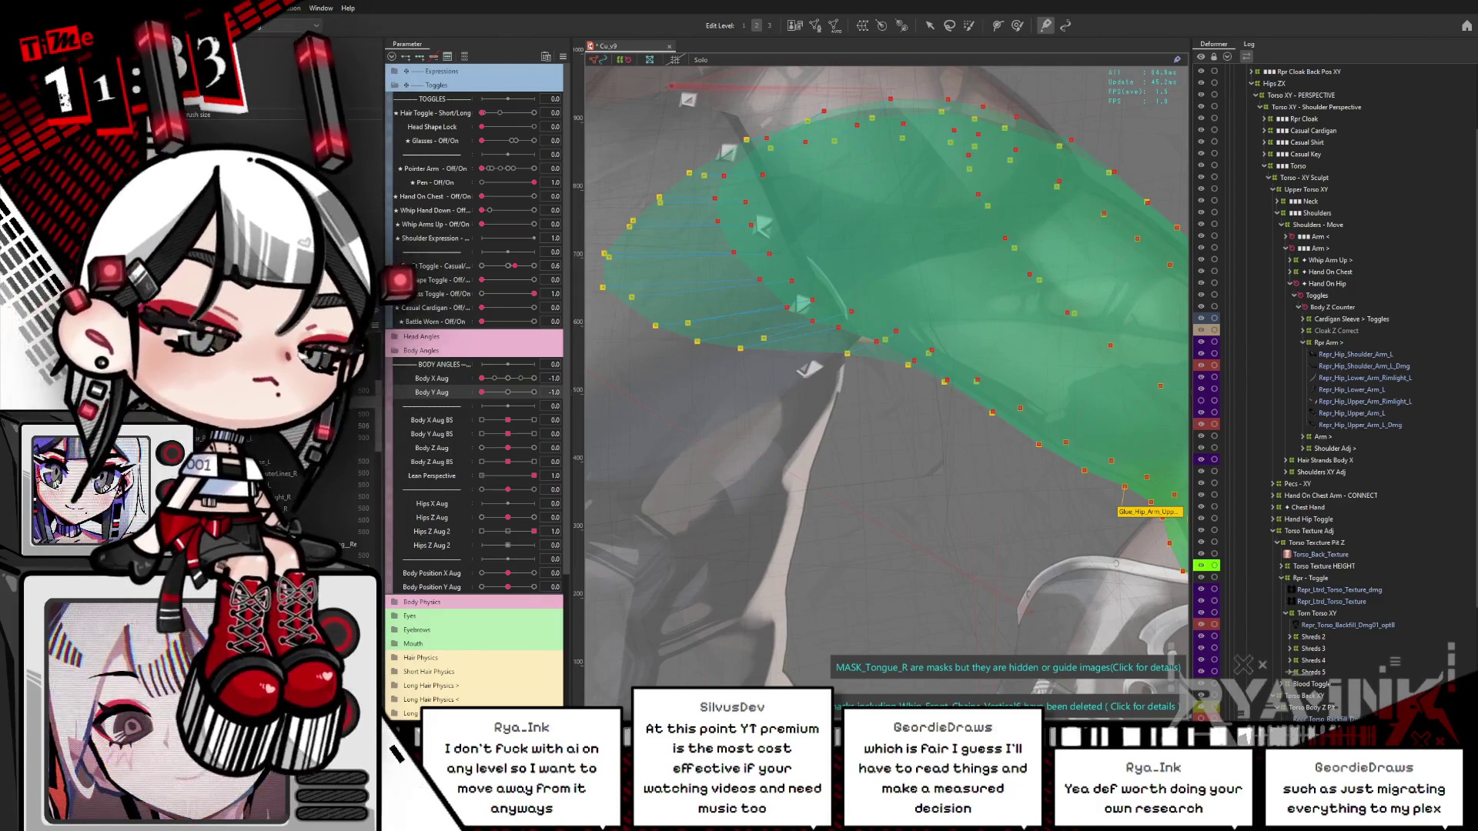
{"action": "left_click", "coordinate": [1017, 27]}
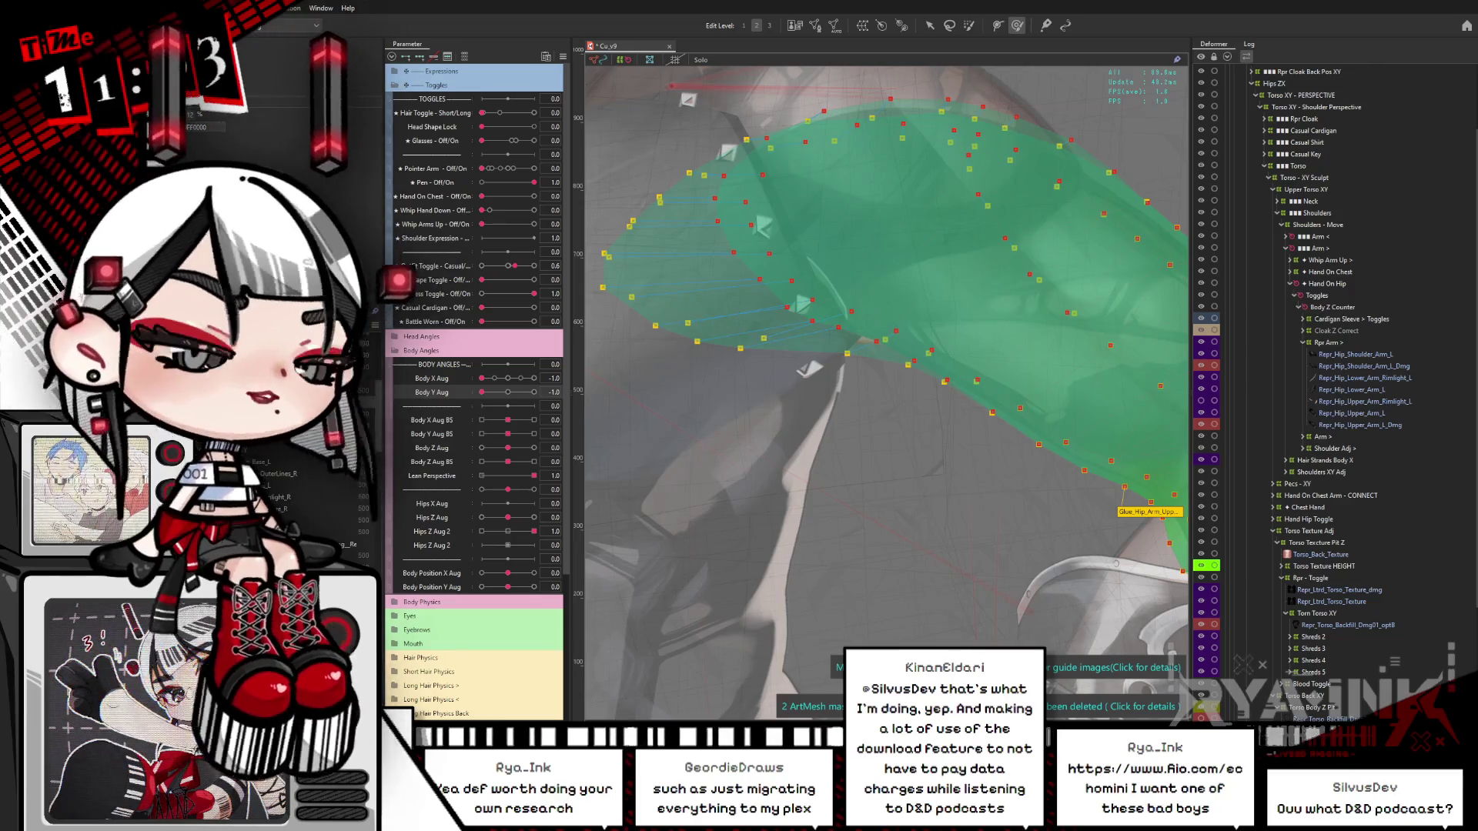
Step: Set Body Y Aug to 1.0 and Outfit Toggle to 1.0, then zoom in on the arm
{"action": "mouse_move", "coordinate": [482, 391]}
{"action": "left_mouse_down"}
{"action": "mouse_move", "coordinate": [553, 390]}
{"action": "mouse_move", "coordinate": [477, 392]}
{"action": "left_mouse_up"}
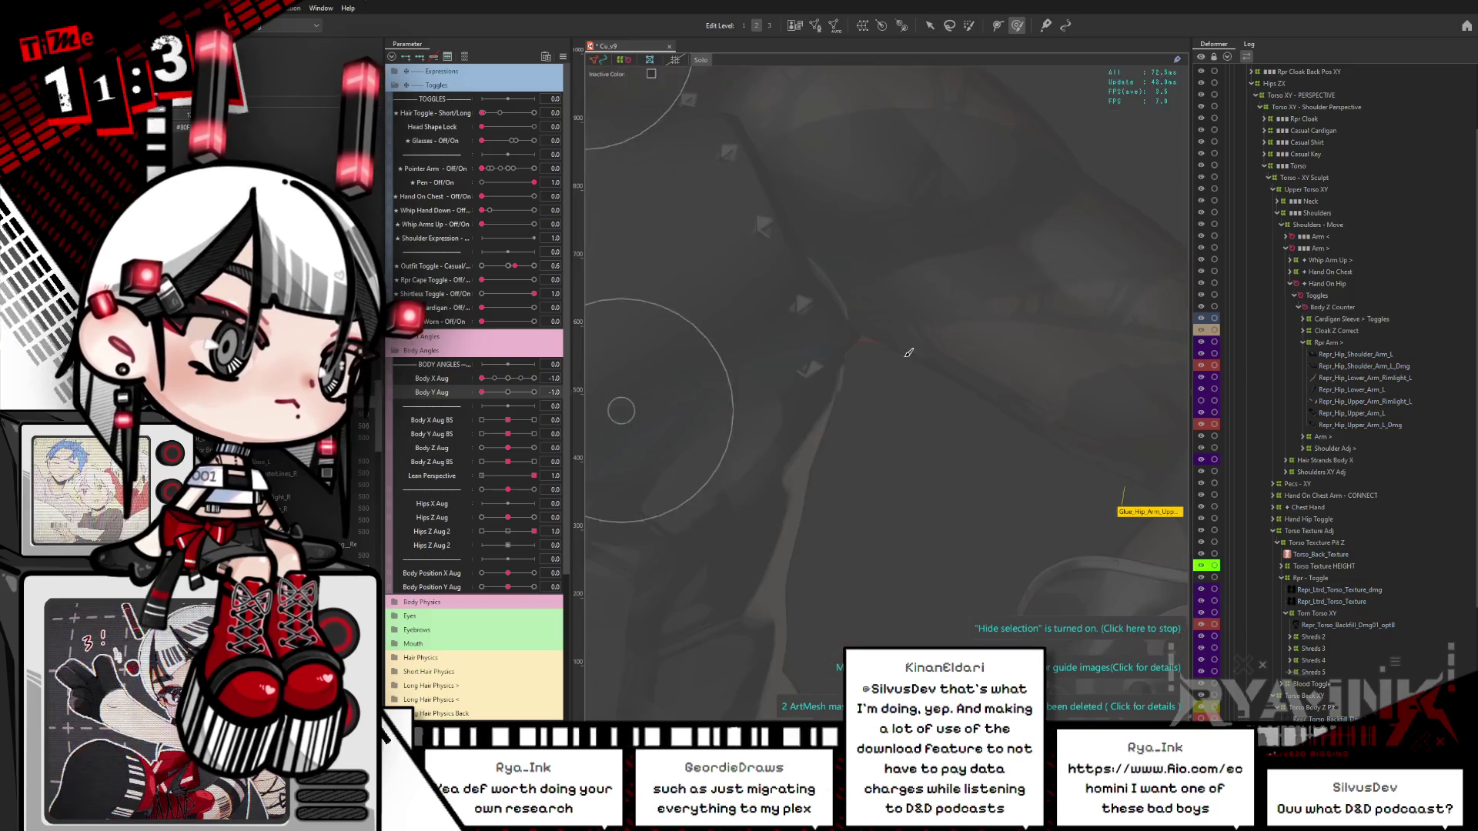
{"action": "key", "text": "Escape"}
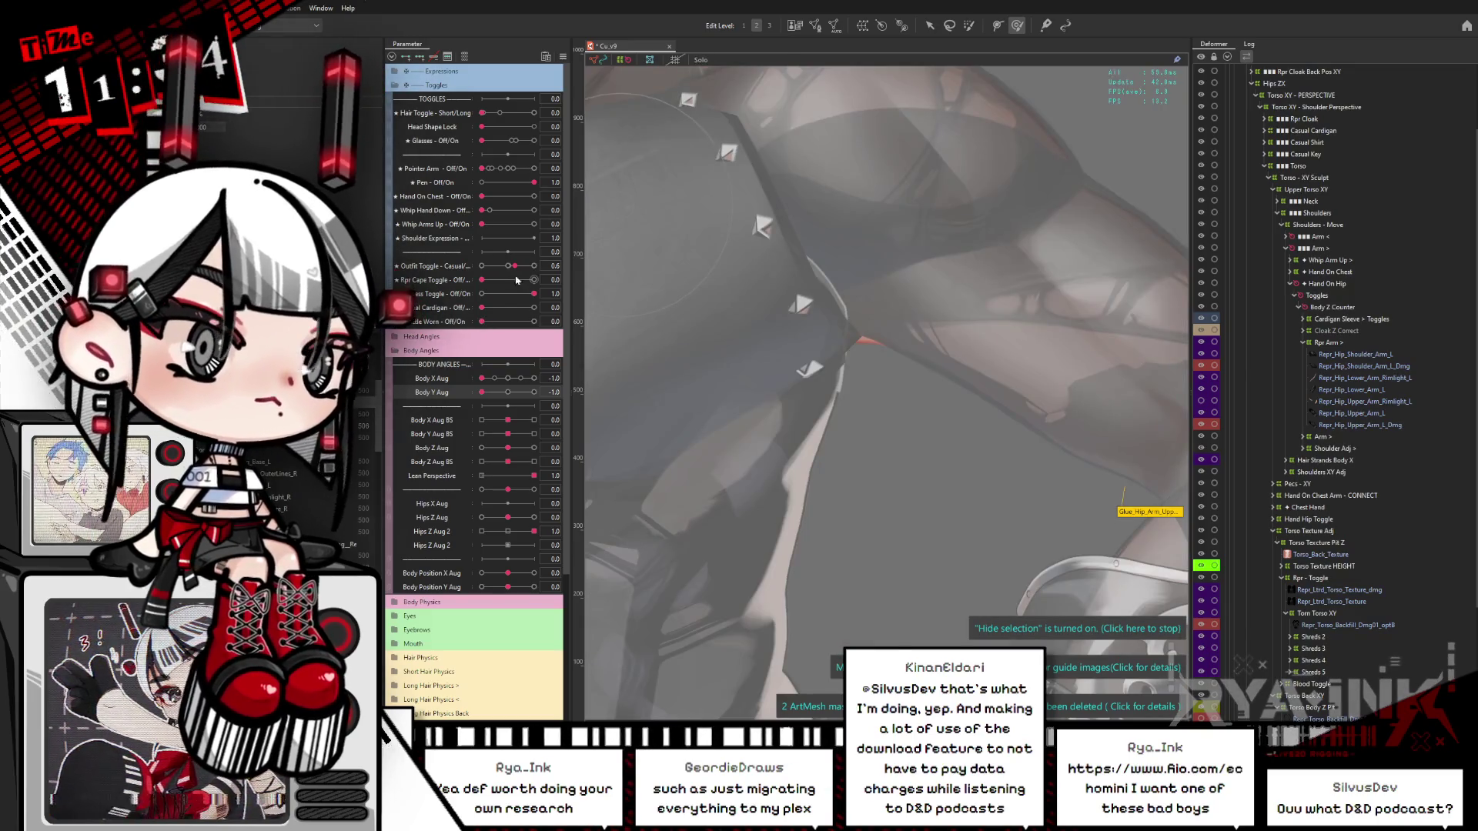
{"action": "left_click_drag", "start_coordinate": [515, 282], "coordinate": [537, 280]}
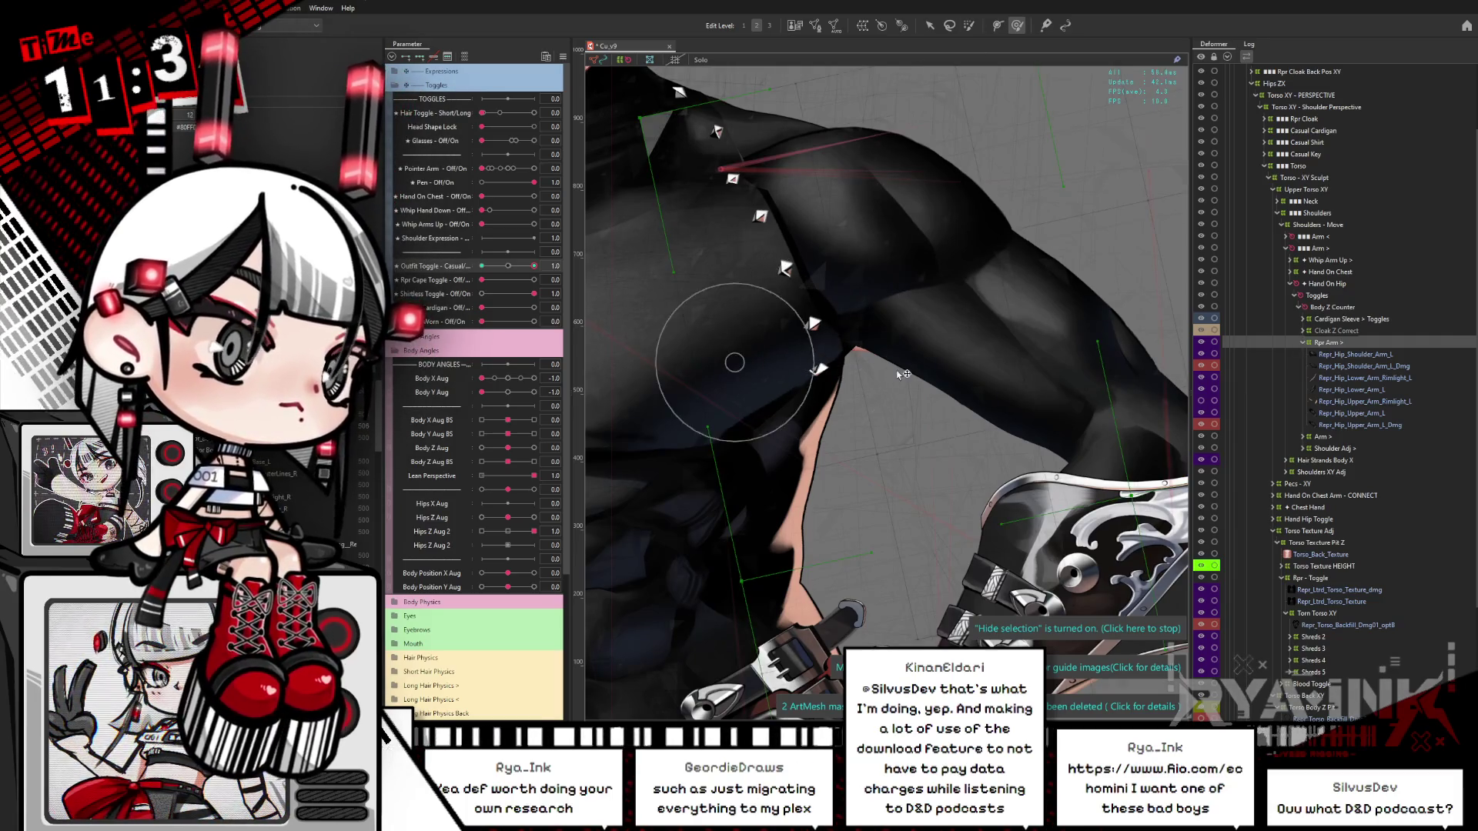
{"action": "left_click", "coordinate": [820, 452]}
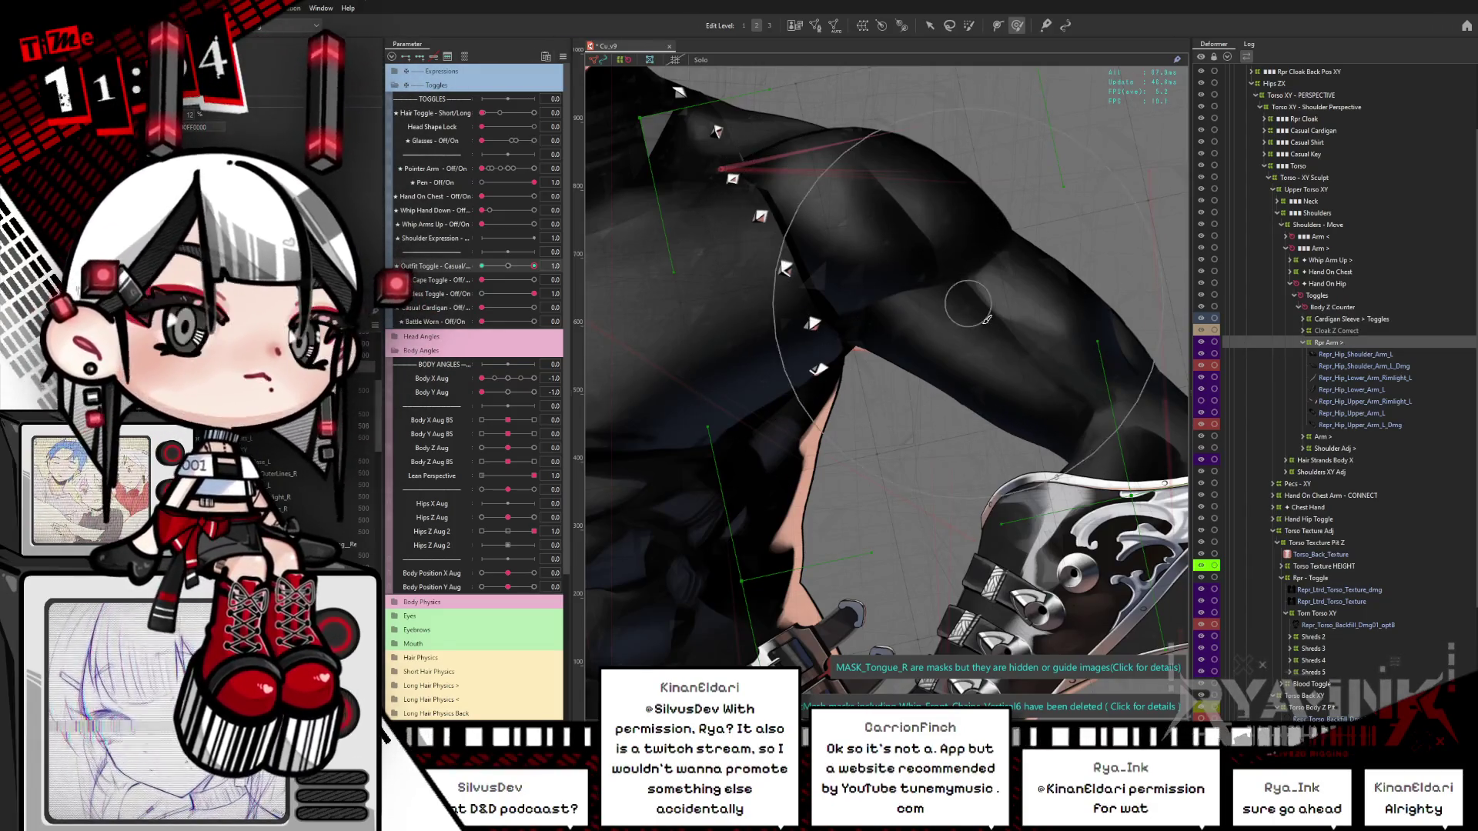
{"action": "left_click_drag", "start_coordinate": [996, 395], "coordinate": [992, 352]}
{"action": "scroll", "coordinate": [864, 314], "scroll_direction": "up", "scroll_amount": 2}
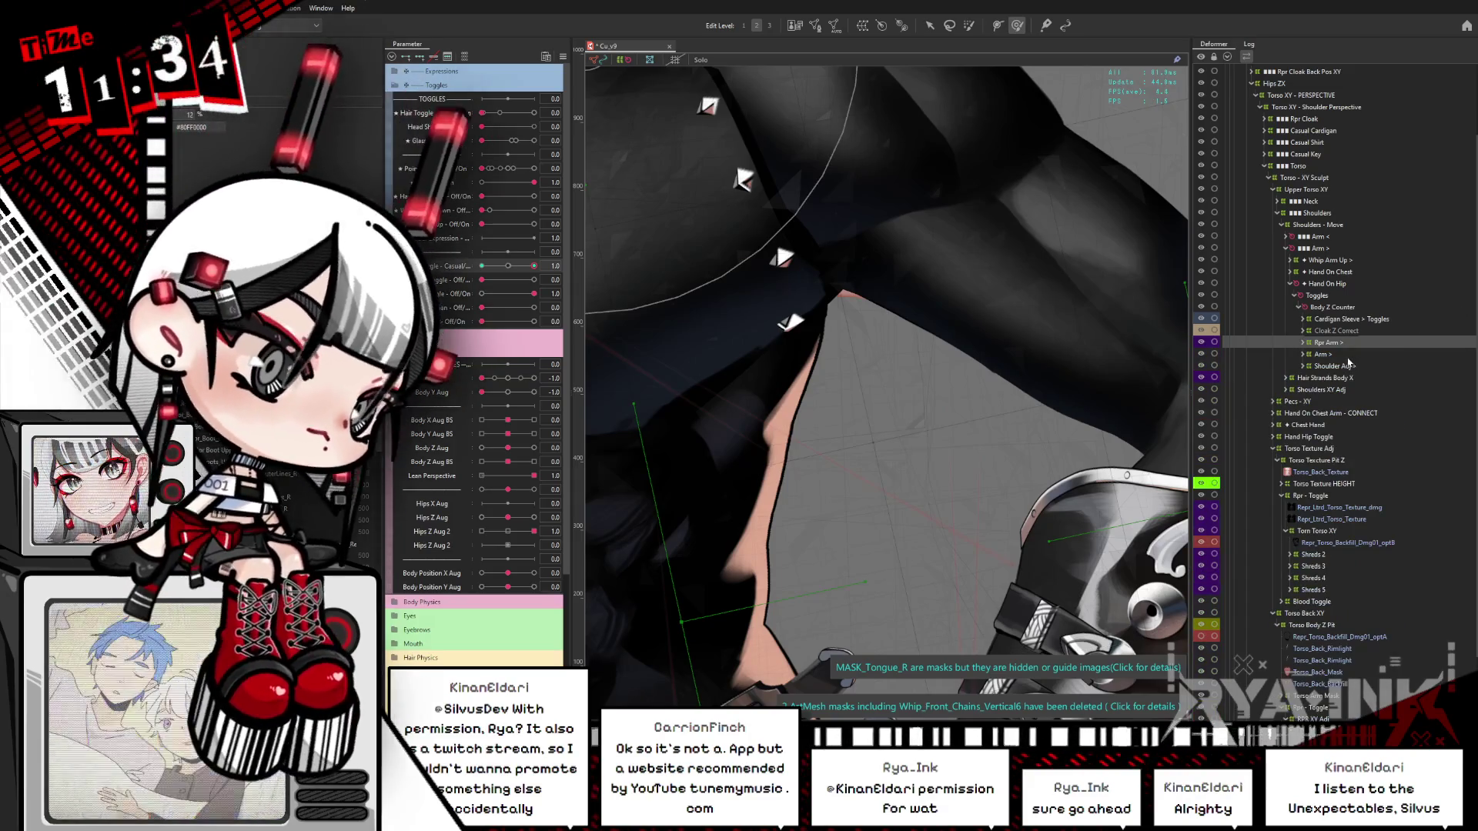
Step: Collapse Rpr Arm, expand Arm down to Upper Arm Foreshorten, and set its divisions to 13
{"action": "left_click", "coordinate": [1303, 343]}
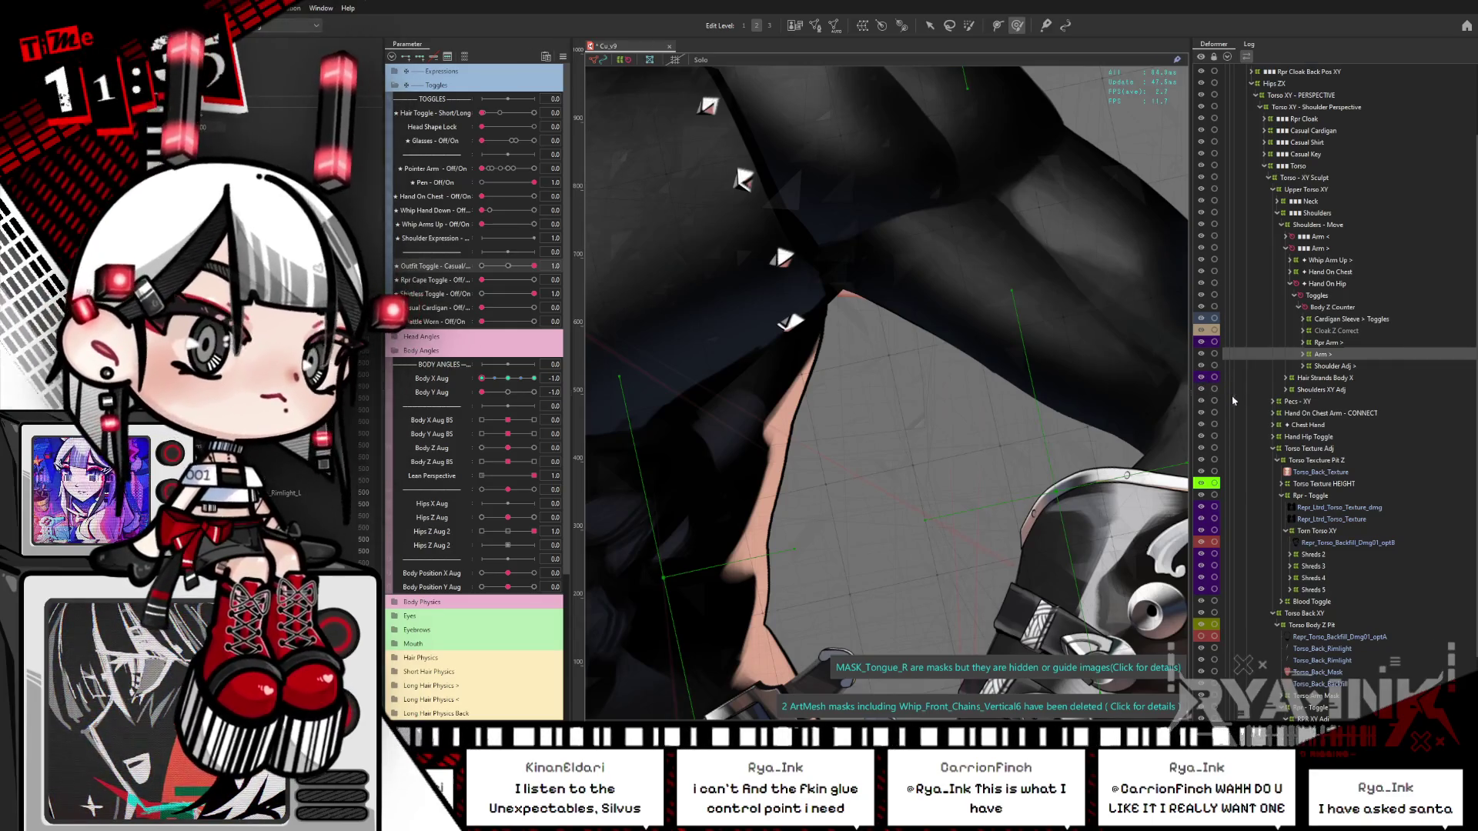
{"action": "left_click", "coordinate": [1302, 355]}
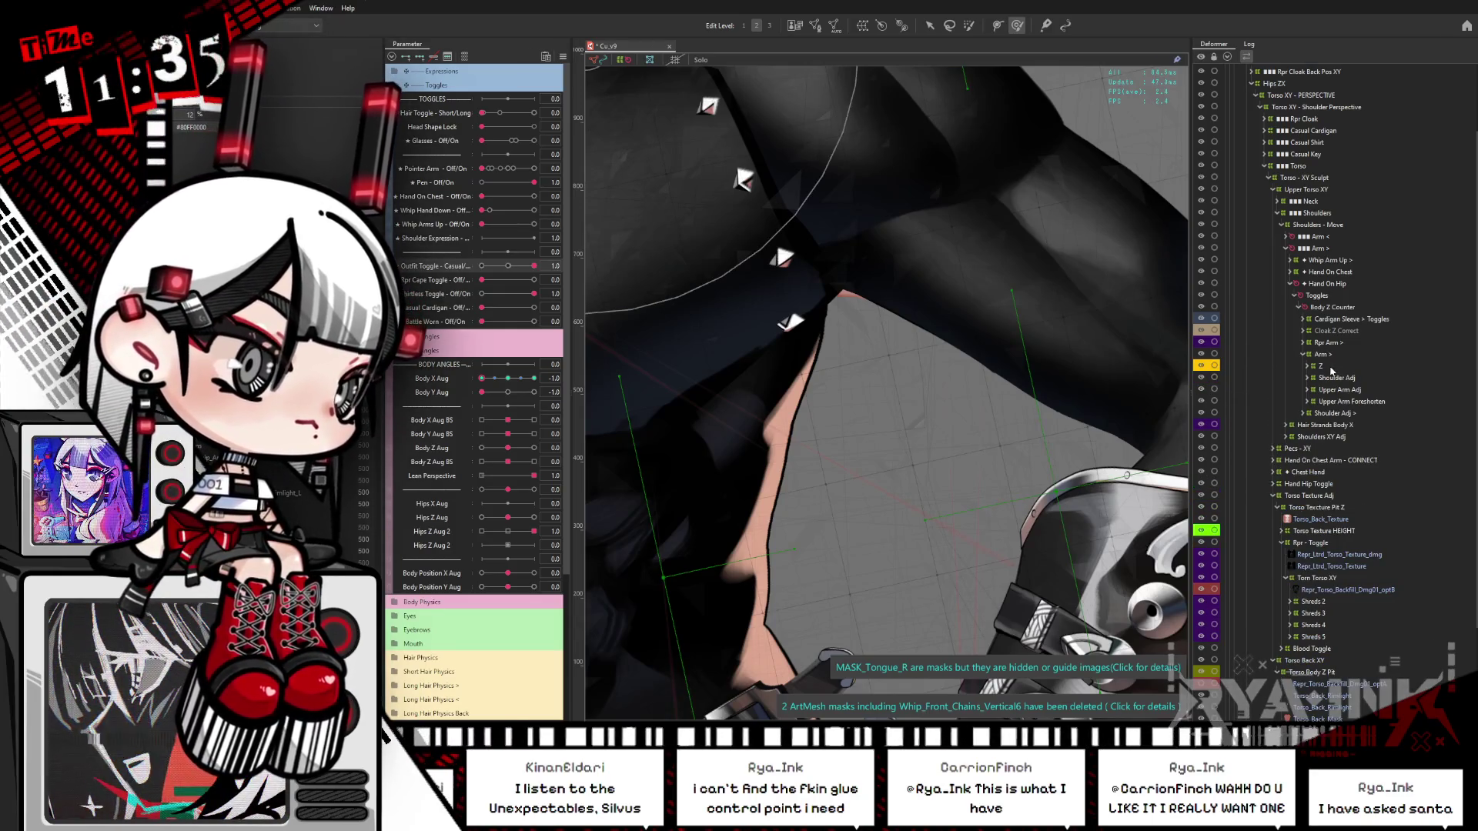
{"action": "left_click", "coordinate": [1333, 368]}
{"action": "left_click", "coordinate": [1332, 378]}
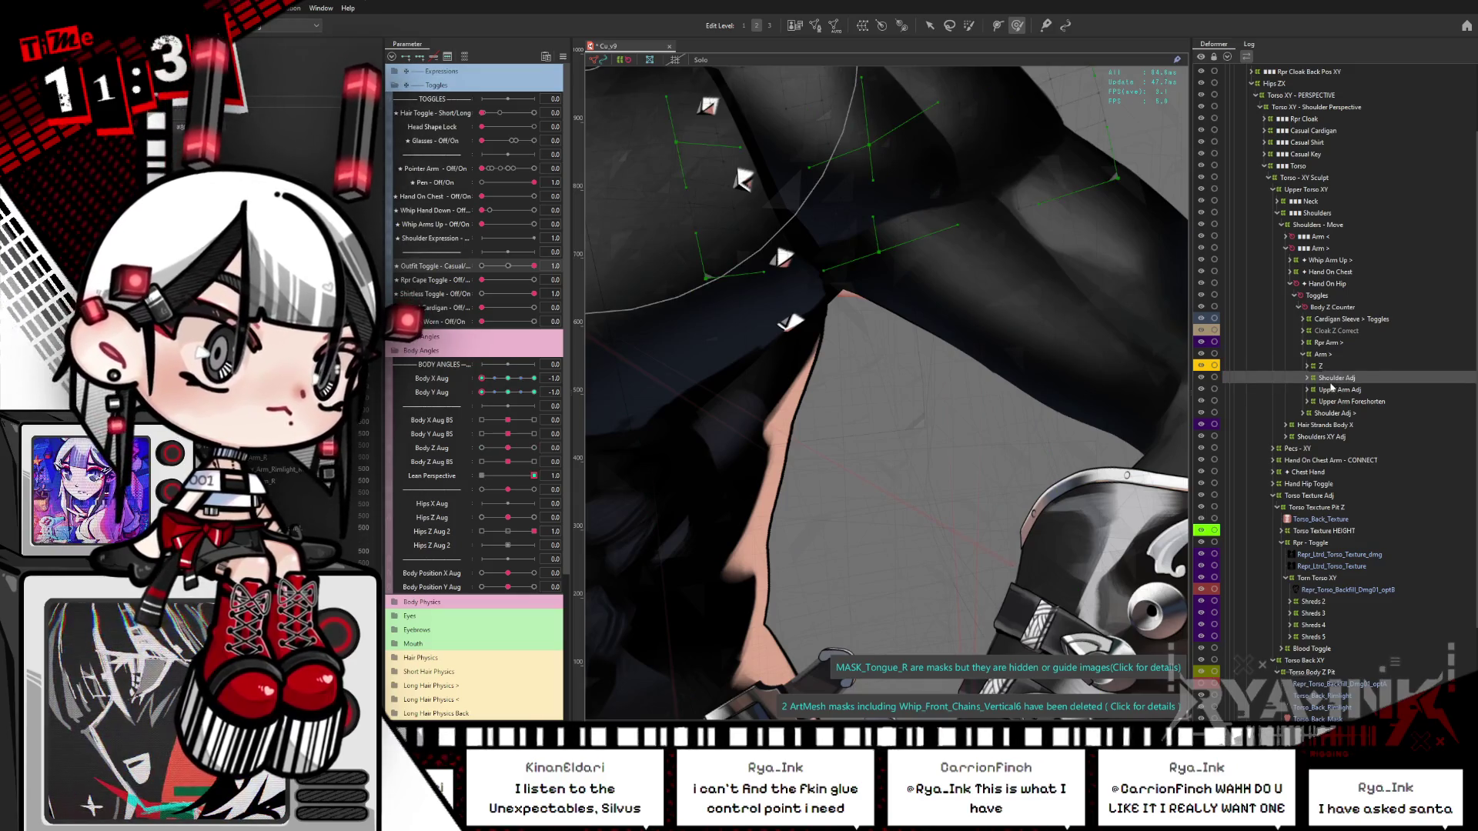
{"action": "left_click", "coordinate": [1343, 390]}
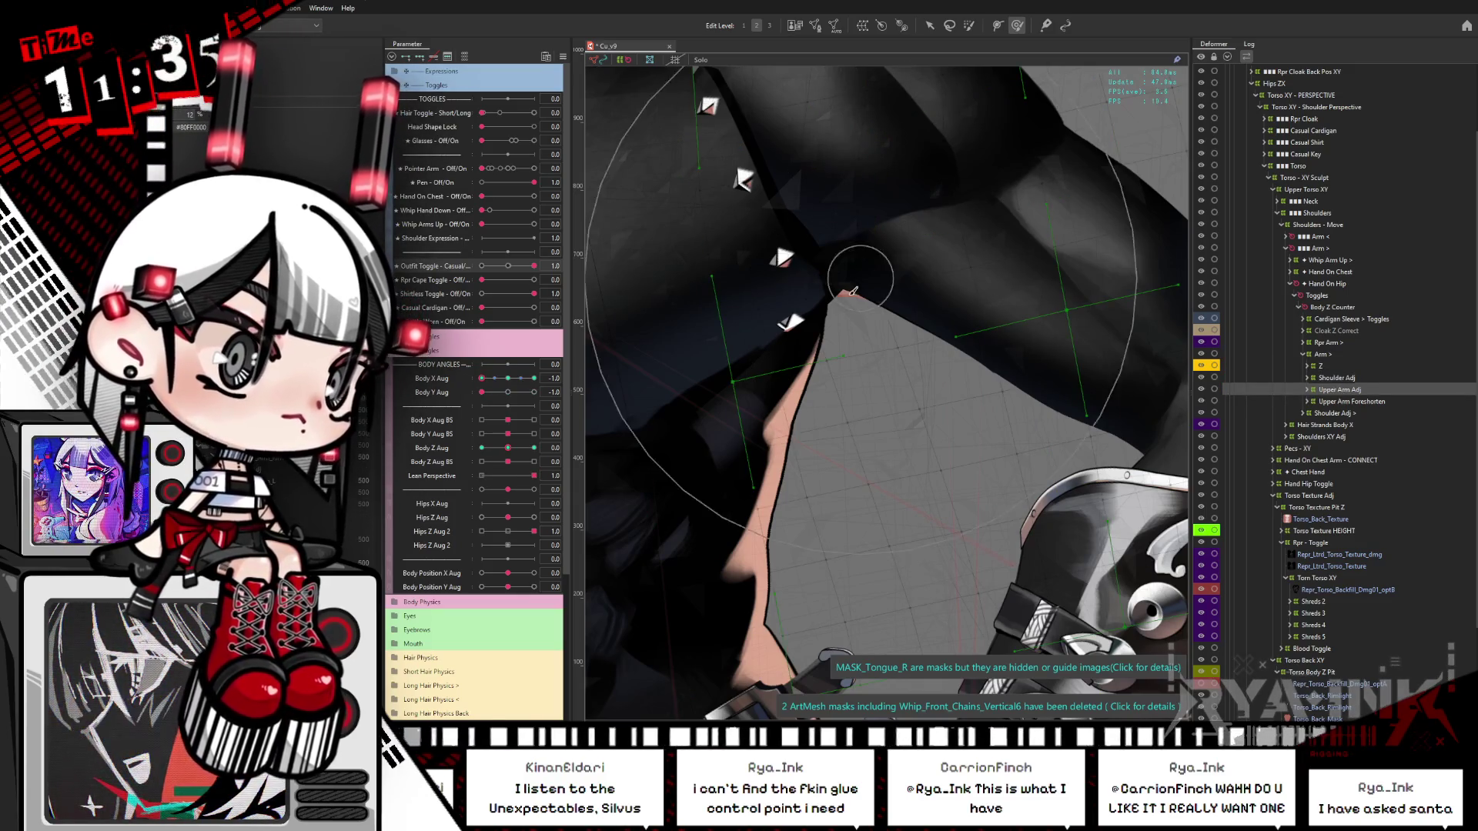
{"action": "left_click", "coordinate": [1034, 373]}
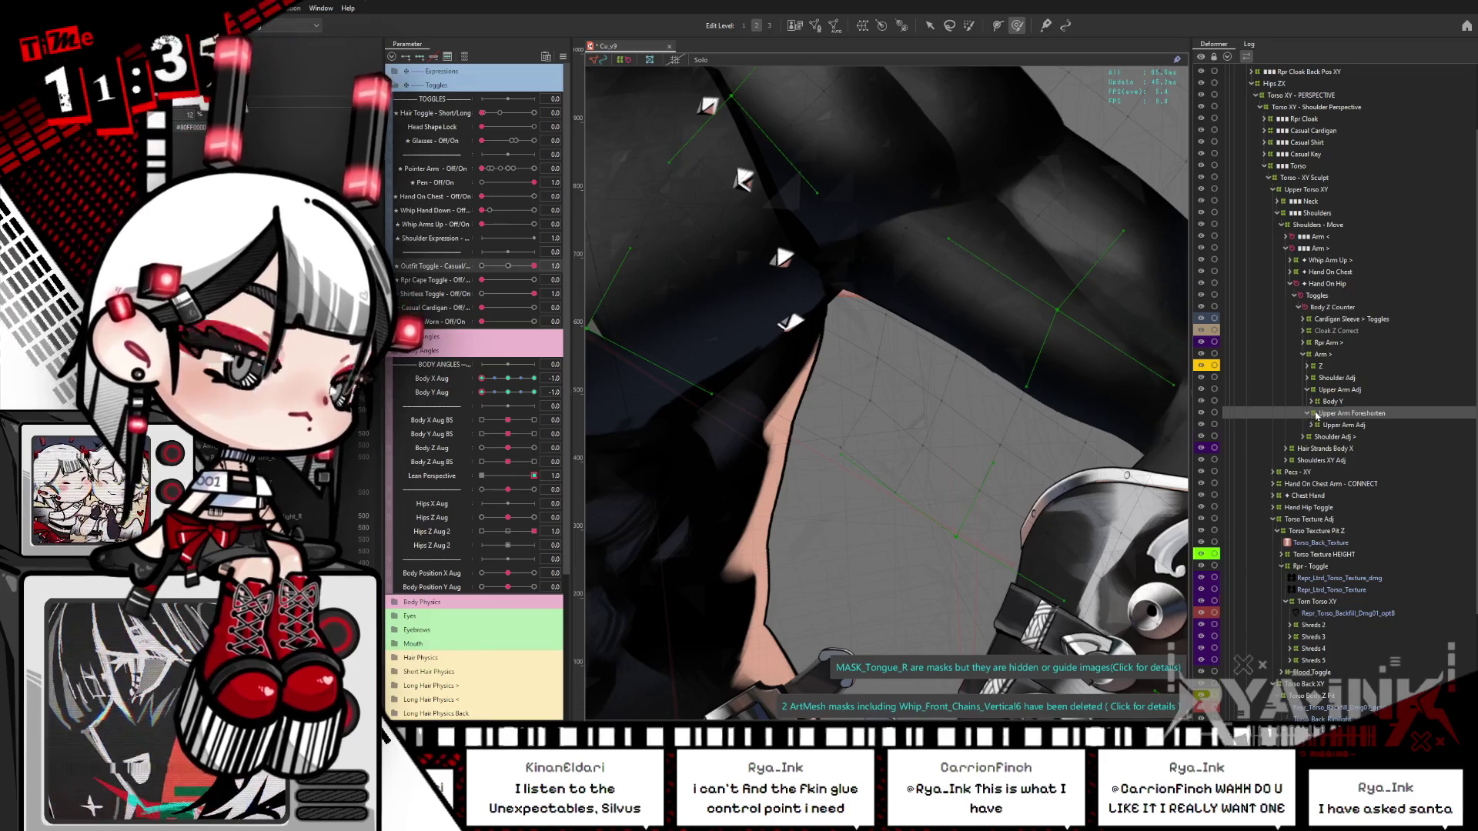
{"action": "left_click", "coordinate": [1356, 417]}
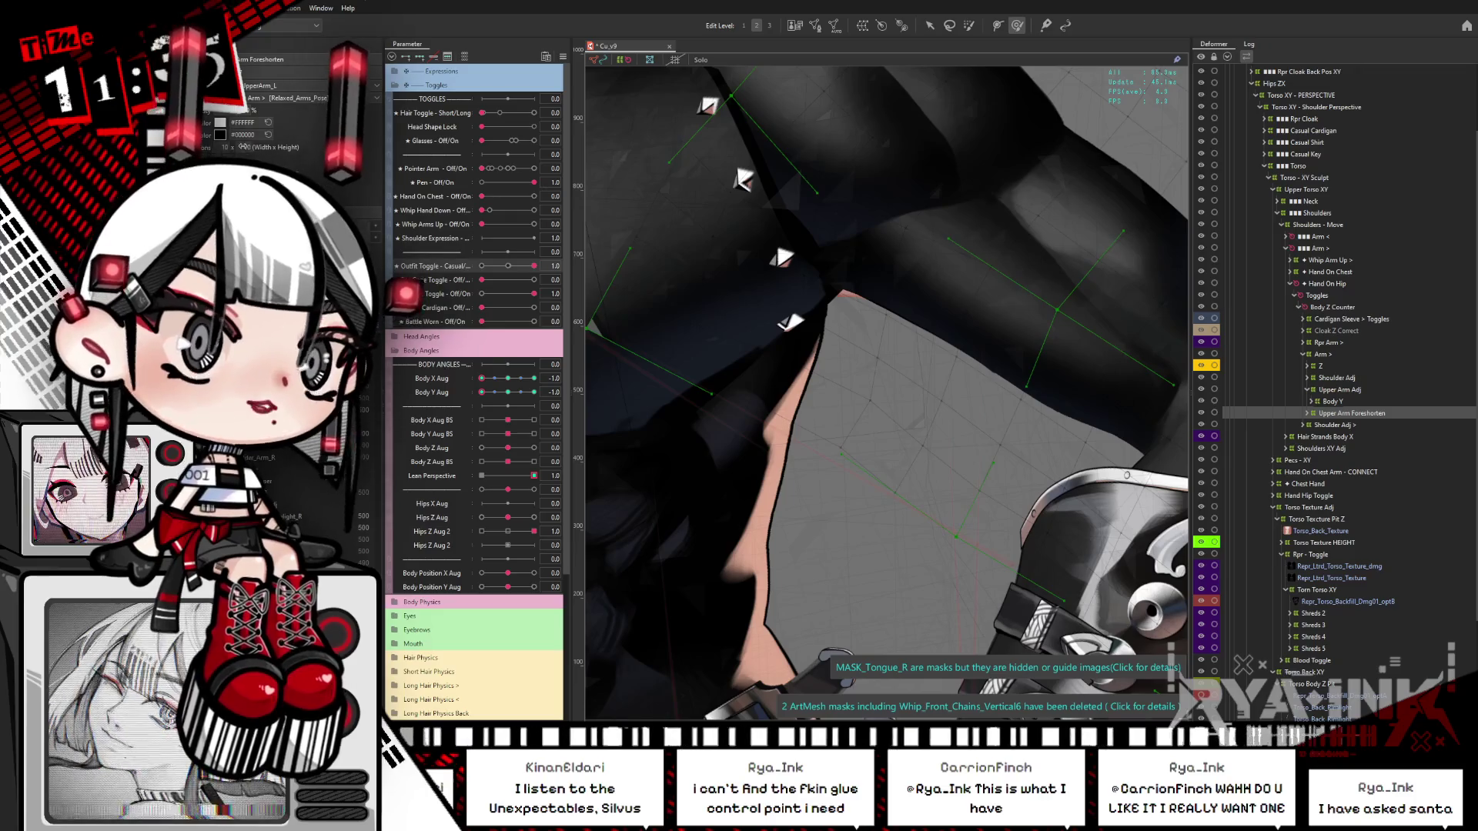
{"action": "left_click_drag", "start_coordinate": [270, 151], "coordinate": [295, 149]}
Step: Expand Upper Arm Foreshorten, Upper Arm Adj and Elbow Shape, then select Hip_Upper_Arm_L
{"action": "left_click", "coordinate": [1345, 412]}
{"action": "left_click", "coordinate": [1312, 413]}
{"action": "left_click", "coordinate": [1319, 426]}
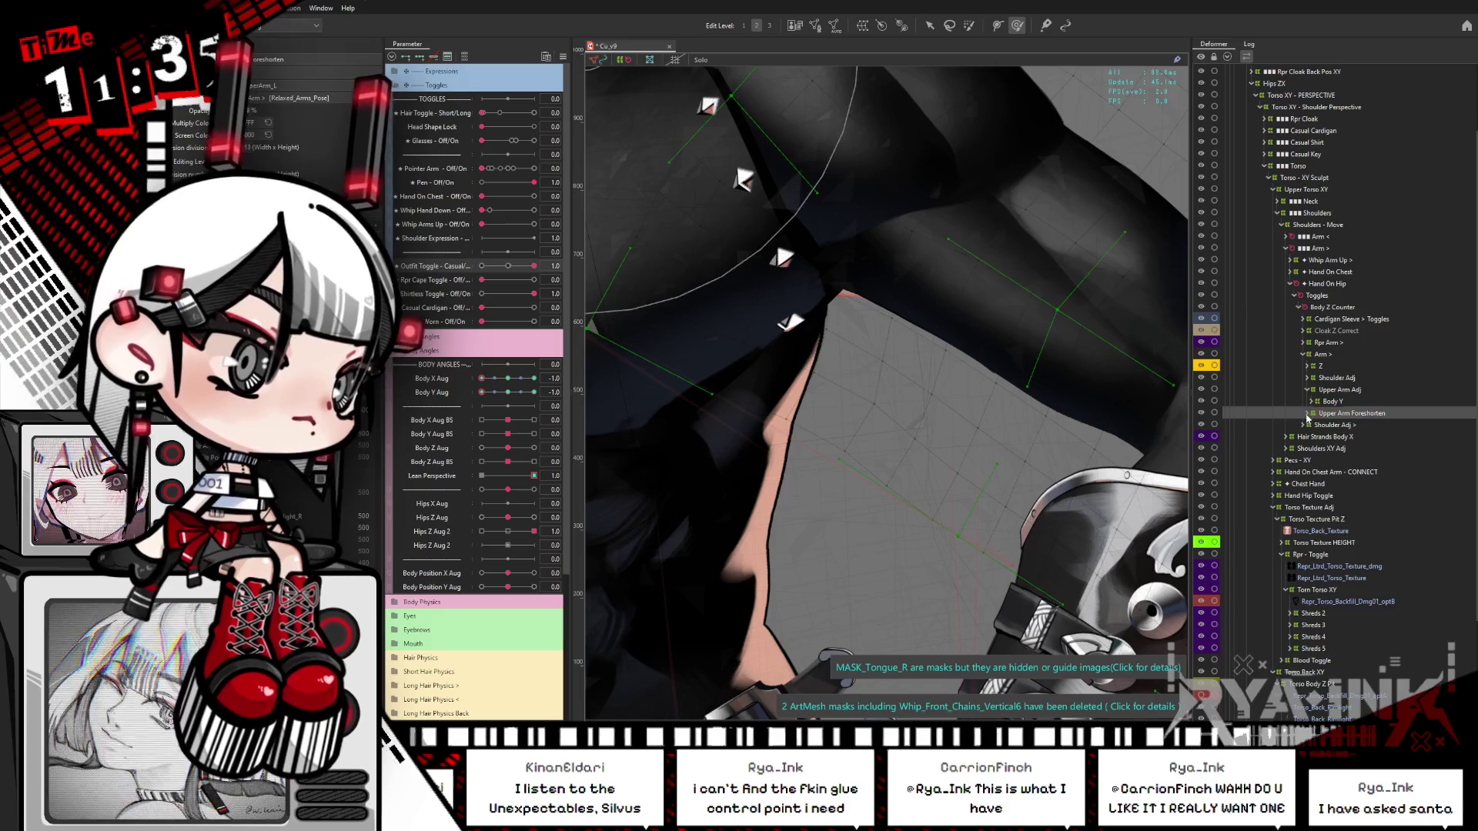
{"action": "left_click", "coordinate": [1311, 425]}
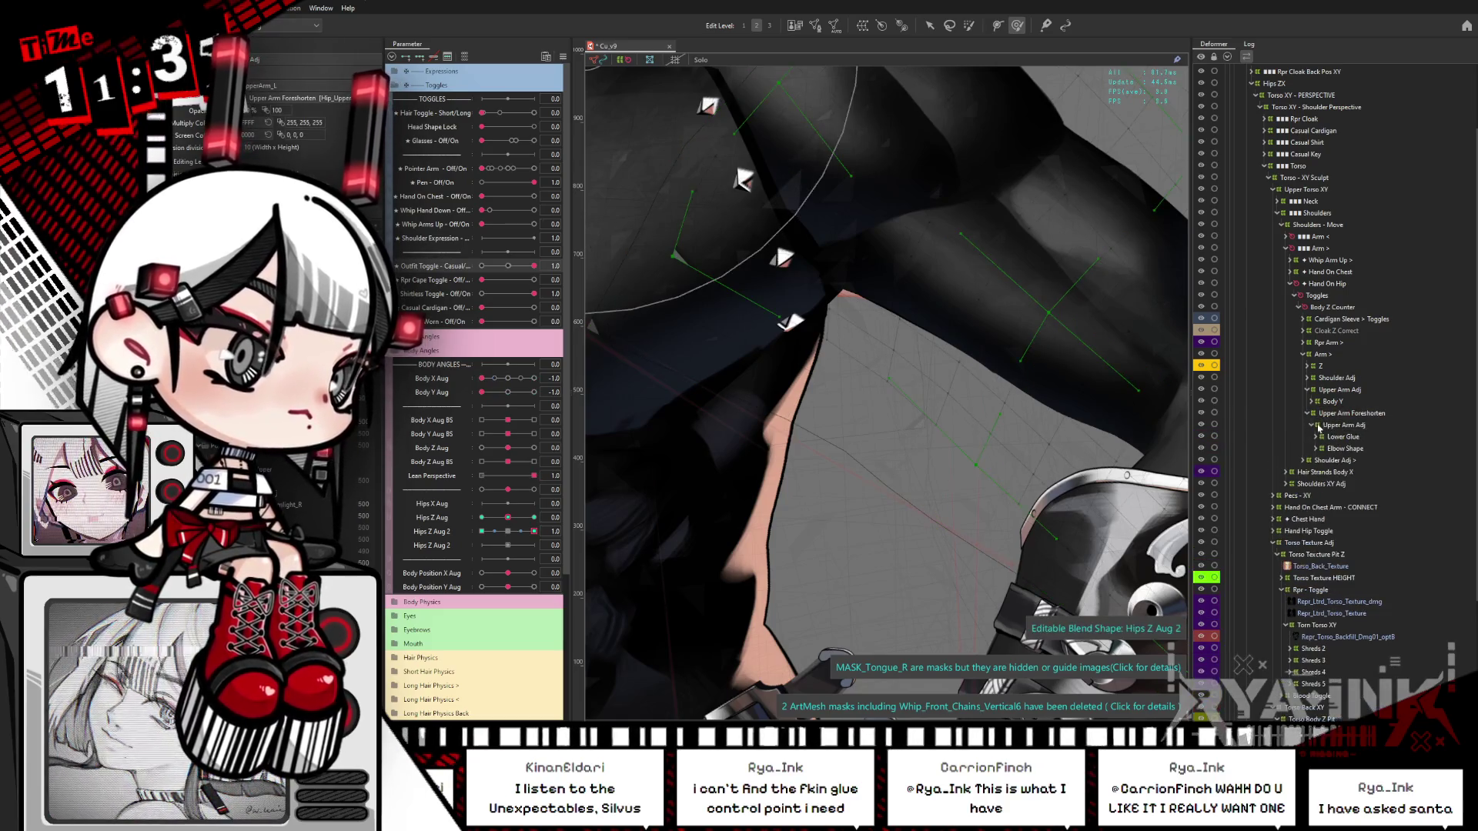
{"action": "left_click", "coordinate": [1325, 436]}
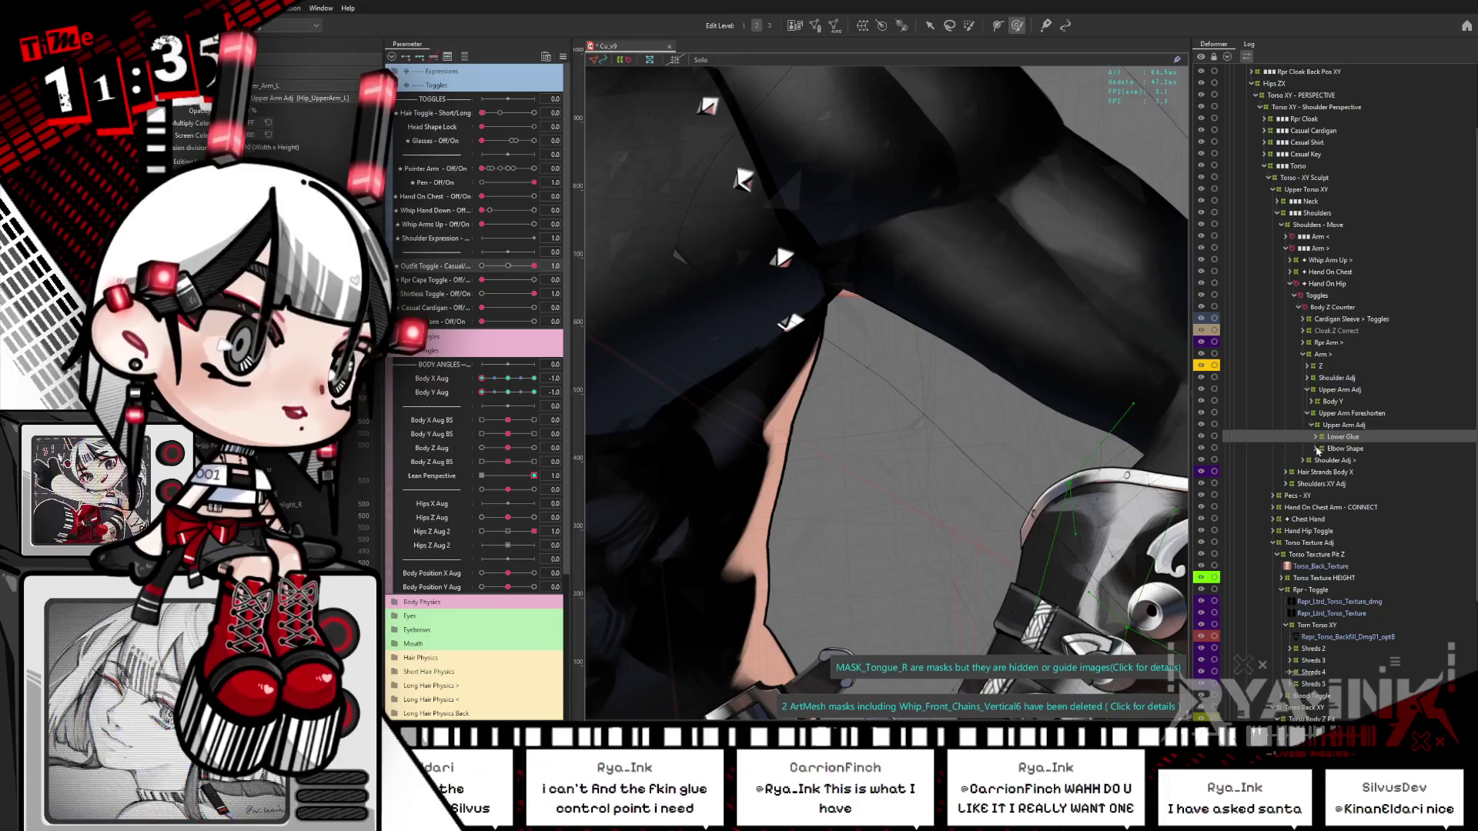
{"action": "left_click", "coordinate": [1318, 449]}
{"action": "left_click", "coordinate": [1356, 483]}
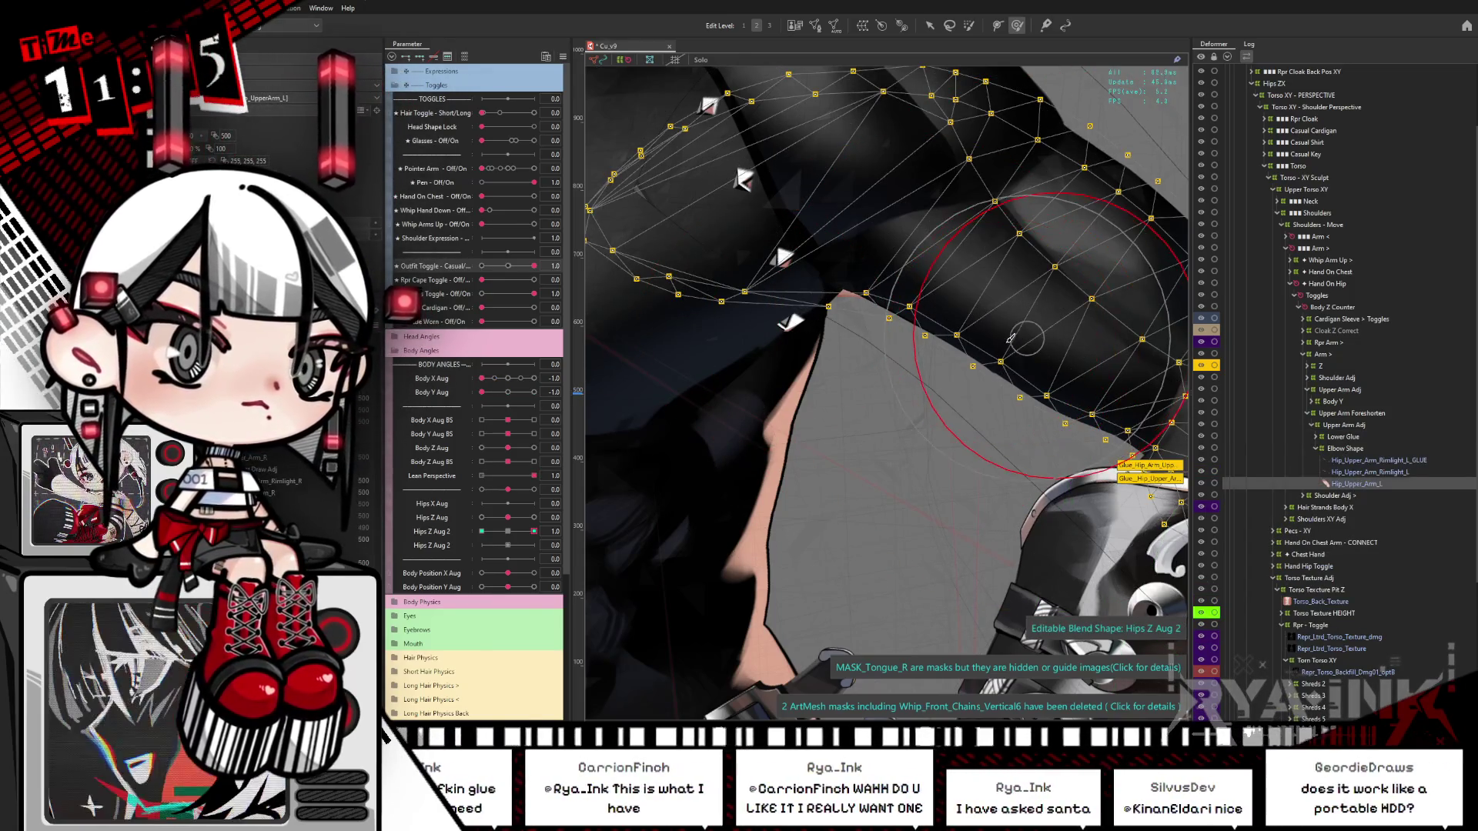
Step: Brush the Hip_Upper_Arm_L edge vertices into shape on Hips Z Aug 2, checking the artwork with Hide Selection
{"action": "mouse_move", "coordinate": [793, 323]}
{"action": "left_mouse_down"}
{"action": "mouse_move", "coordinate": [809, 316]}
{"action": "mouse_move", "coordinate": [860, 349]}
{"action": "mouse_move", "coordinate": [870, 283]}
{"action": "left_mouse_up"}
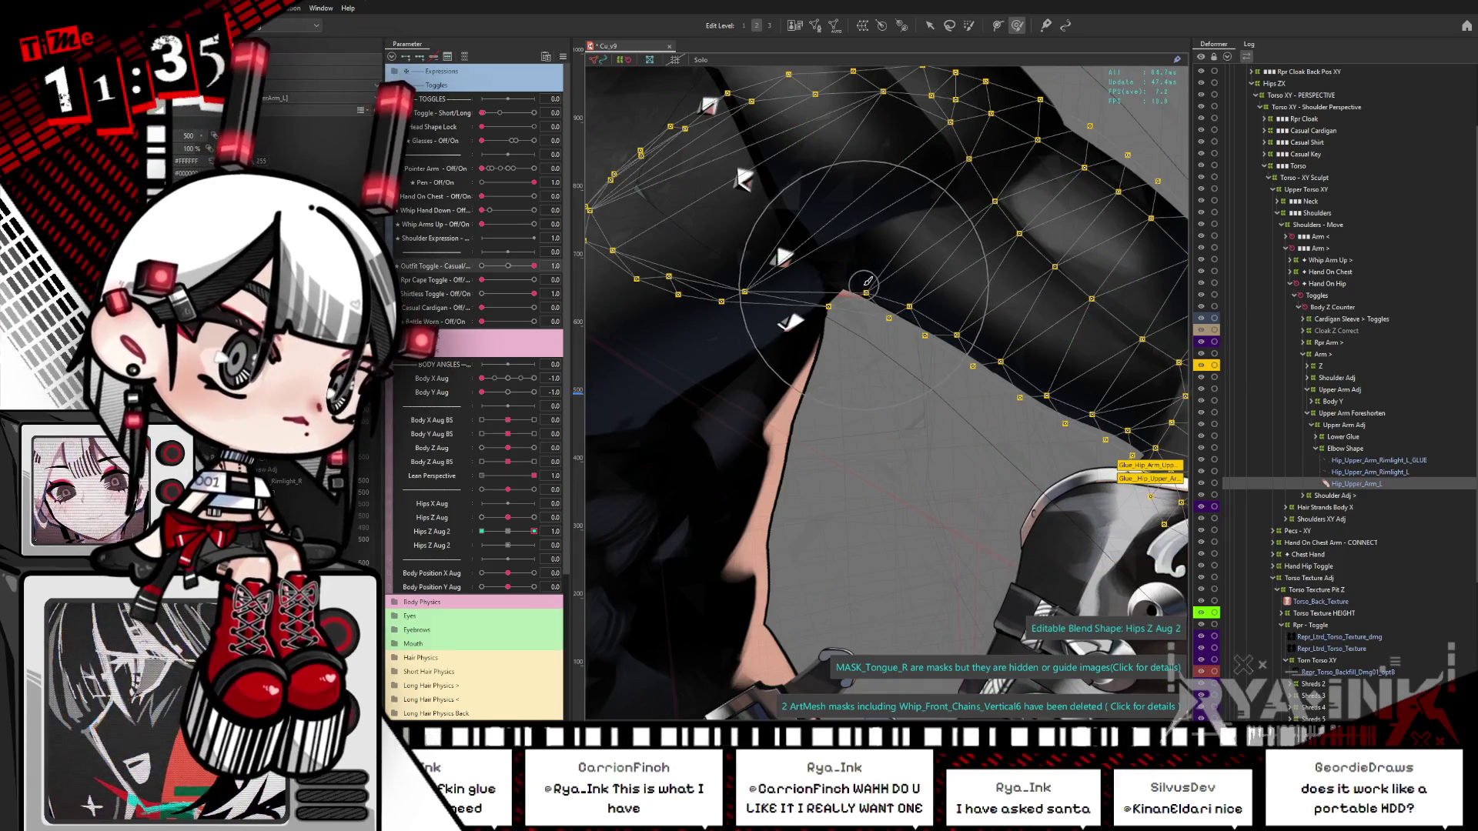
{"action": "key", "text": "ctrl+h"}
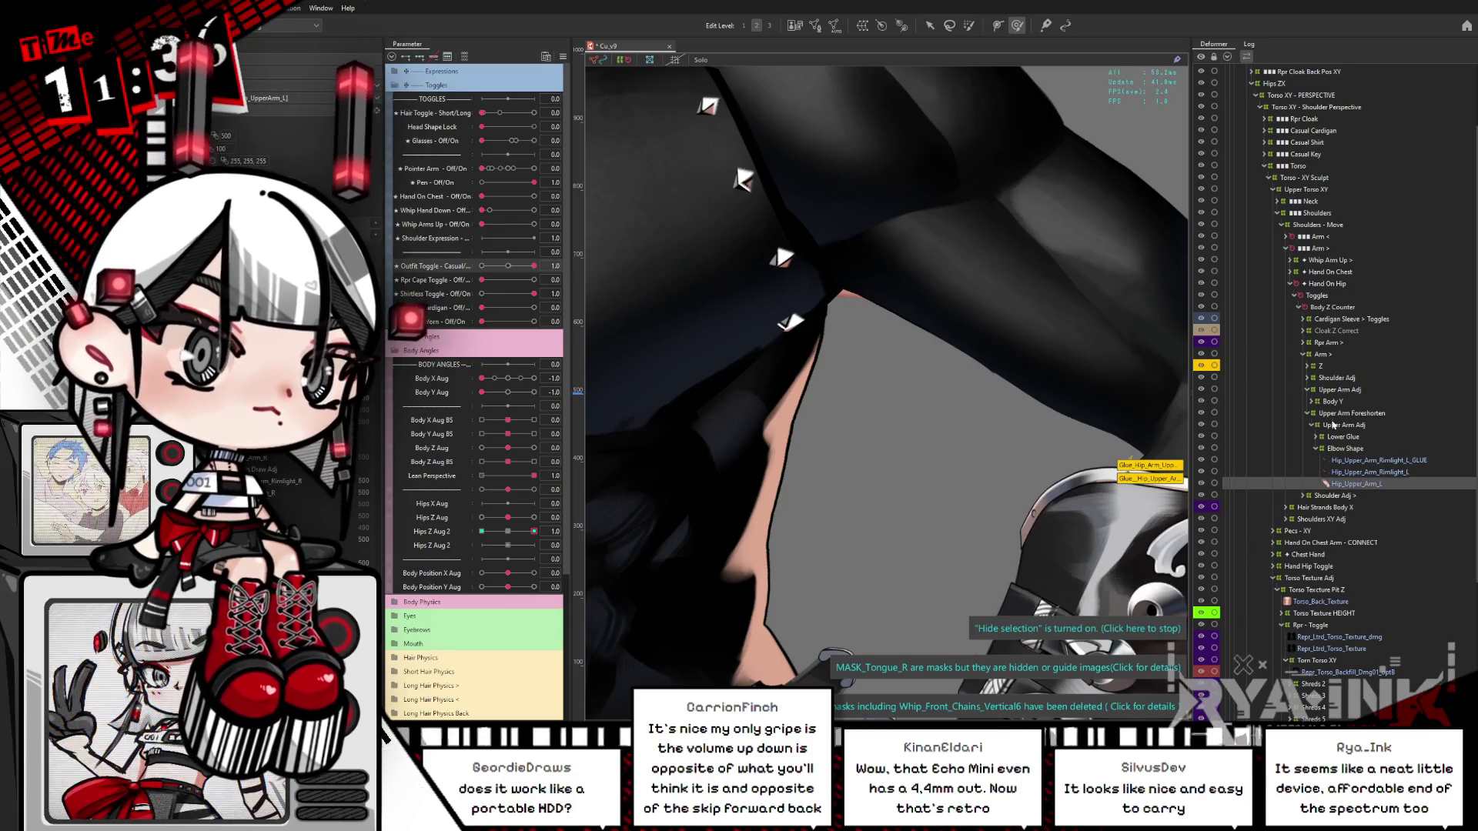
{"action": "left_click", "coordinate": [879, 275]}
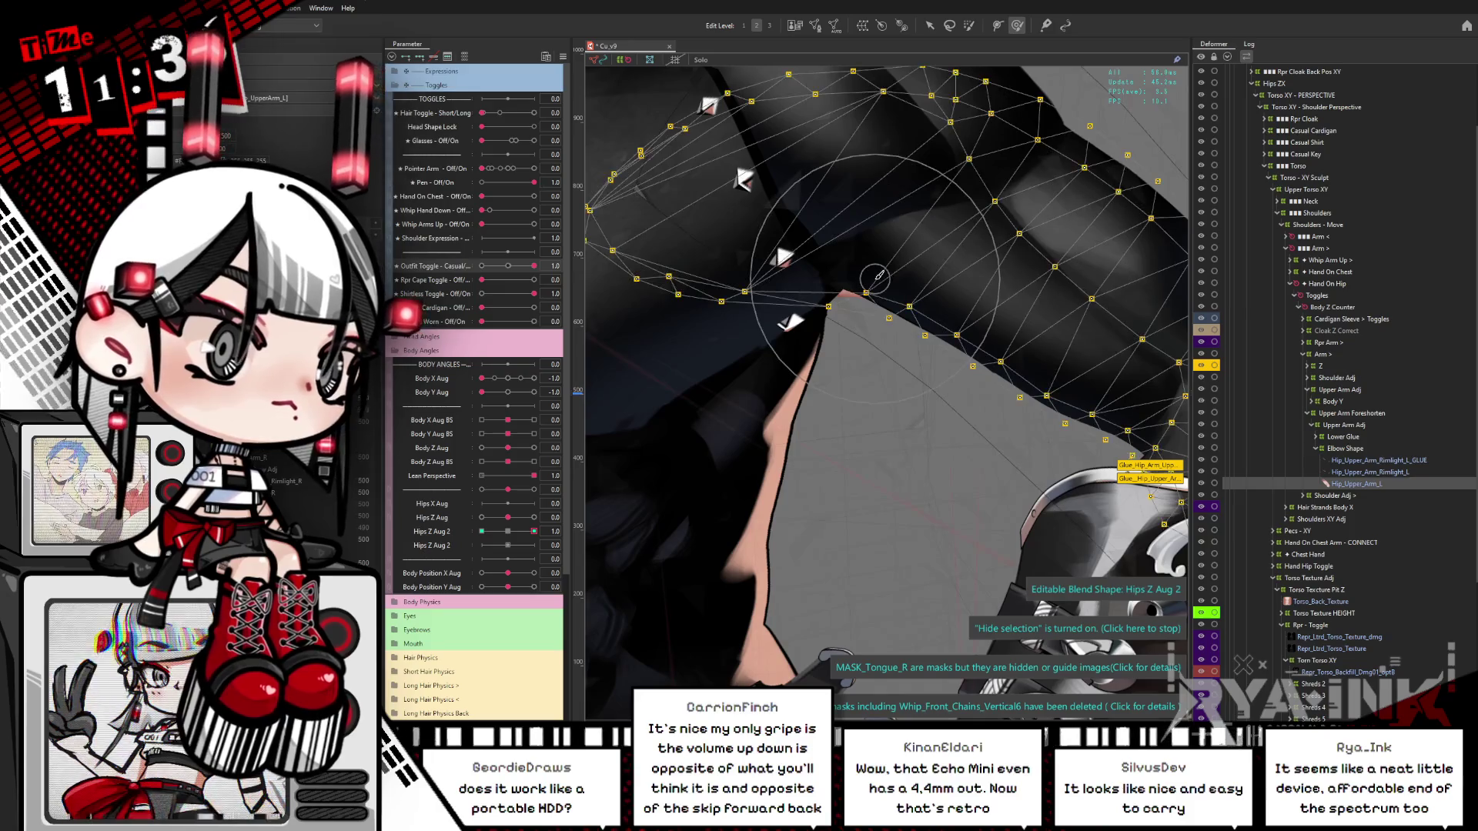
{"action": "left_click_drag", "start_coordinate": [880, 286], "coordinate": [877, 325]}
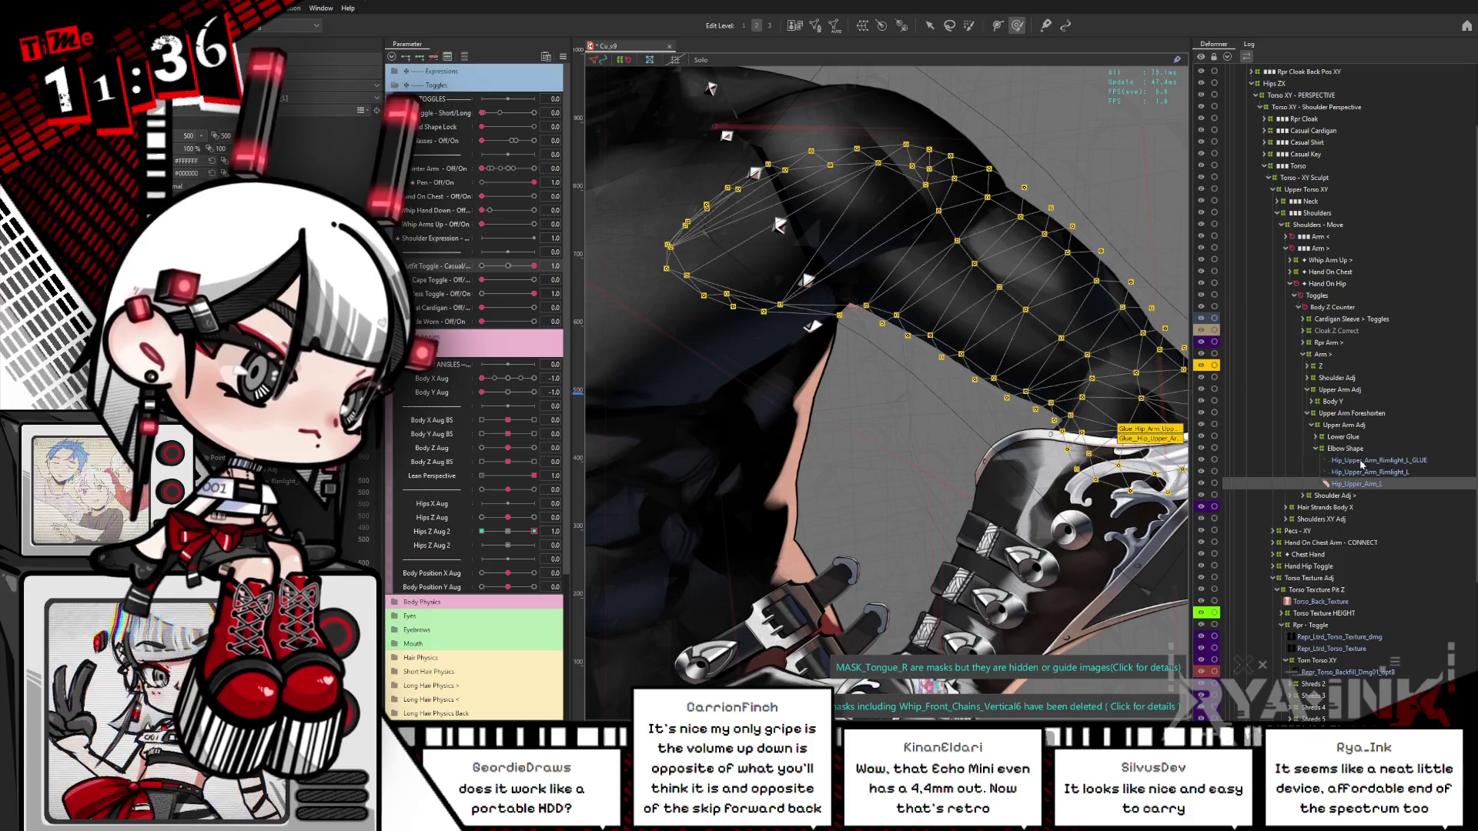
Step: Duplicate the Hip_Upper_Arm_L mesh and select the copy with its wireframe hidden
{"action": "left_click", "coordinate": [1365, 471]}
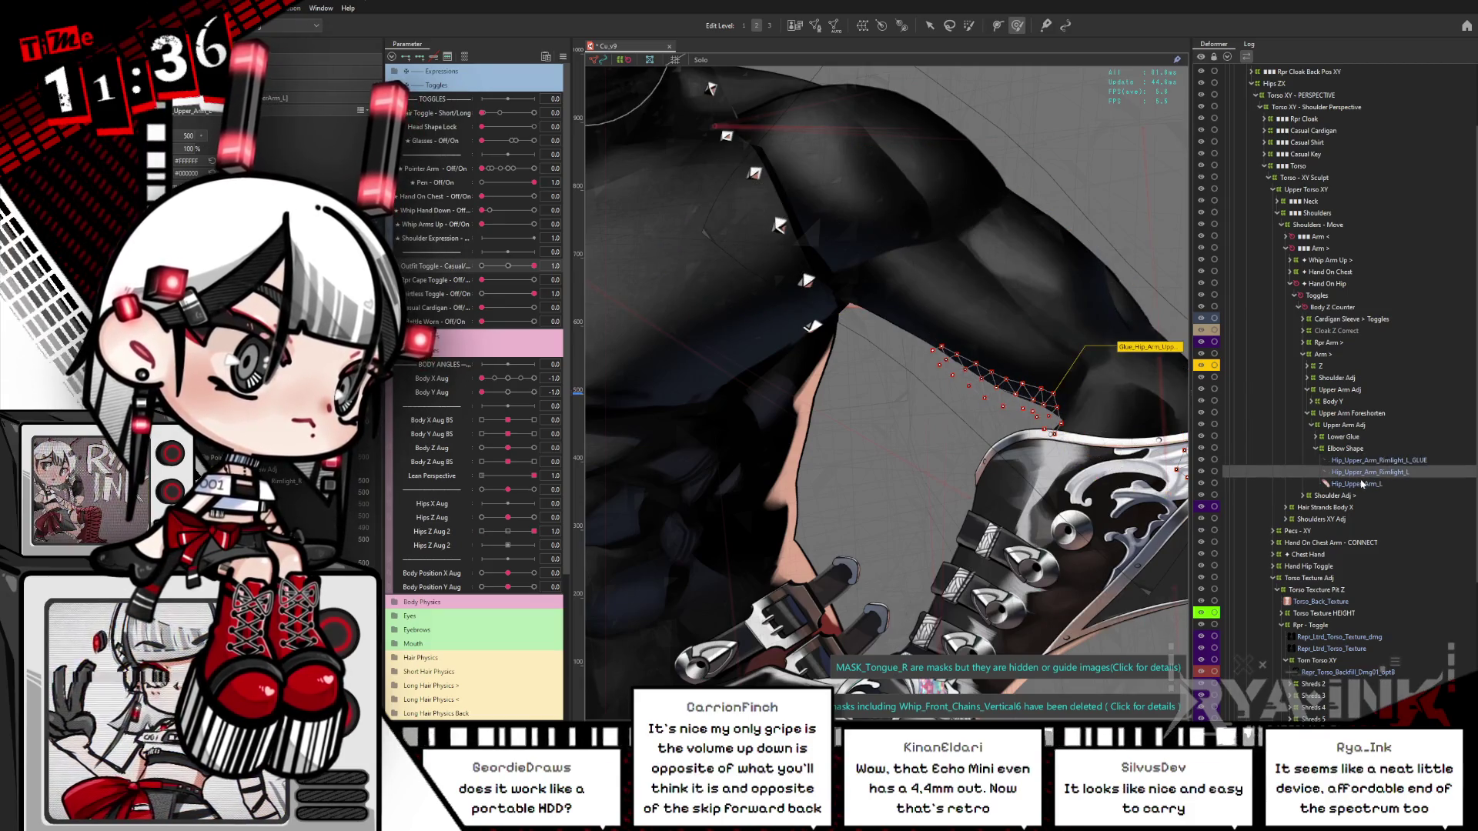
{"action": "left_click", "coordinate": [1363, 483]}
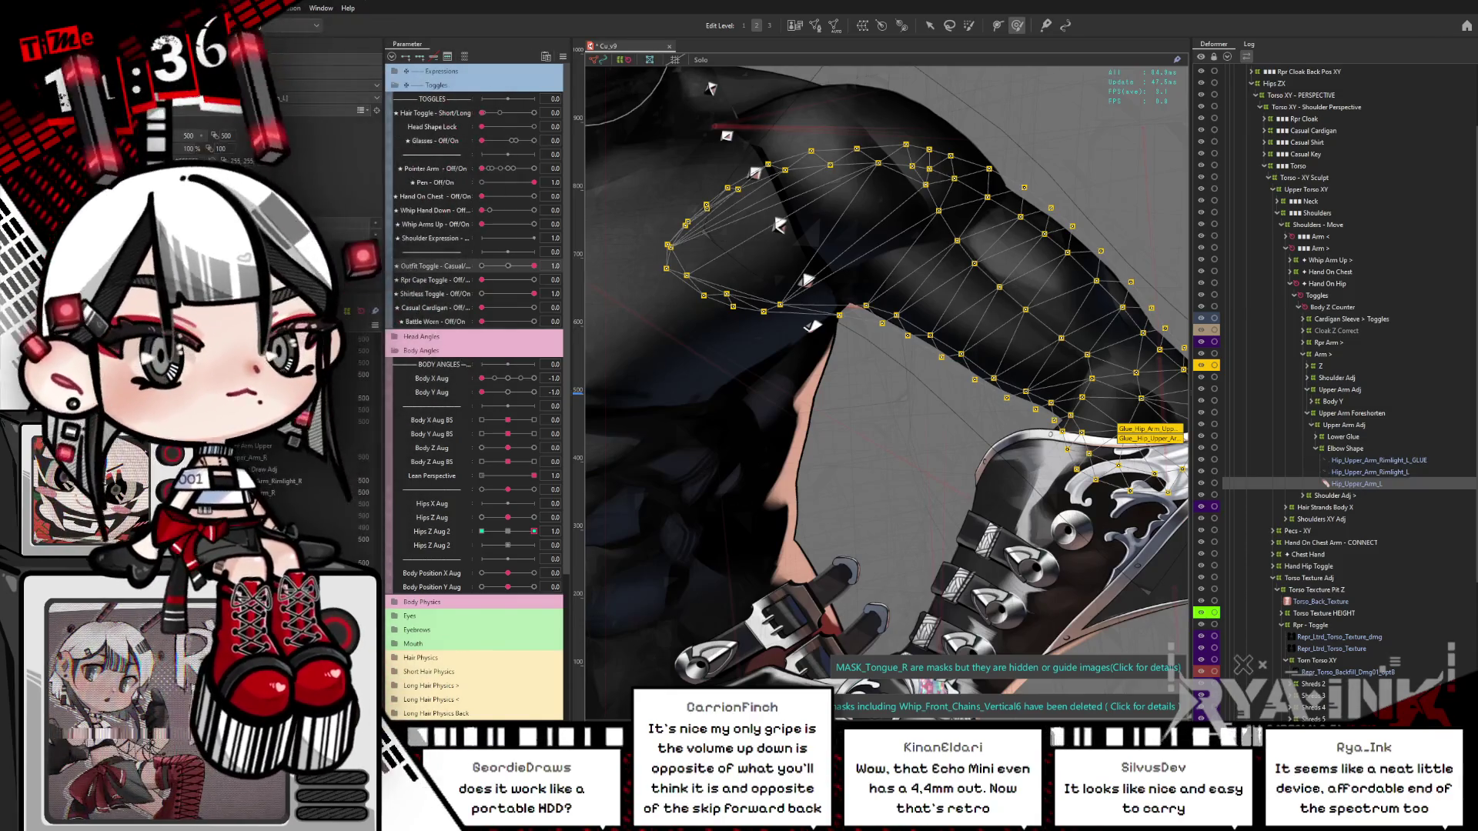
{"action": "key", "text": "ctrl+d"}
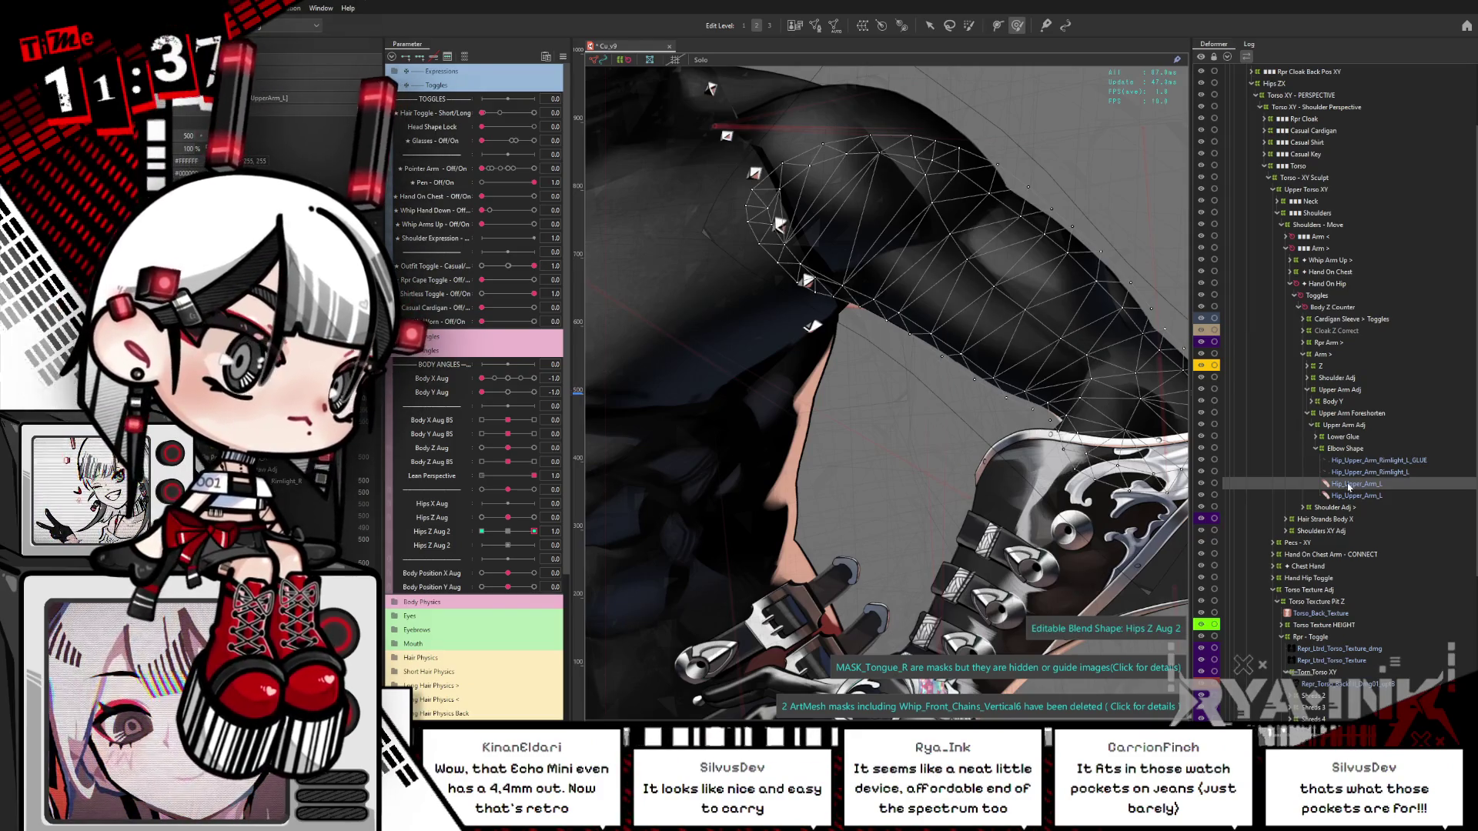
{"action": "mouse_move", "coordinate": [885, 284]}
{"action": "left_mouse_down"}
{"action": "mouse_move", "coordinate": [877, 254]}
{"action": "mouse_move", "coordinate": [916, 270]}
{"action": "mouse_move", "coordinate": [892, 273]}
{"action": "left_mouse_up"}
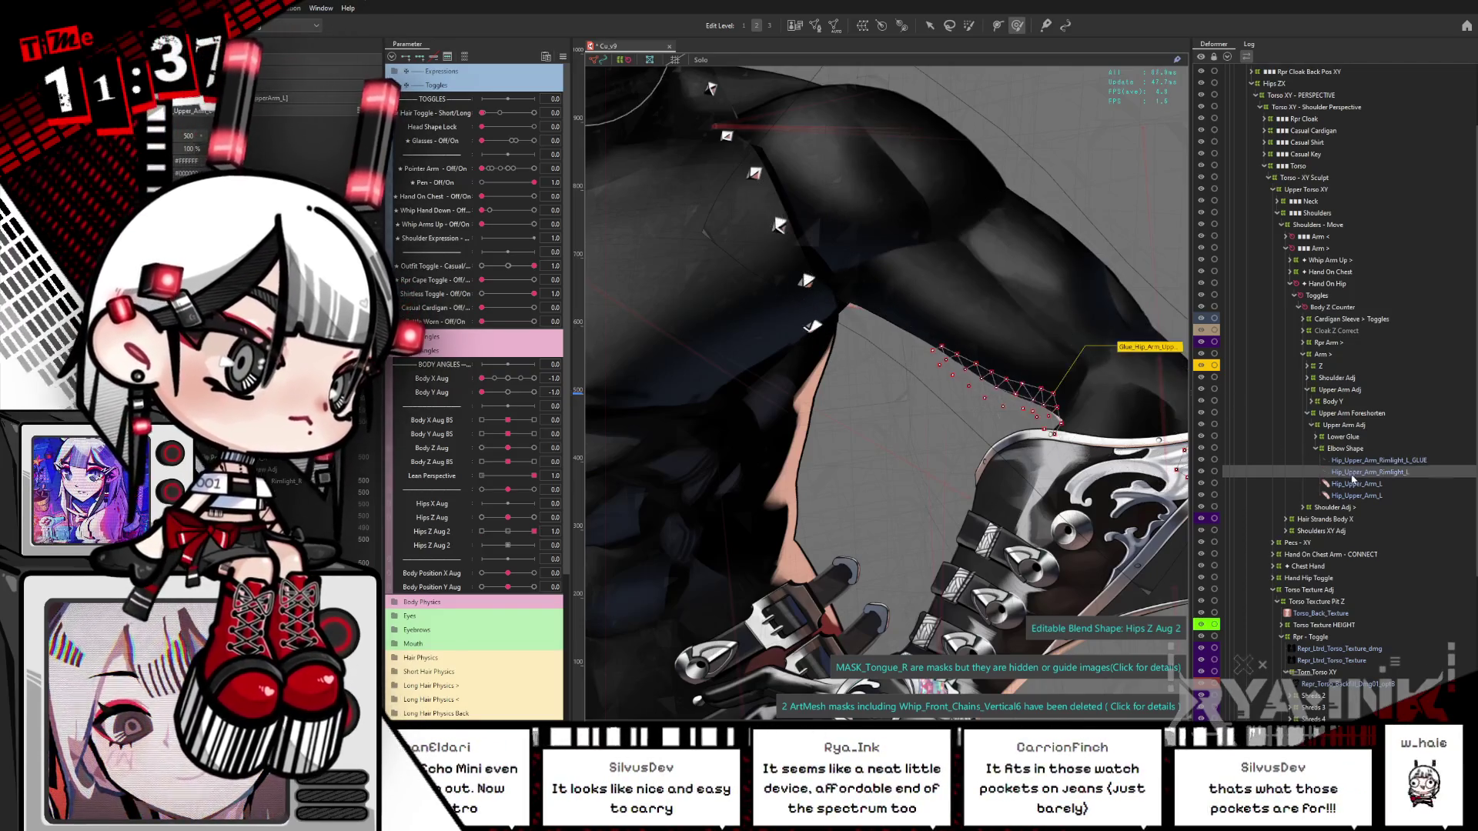
{"action": "left_click", "coordinate": [1344, 482]}
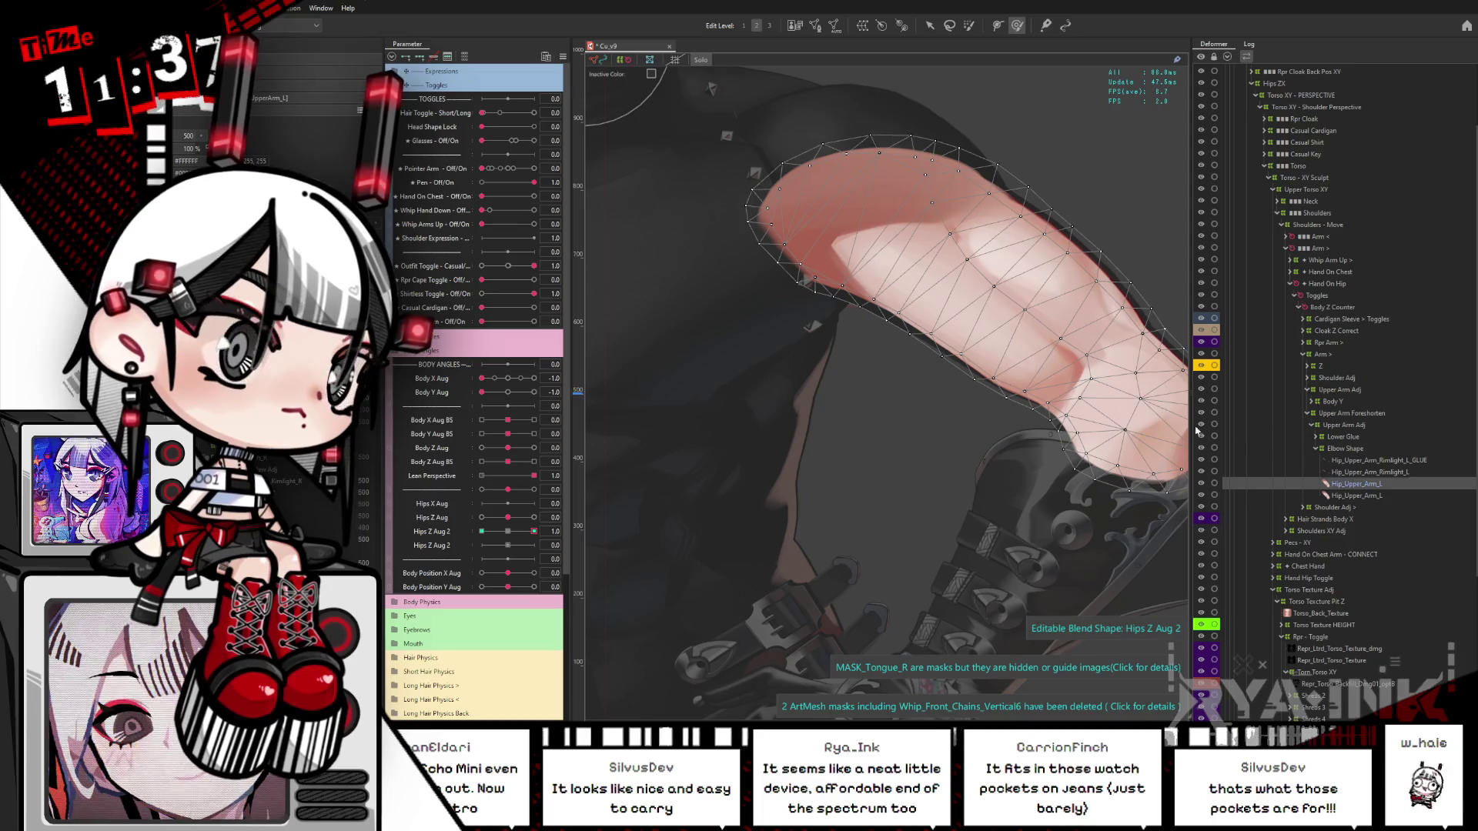
{"action": "key", "text": "ctrl+h"}
Step: Toggle the isolated view and compare the two Hip_Upper_Arm_L meshes
{"action": "left_click", "coordinate": [896, 358]}
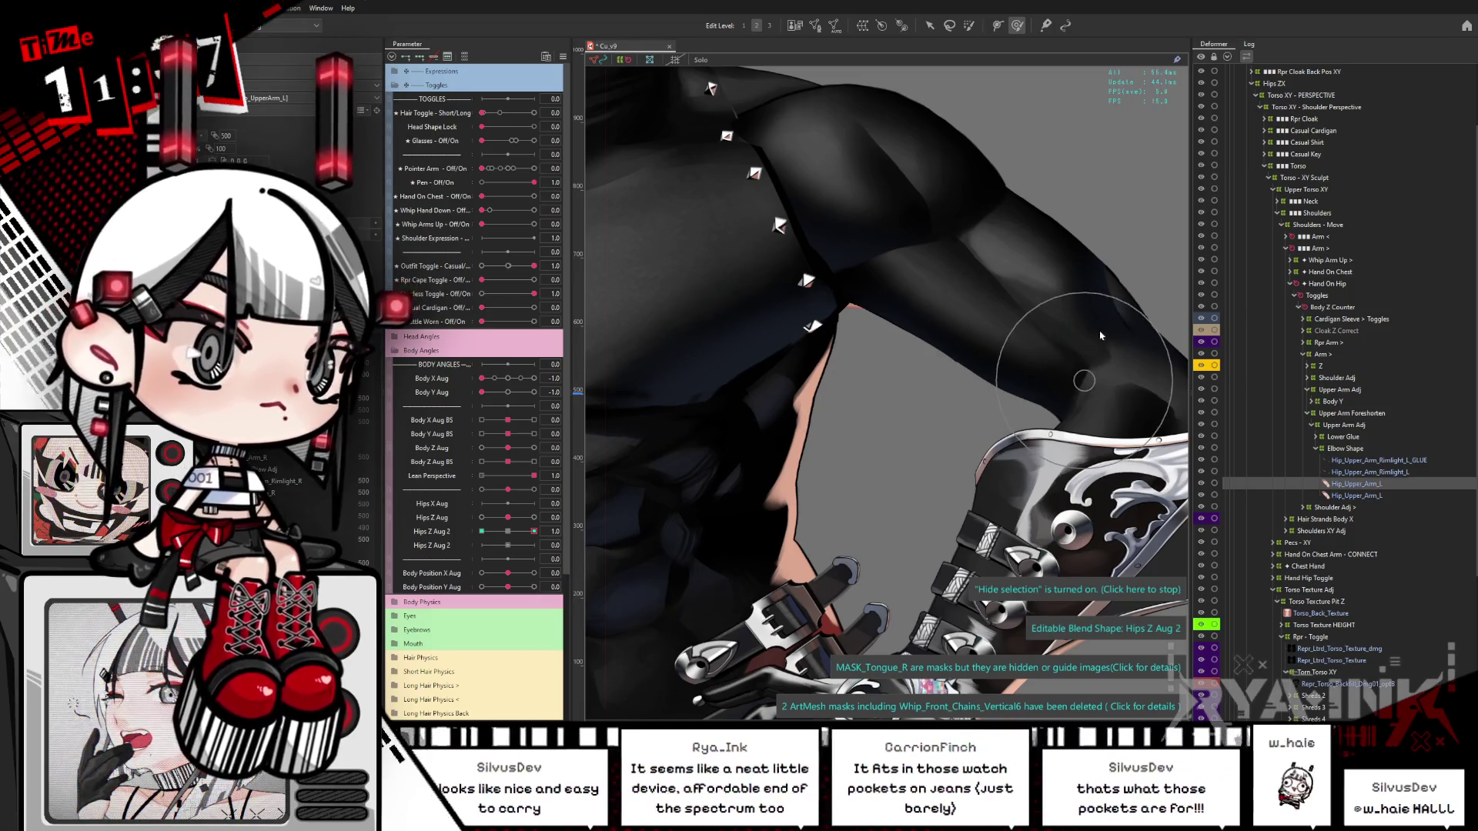
{"action": "left_click", "coordinate": [890, 292]}
{"action": "left_click", "coordinate": [890, 292]}
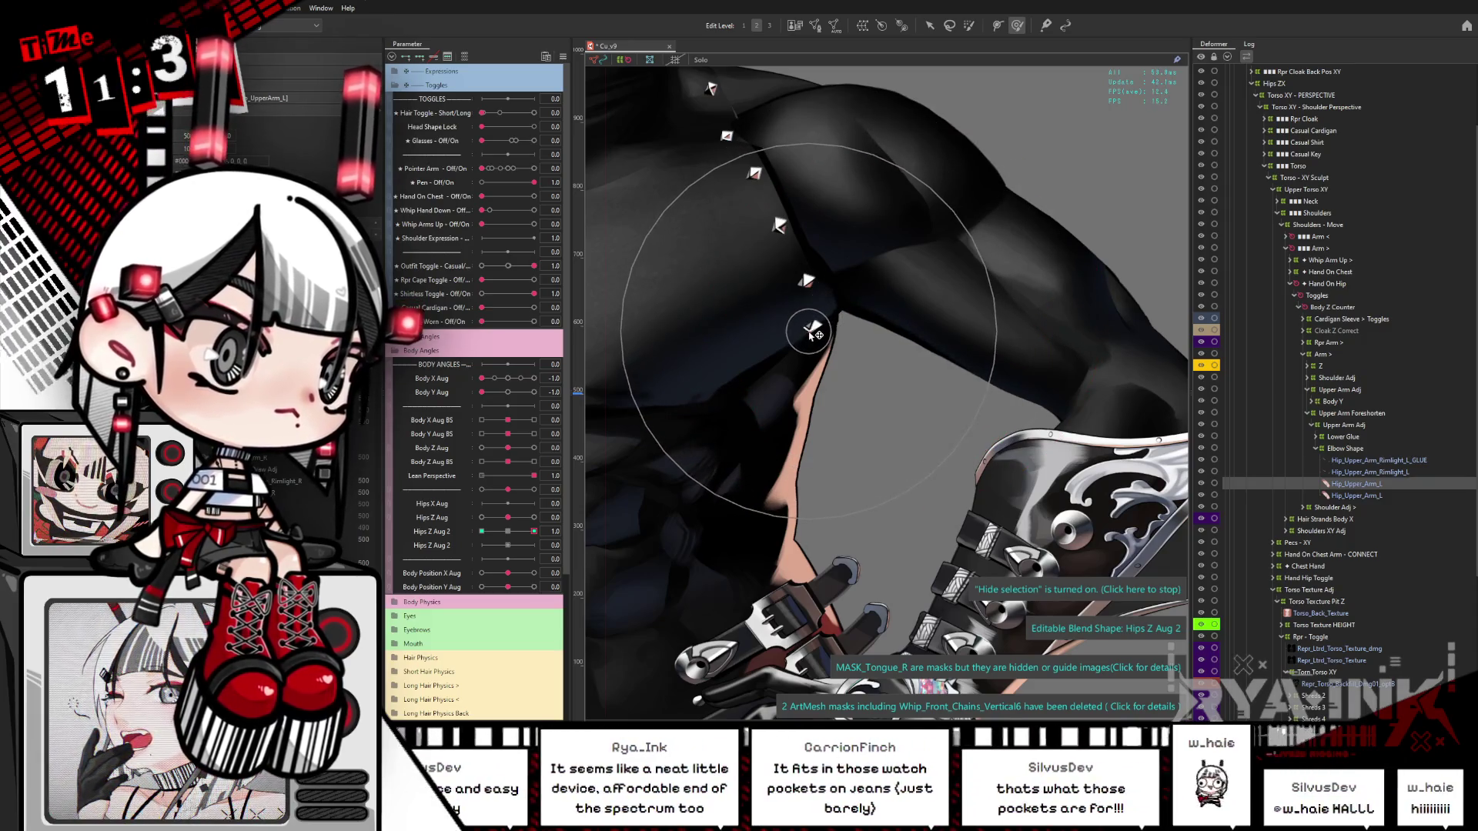
{"action": "left_click", "coordinate": [1350, 496]}
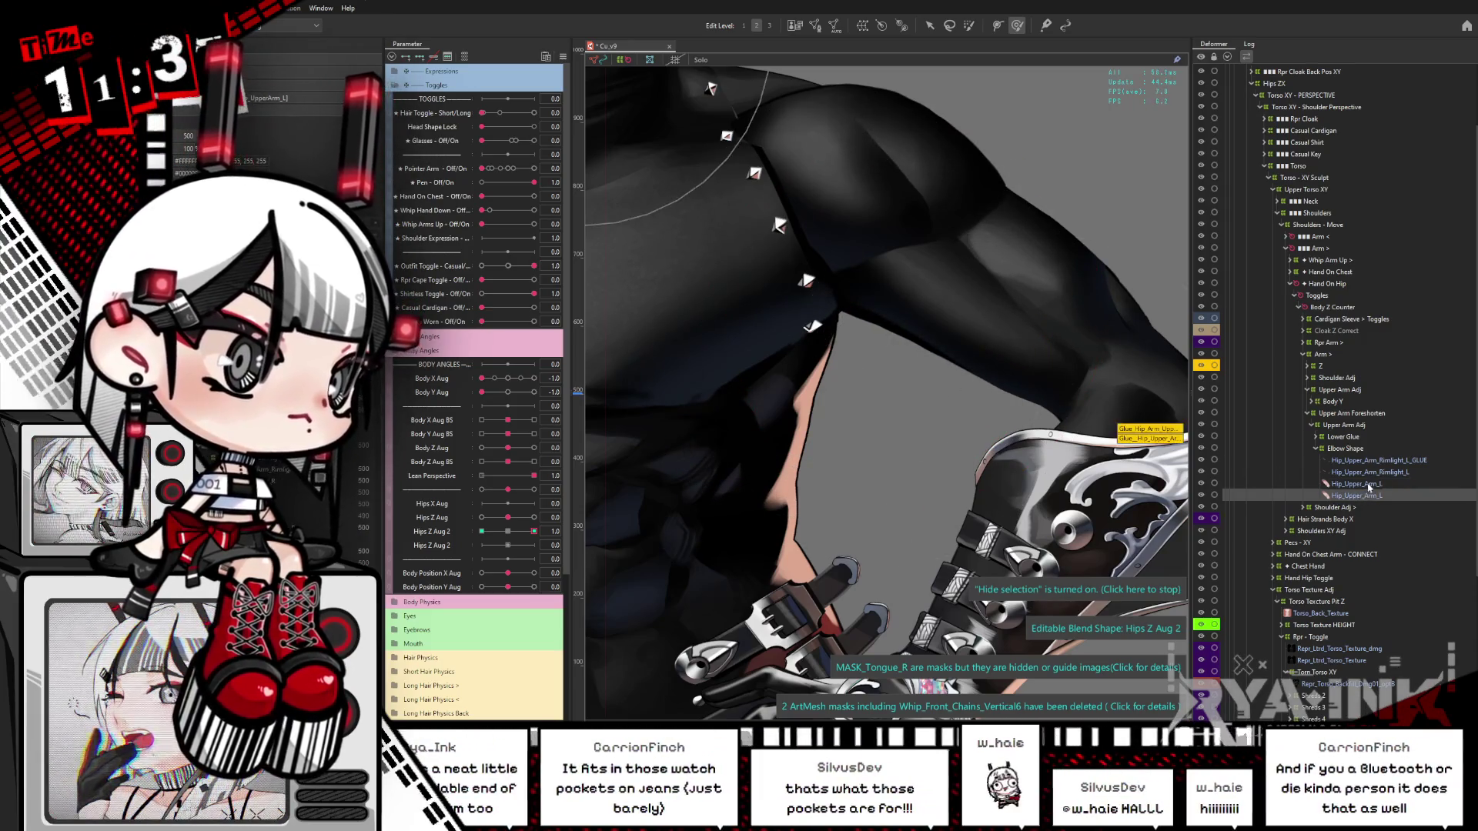
{"action": "left_click", "coordinate": [1372, 485]}
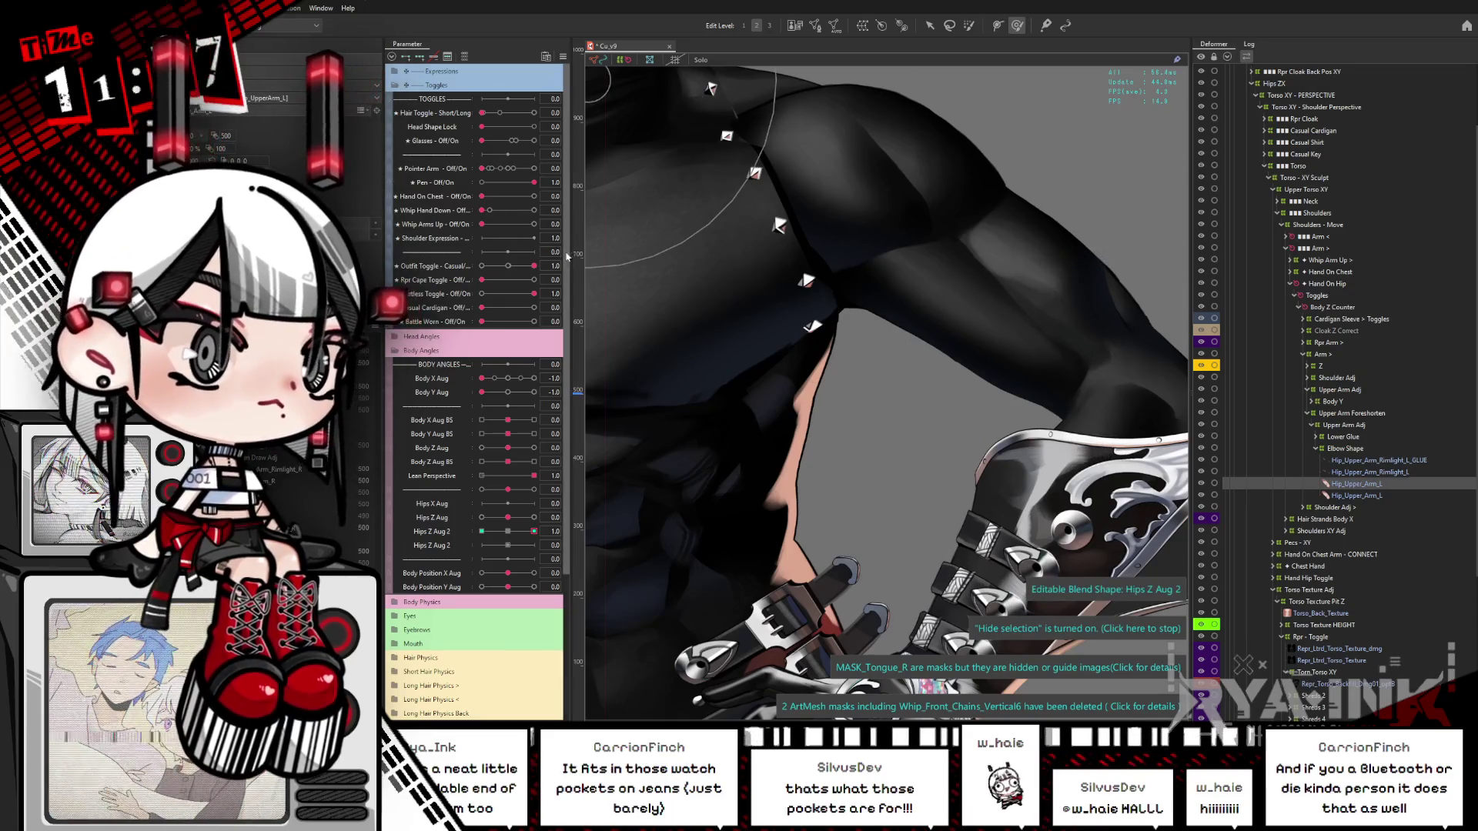
Step: Set Body X Aug to -1.0 with Body Y Aug near zero
{"action": "mouse_move", "coordinate": [489, 379]}
{"action": "left_mouse_down"}
{"action": "mouse_move", "coordinate": [540, 387]}
{"action": "mouse_move", "coordinate": [466, 419]}
{"action": "mouse_move", "coordinate": [512, 400]}
{"action": "left_mouse_up"}
{"action": "left_click", "coordinate": [508, 393]}
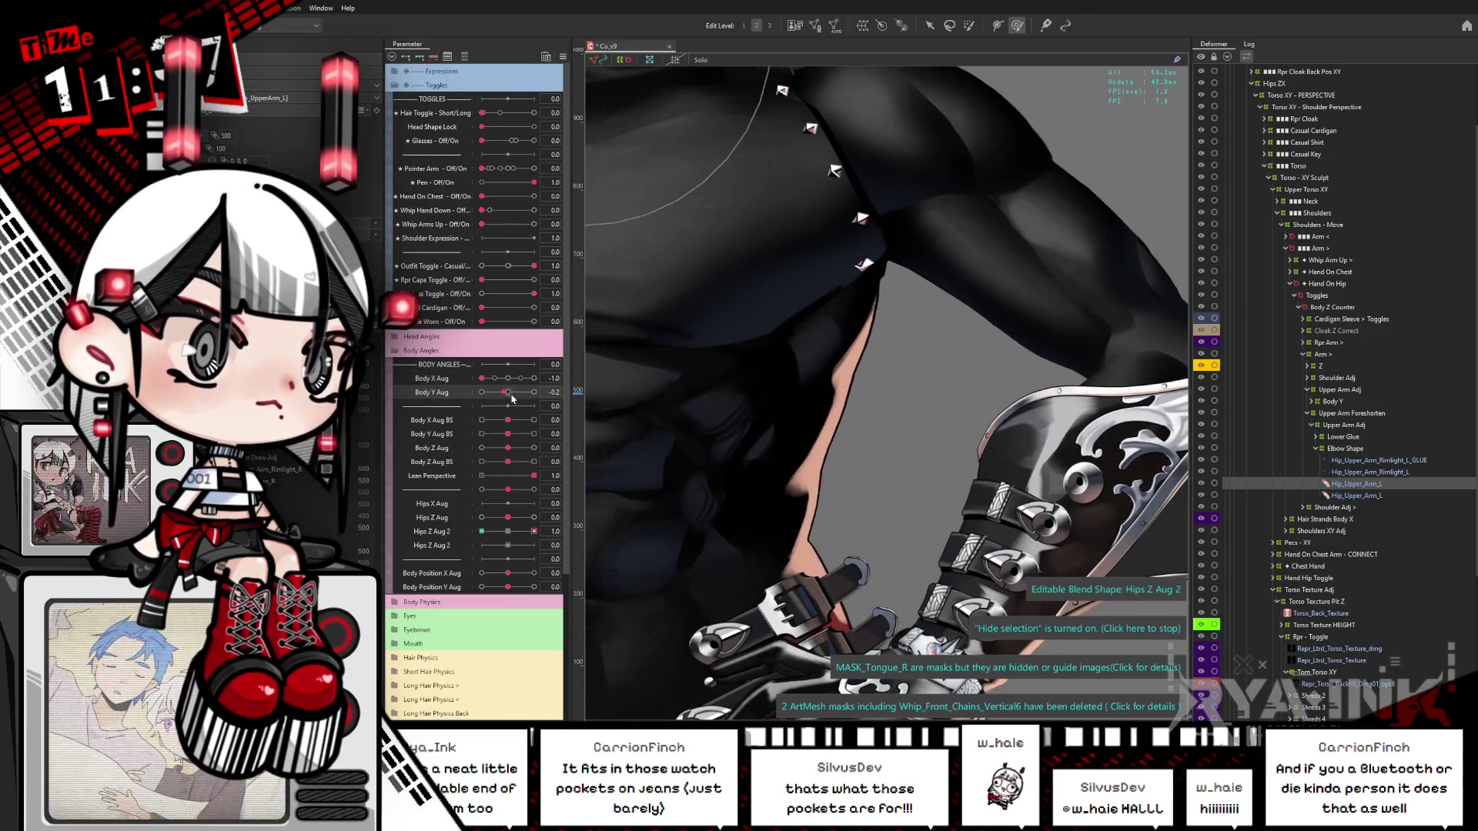
{"action": "right_click", "coordinate": [901, 305]}
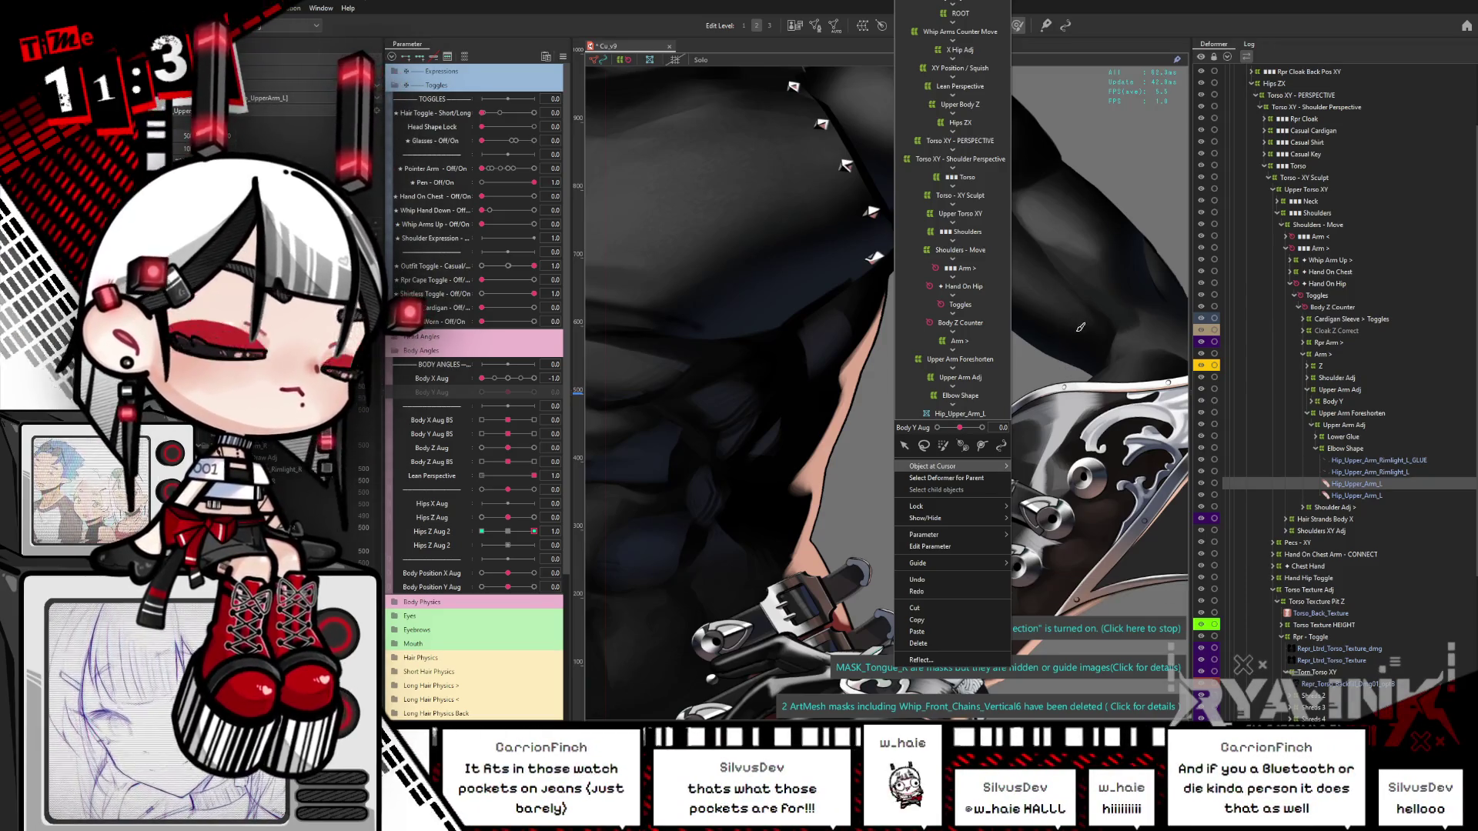
Step: Pick the shoulder glue at the upper arm from the objects under the cursor
{"action": "left_click", "coordinate": [1074, 333]}
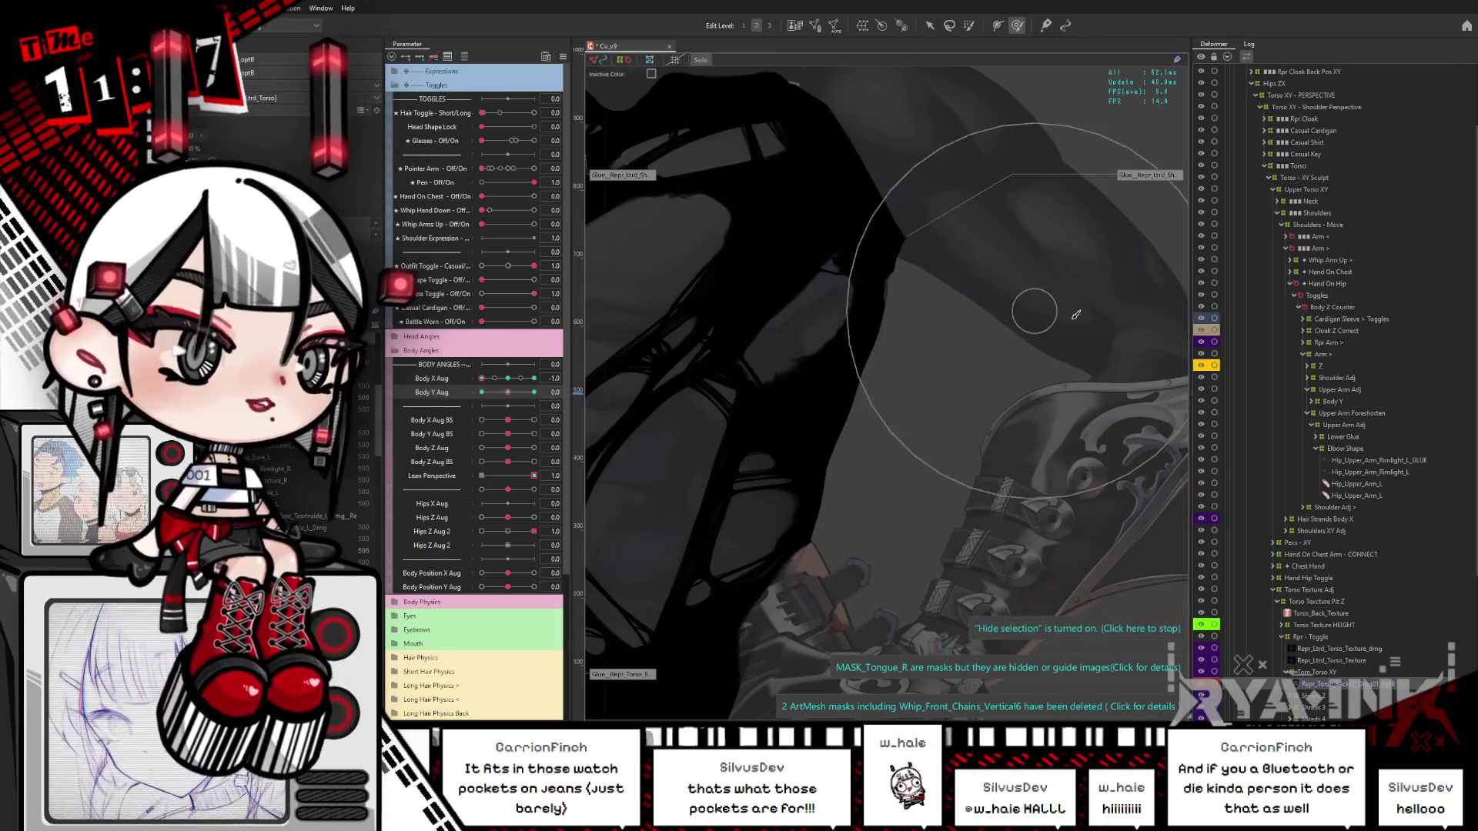
Step: Exit the shoulder glue weight view and return to the normal canvas
{"action": "key", "text": "Escape"}
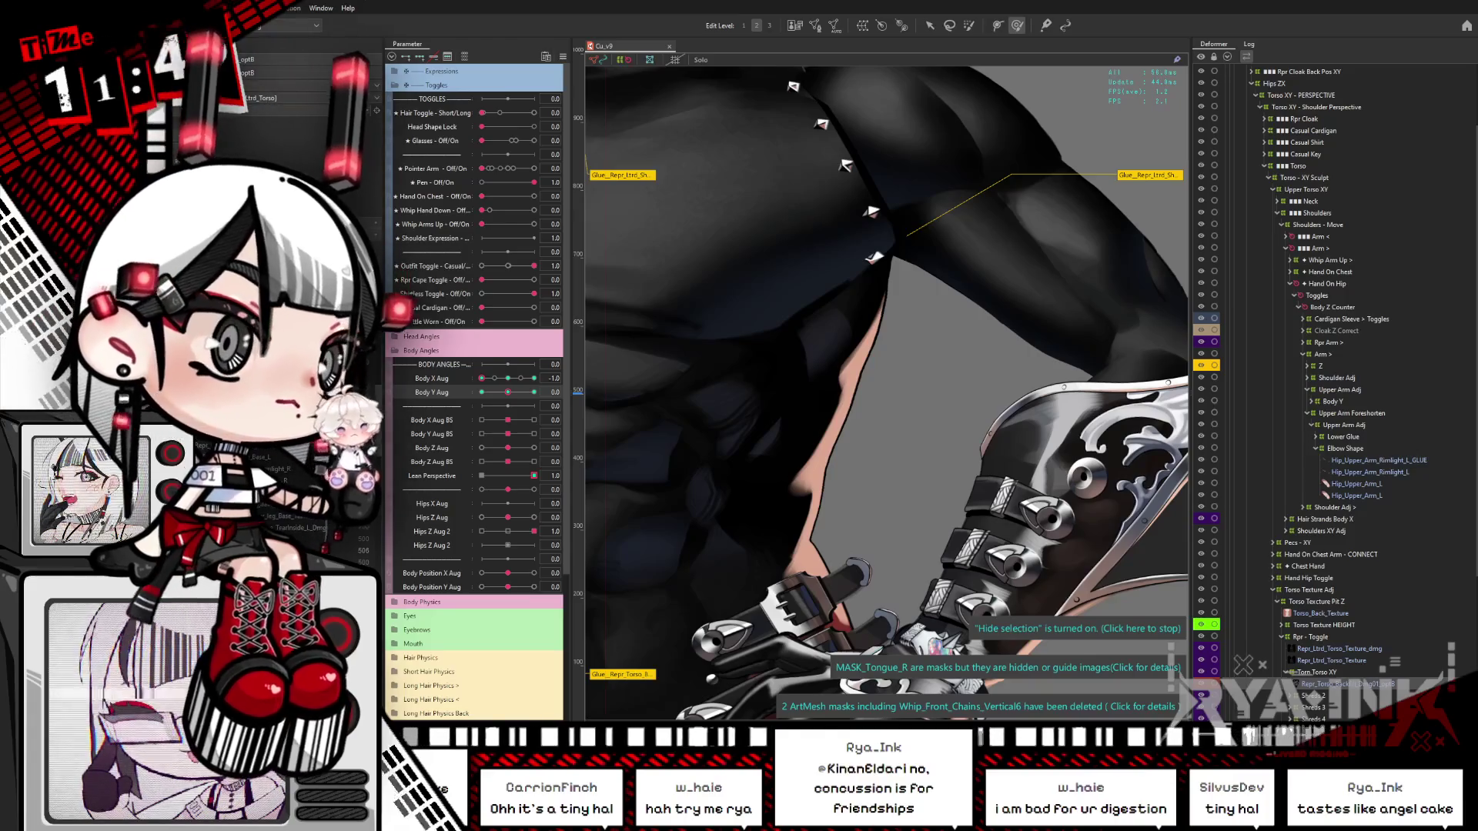
Step: Set Pointer Arm Off/On to 1.0 and fade the black outfit to reveal the bare body
{"action": "scroll", "coordinate": [824, 258], "scroll_direction": "down", "scroll_amount": 10}
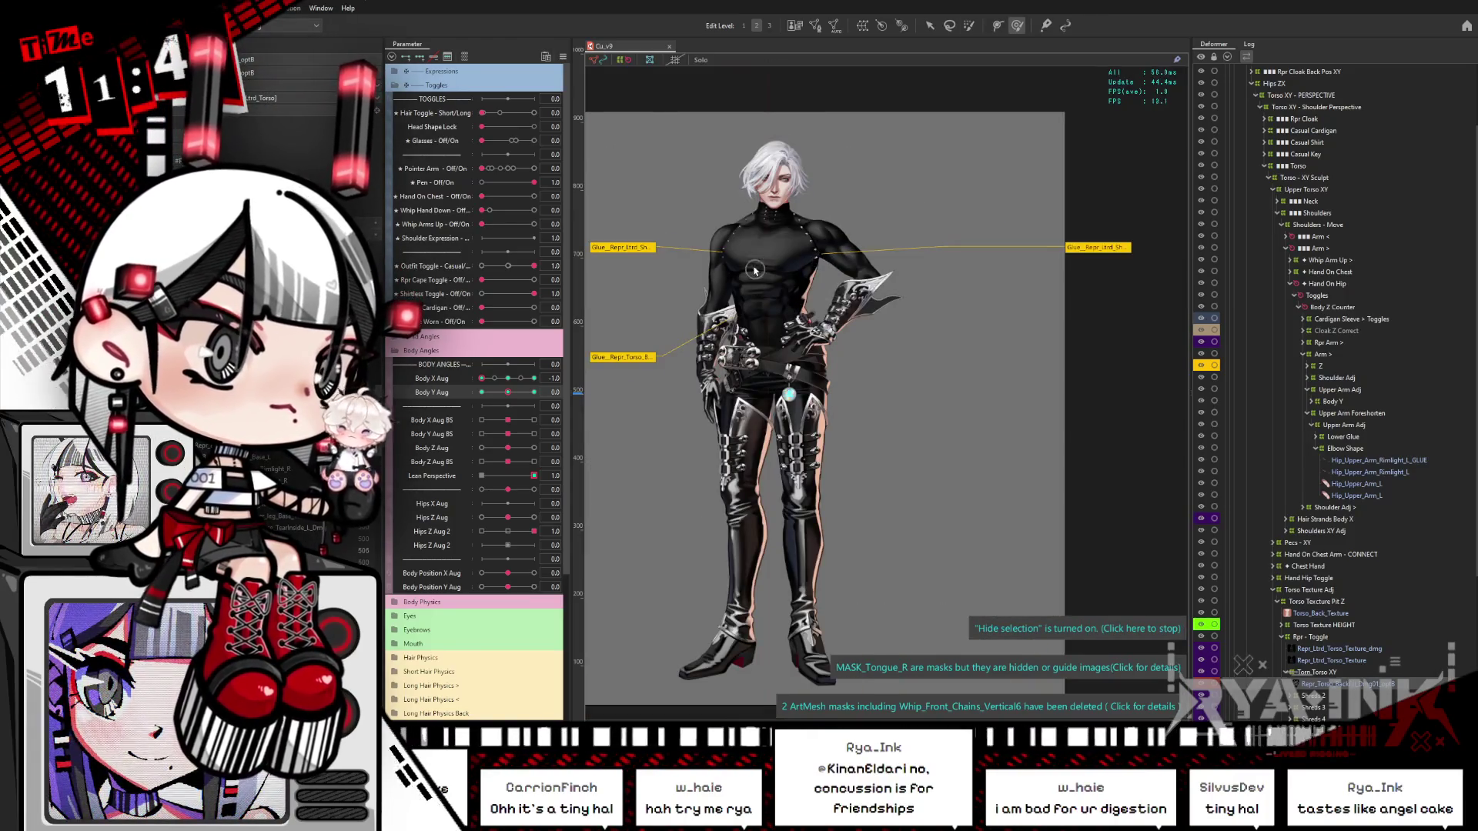
{"action": "scroll", "coordinate": [755, 265], "scroll_direction": "up", "scroll_amount": 5}
{"action": "mouse_move", "coordinate": [482, 167]}
{"action": "left_mouse_down"}
{"action": "mouse_move", "coordinate": [575, 162]}
{"action": "mouse_move", "coordinate": [462, 194]}
{"action": "left_mouse_up"}
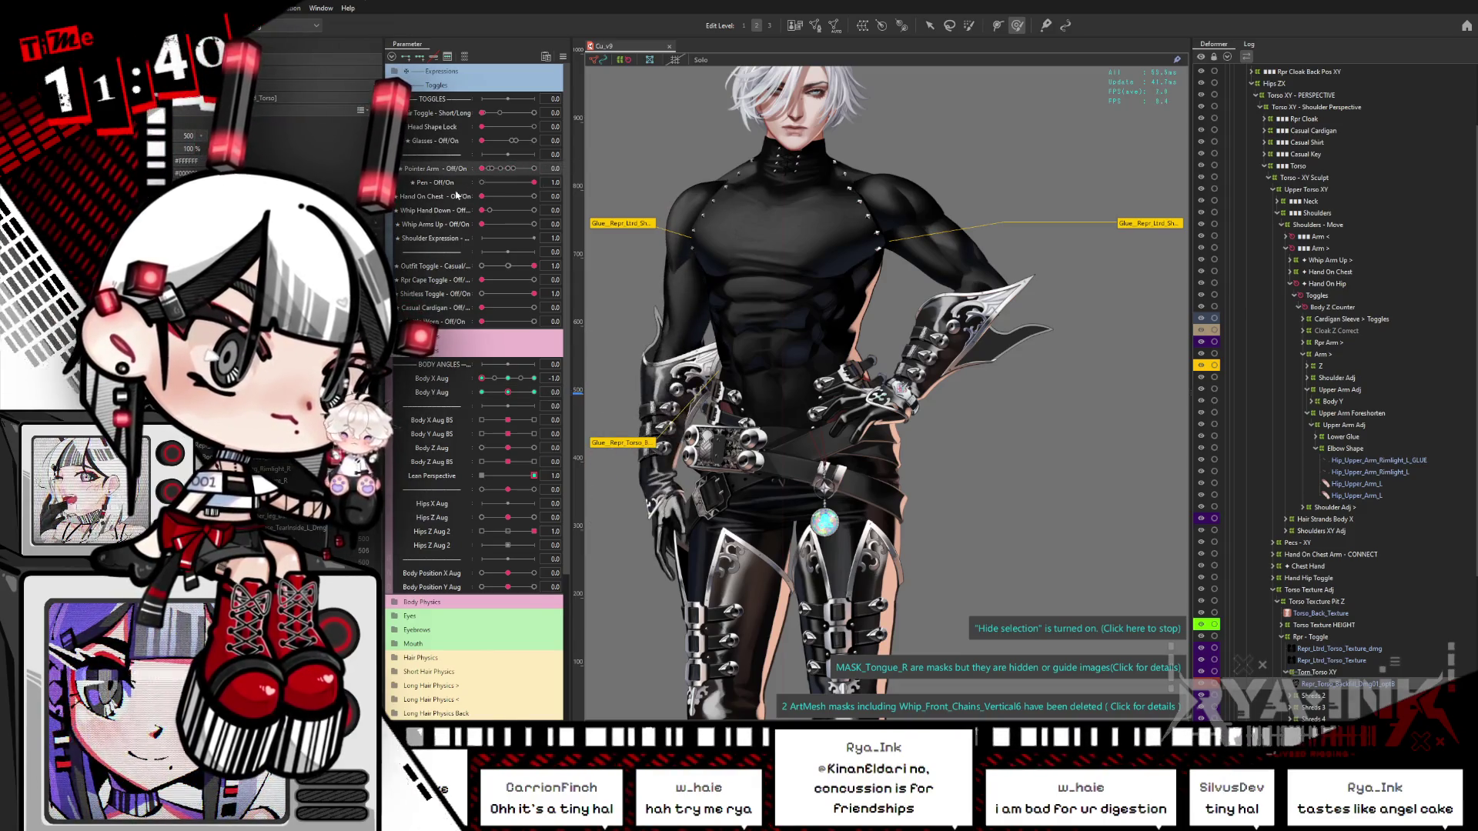
{"action": "left_click_drag", "start_coordinate": [533, 266], "coordinate": [466, 282]}
Step: Zoom in and select the upper arm's band mesh, Hip_Upper_Arm_L, for mesh editing
{"action": "scroll", "coordinate": [945, 157], "scroll_direction": "up", "scroll_amount": 5}
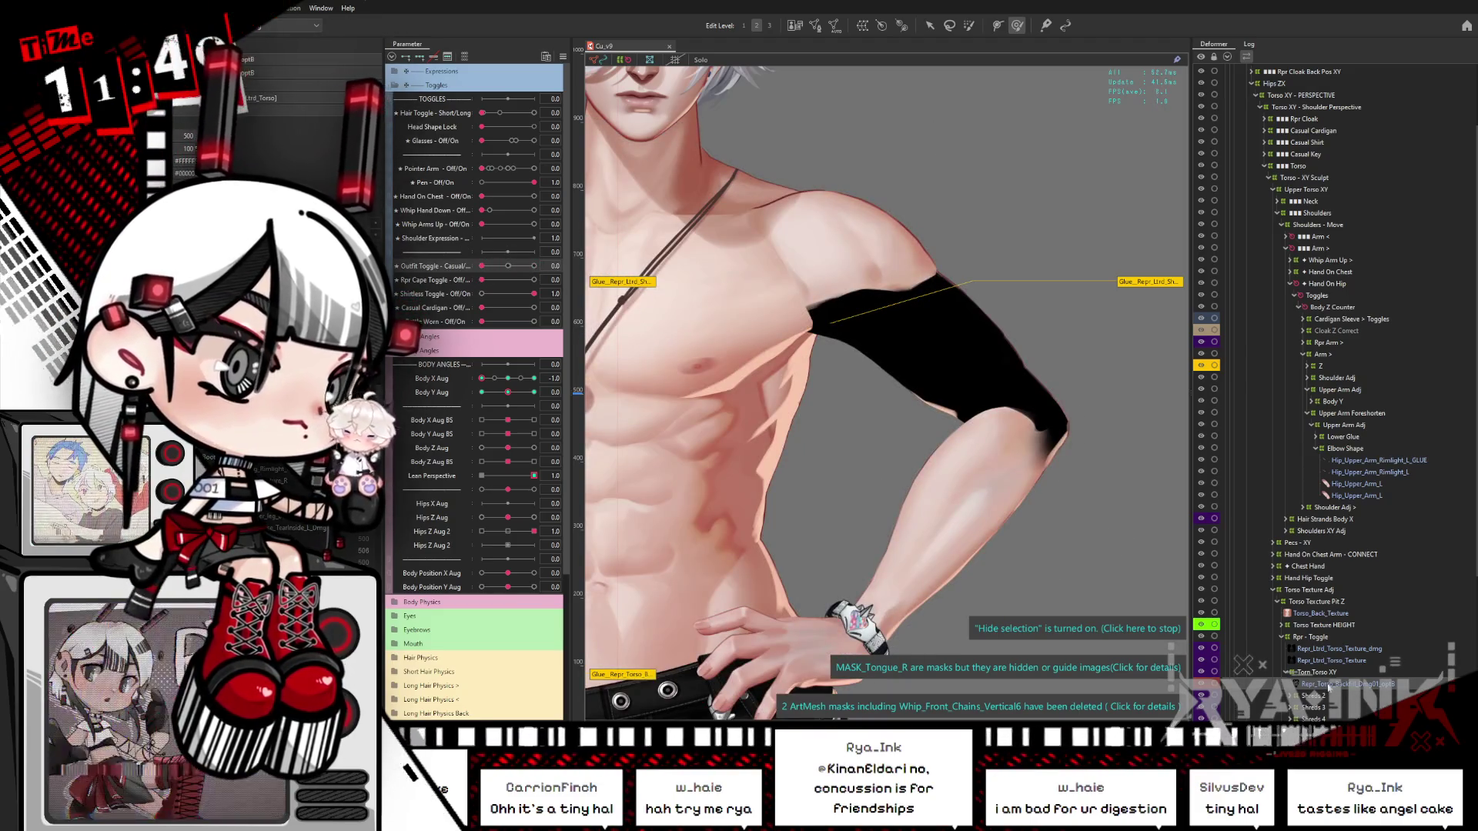
{"action": "left_click", "coordinate": [1357, 497]}
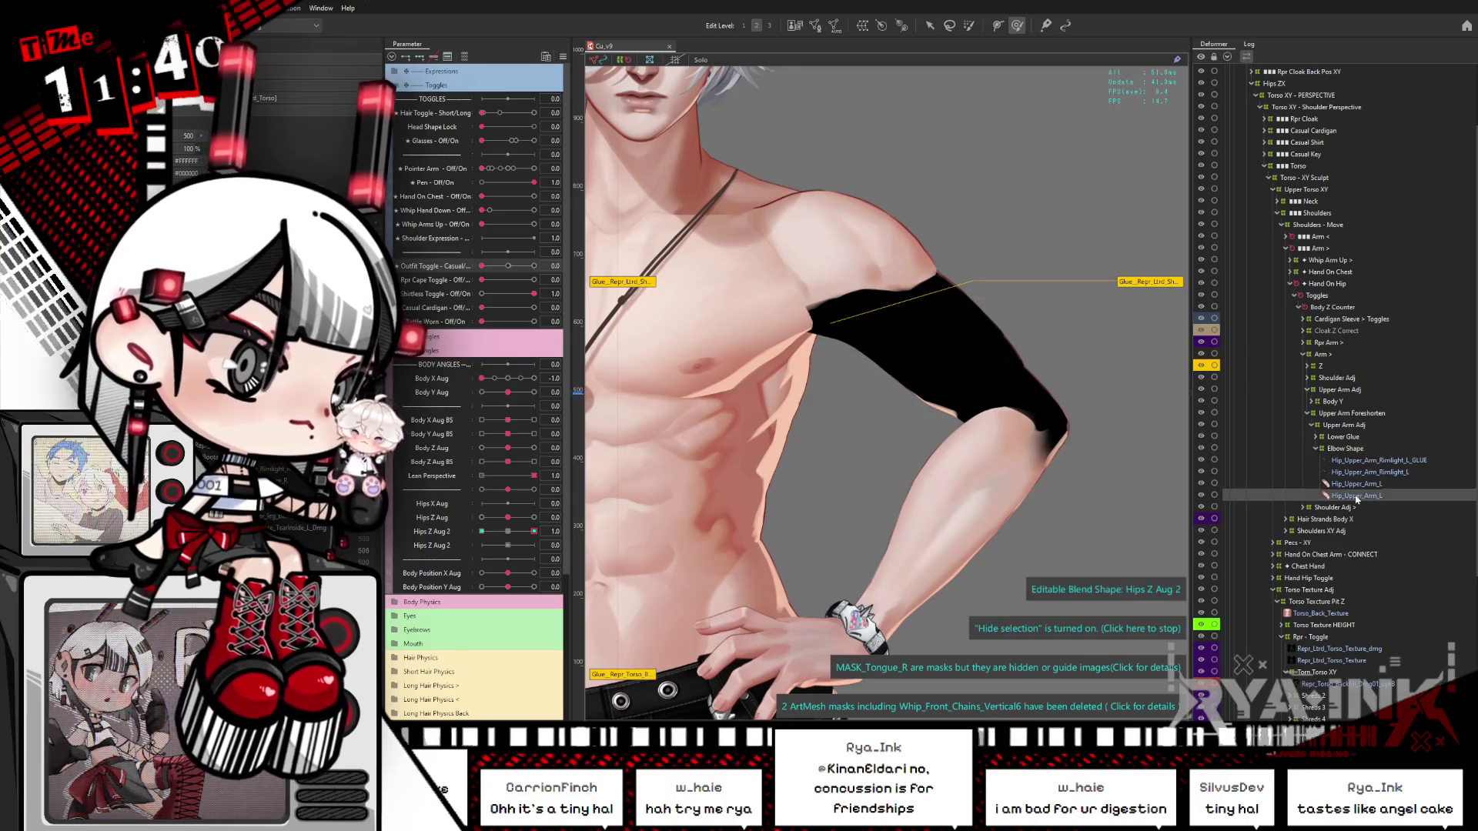
{"action": "left_click", "coordinate": [1354, 484]}
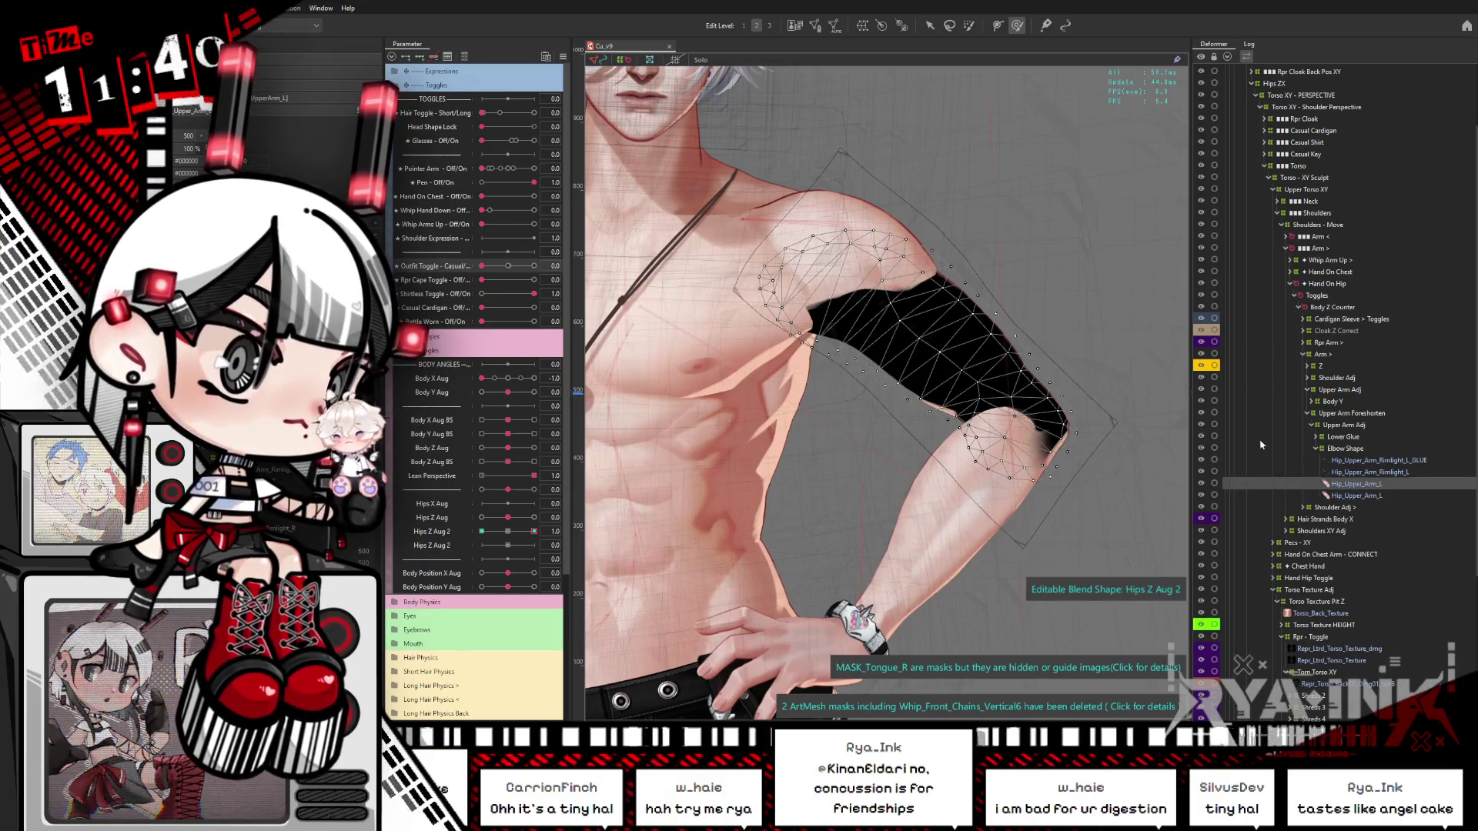
{"action": "left_click", "coordinate": [814, 25]}
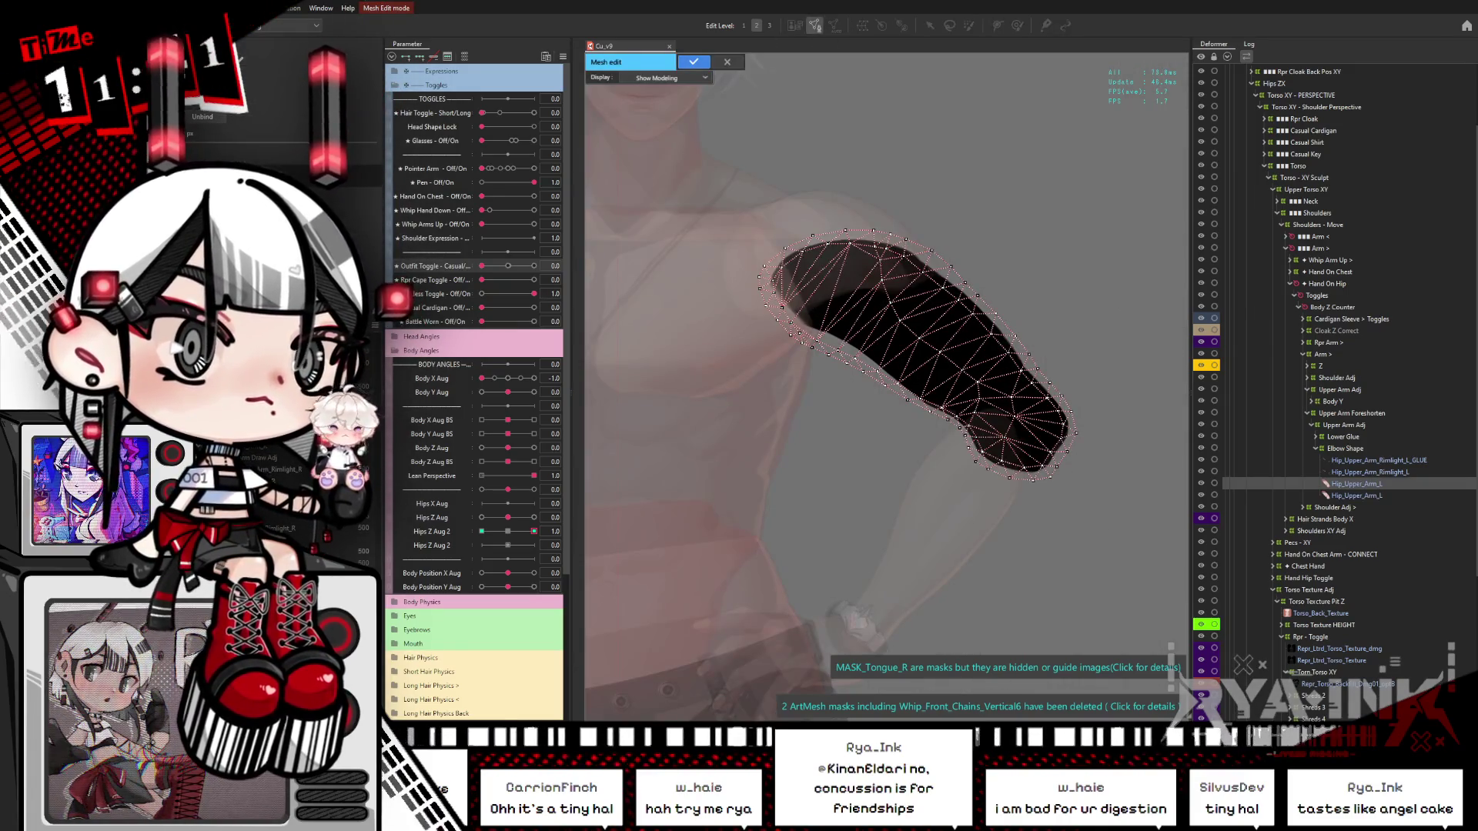
Step: Erase the lower triangles of the band mesh and apply the mesh edit
{"action": "mouse_move", "coordinate": [970, 416]}
{"action": "left_mouse_down"}
{"action": "mouse_move", "coordinate": [1053, 329]}
{"action": "mouse_move", "coordinate": [1068, 412]}
{"action": "mouse_move", "coordinate": [920, 170]}
{"action": "mouse_move", "coordinate": [953, 189]}
{"action": "mouse_move", "coordinate": [980, 233]}
{"action": "mouse_move", "coordinate": [943, 166]}
{"action": "left_mouse_up"}
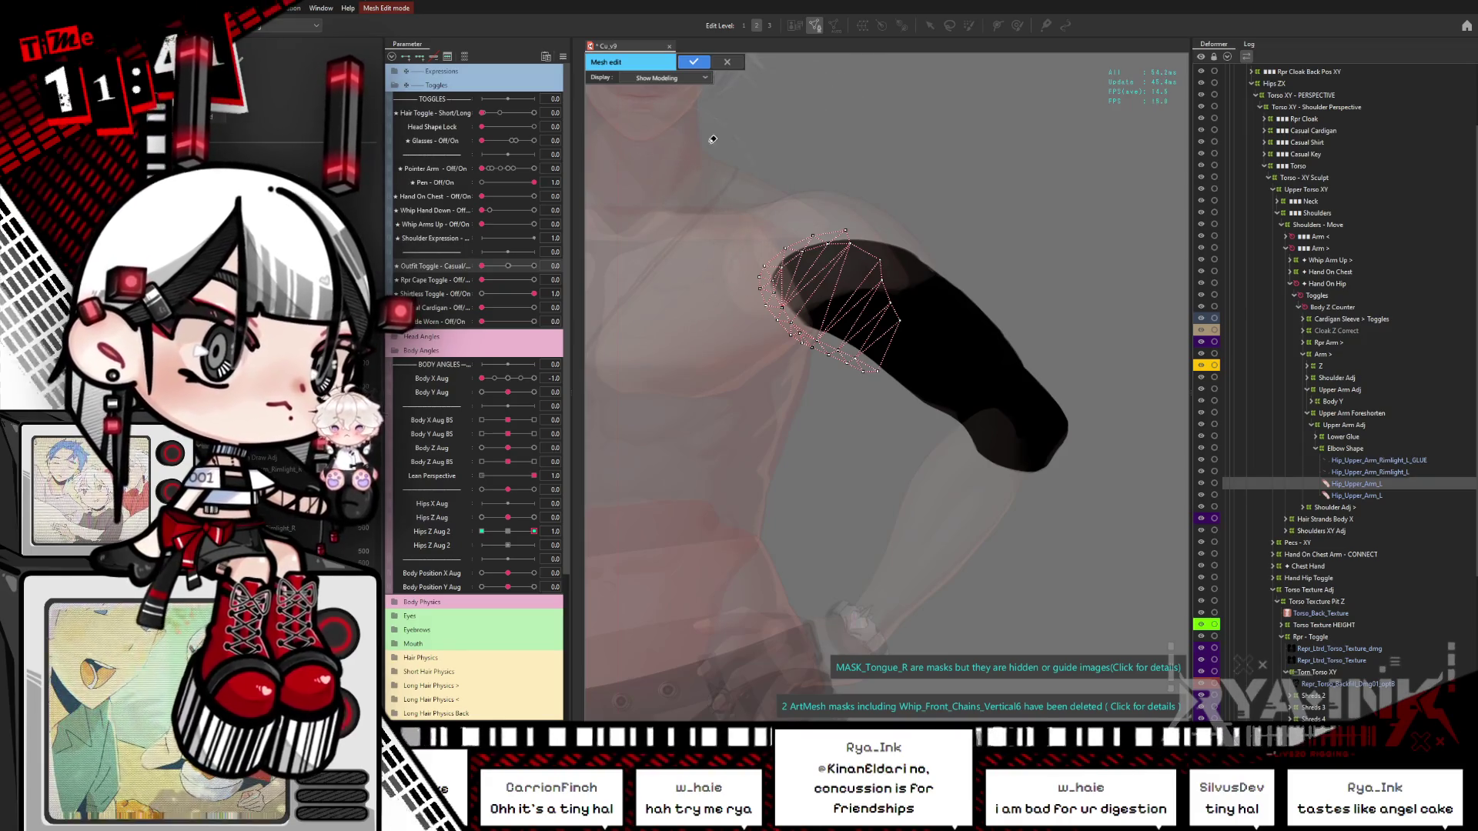
{"action": "left_click", "coordinate": [693, 62]}
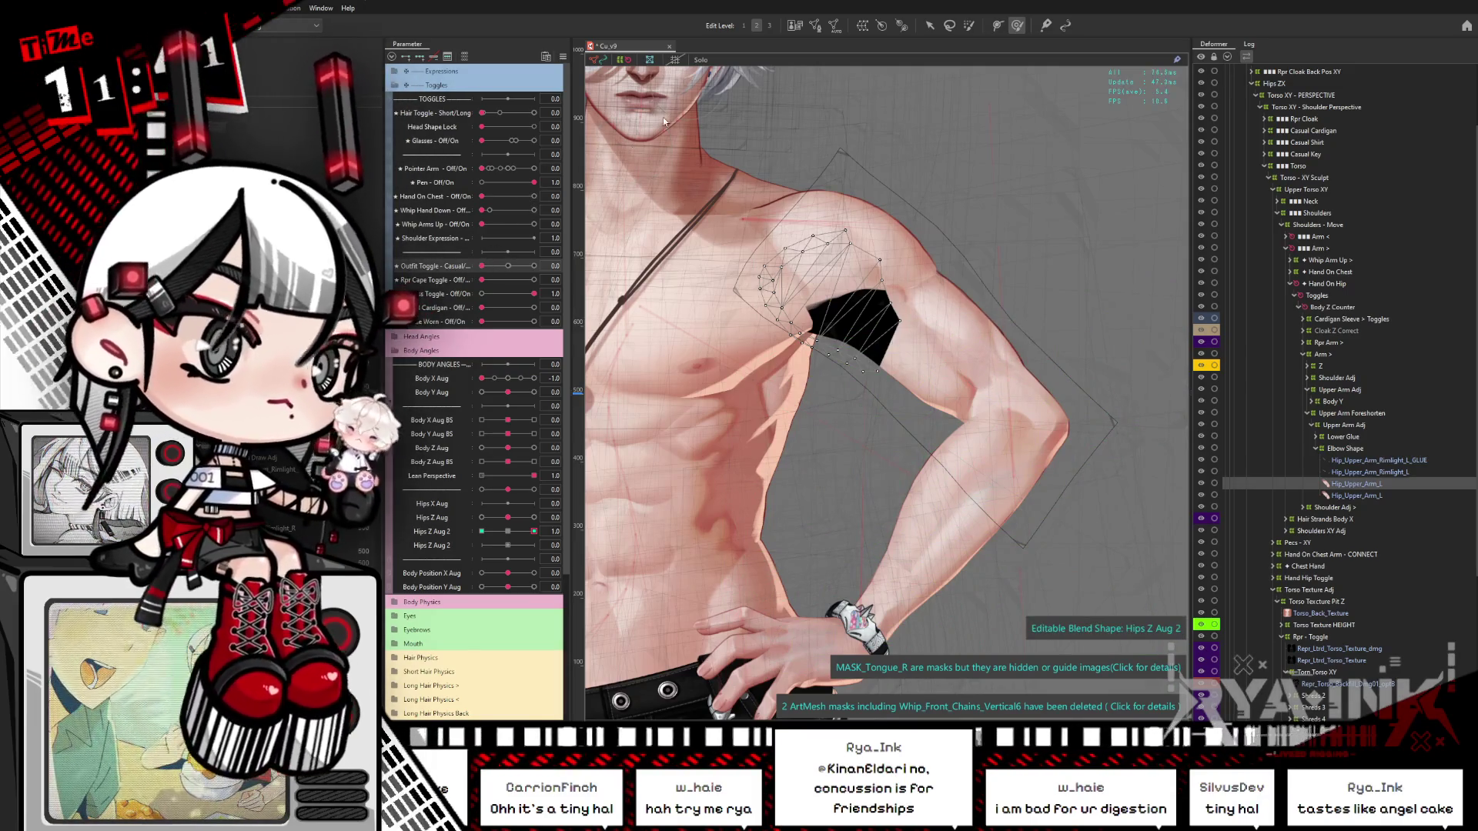
Step: Reset Body X Aug to 0.0 and rotate the arm warp deformer about 23° clockwise into place
{"action": "left_click", "coordinate": [839, 241]}
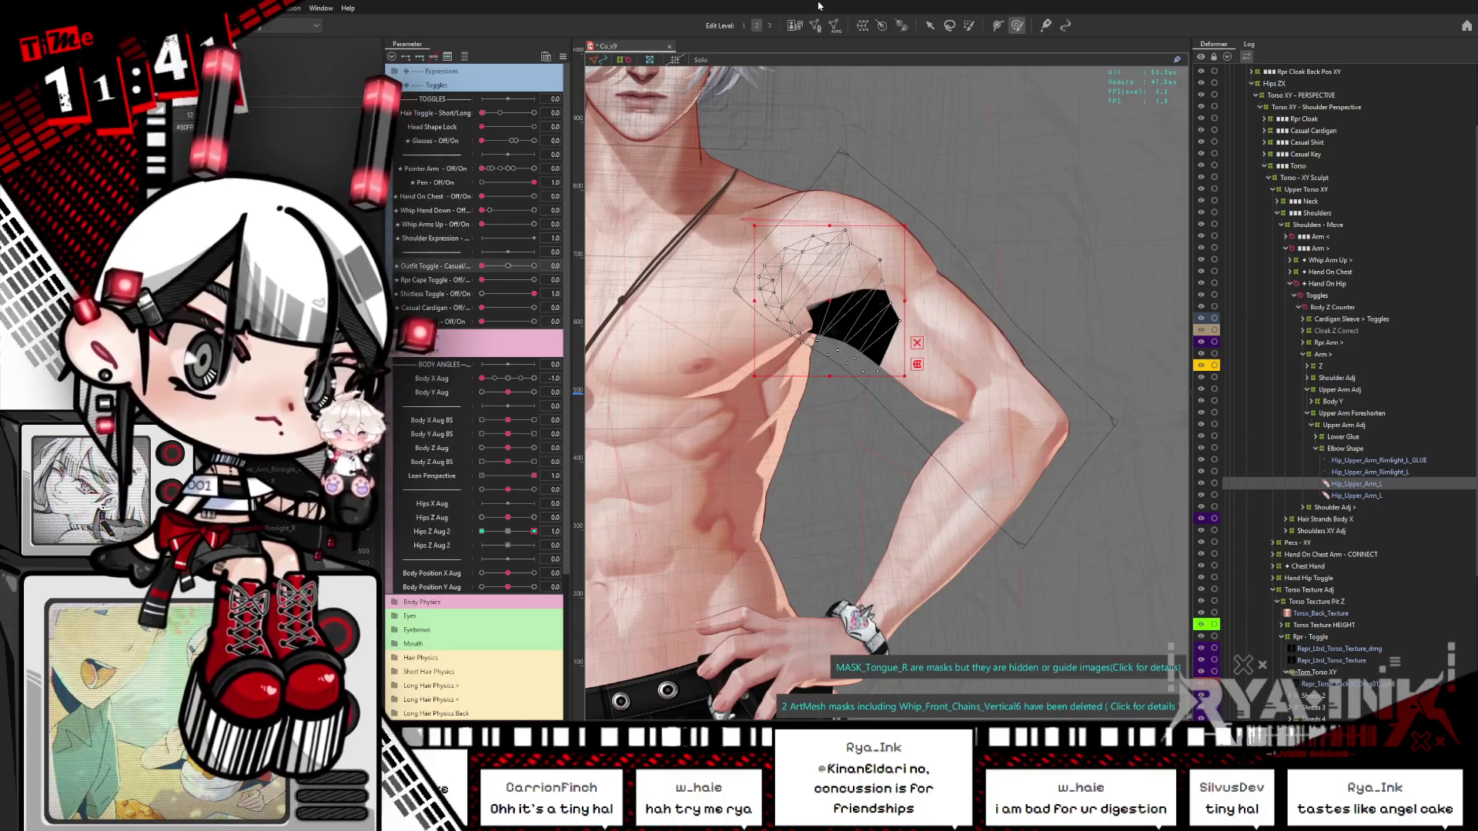
{"action": "left_click", "coordinate": [850, 418]}
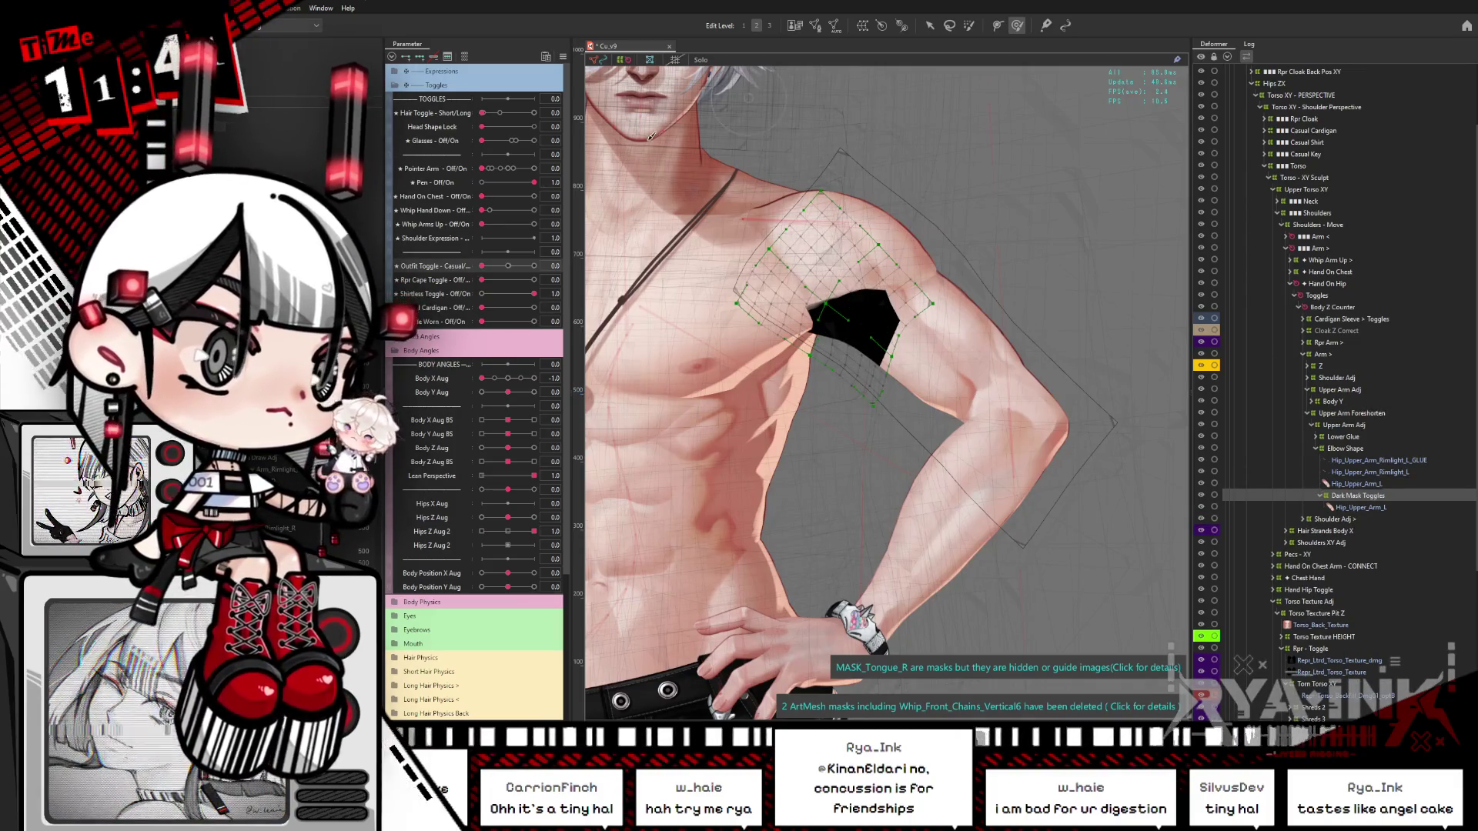
{"action": "left_click", "coordinate": [929, 25]}
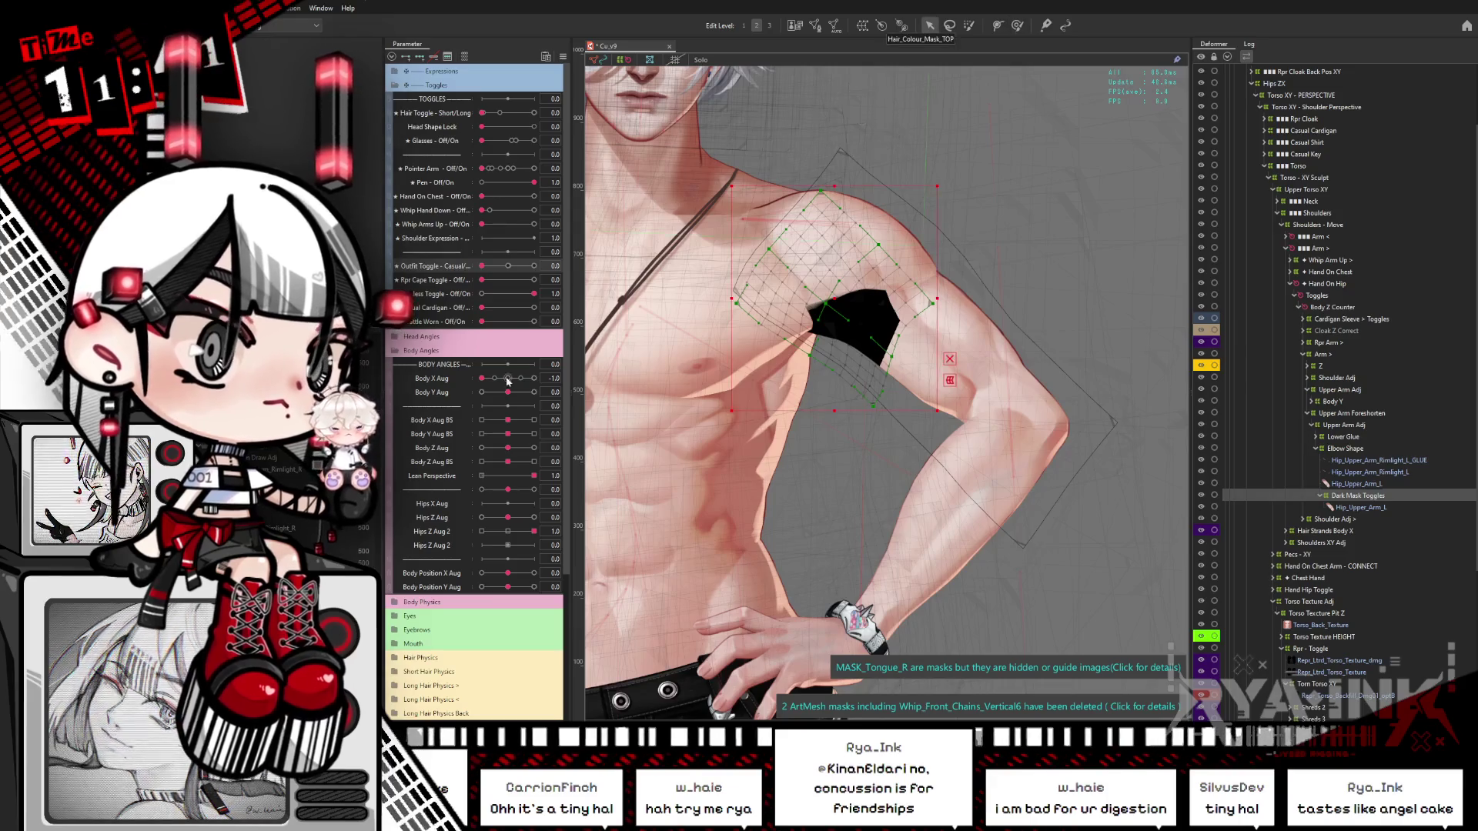
{"action": "left_click", "coordinate": [508, 378]}
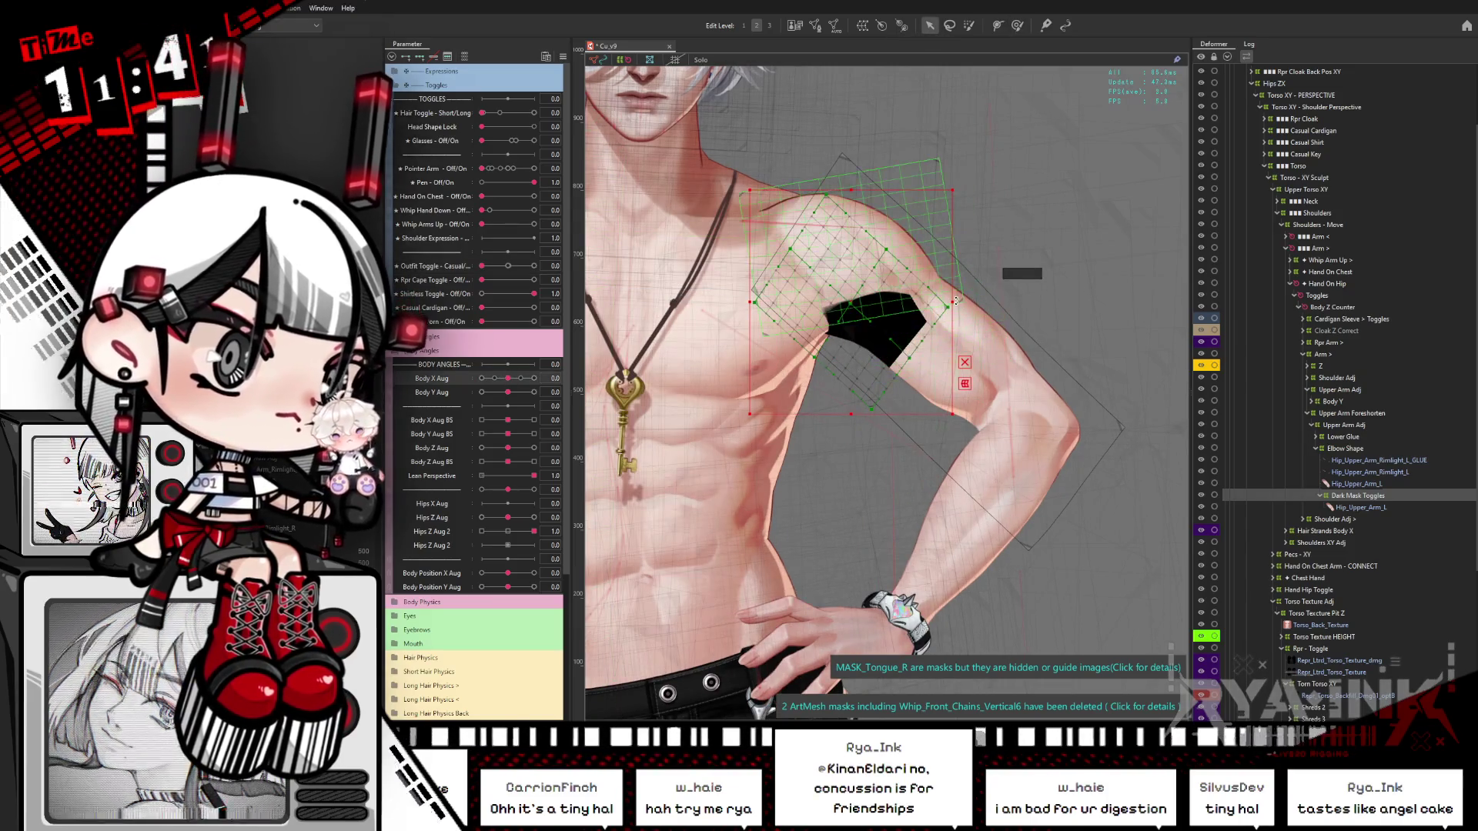
{"action": "left_click_drag", "start_coordinate": [968, 328], "coordinate": [953, 378]}
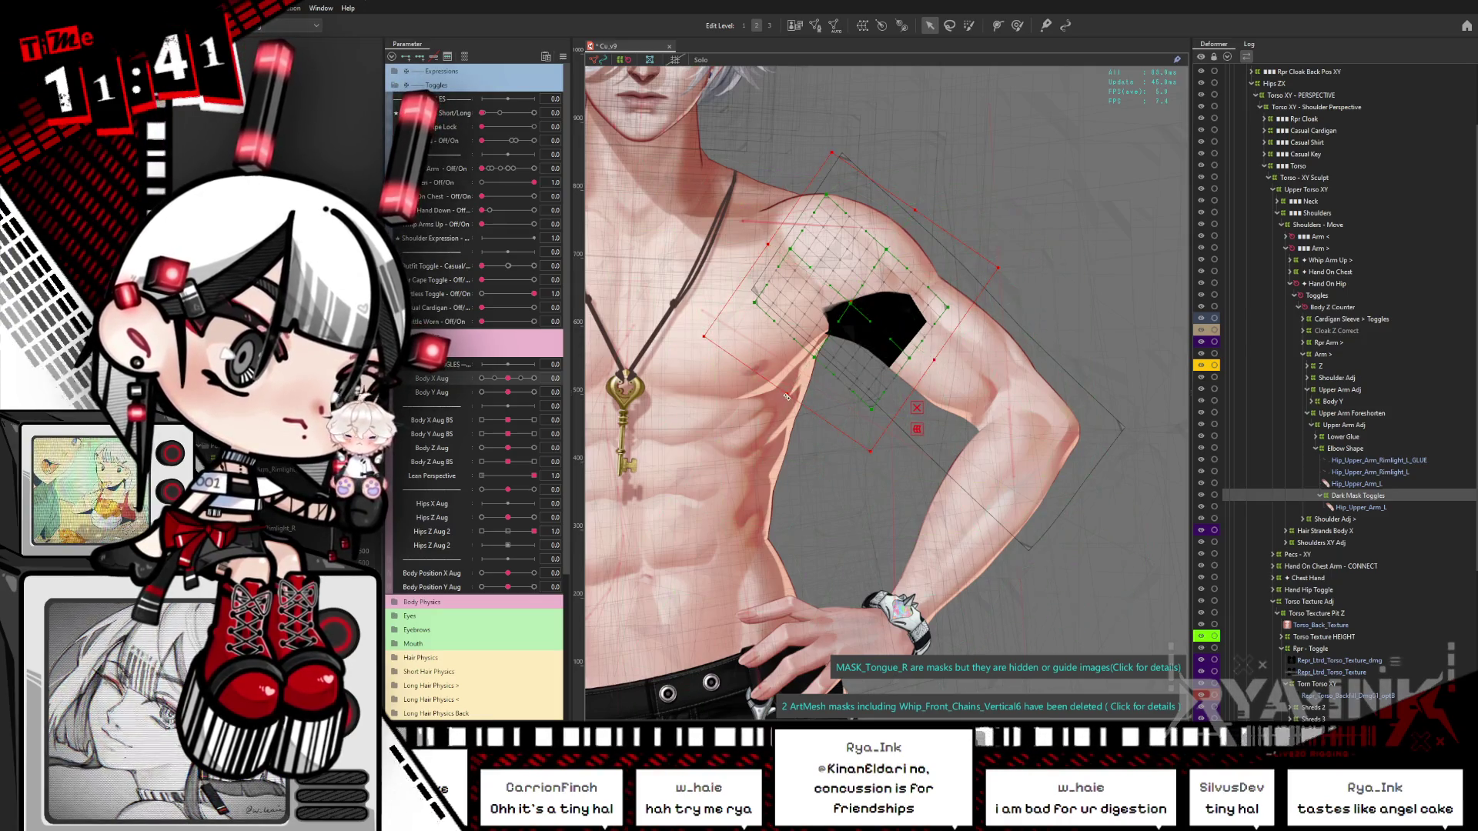
{"action": "left_click_drag", "start_coordinate": [808, 399], "coordinate": [803, 383]}
{"action": "left_click", "coordinate": [936, 361]}
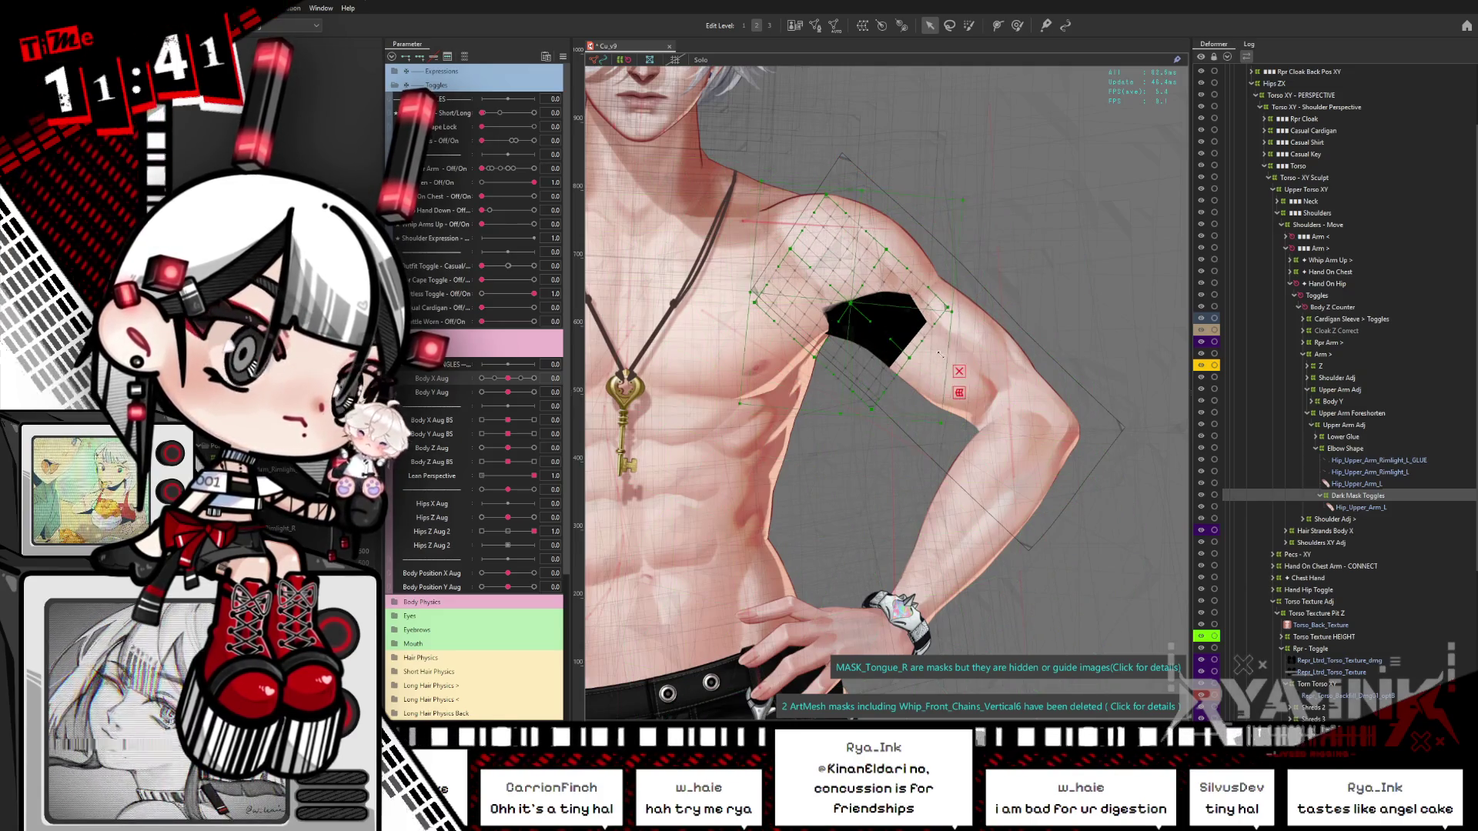
{"action": "left_click", "coordinate": [797, 382]}
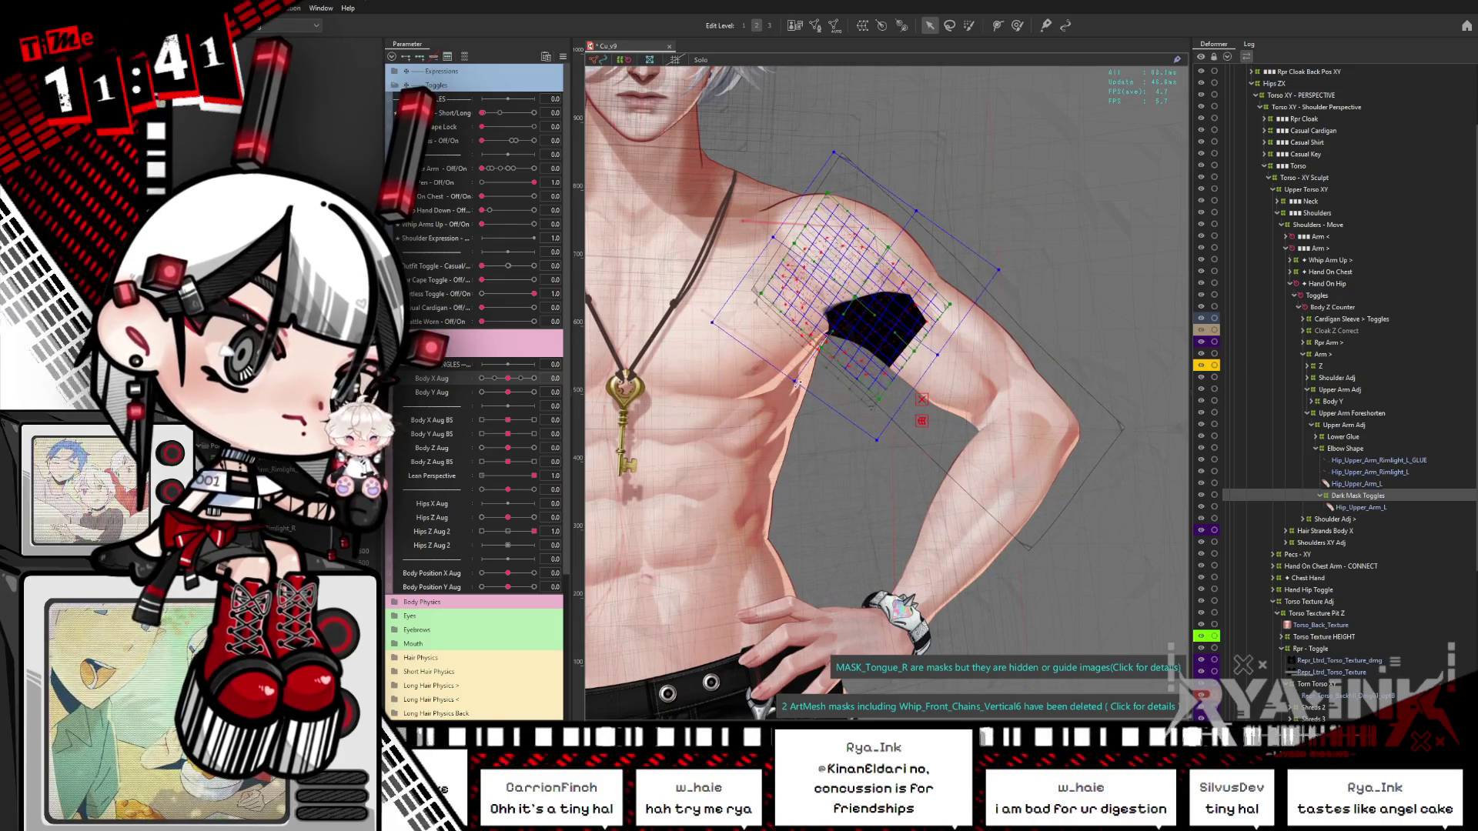
{"action": "left_click", "coordinate": [857, 337]}
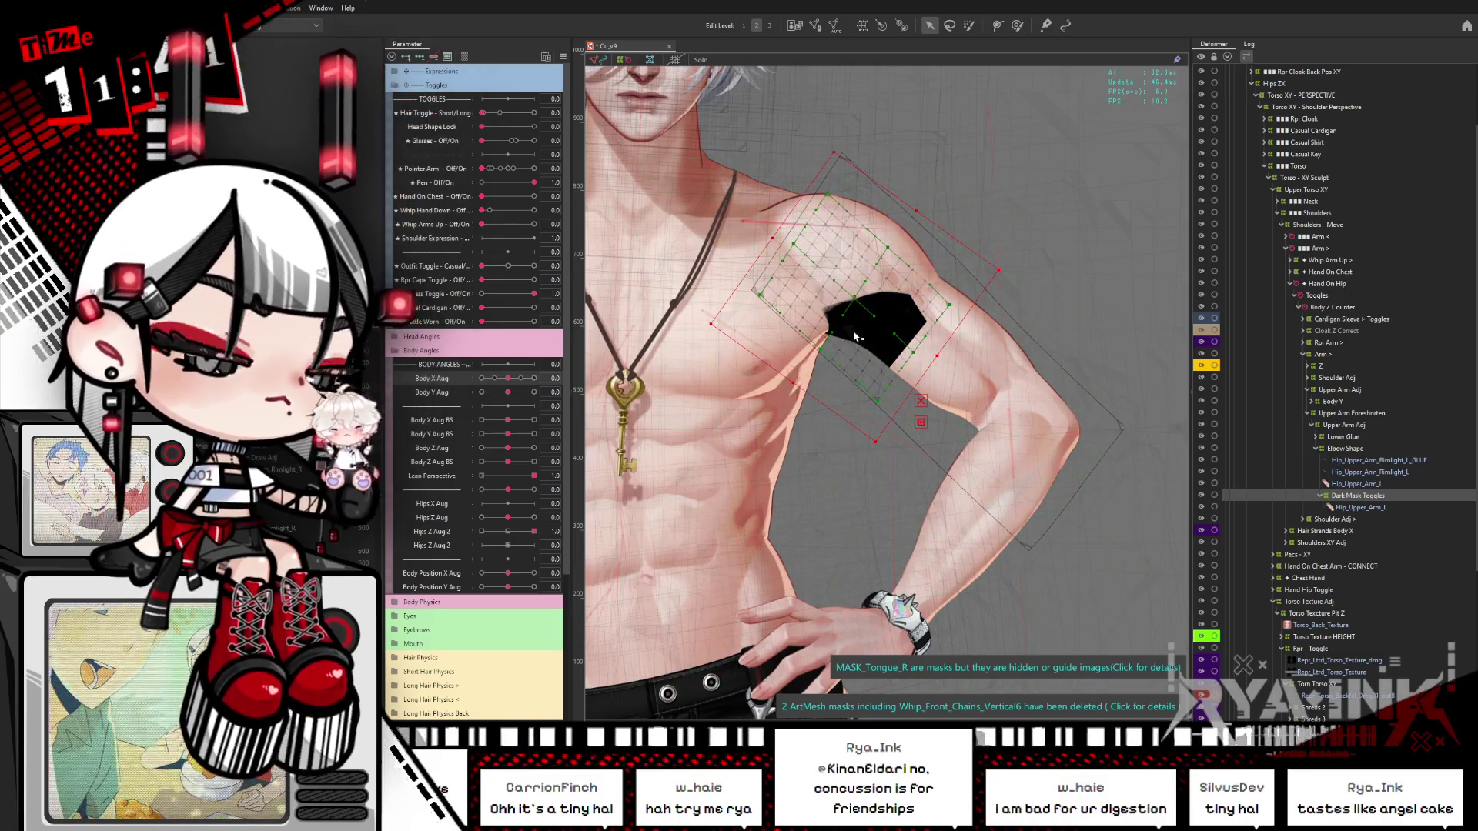
Step: Test the full Body X Aug turn, preview the white shirt, and restore the dark outfit
{"action": "left_click", "coordinate": [998, 25]}
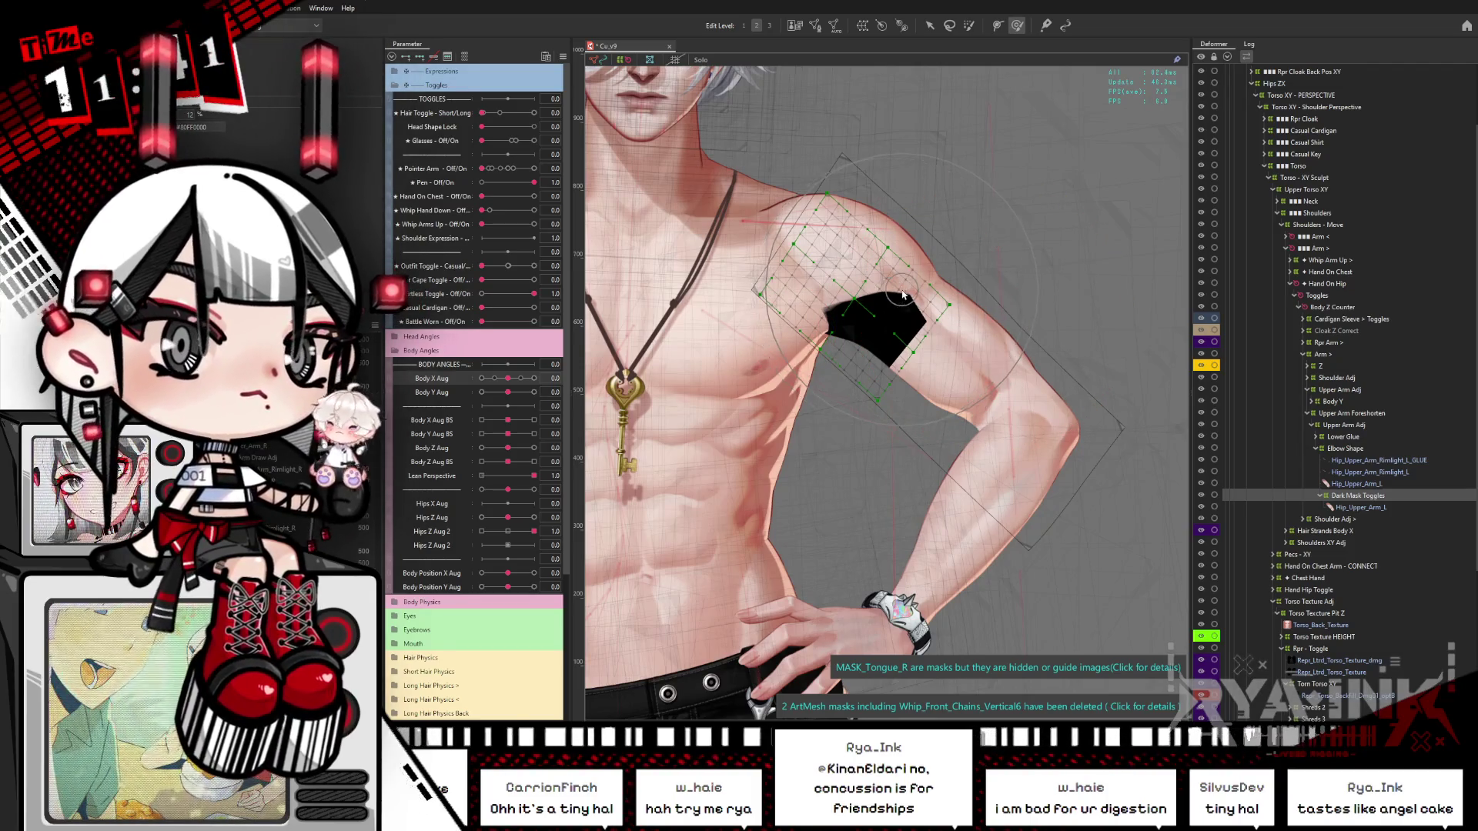
{"action": "scroll", "coordinate": [905, 289], "scroll_direction": "up", "scroll_amount": 2}
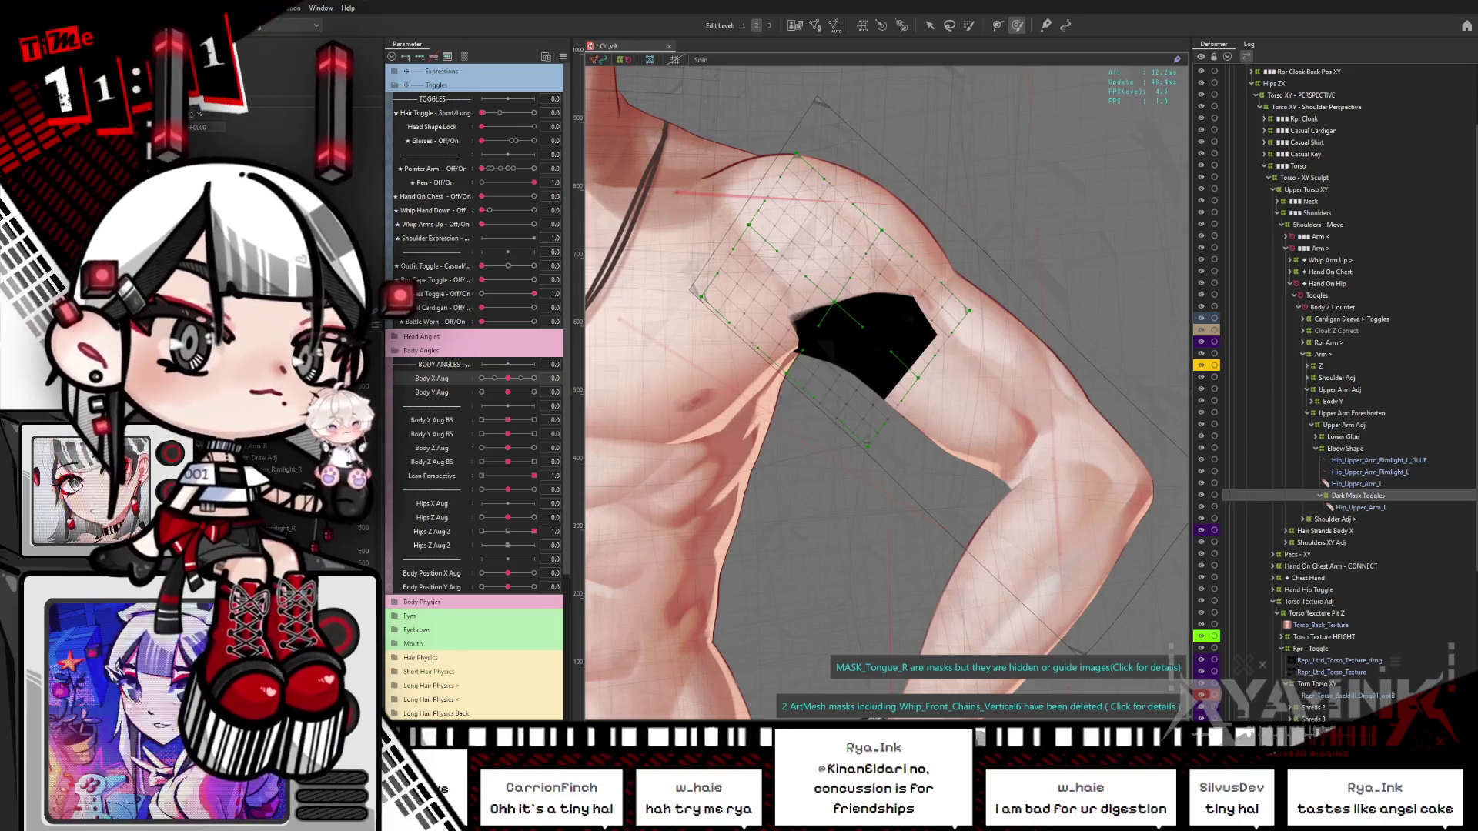
{"action": "left_click_drag", "start_coordinate": [512, 379], "coordinate": [554, 377]}
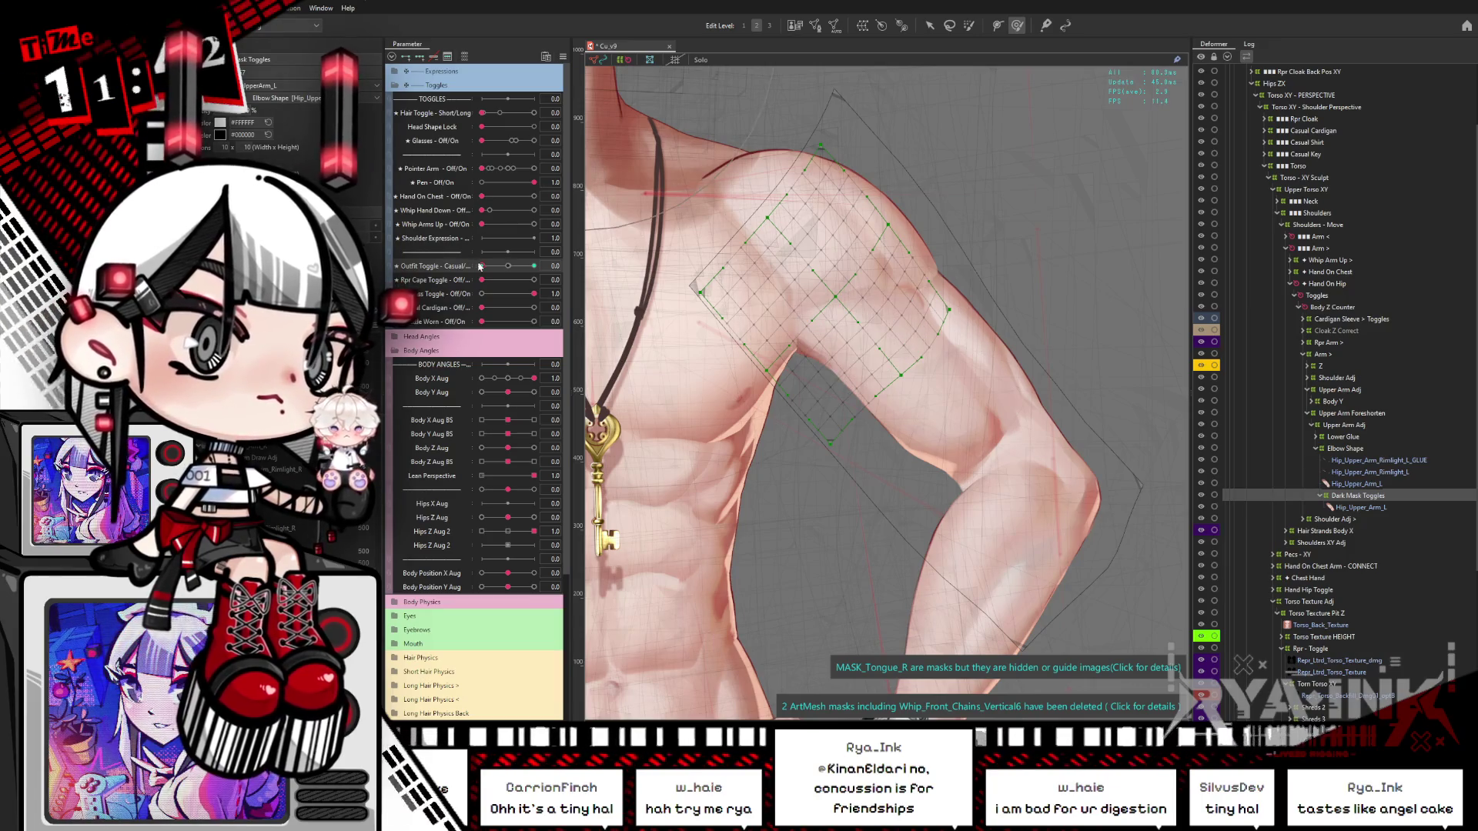
{"action": "left_click", "coordinate": [533, 266]}
{"action": "left_click", "coordinate": [482, 266]}
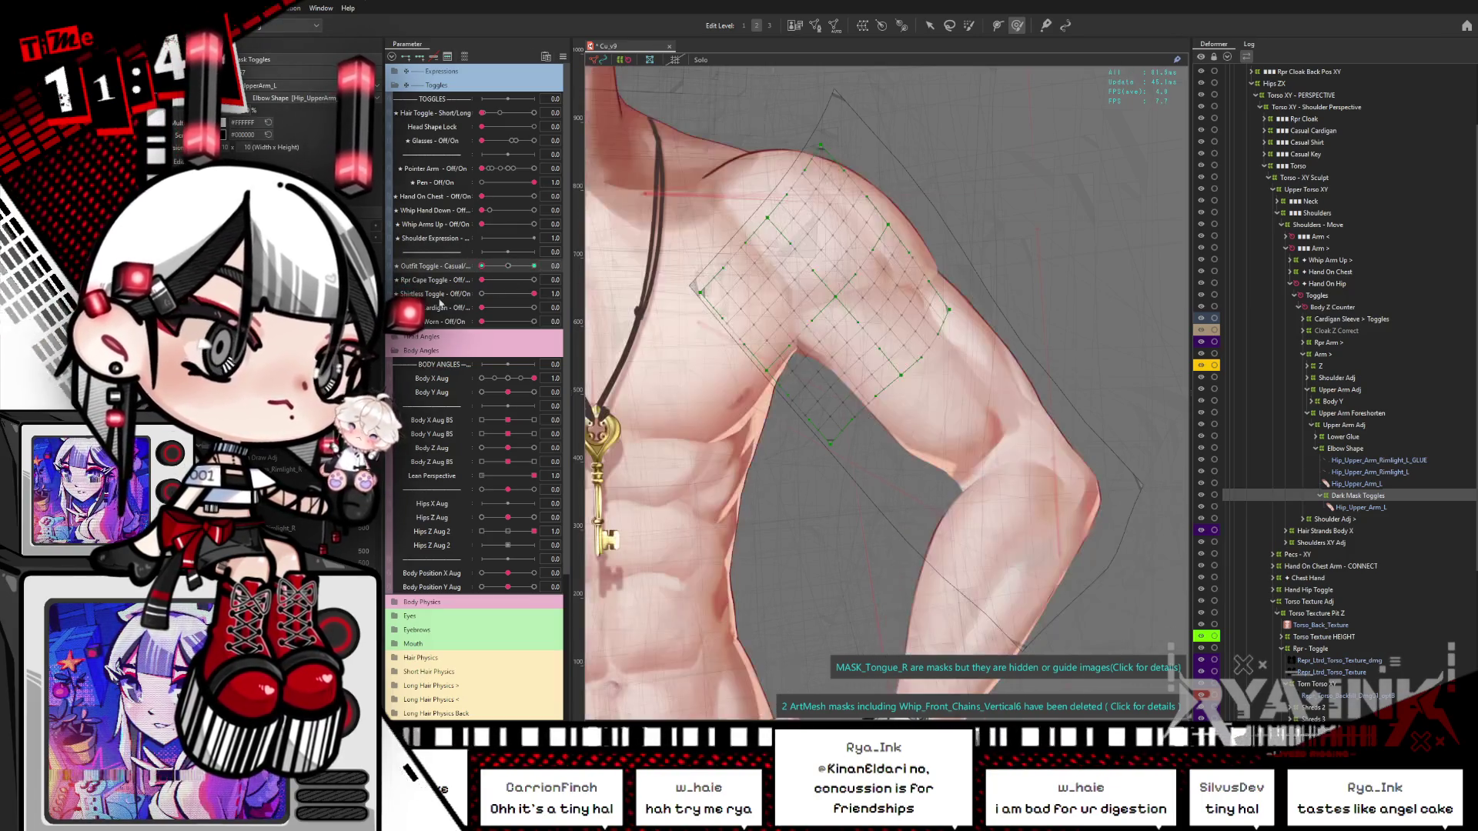
{"action": "left_click_drag", "start_coordinate": [534, 294], "coordinate": [482, 294]}
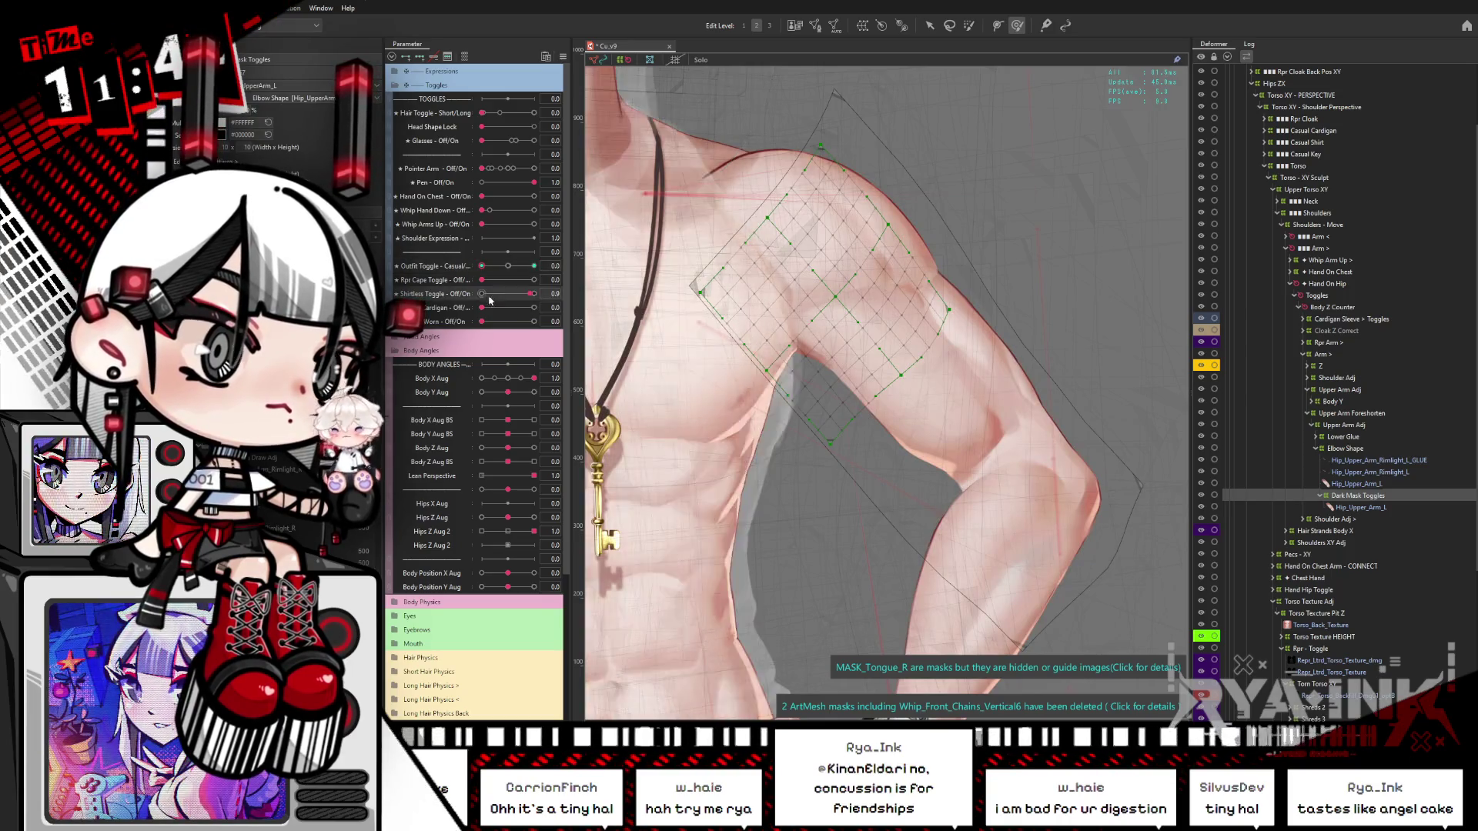
{"action": "left_click", "coordinate": [534, 266]}
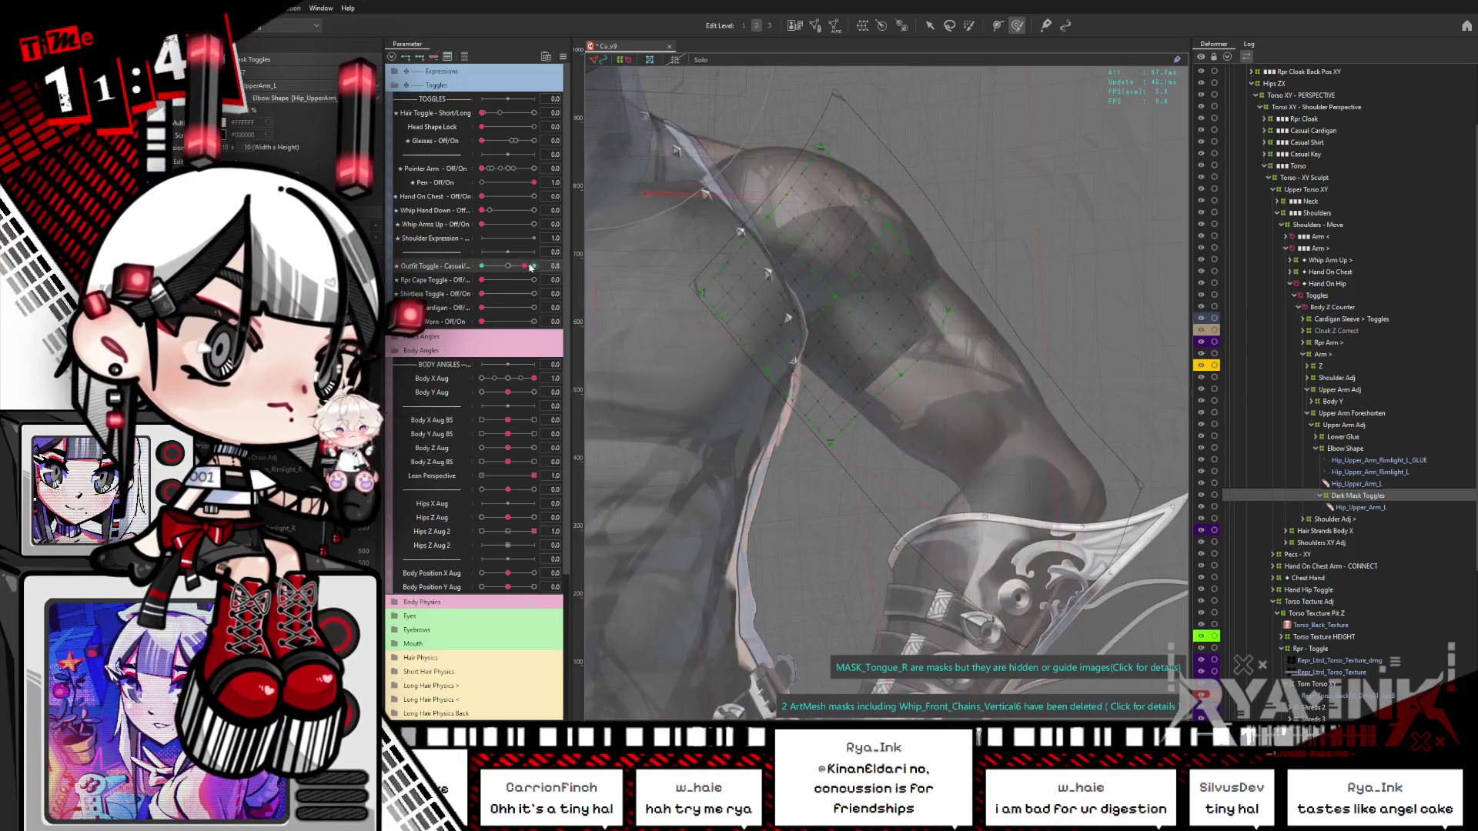
Step: Vary the dark outfit's opacity to check the arm, ending at solid black
{"action": "left_click_drag", "start_coordinate": [546, 265], "coordinate": [523, 280]}
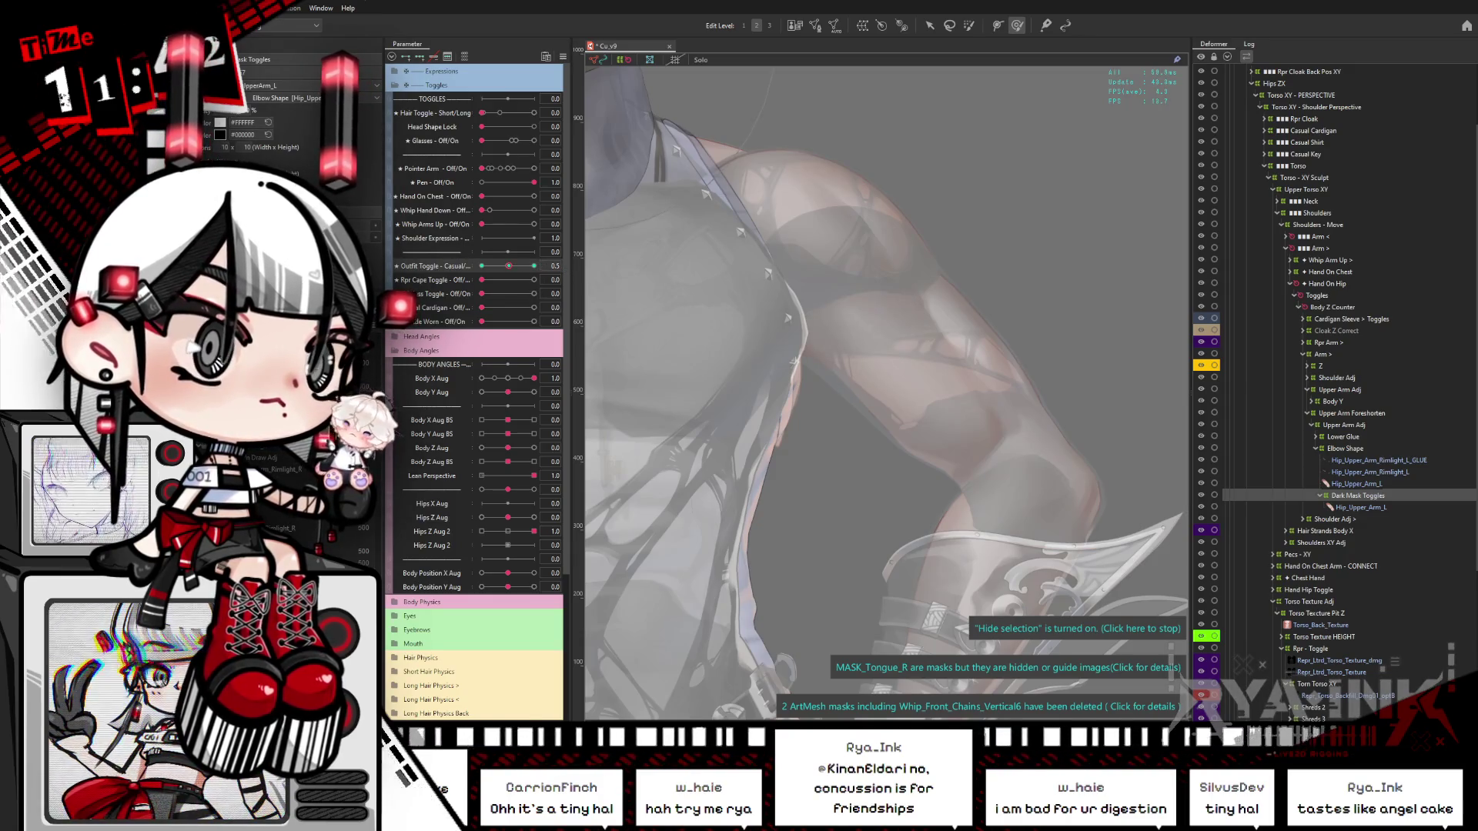
{"action": "mouse_move", "coordinate": [508, 266]}
{"action": "left_mouse_down"}
{"action": "mouse_move", "coordinate": [481, 266]}
{"action": "mouse_move", "coordinate": [570, 279]}
{"action": "left_mouse_up"}
{"action": "left_click", "coordinate": [508, 266]}
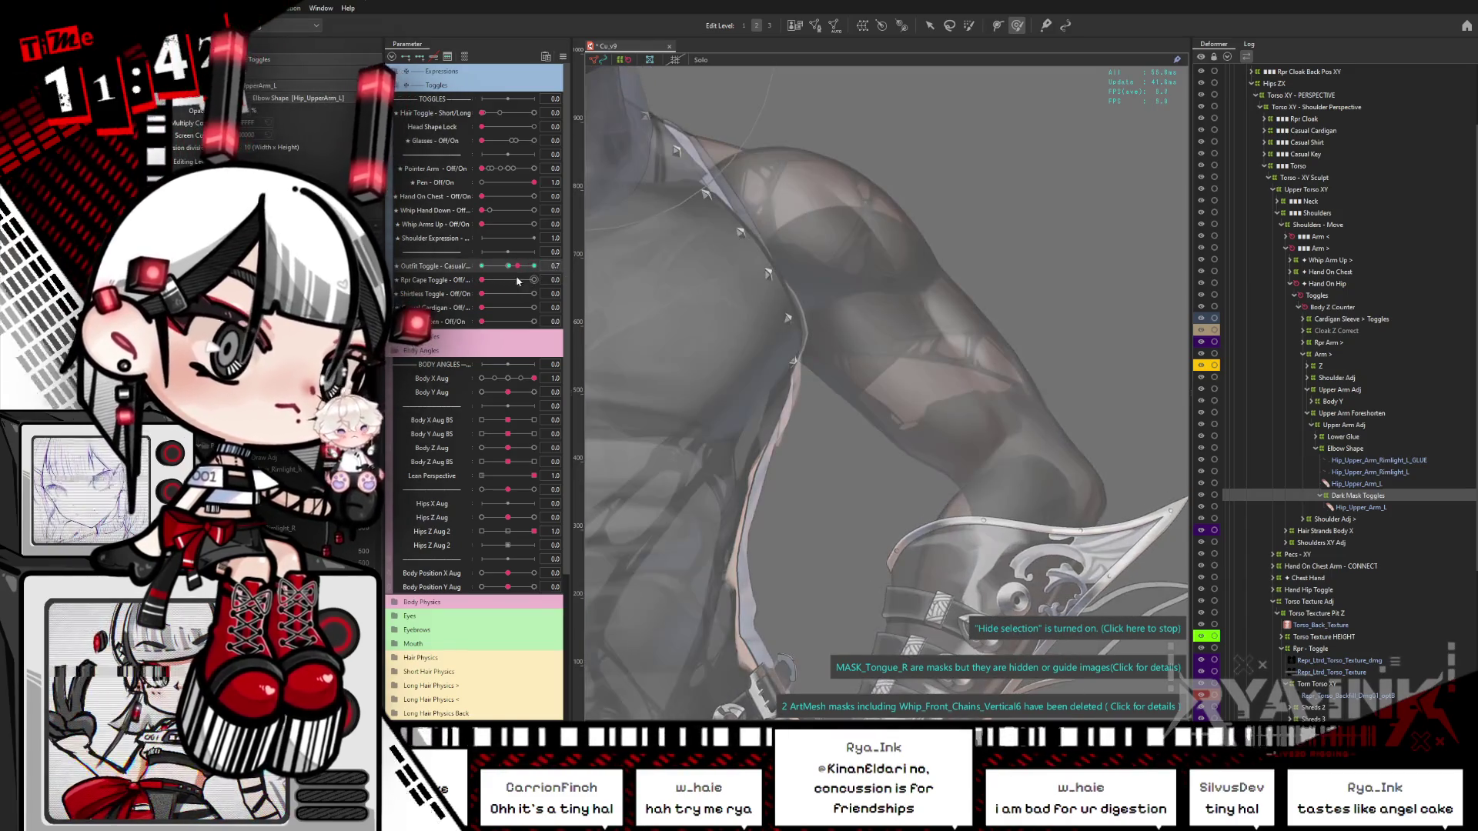
{"action": "left_click", "coordinate": [536, 266]}
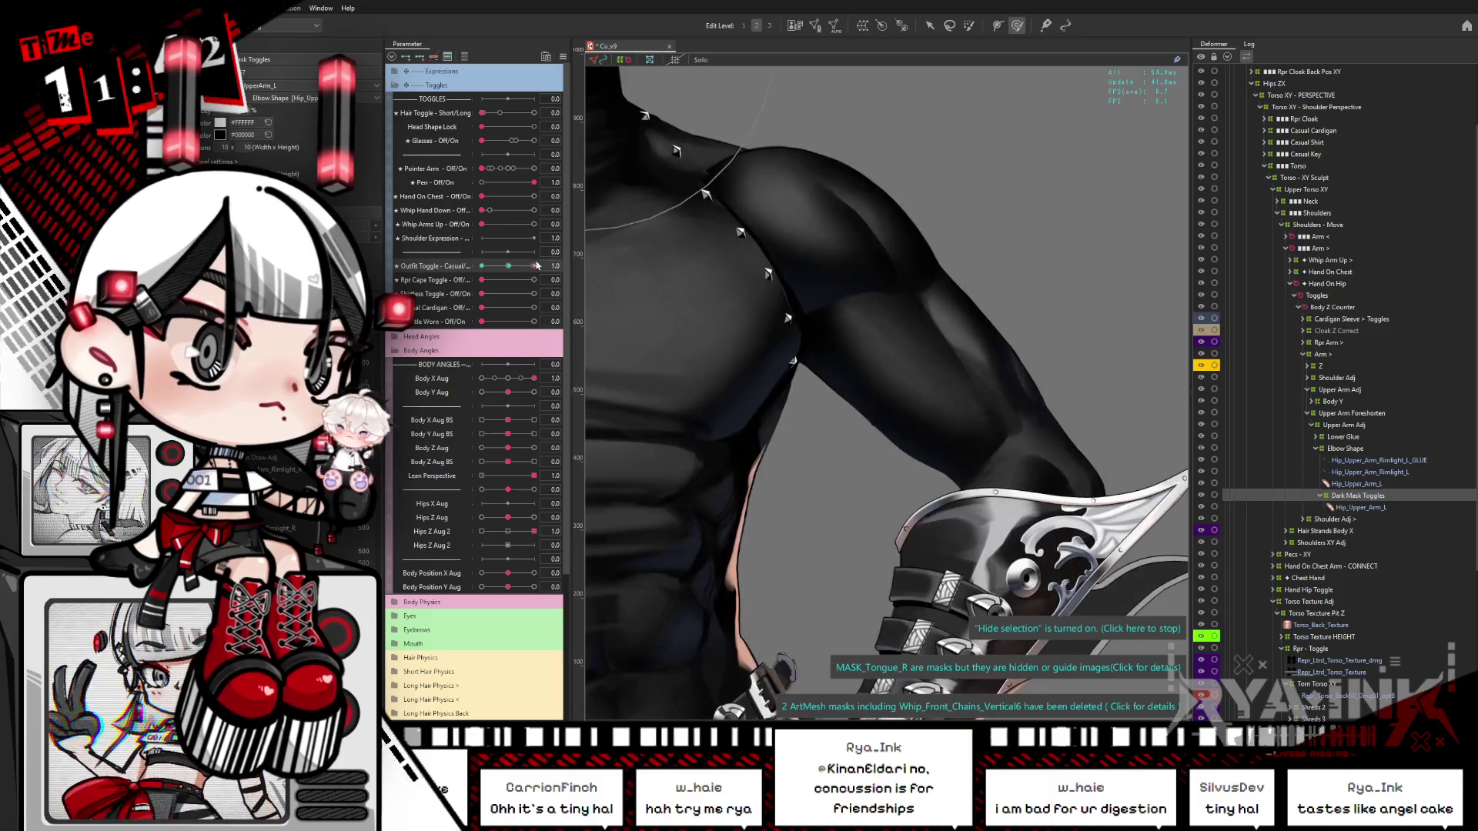
Step: Brush-push the Hip_Upper_Arm_L mesh tip back toward the left
{"action": "left_click", "coordinate": [508, 378]}
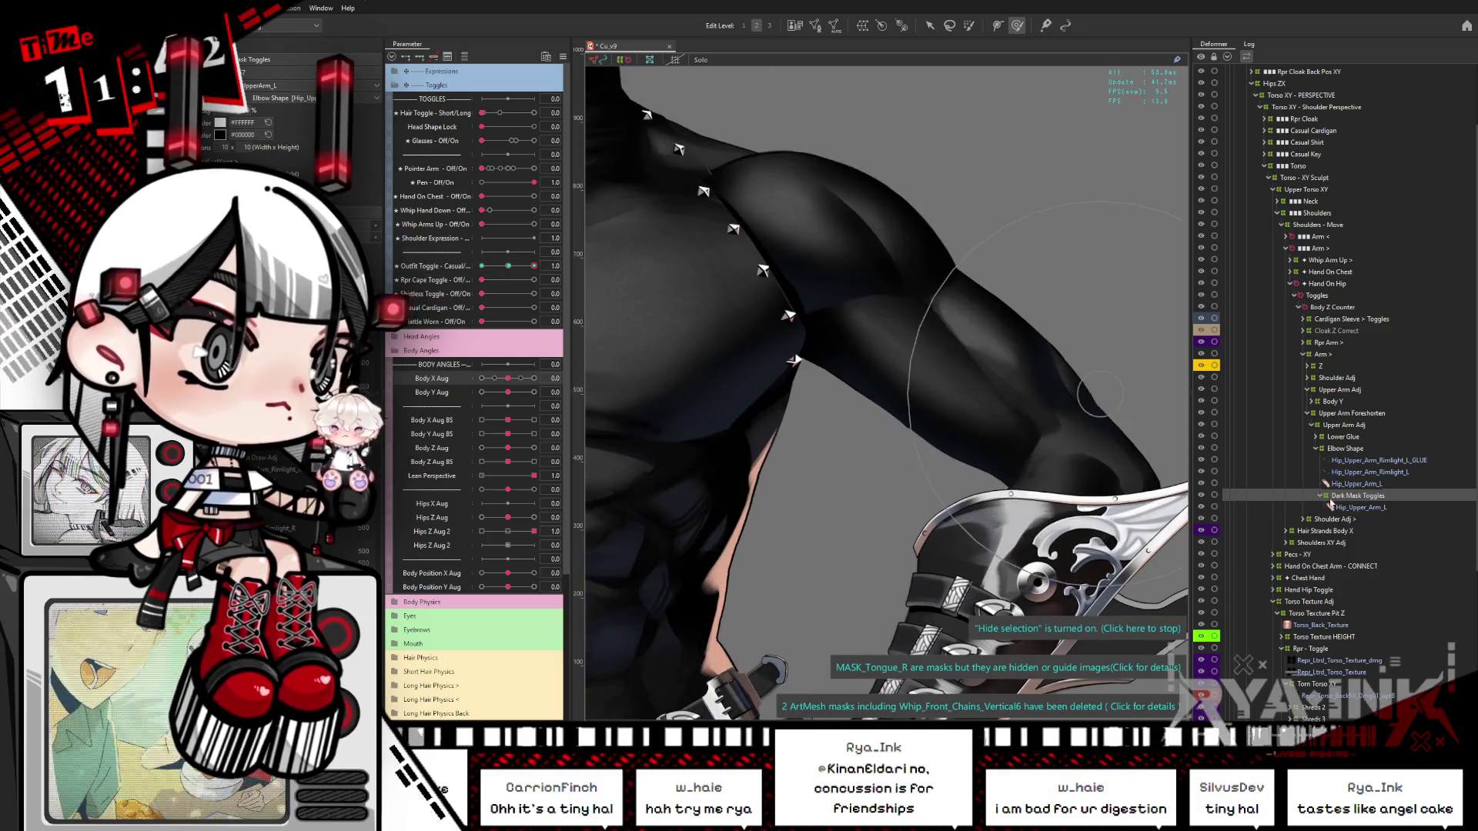
{"action": "left_click", "coordinate": [1360, 508]}
{"action": "key", "text": "b"}
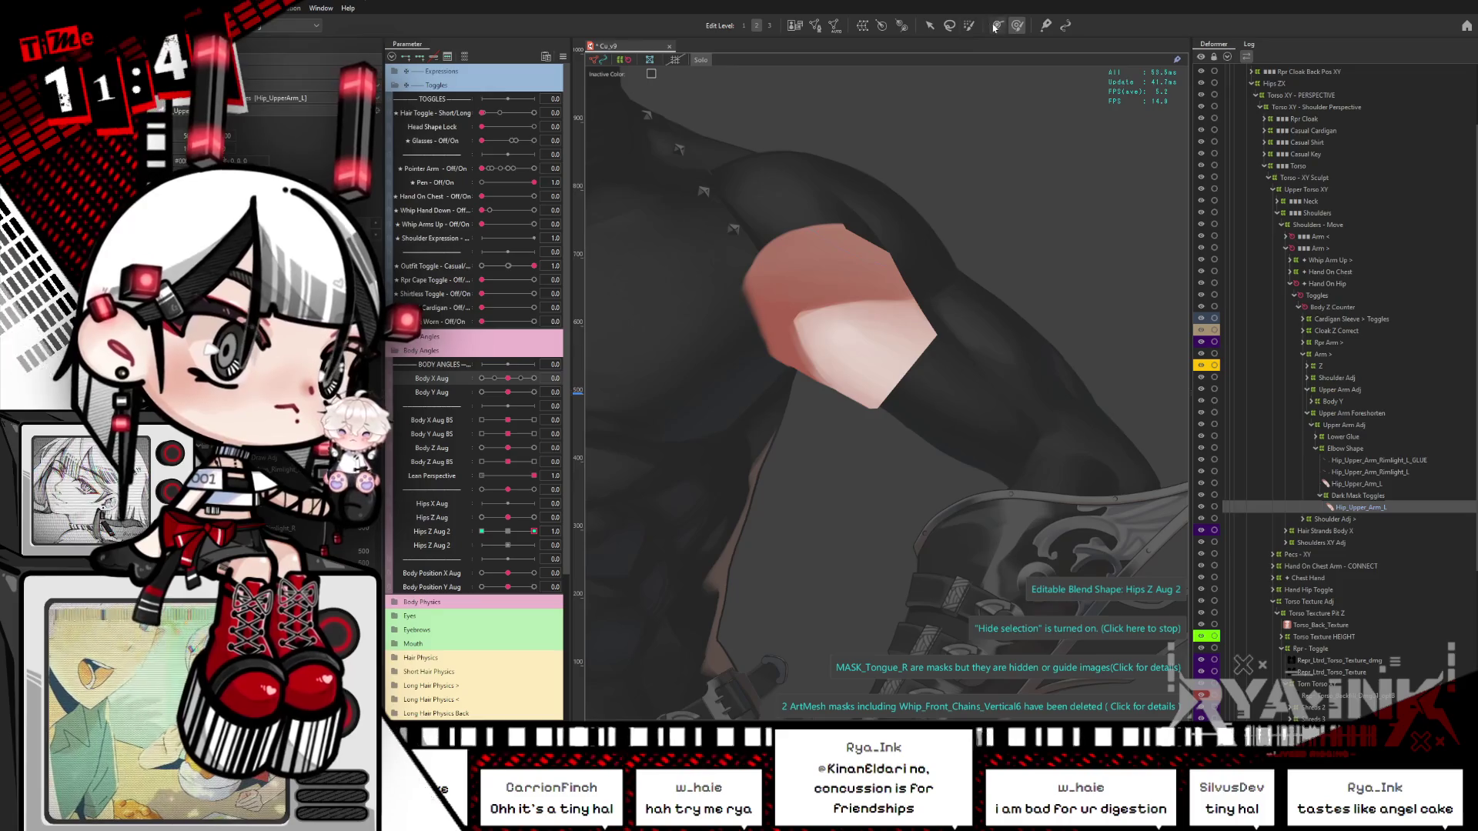
{"action": "mouse_move", "coordinate": [937, 331]}
{"action": "left_mouse_down"}
{"action": "mouse_move", "coordinate": [1095, 333]}
{"action": "mouse_move", "coordinate": [950, 330]}
{"action": "mouse_move", "coordinate": [956, 289]}
{"action": "left_mouse_up"}
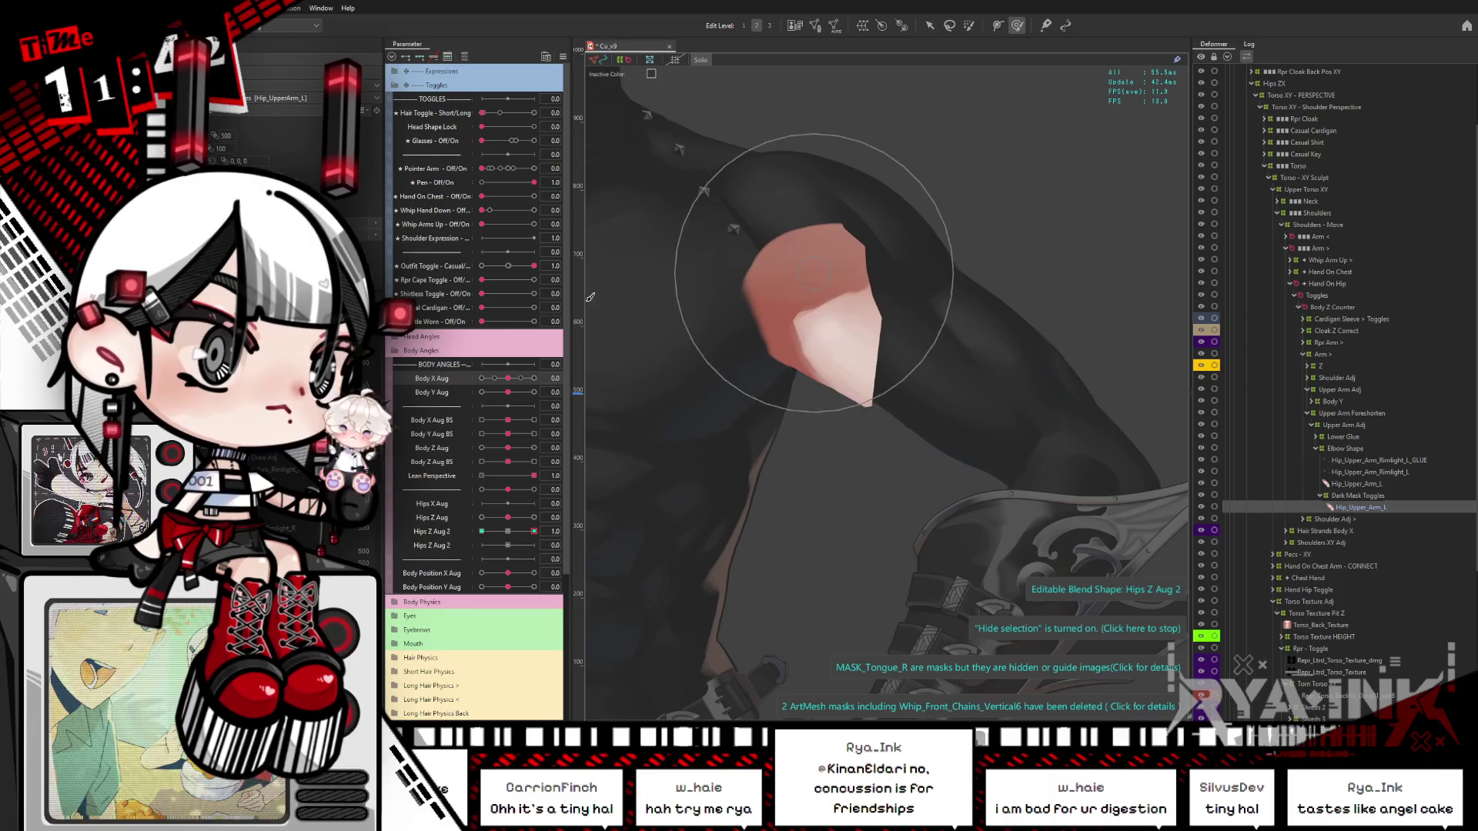
{"action": "key", "text": "v"}
Step: Test Hips Z Aug 2 at -0.8 and a full Body X Aug turn, then reset the body angles
{"action": "left_click", "coordinate": [520, 535]}
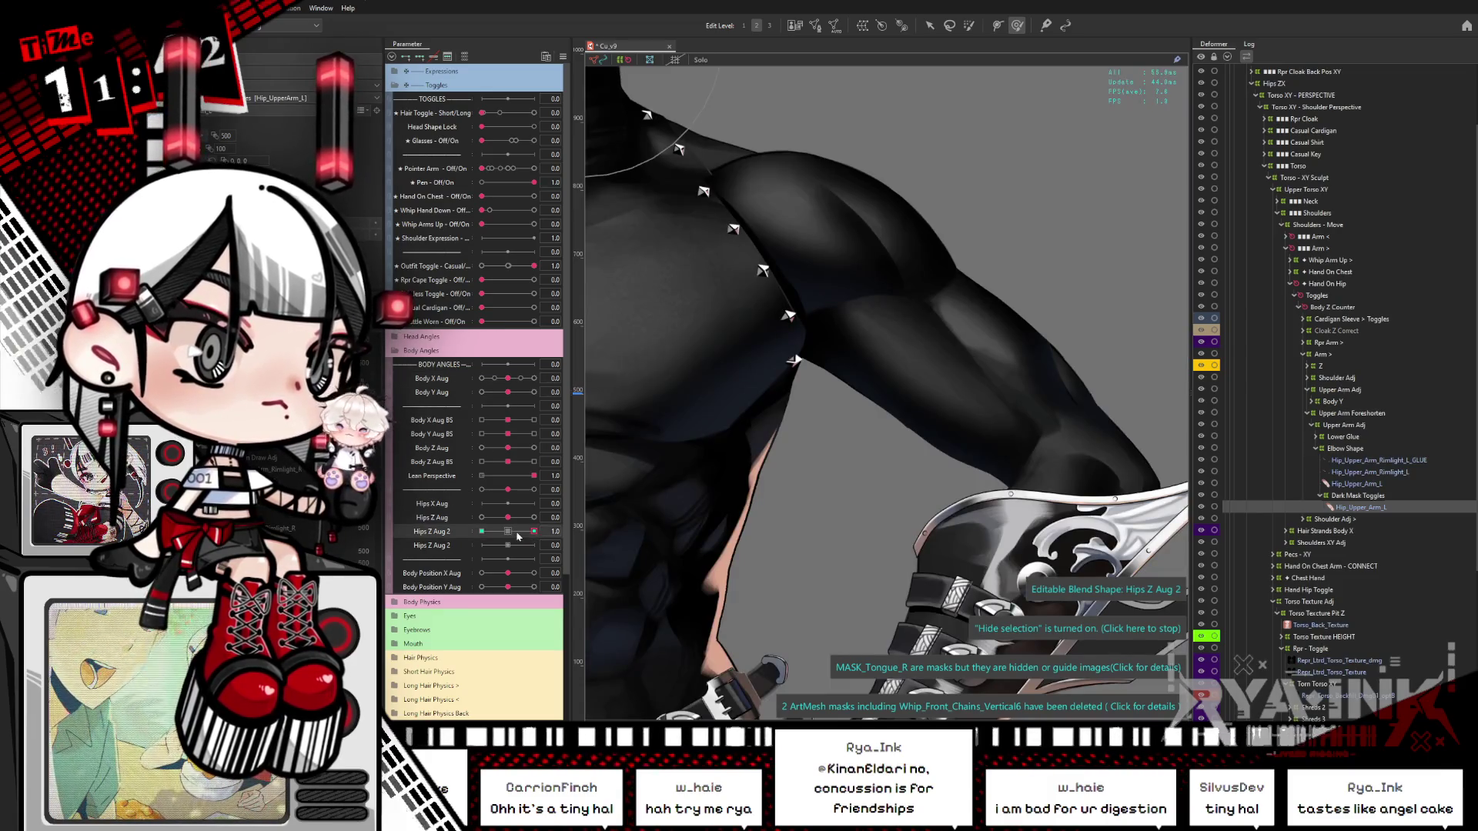
{"action": "mouse_move", "coordinate": [534, 531]}
{"action": "left_mouse_down"}
{"action": "mouse_move", "coordinate": [464, 538]}
{"action": "mouse_move", "coordinate": [574, 498]}
{"action": "left_mouse_up"}
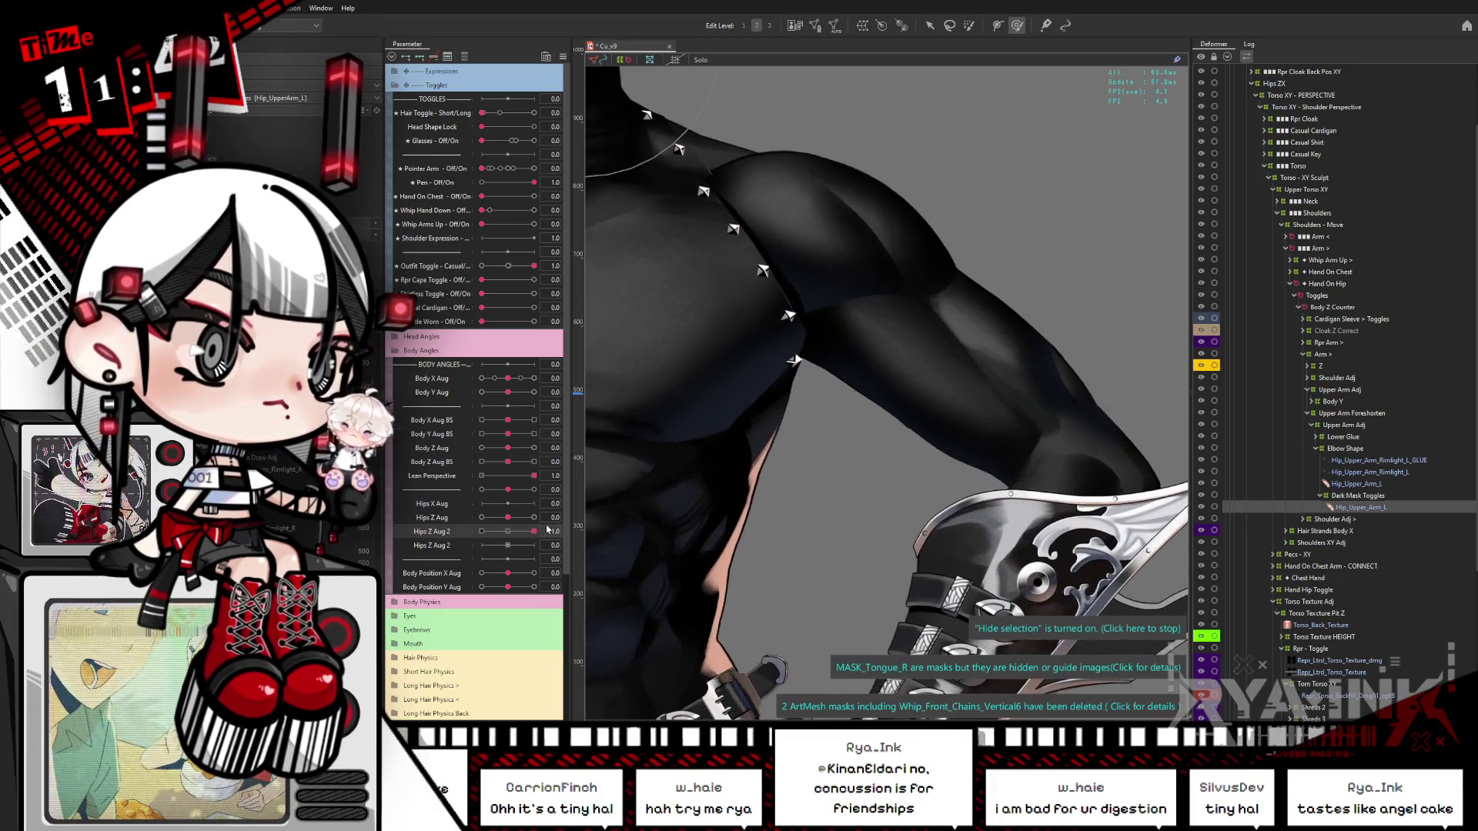
{"action": "mouse_move", "coordinate": [508, 378]}
{"action": "left_mouse_down"}
{"action": "mouse_move", "coordinate": [542, 393]}
{"action": "mouse_move", "coordinate": [512, 394]}
{"action": "mouse_move", "coordinate": [484, 423]}
{"action": "mouse_move", "coordinate": [477, 400]}
{"action": "left_mouse_up"}
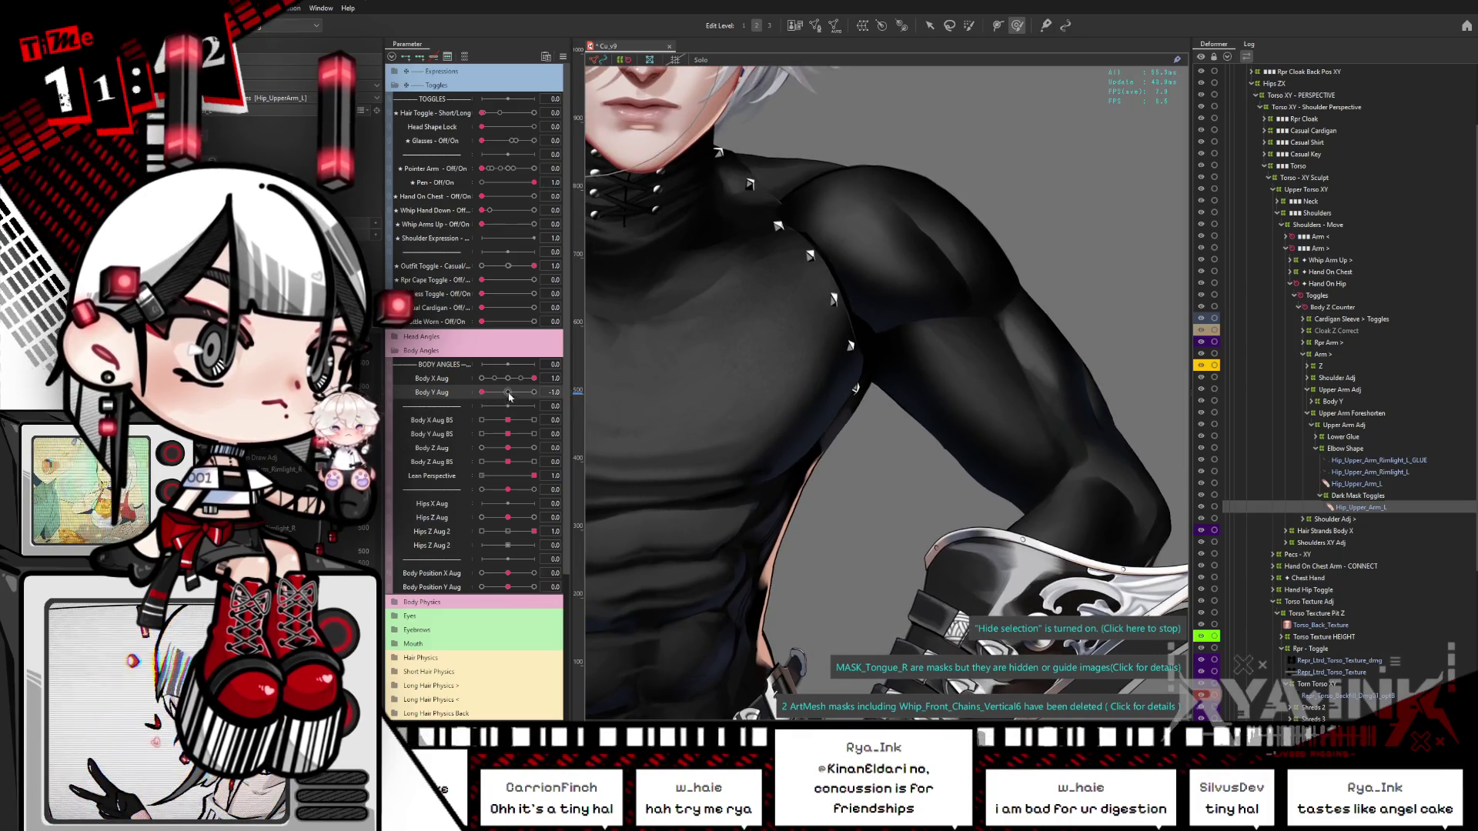
{"action": "key", "text": "ctrl+z"}
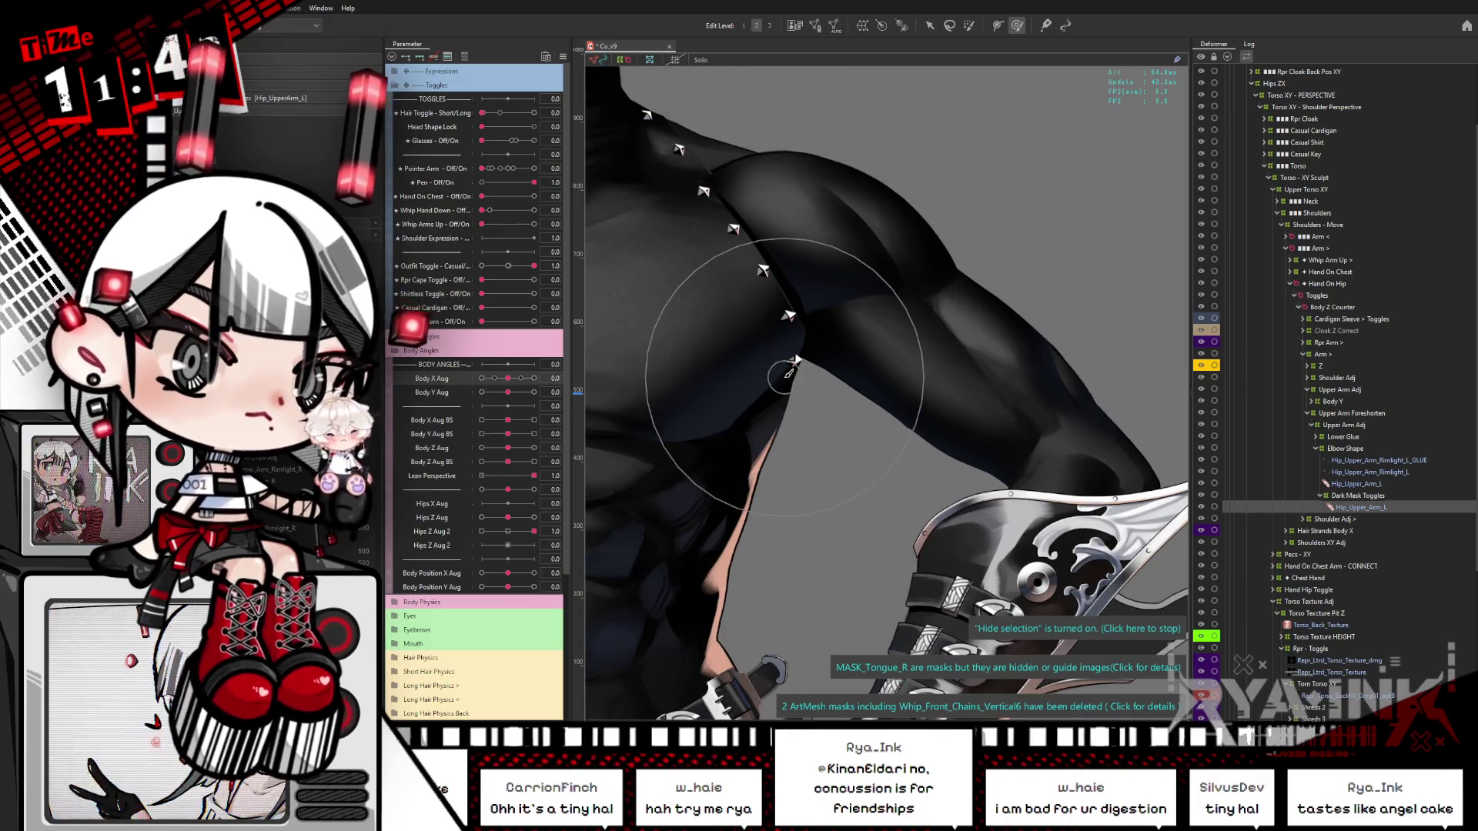
{"action": "scroll", "coordinate": [914, 323], "scroll_direction": "down", "scroll_amount": 5}
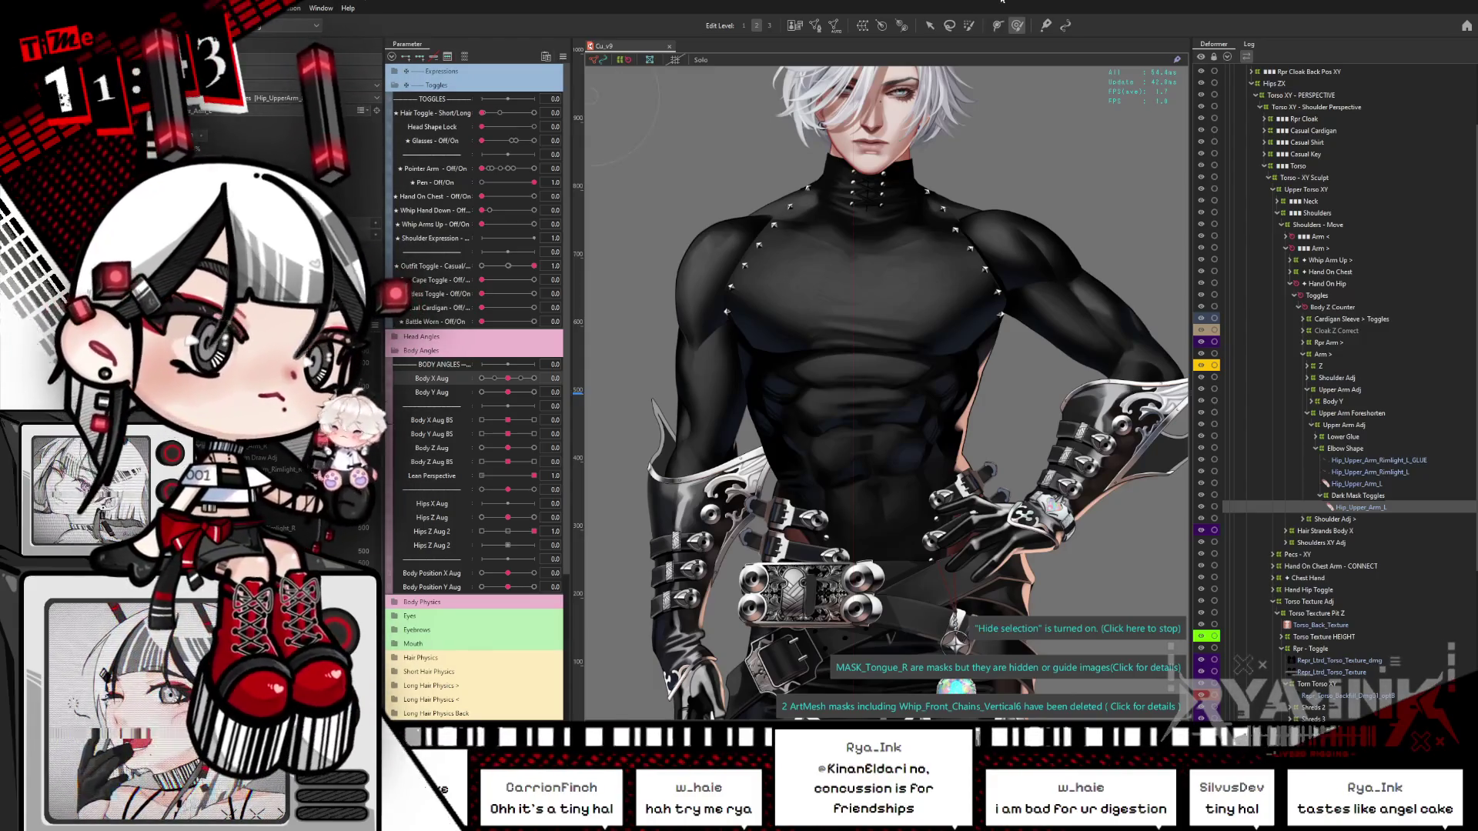
Step: Reset all parameters to default and switch the outfit to the black battle-worn armor
{"action": "left_click", "coordinate": [563, 56]}
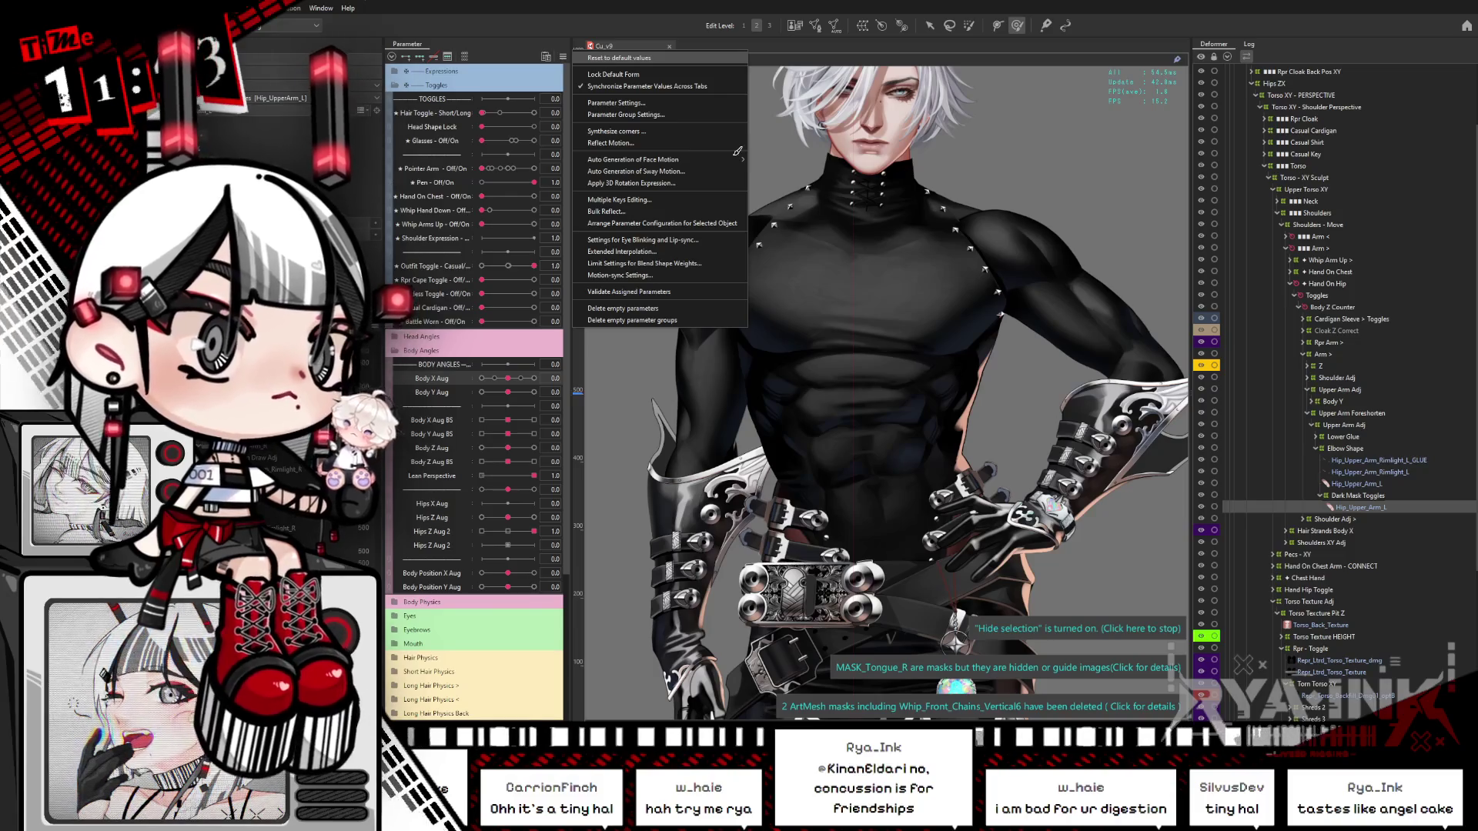
{"action": "left_click", "coordinate": [619, 57]}
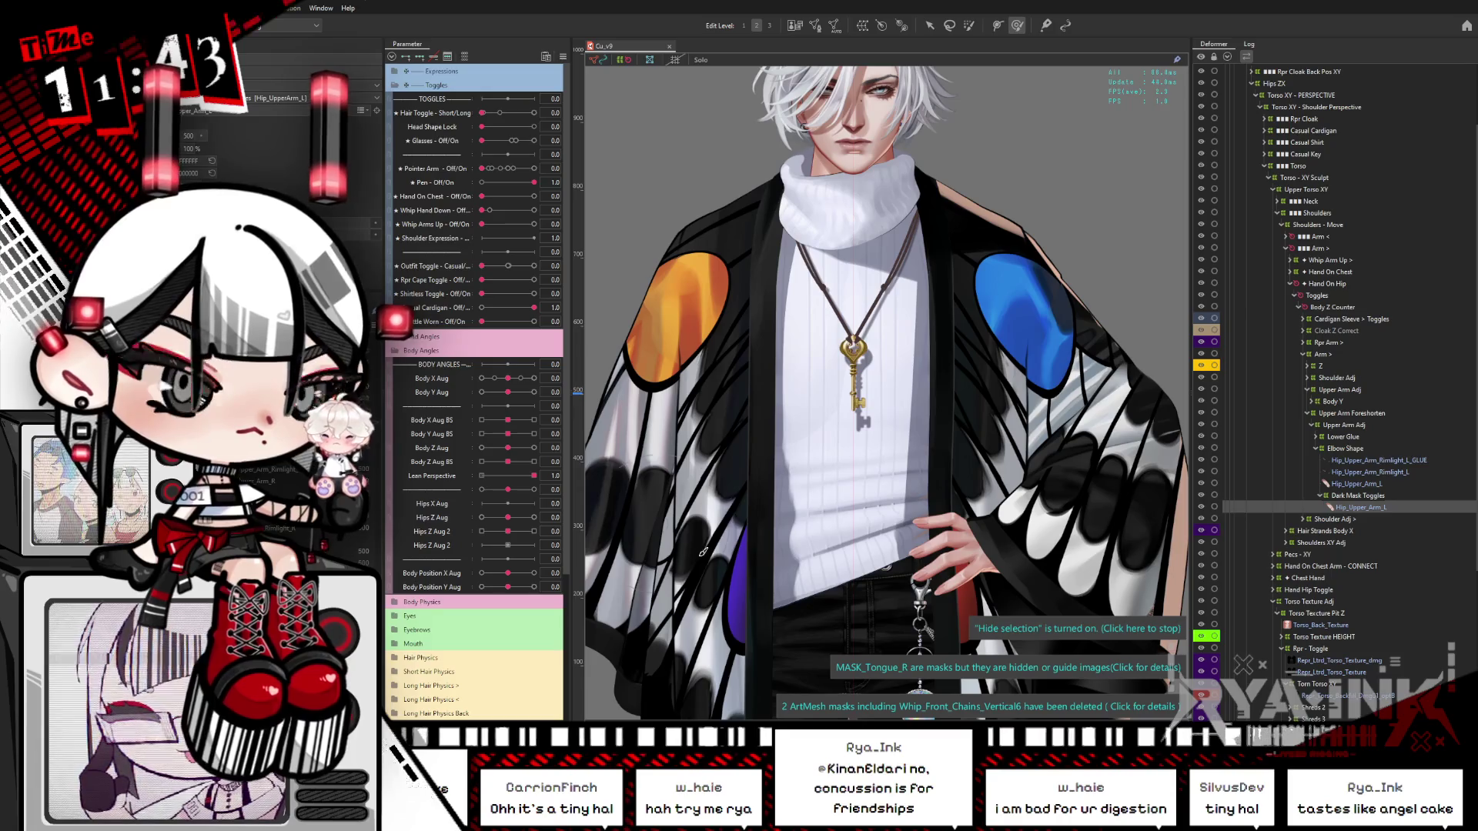
{"action": "left_click_drag", "start_coordinate": [935, 475], "coordinate": [831, 286]}
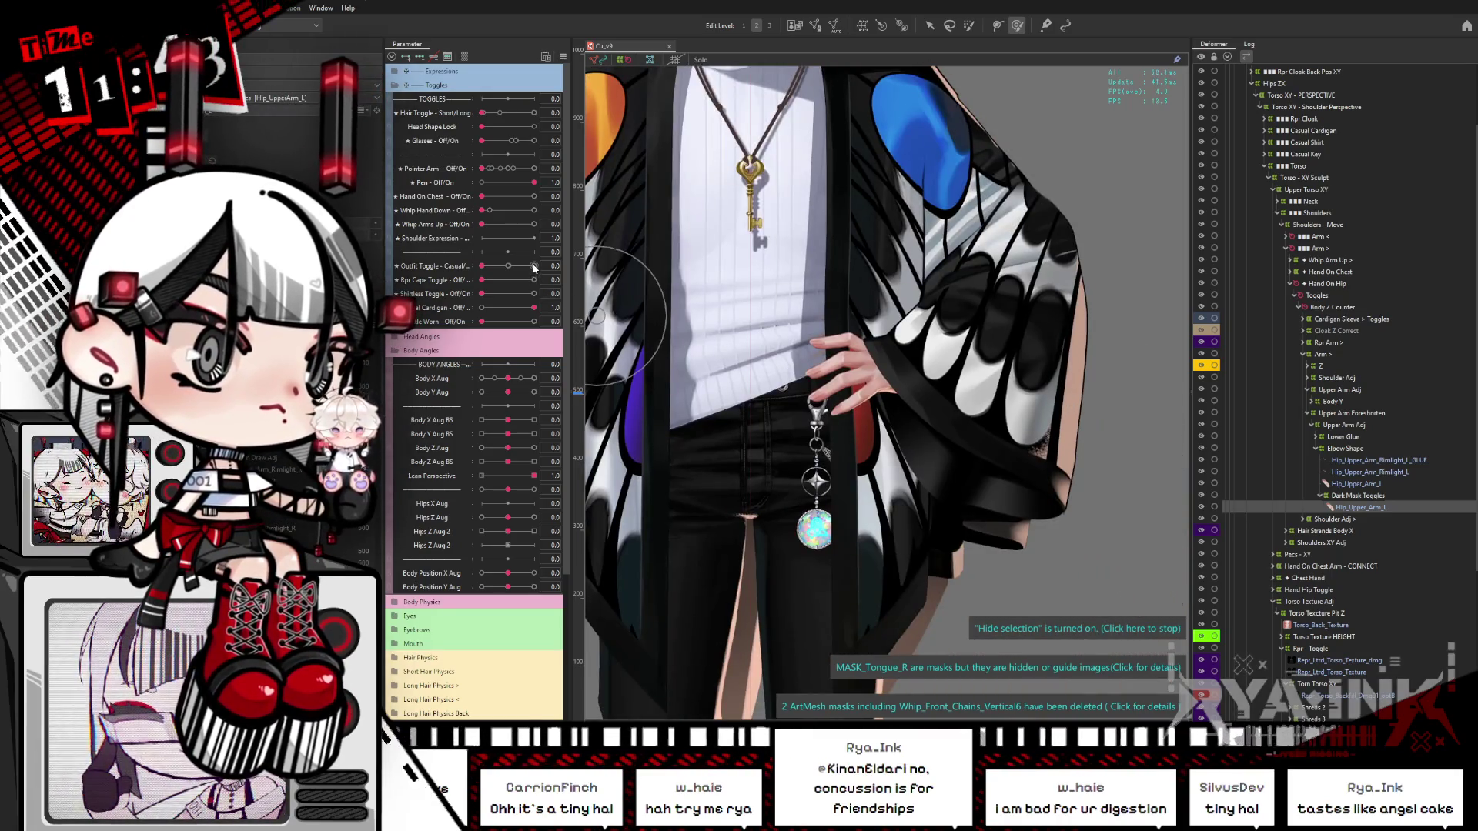
{"action": "left_click", "coordinate": [534, 266]}
{"action": "left_click", "coordinate": [534, 322]}
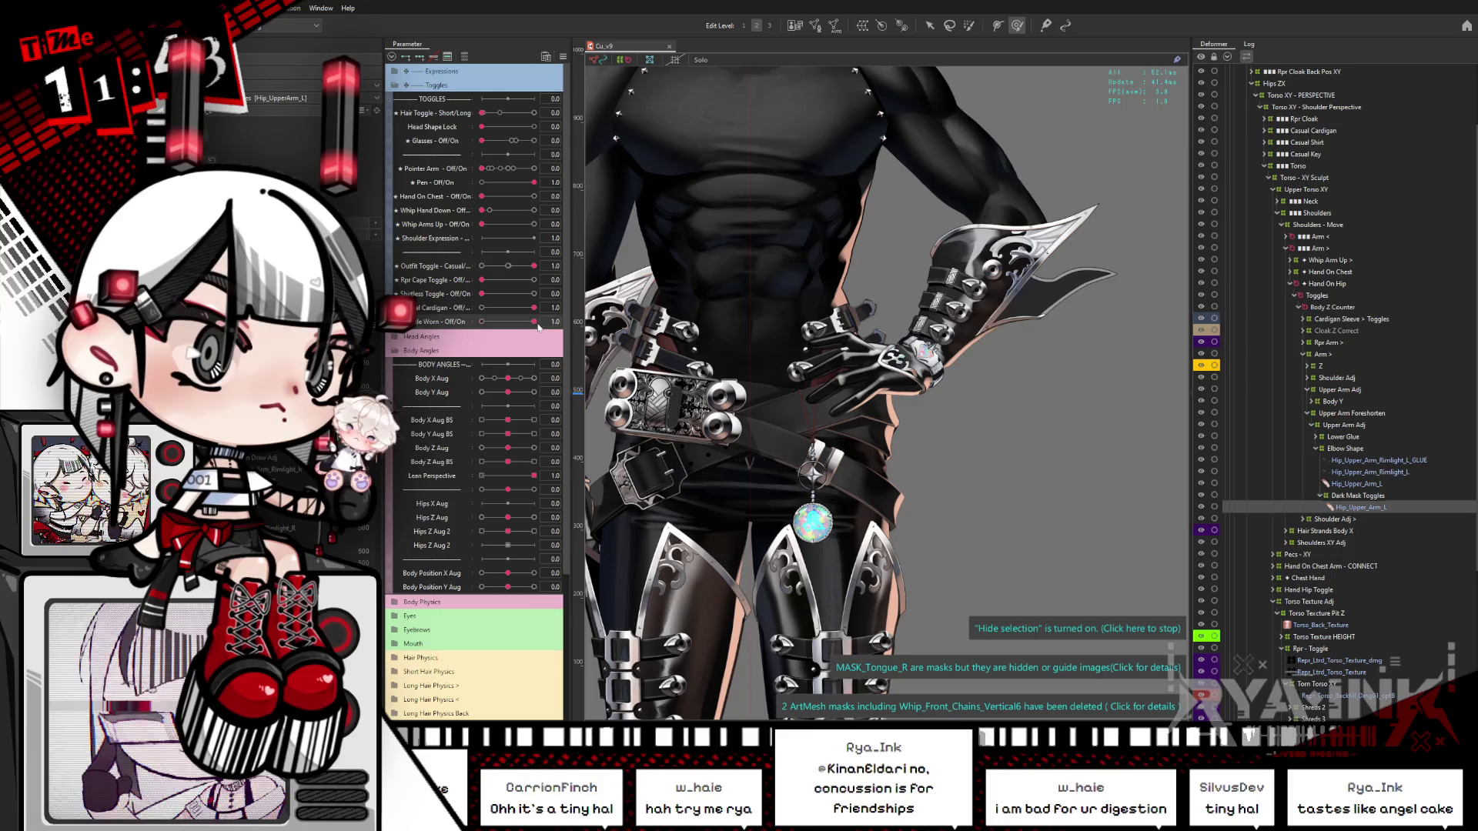
{"action": "scroll", "coordinate": [838, 285], "scroll_direction": "up", "scroll_amount": 5}
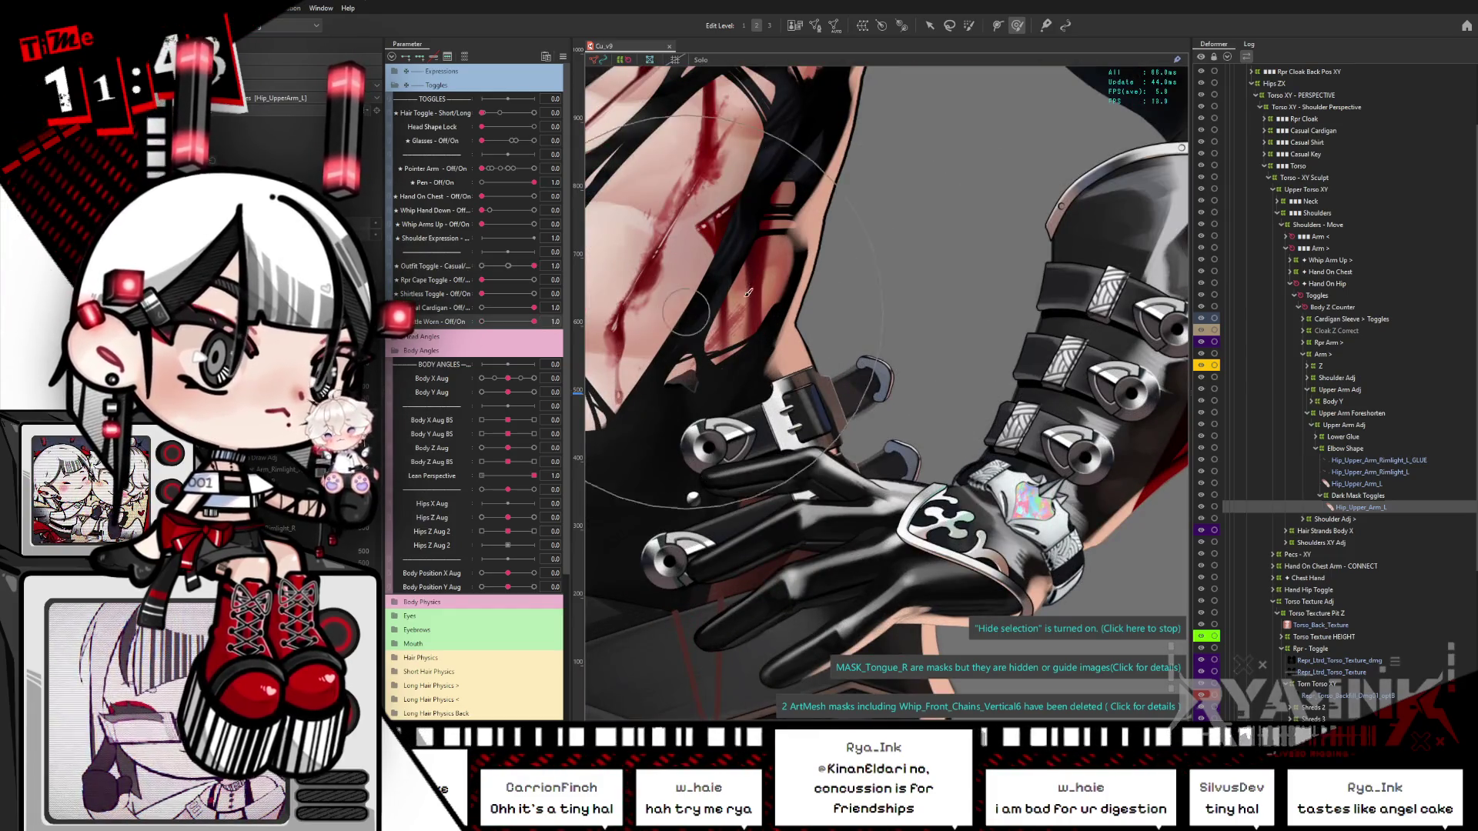
Step: Select the strap mesh via Object at Cursor and brush-push the torso straps to reveal skin
{"action": "right_click", "coordinate": [771, 322]}
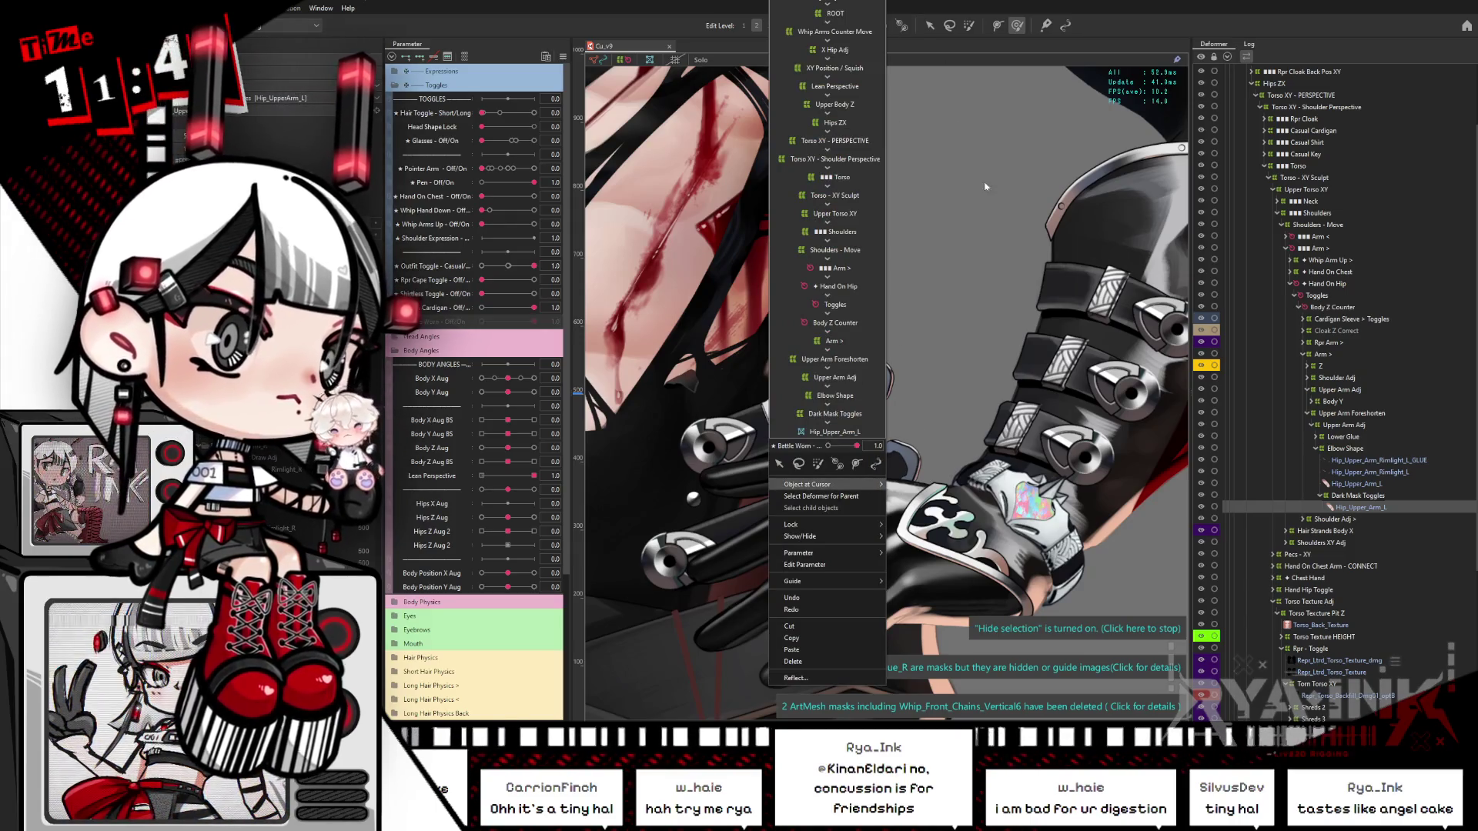
{"action": "left_click", "coordinate": [962, 308]}
{"action": "scroll", "coordinate": [962, 308], "scroll_direction": "down", "scroll_amount": 2}
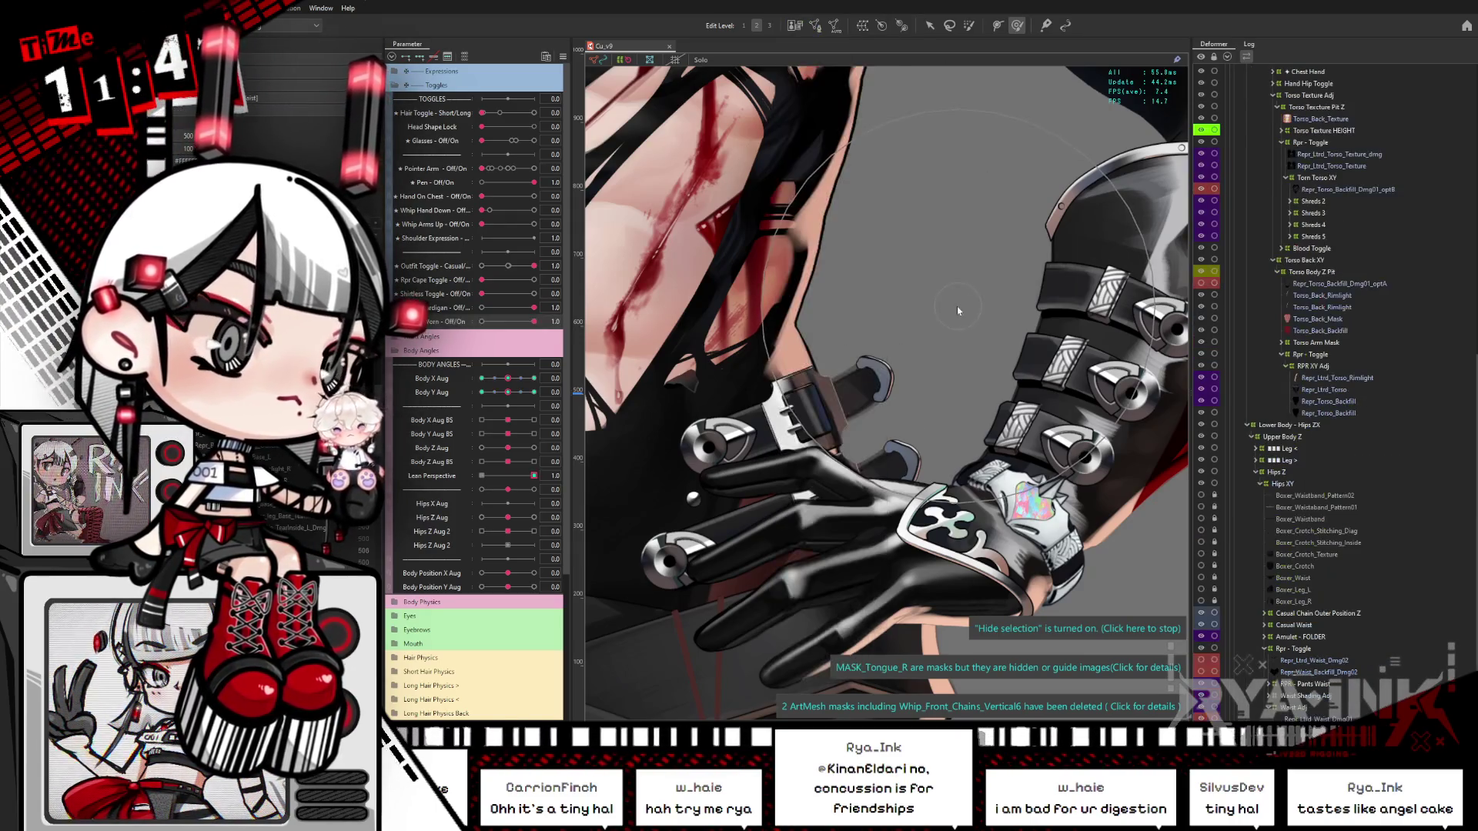
{"action": "key", "text": "b"}
{"action": "key", "text": "Escape"}
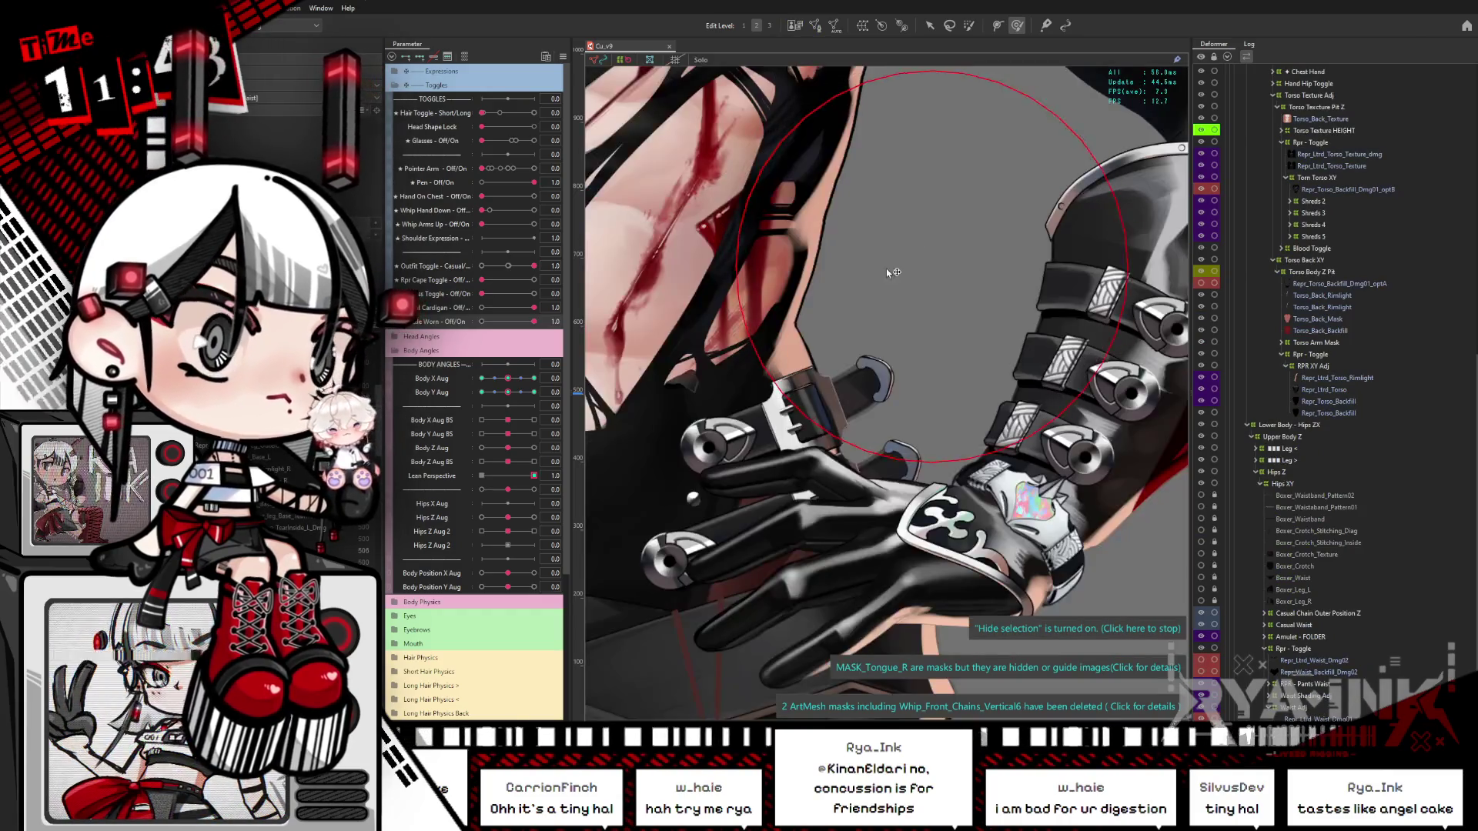
{"action": "left_click_drag", "start_coordinate": [880, 277], "coordinate": [1045, 291]}
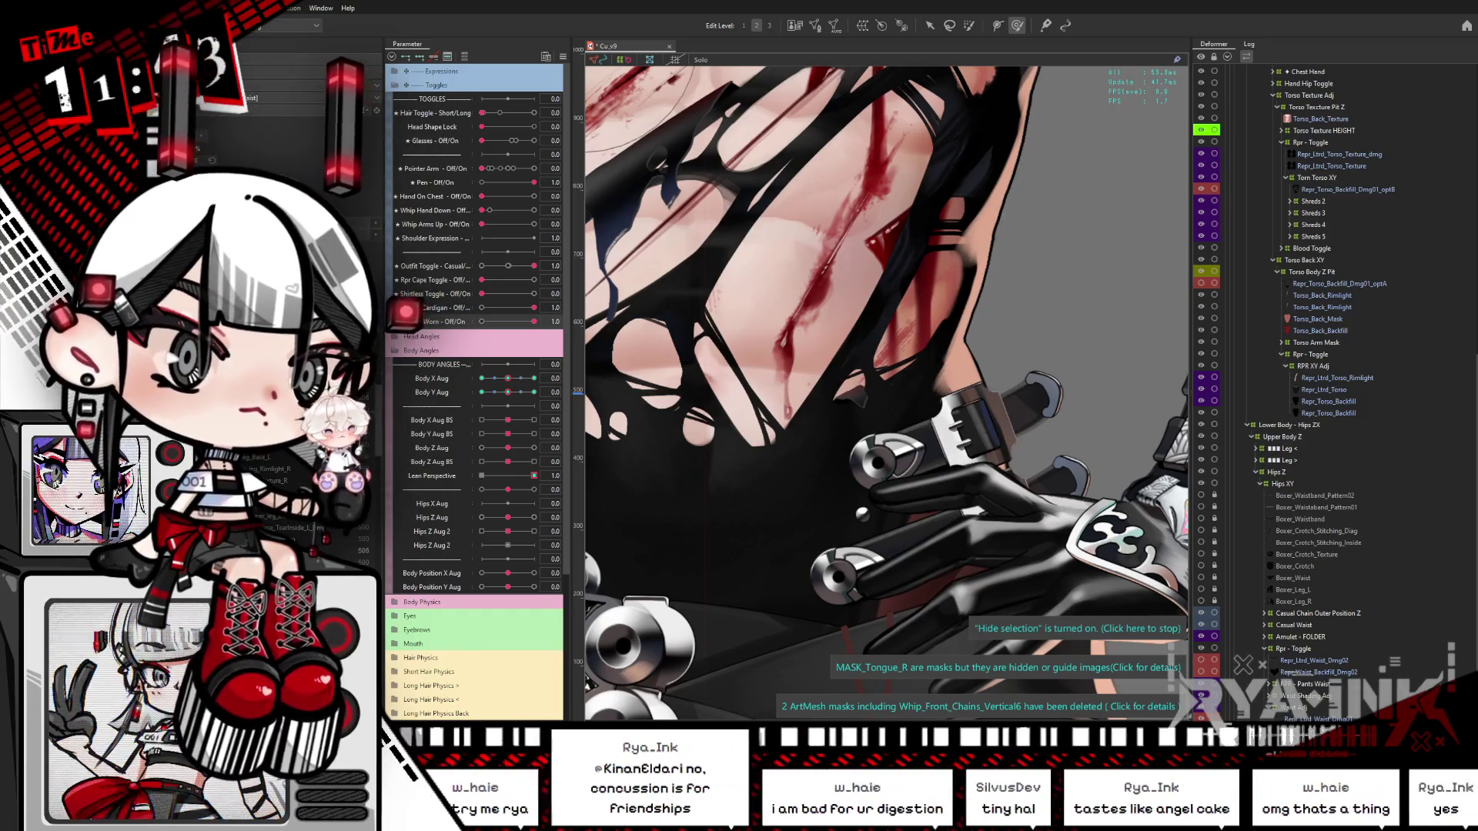
{"action": "mouse_move", "coordinate": [693, 370]}
{"action": "left_mouse_down"}
{"action": "mouse_move", "coordinate": [778, 362]}
{"action": "mouse_move", "coordinate": [948, 307]}
{"action": "mouse_move", "coordinate": [981, 262]}
{"action": "left_mouse_up"}
Step: Check the objects under the torso straps, then open the model in the preview viewer
{"action": "left_click_drag", "start_coordinate": [939, 370], "coordinate": [1009, 337]}
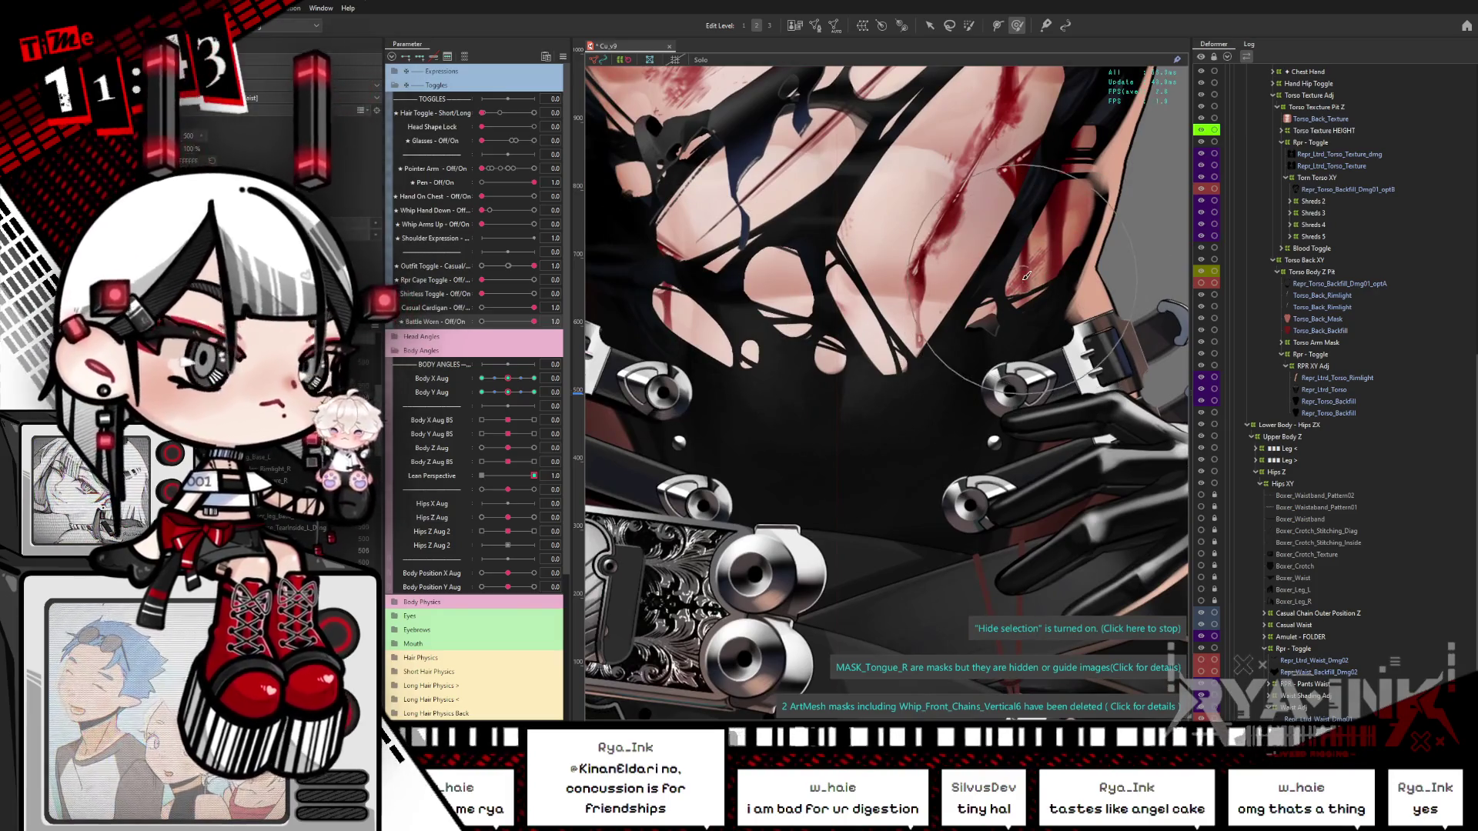
{"action": "scroll", "coordinate": [930, 246], "scroll_direction": "down", "scroll_amount": 2}
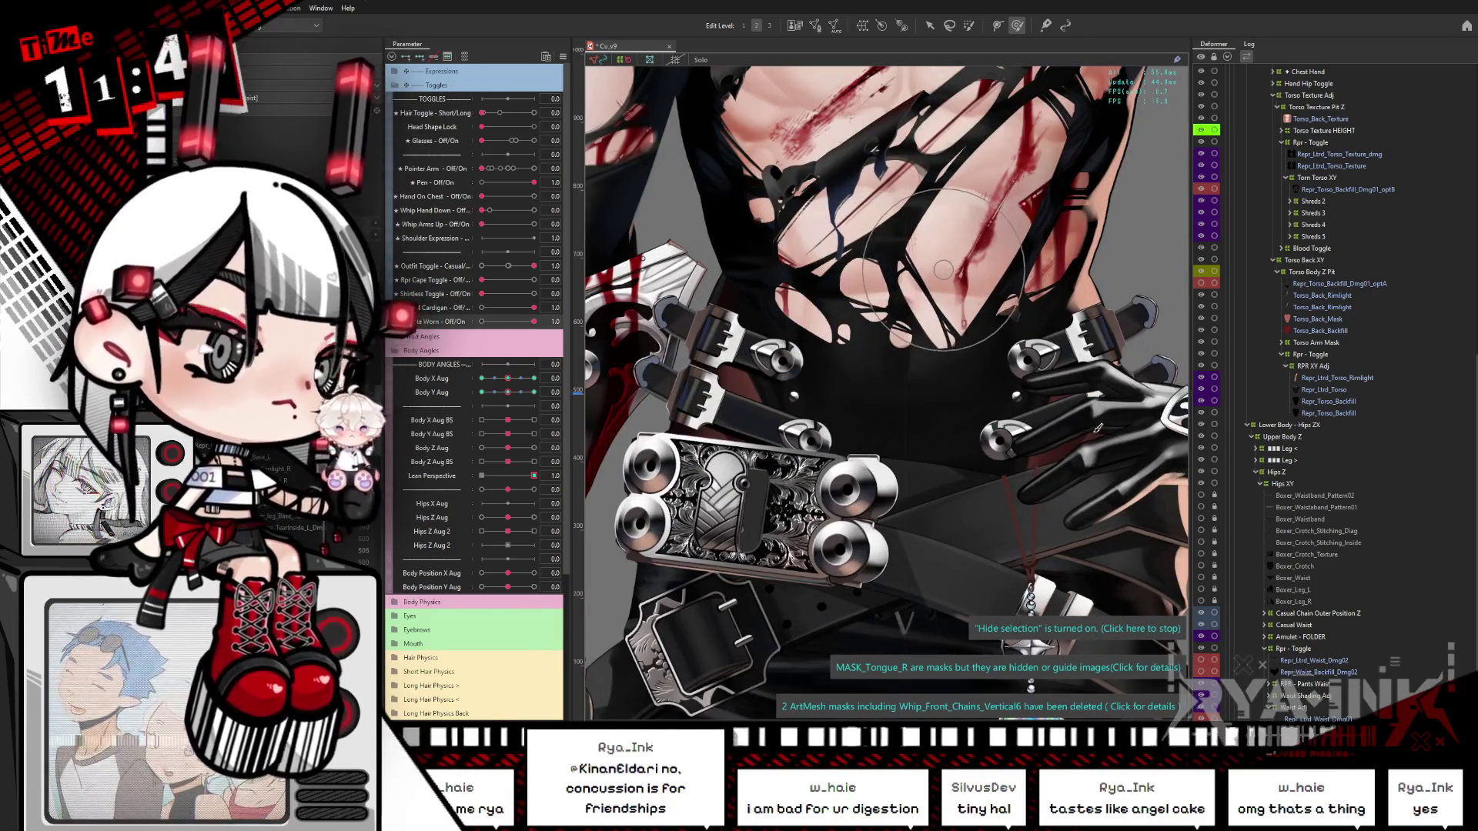
{"action": "right_click", "coordinate": [867, 300]}
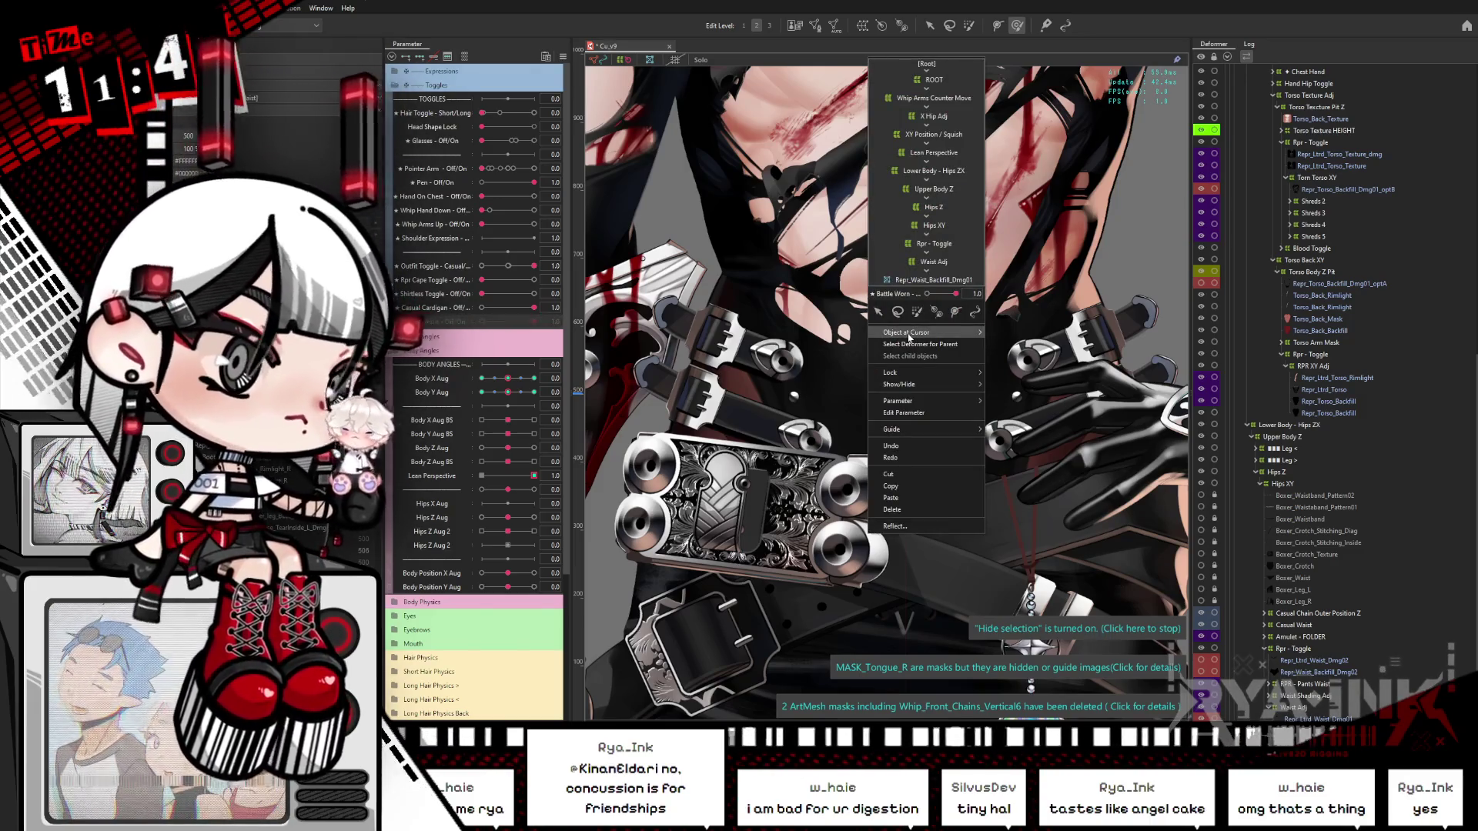
{"action": "key", "text": "Escape"}
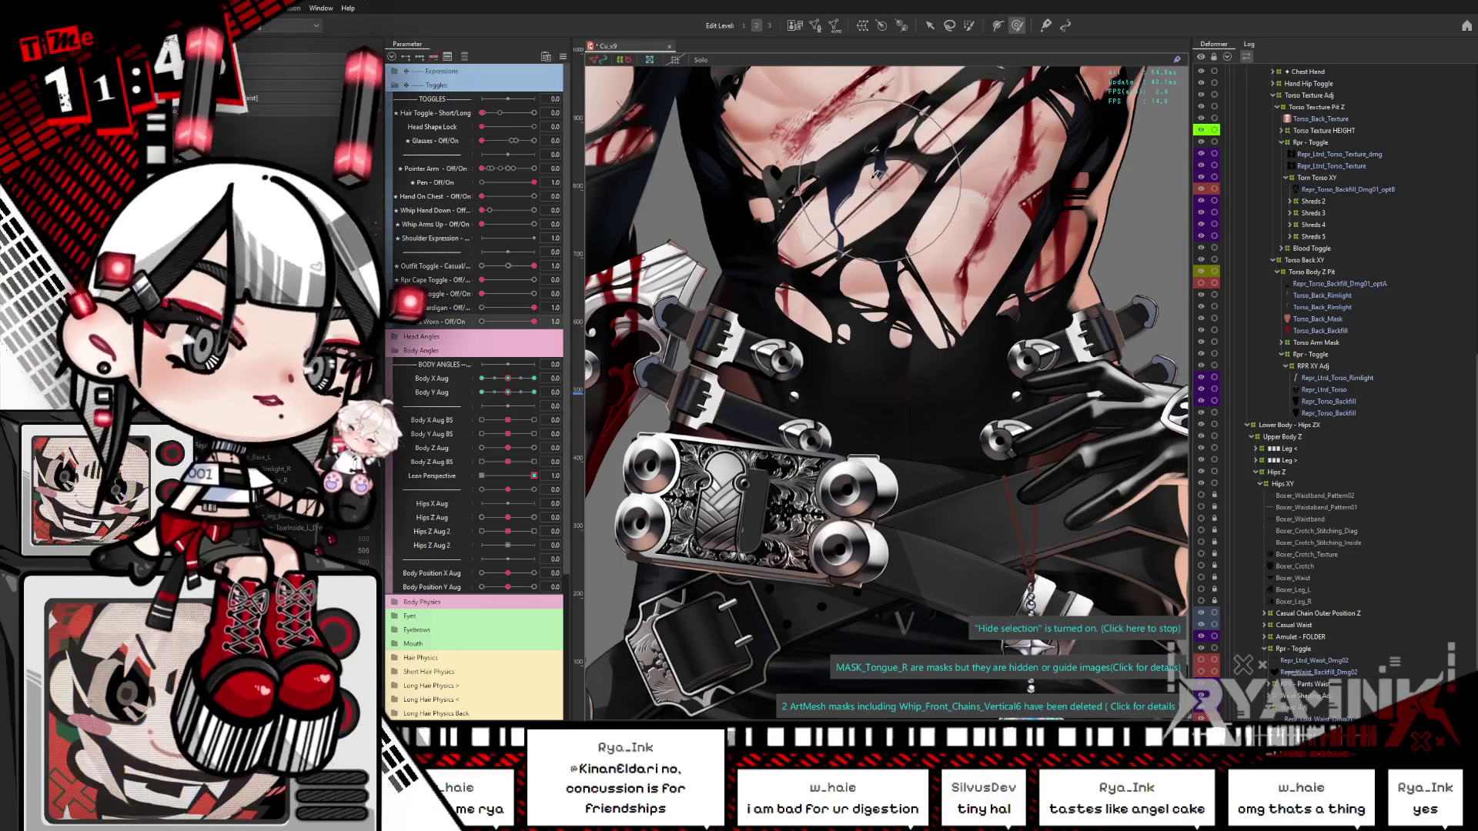
{"action": "key", "text": "alt+Tab"}
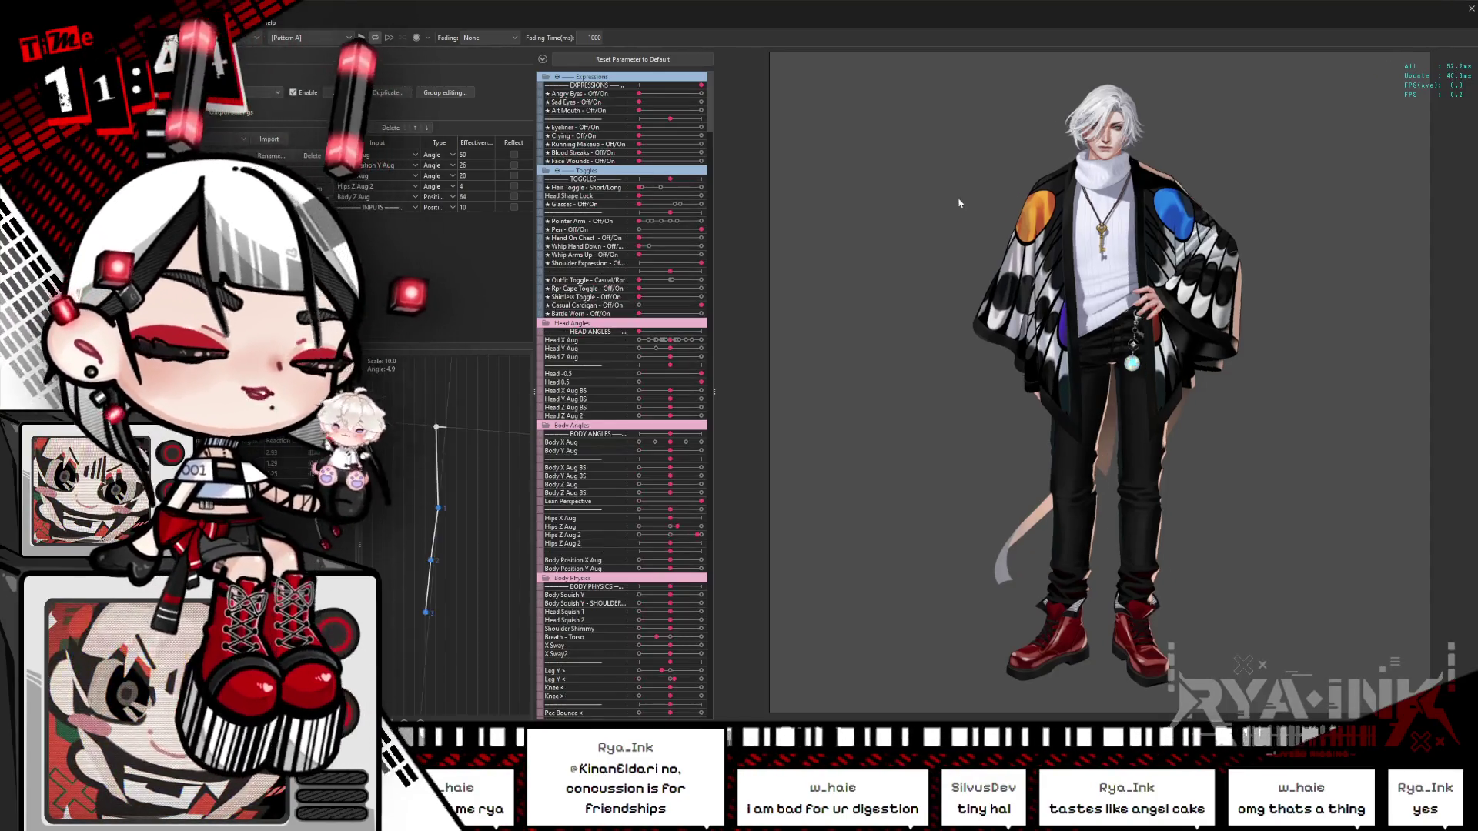
Step: Toggle the outfit between butterfly cardigan and black armor in the viewer, then return to the editor
{"action": "scroll", "coordinate": [1001, 154], "scroll_direction": "up", "scroll_amount": 5}
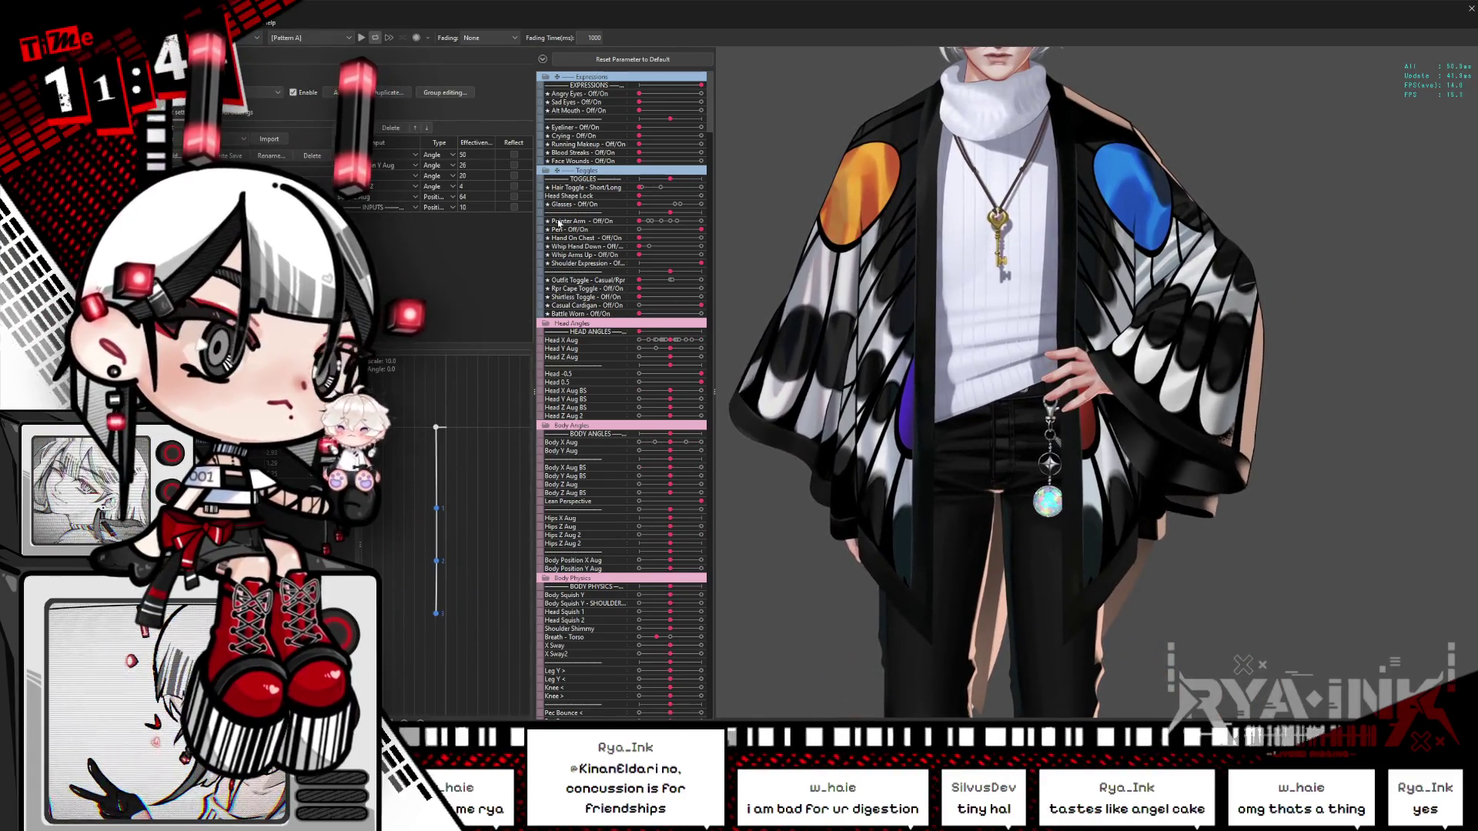
{"action": "left_click", "coordinate": [656, 284]}
{"action": "left_click", "coordinate": [656, 284]}
{"action": "left_click", "coordinate": [631, 300]}
{"action": "left_click", "coordinate": [631, 299]}
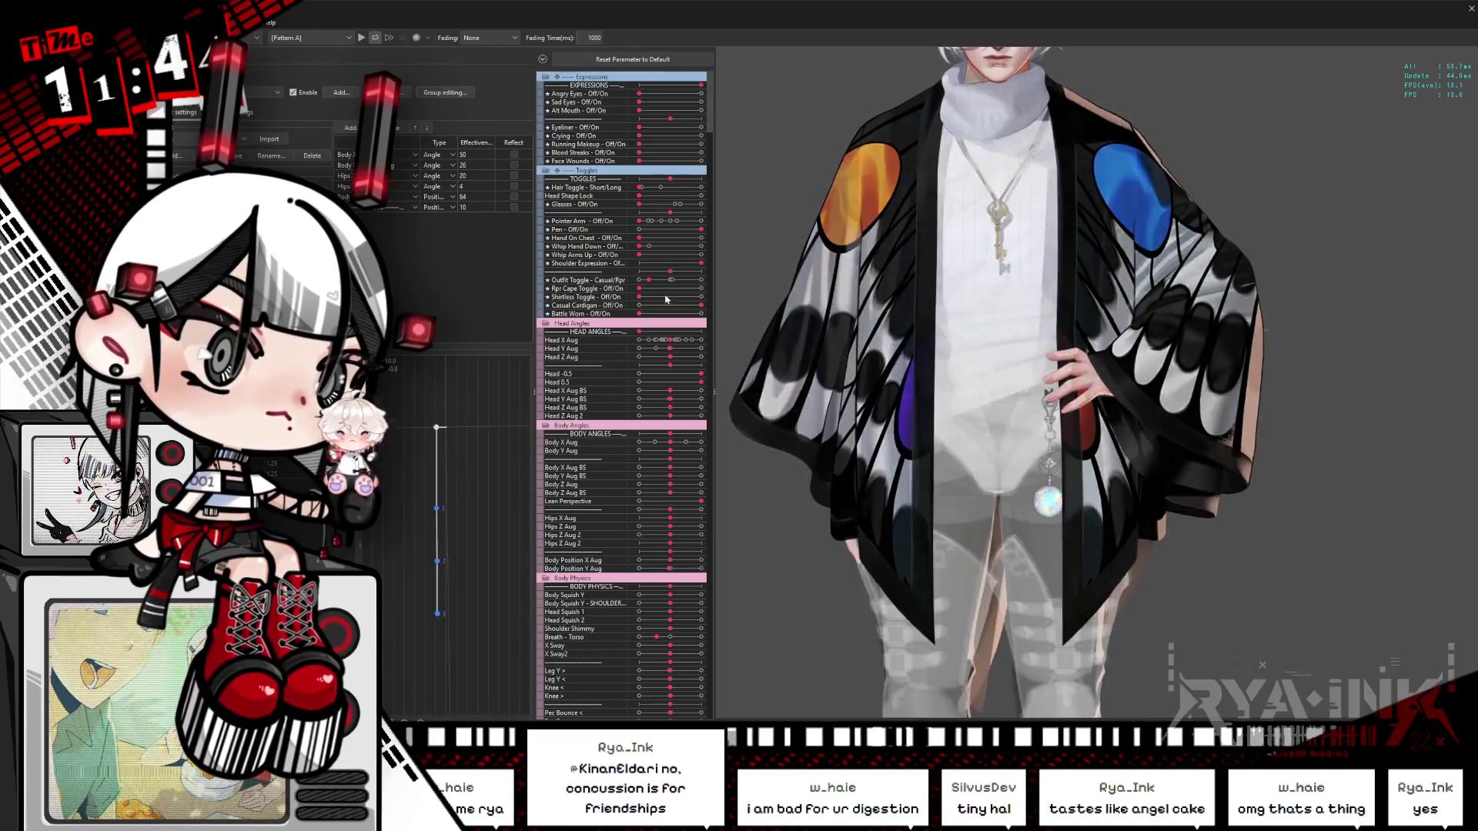
{"action": "key", "text": "alt+Tab"}
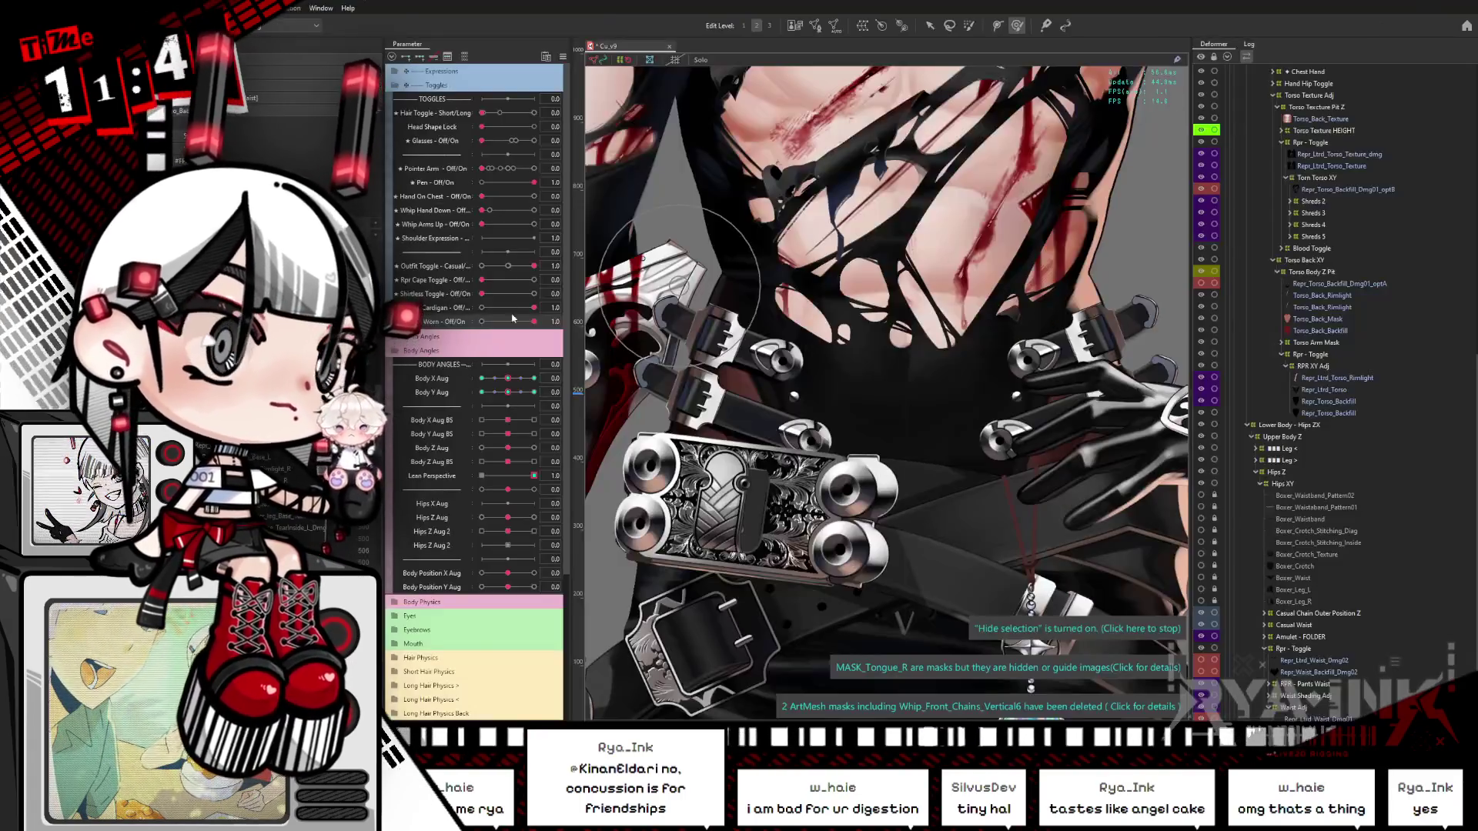
Step: Choose an option from the Parameter panel's options menu, then relaunch the model preview viewer
{"action": "scroll", "coordinate": [568, 370], "scroll_direction": "down", "scroll_amount": 5}
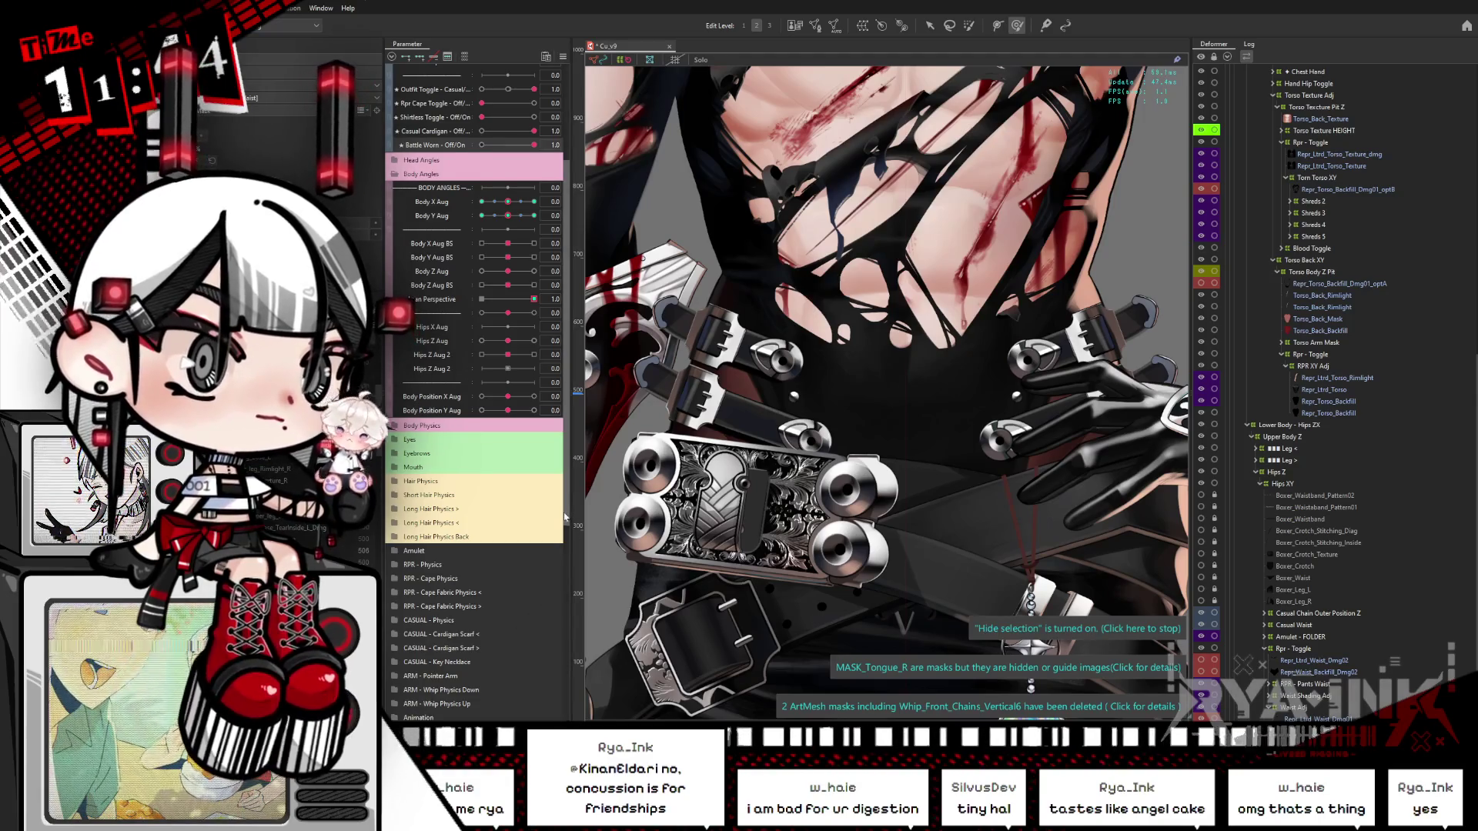
{"action": "scroll", "coordinate": [566, 517], "scroll_direction": "down", "scroll_amount": 7}
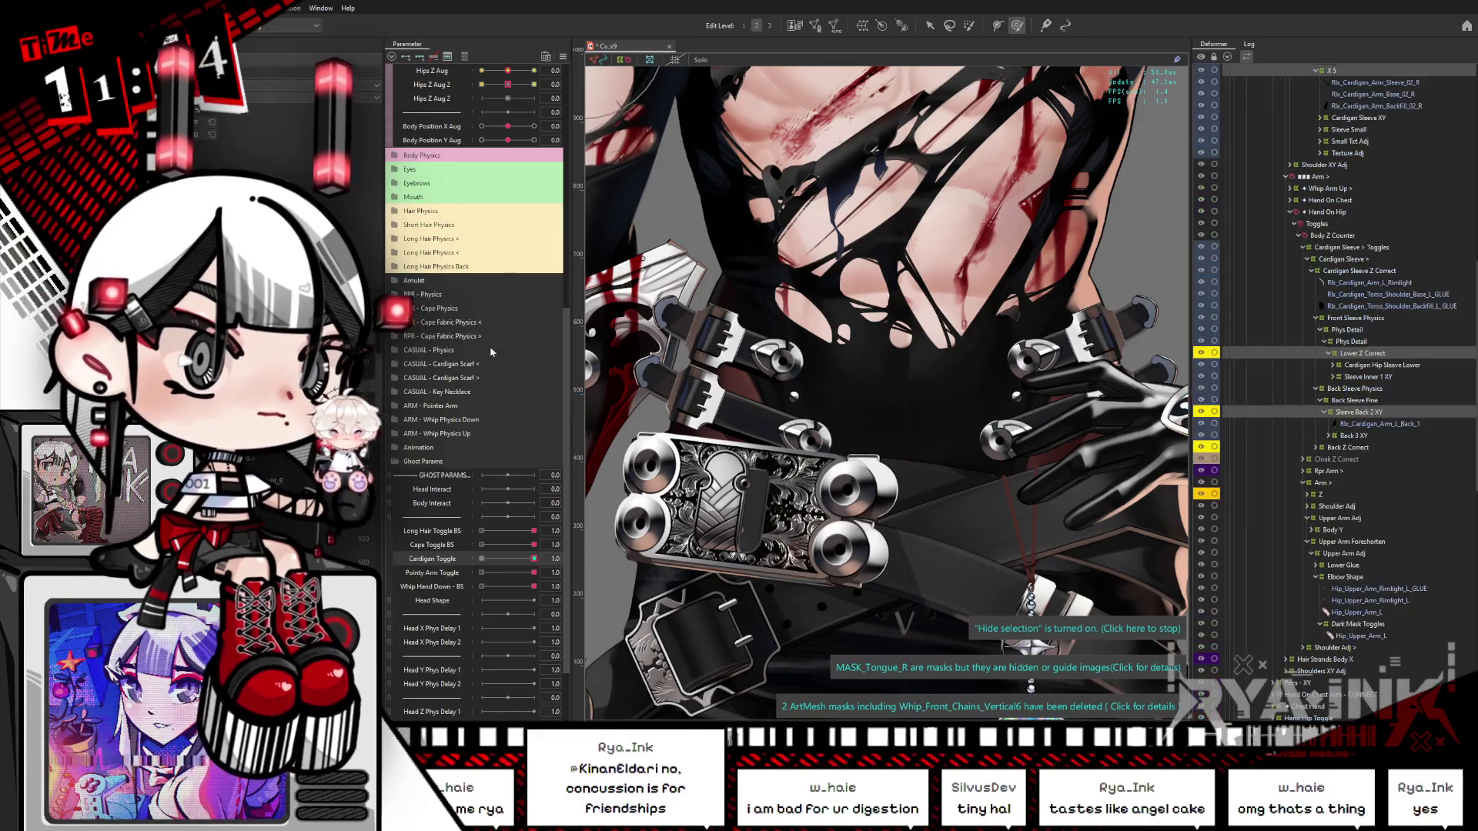
{"action": "left_click", "coordinate": [562, 57]}
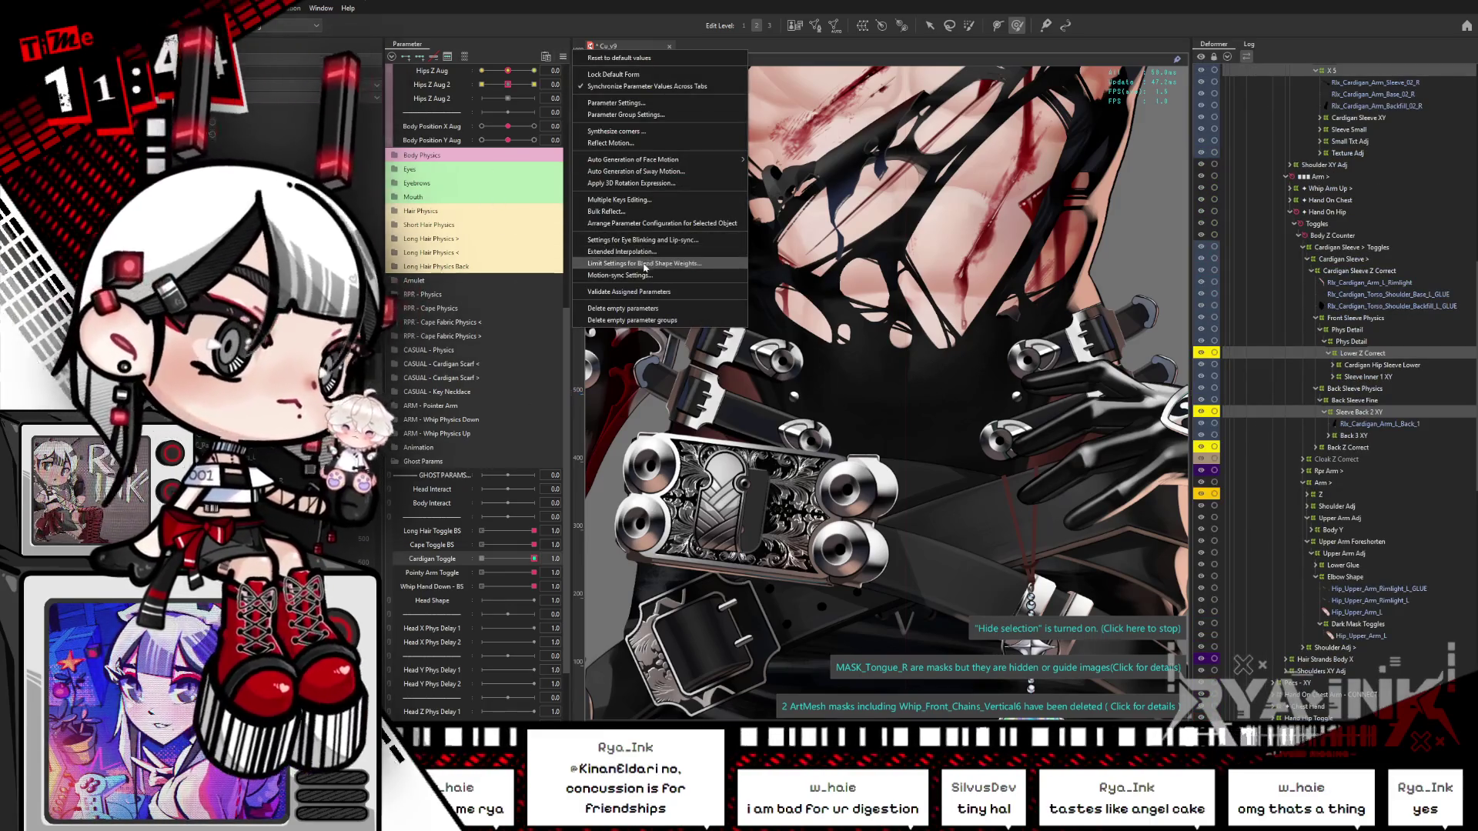
{"action": "left_click", "coordinate": [644, 262]}
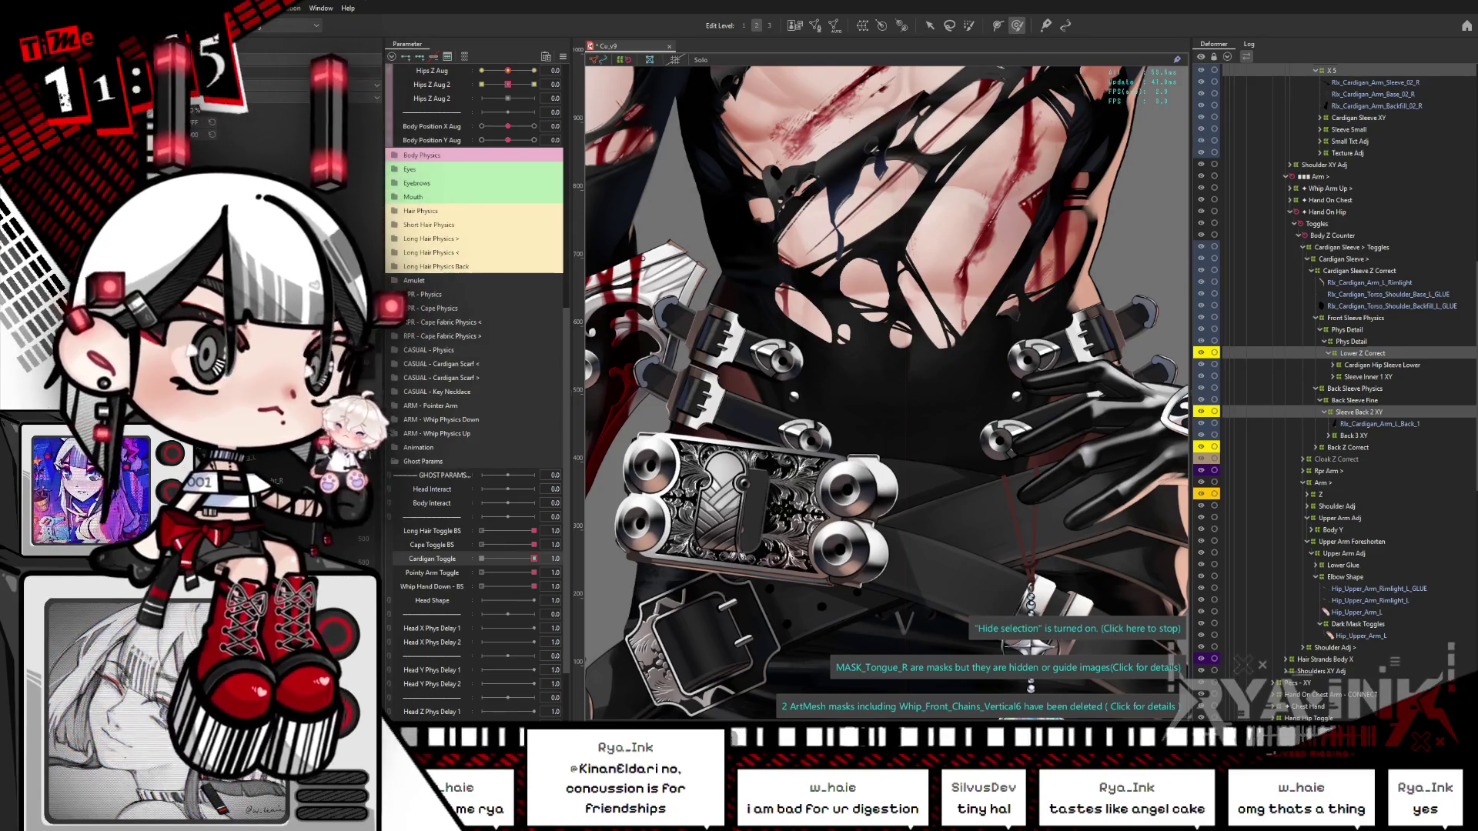
{"action": "key", "text": "alt+Tab"}
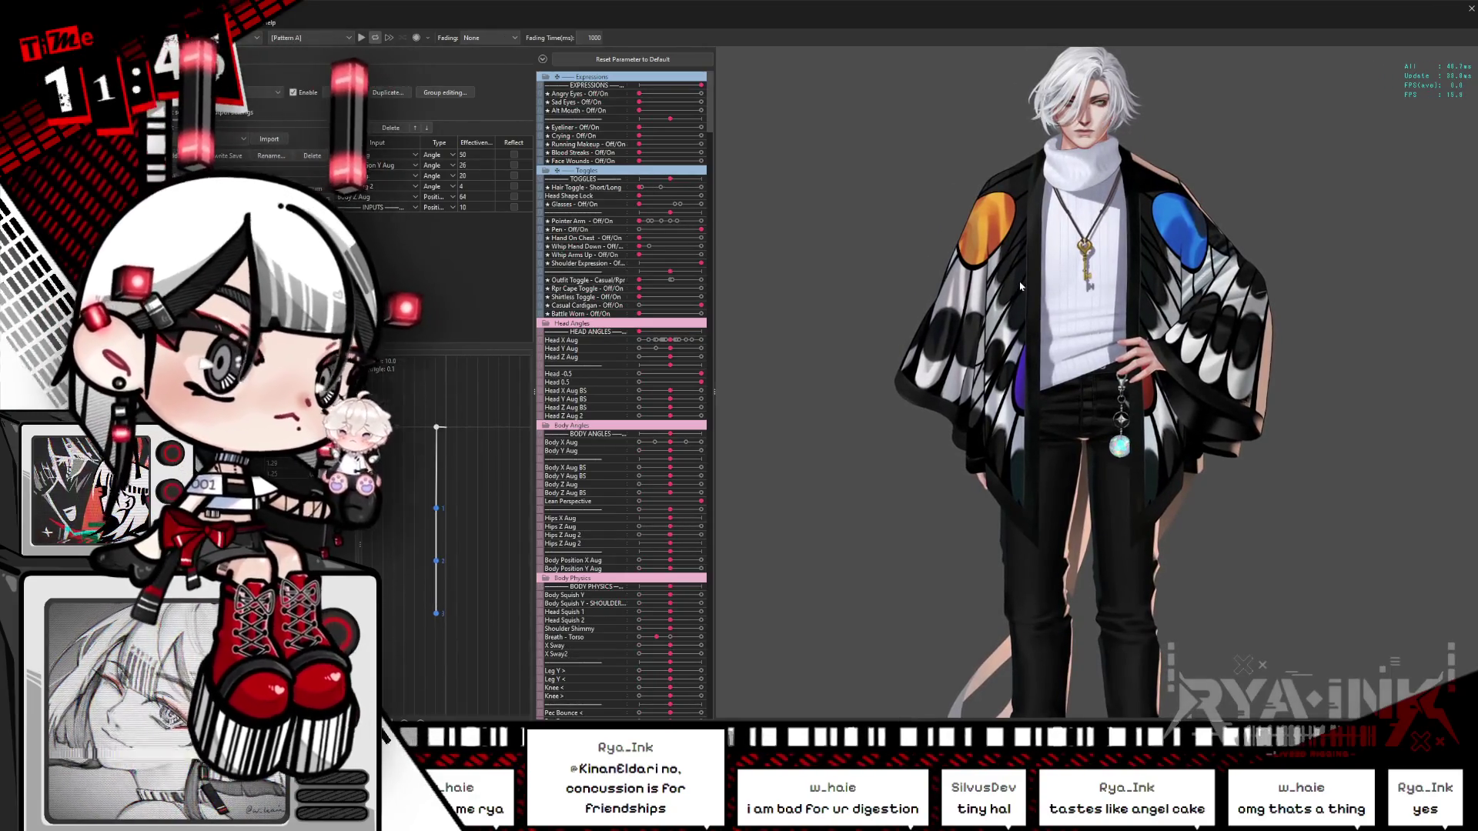
Step: Switch to the black battle outfit, fade the cardigan halfway to check it, then return to the editor
{"action": "left_click", "coordinate": [710, 285]}
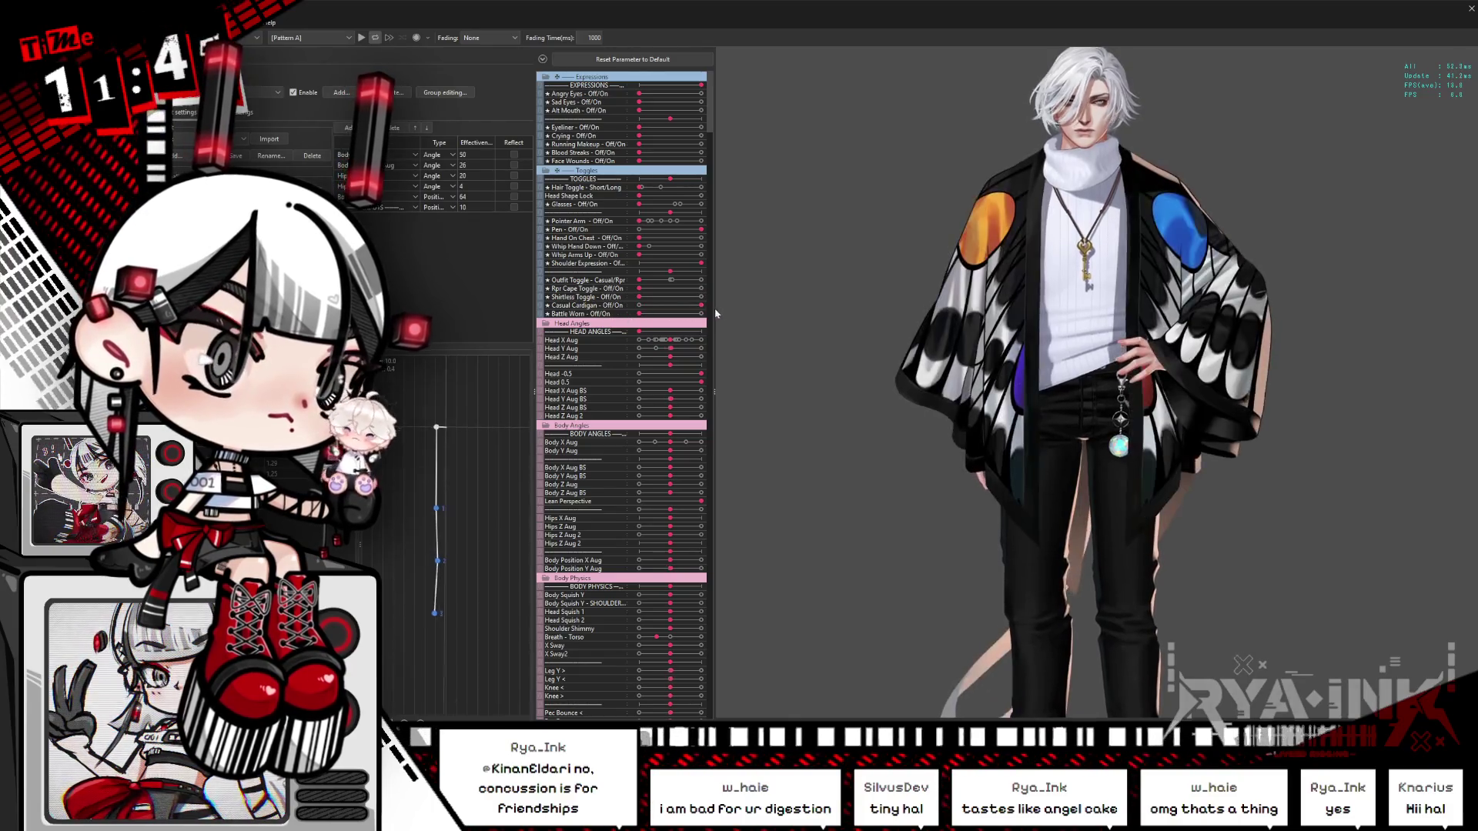
{"action": "mouse_move", "coordinate": [701, 305]}
{"action": "left_mouse_down"}
{"action": "mouse_move", "coordinate": [647, 308]}
{"action": "mouse_move", "coordinate": [721, 307]}
{"action": "left_mouse_up"}
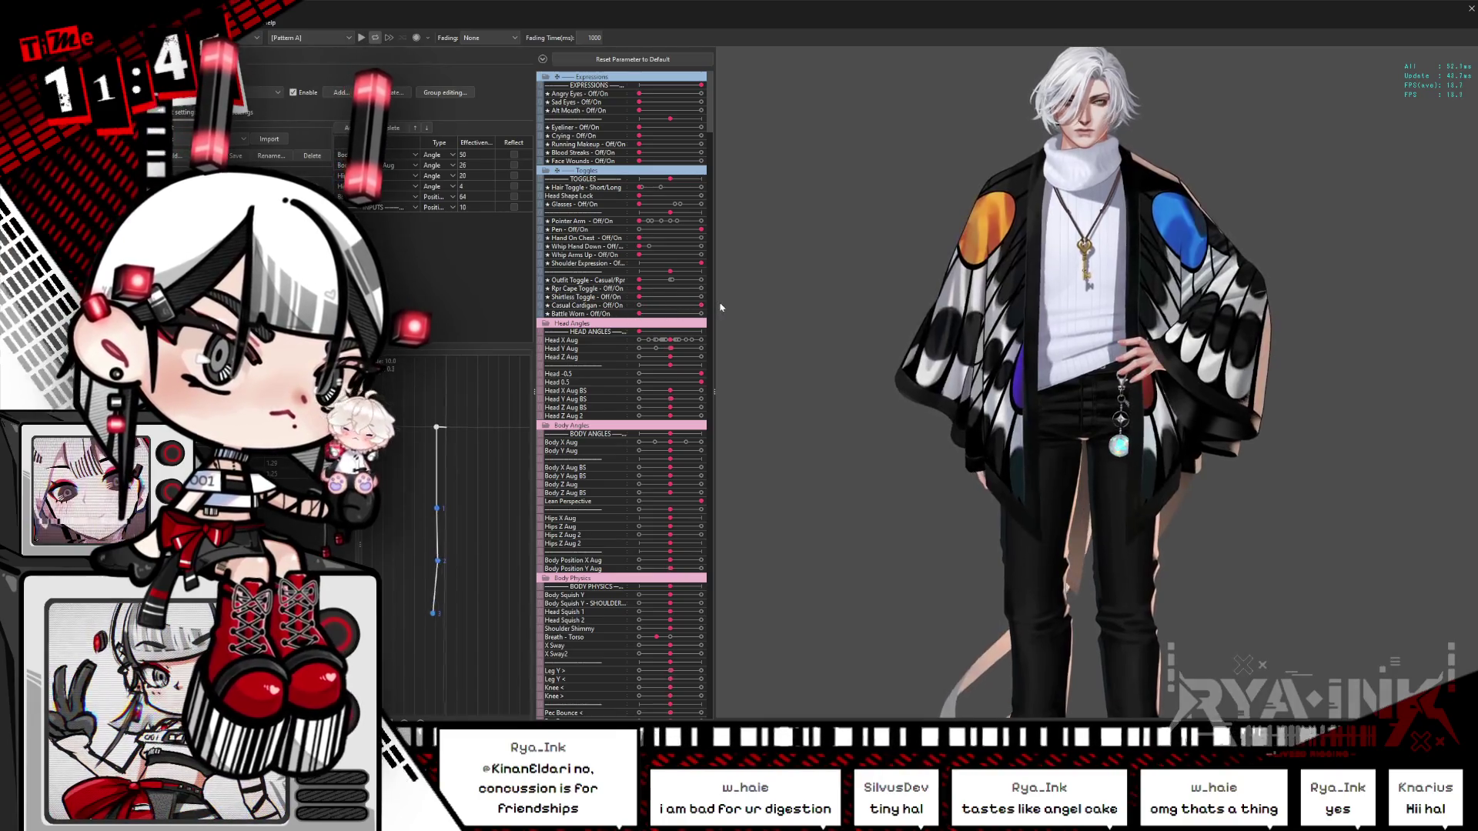
{"action": "key", "text": "alt+Tab"}
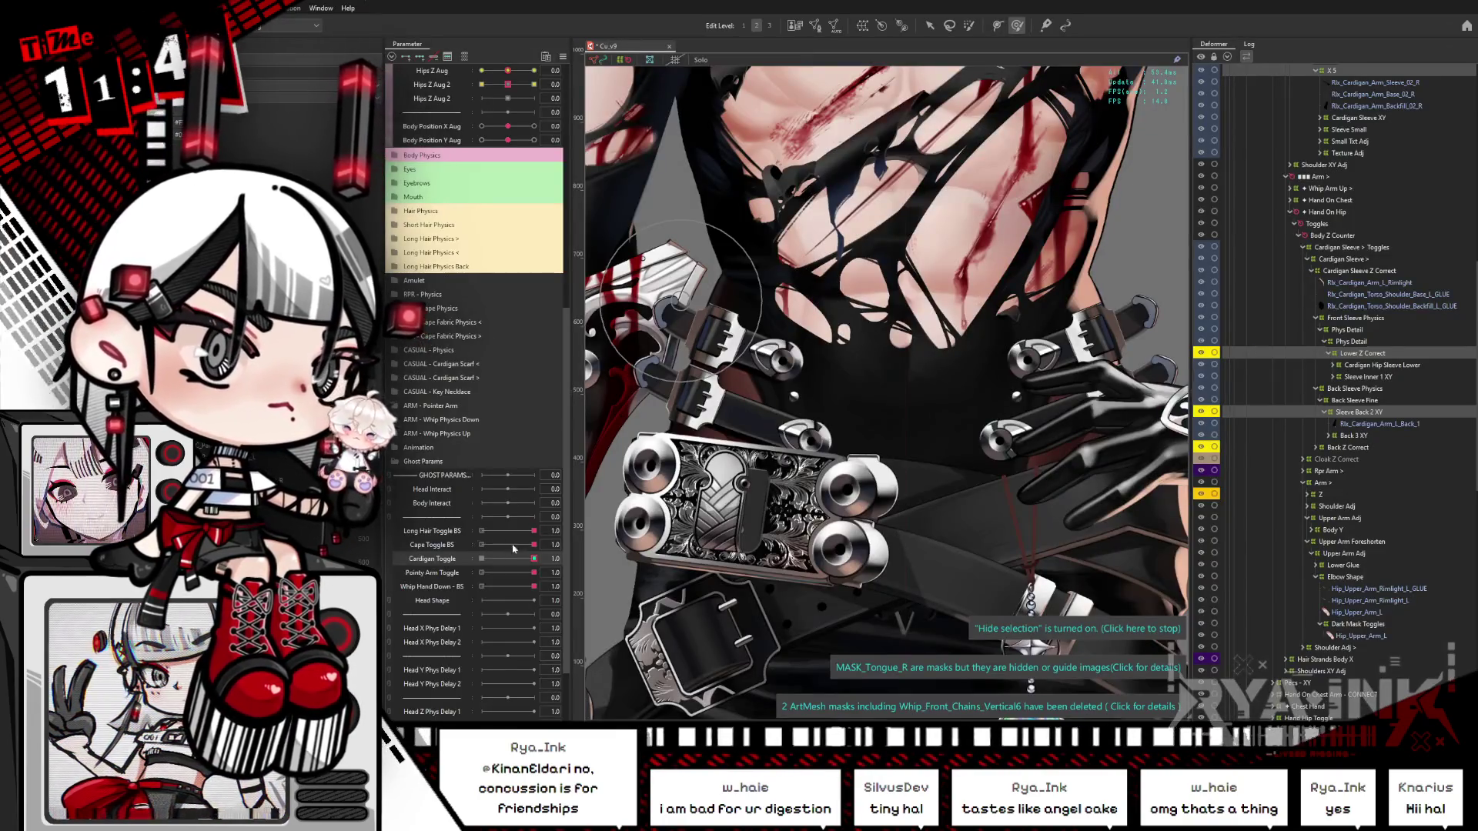
Step: Reset all parameters to default and partly fade out the Cardigan parameter
{"action": "scroll", "coordinate": [781, 464], "scroll_direction": "down", "scroll_amount": 5}
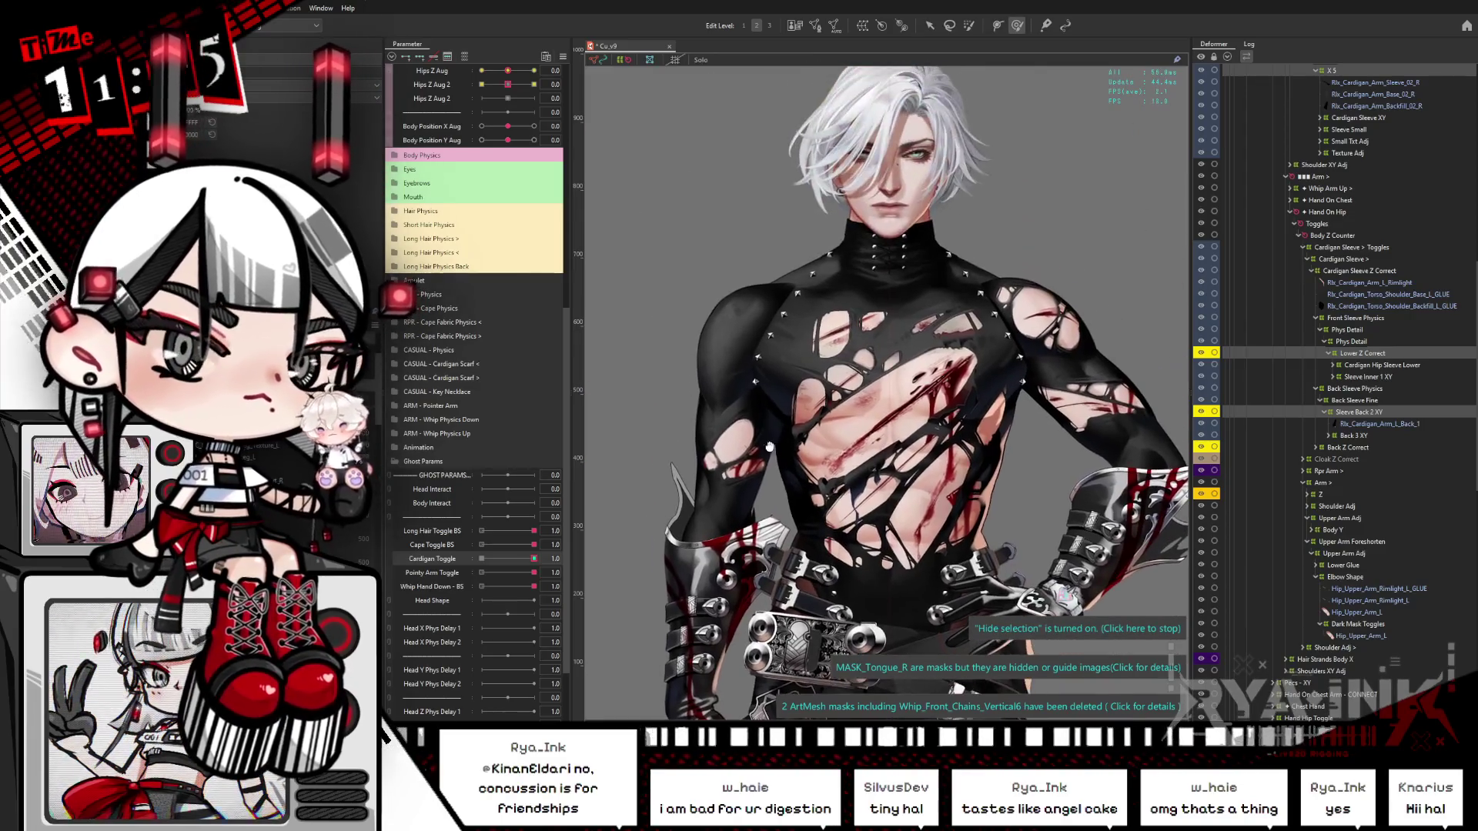
{"action": "left_click", "coordinate": [563, 56]}
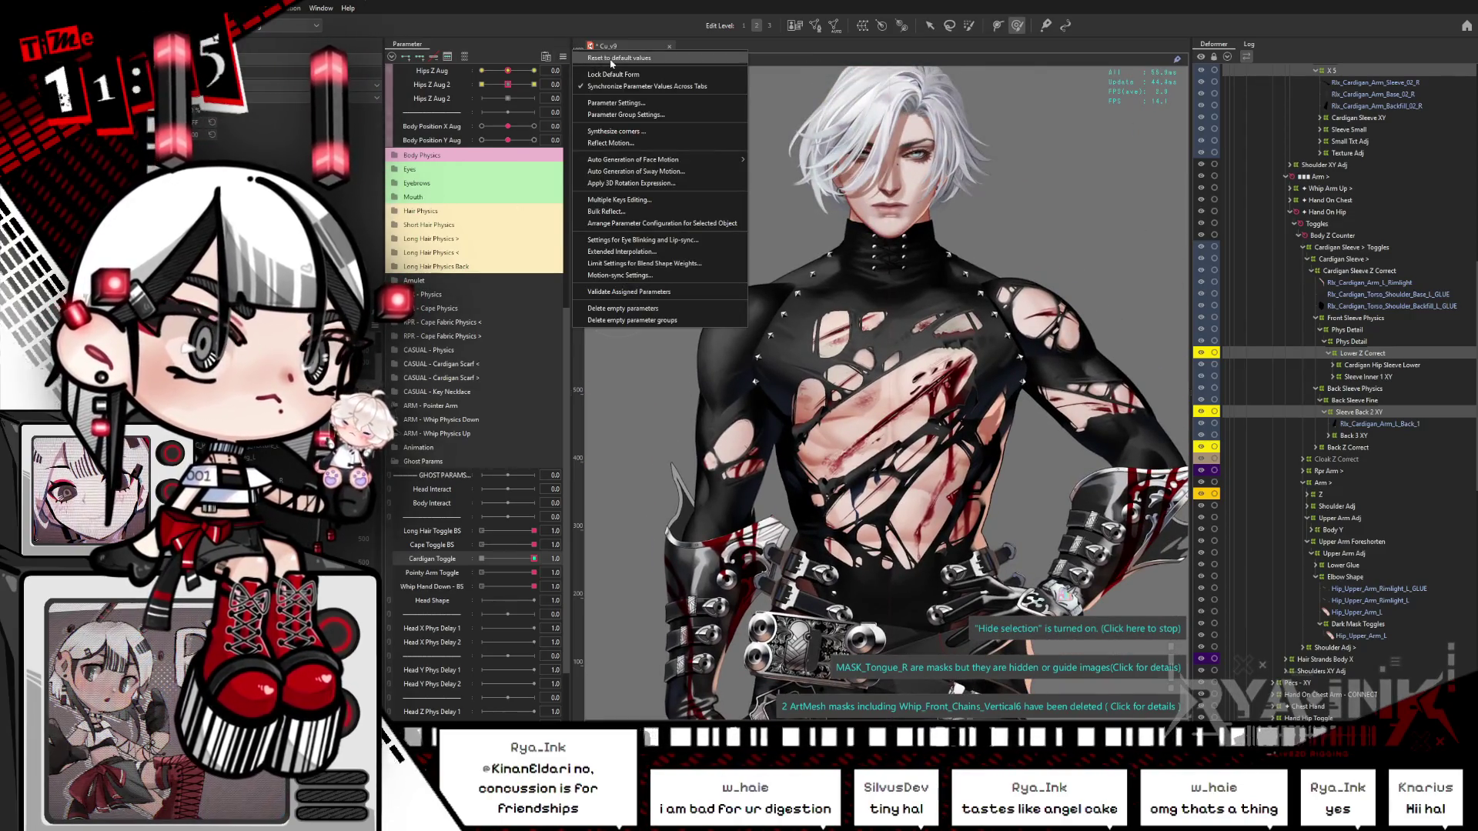
{"action": "left_click", "coordinate": [612, 60]}
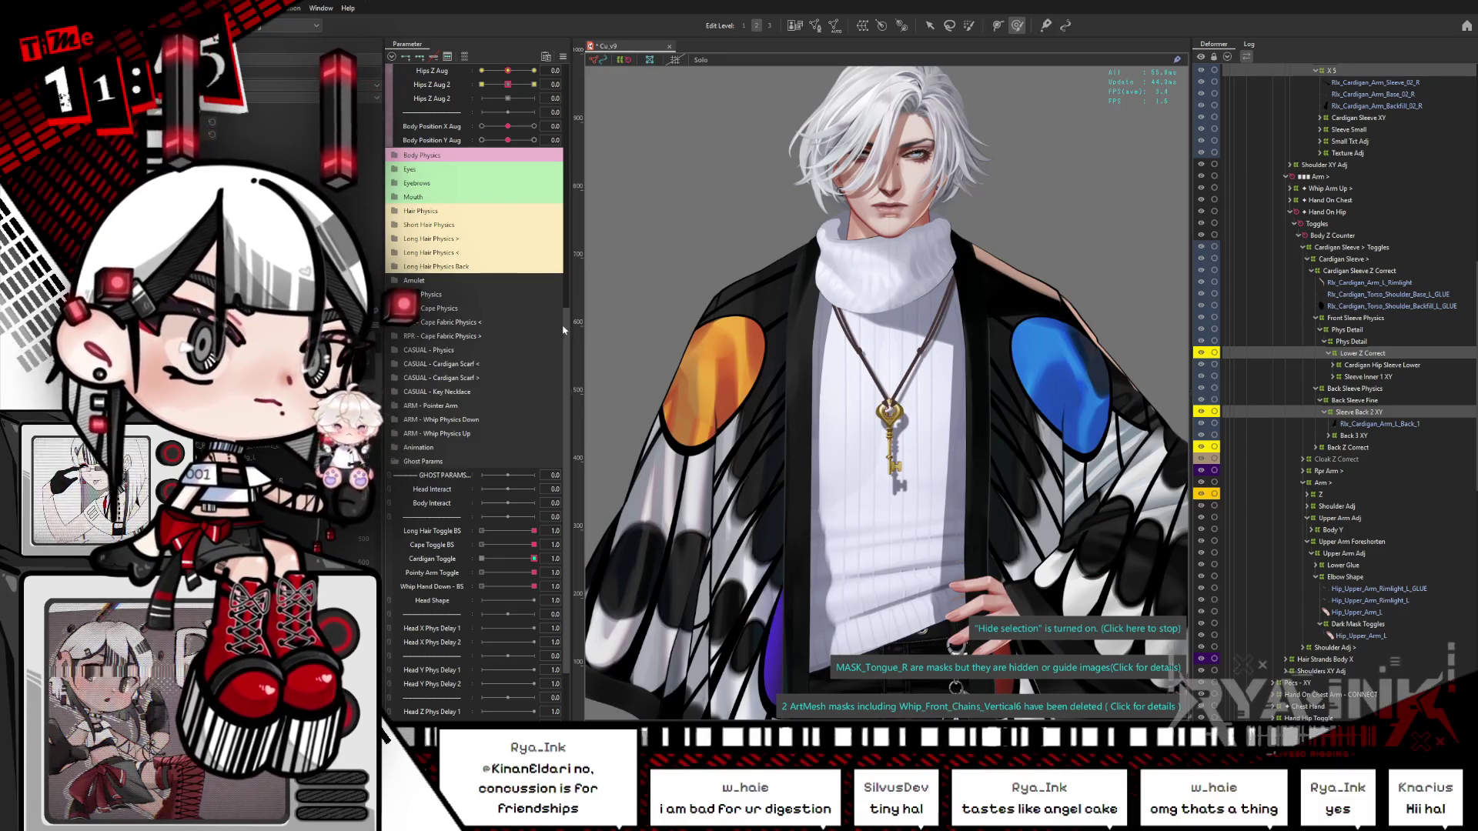
{"action": "left_click_drag", "start_coordinate": [567, 330], "coordinate": [588, 297]}
{"action": "scroll", "coordinate": [588, 292], "scroll_direction": "up", "scroll_amount": 3}
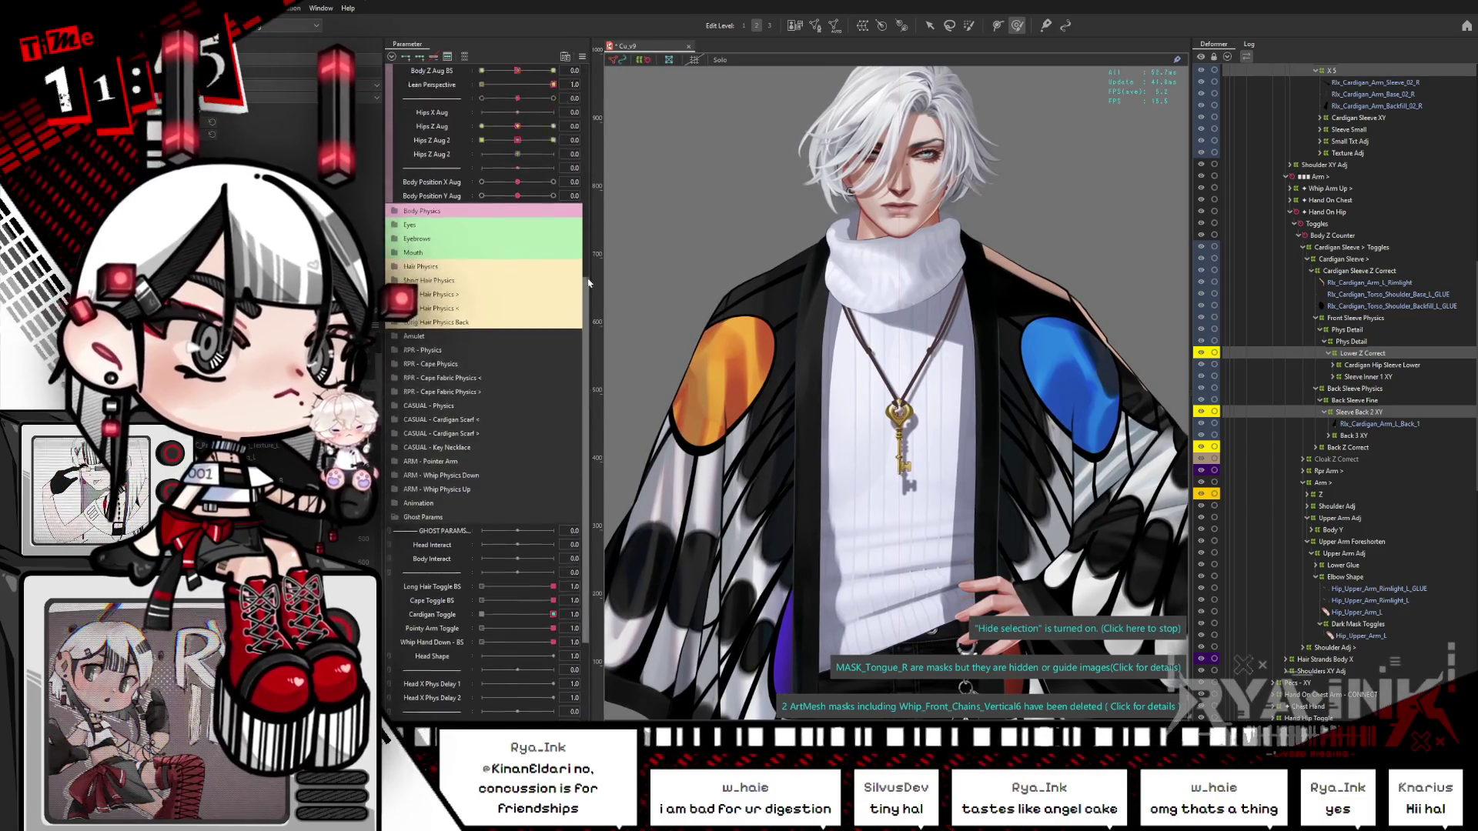
{"action": "scroll", "coordinate": [539, 308], "scroll_direction": "up", "scroll_amount": 10}
{"action": "left_click_drag", "start_coordinate": [481, 308], "coordinate": [553, 307]}
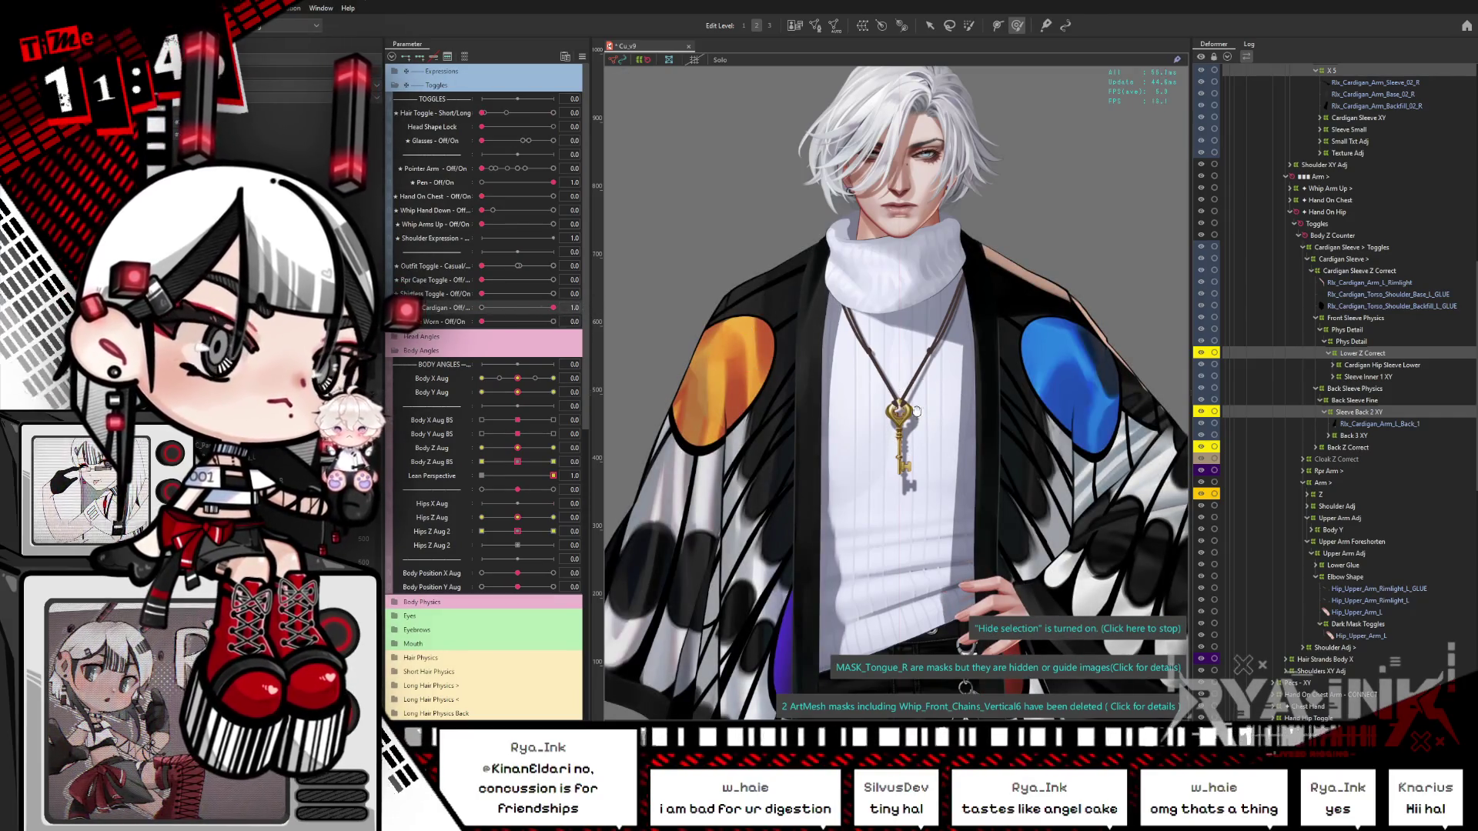
{"action": "scroll", "coordinate": [915, 413], "scroll_direction": "down", "scroll_amount": 2}
{"action": "left_click_drag", "start_coordinate": [553, 308], "coordinate": [482, 307]}
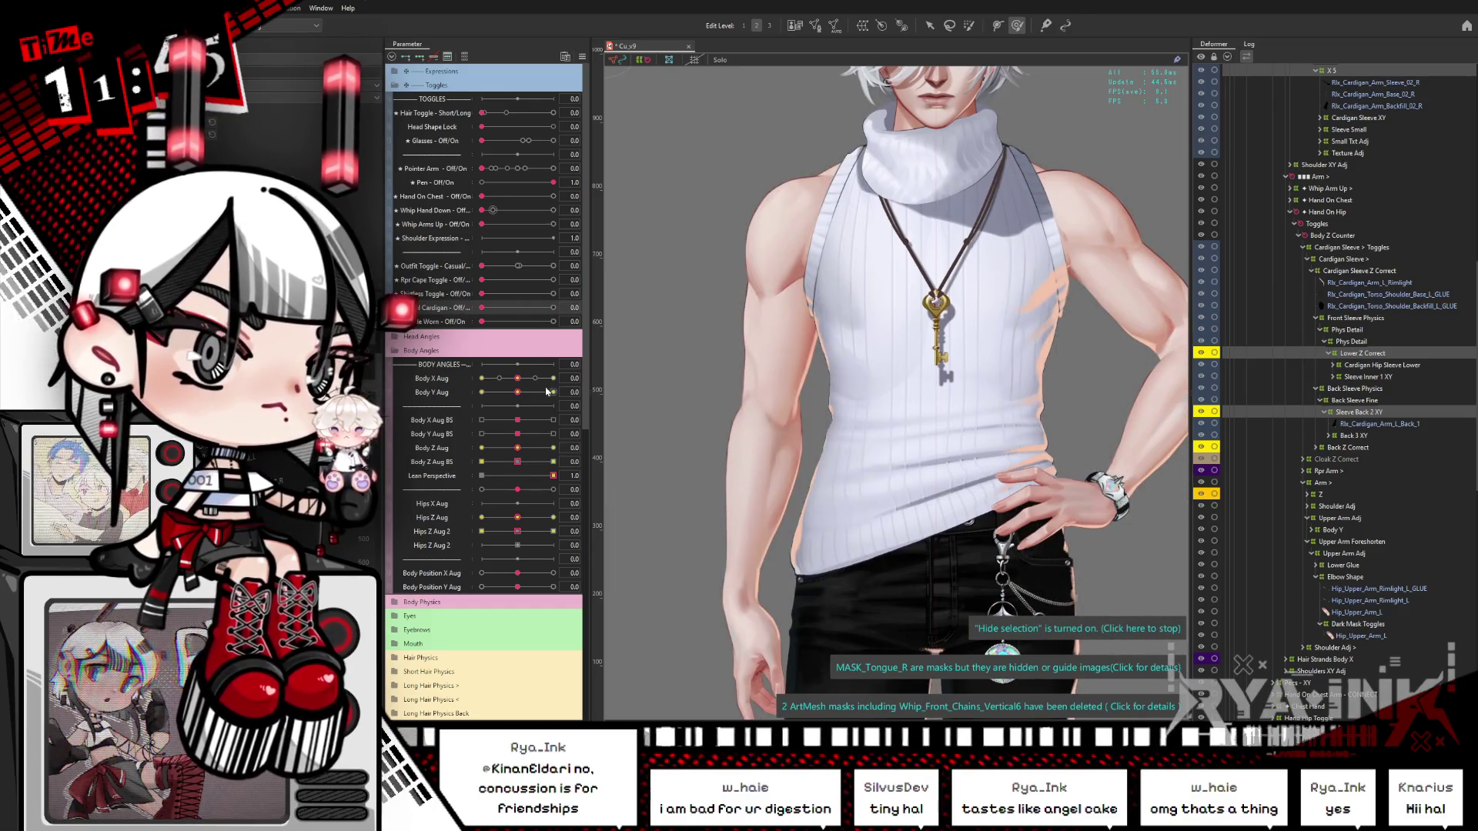
Step: Bring the cardigan faintly back, then show the butterfly cardigan fully
{"action": "left_click", "coordinate": [582, 56]}
{"action": "left_click_drag", "start_coordinate": [481, 306], "coordinate": [495, 308]}
{"action": "left_click", "coordinate": [582, 56]}
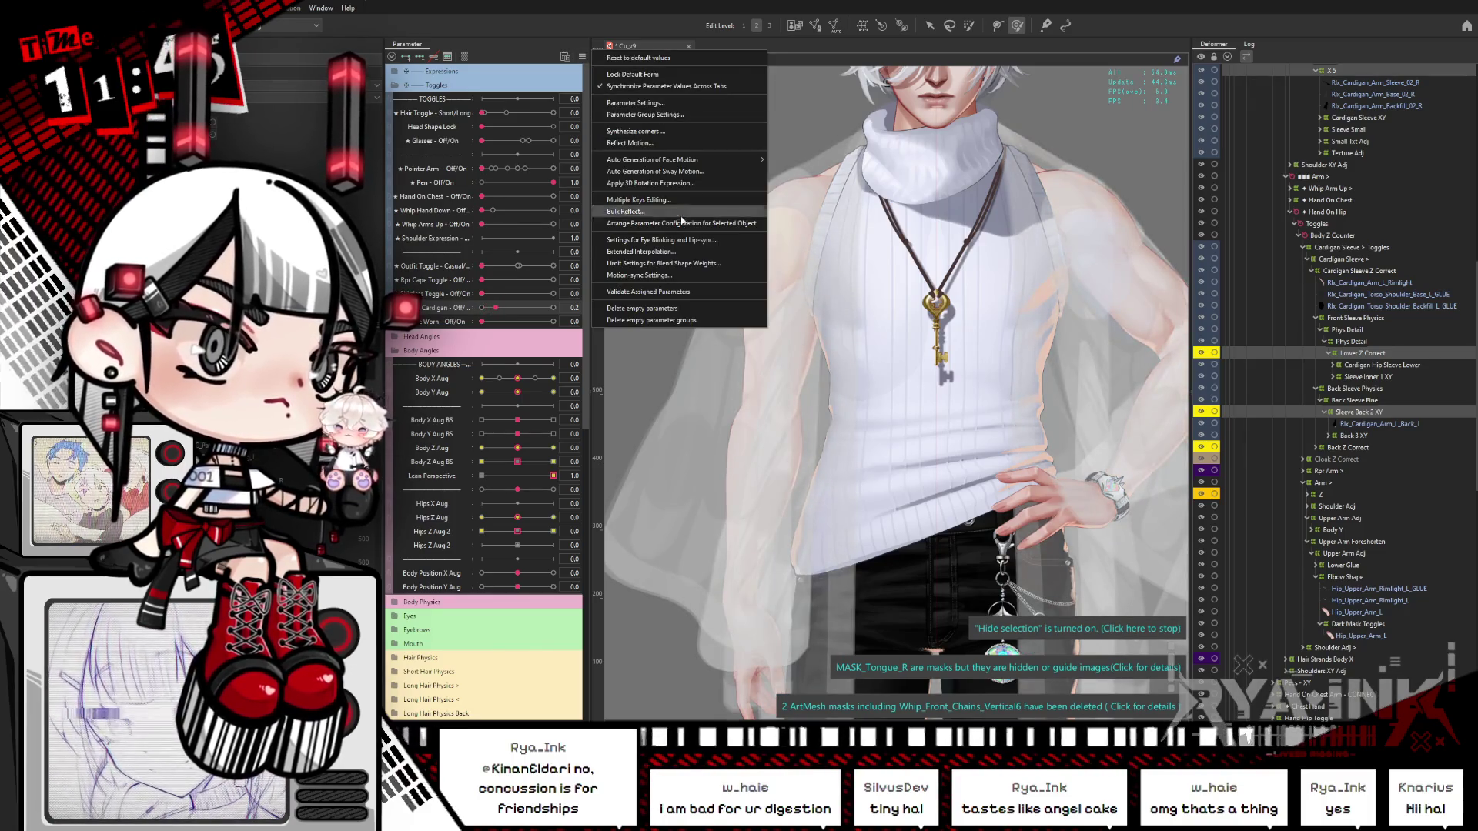
{"action": "left_click", "coordinate": [931, 174]}
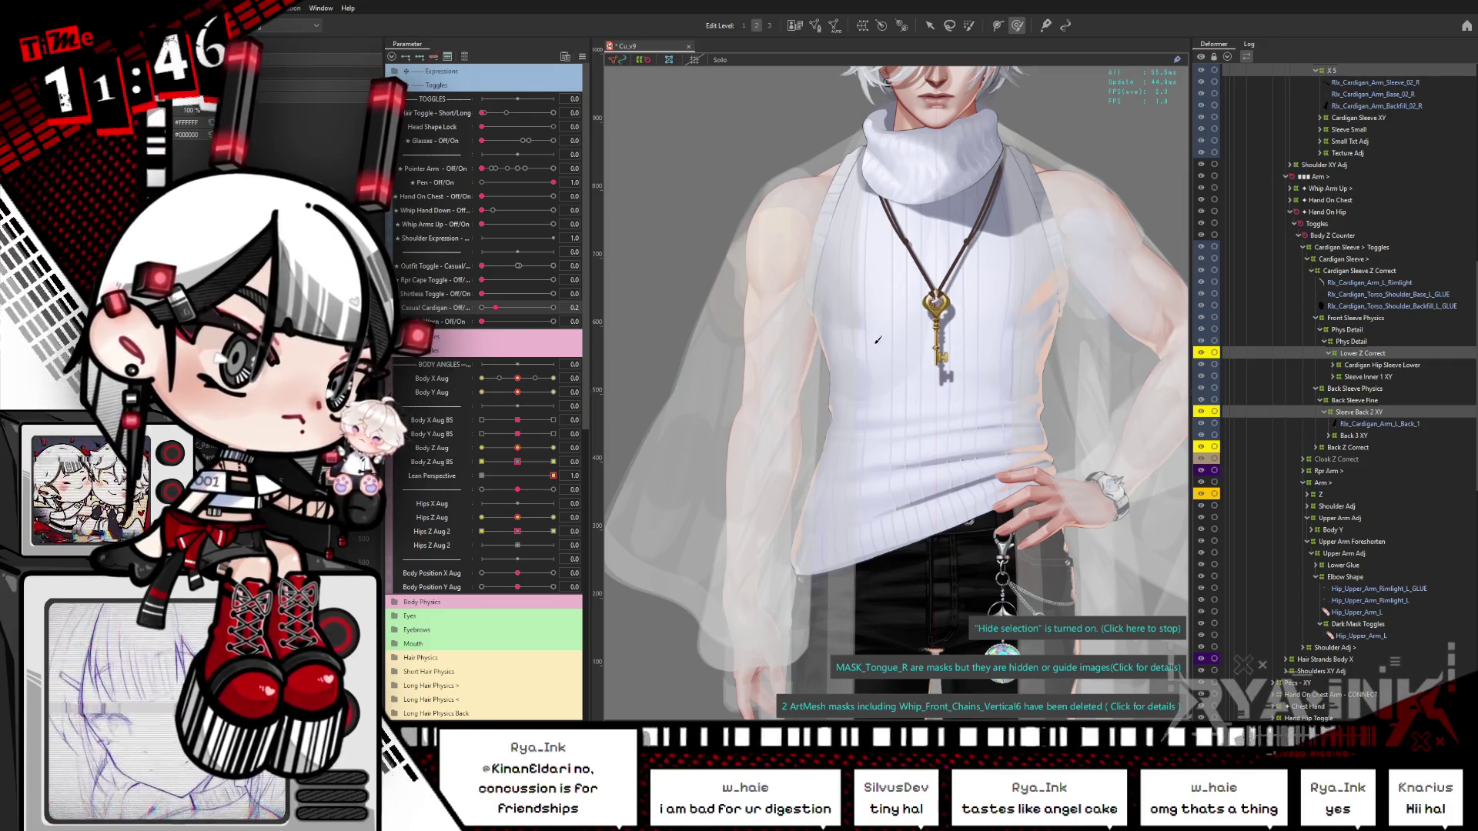
{"action": "mouse_move", "coordinate": [520, 307]}
{"action": "left_mouse_down"}
{"action": "mouse_move", "coordinate": [482, 307]}
{"action": "mouse_move", "coordinate": [553, 307]}
{"action": "mouse_move", "coordinate": [482, 307]}
{"action": "left_mouse_up"}
Step: Turn Casual Cardigan fully on and shift Outfit Toggle toward the black bodysuit look
{"action": "mouse_move", "coordinate": [482, 265]}
{"action": "left_mouse_down"}
{"action": "mouse_move", "coordinate": [496, 266]}
{"action": "mouse_move", "coordinate": [500, 309]}
{"action": "mouse_move", "coordinate": [575, 306]}
{"action": "mouse_move", "coordinate": [484, 323]}
{"action": "mouse_move", "coordinate": [493, 307]}
{"action": "left_mouse_up"}
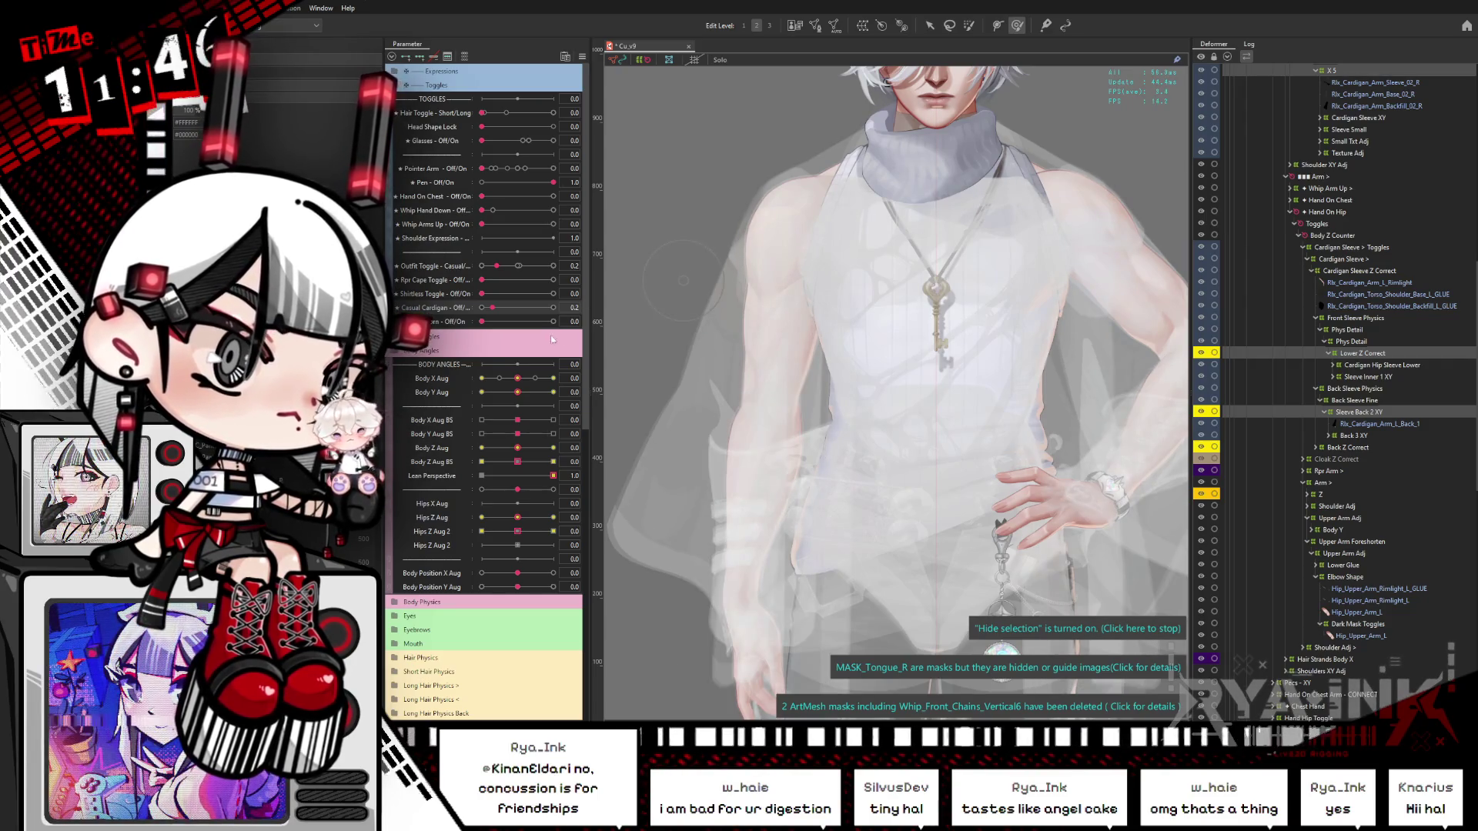
{"action": "left_click", "coordinate": [468, 307]}
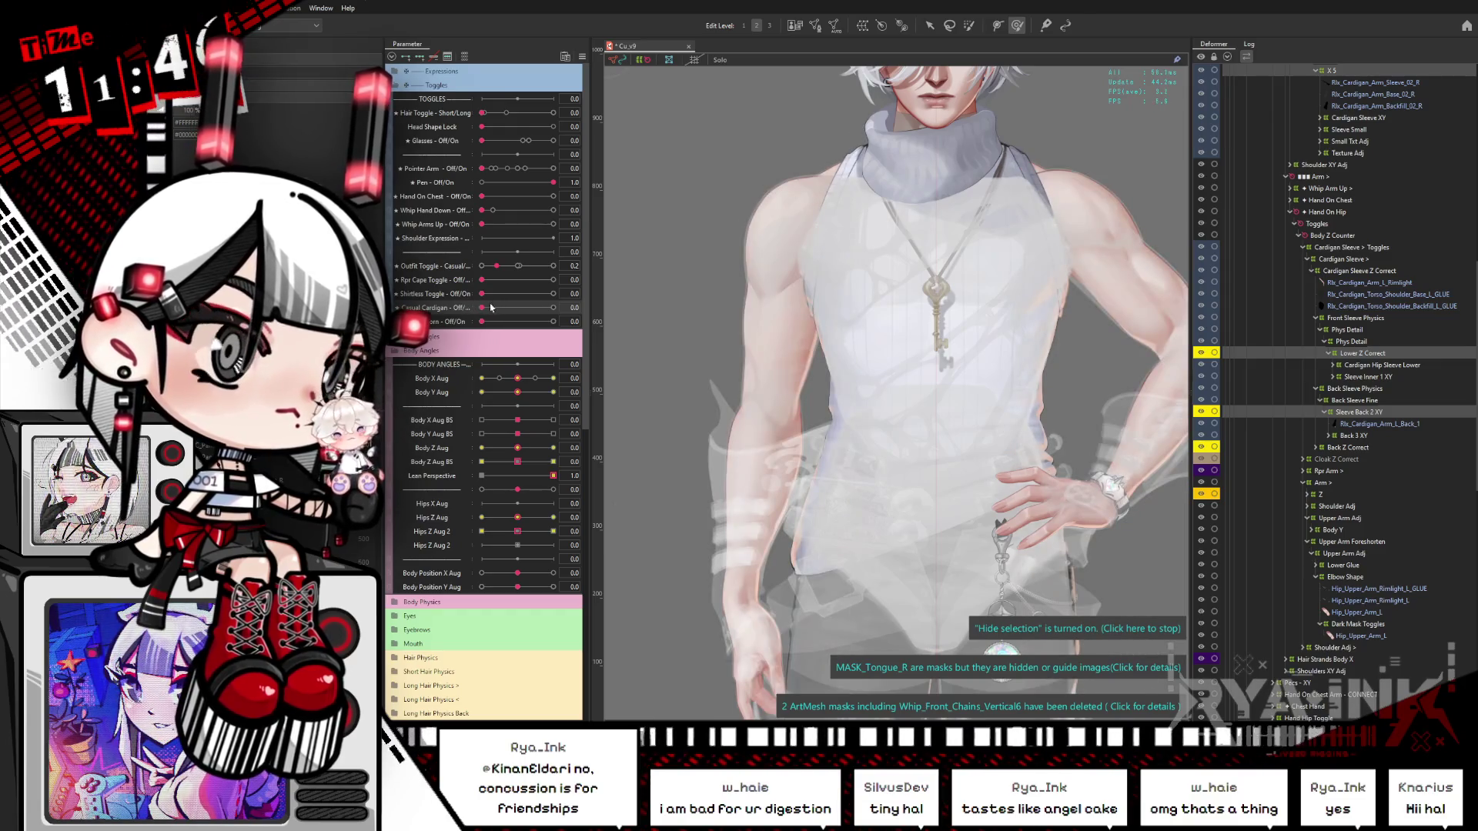
{"action": "left_click_drag", "start_coordinate": [483, 306], "coordinate": [571, 304]}
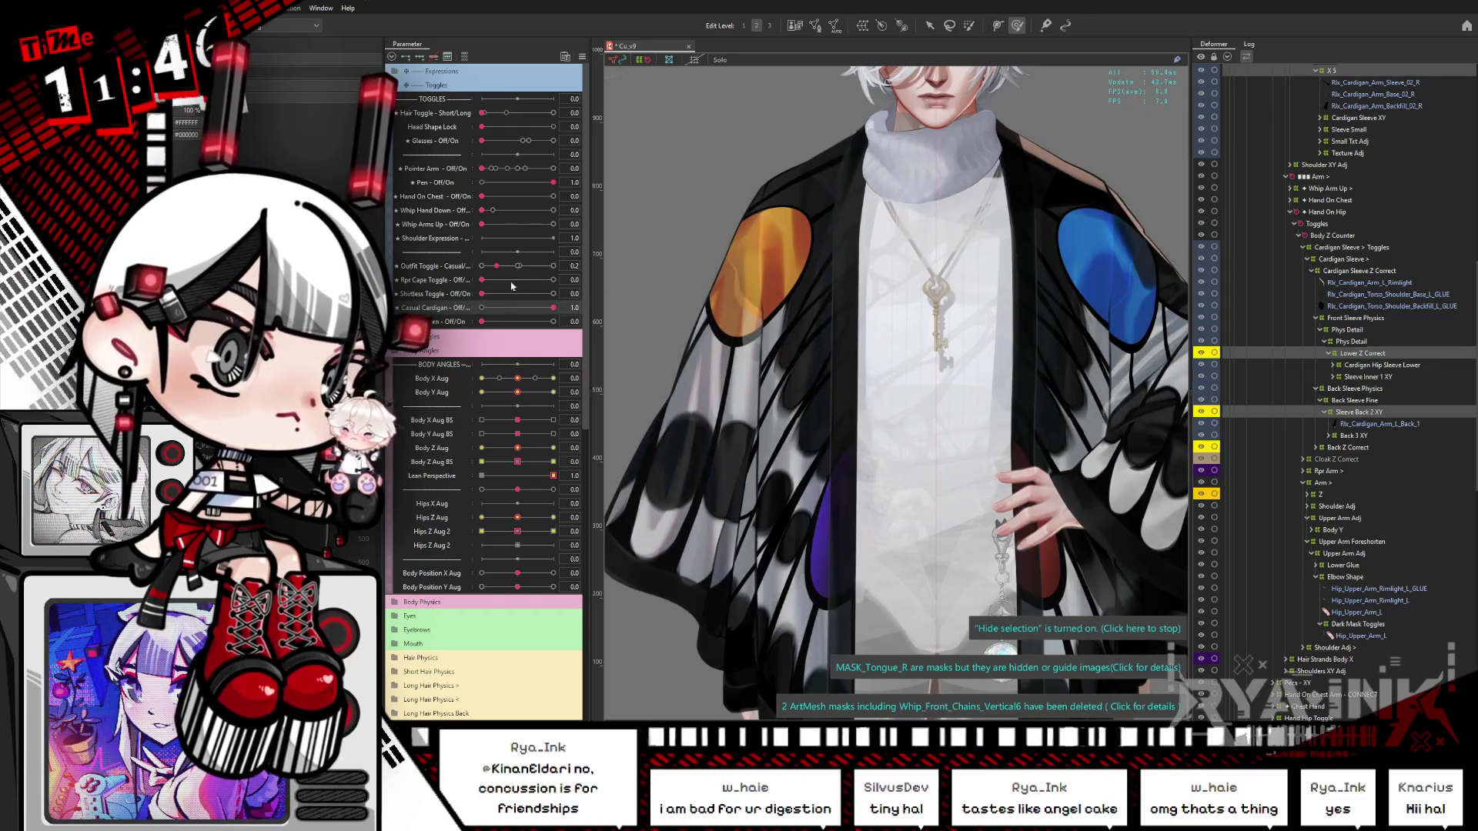
{"action": "left_click_drag", "start_coordinate": [498, 269], "coordinate": [557, 269]}
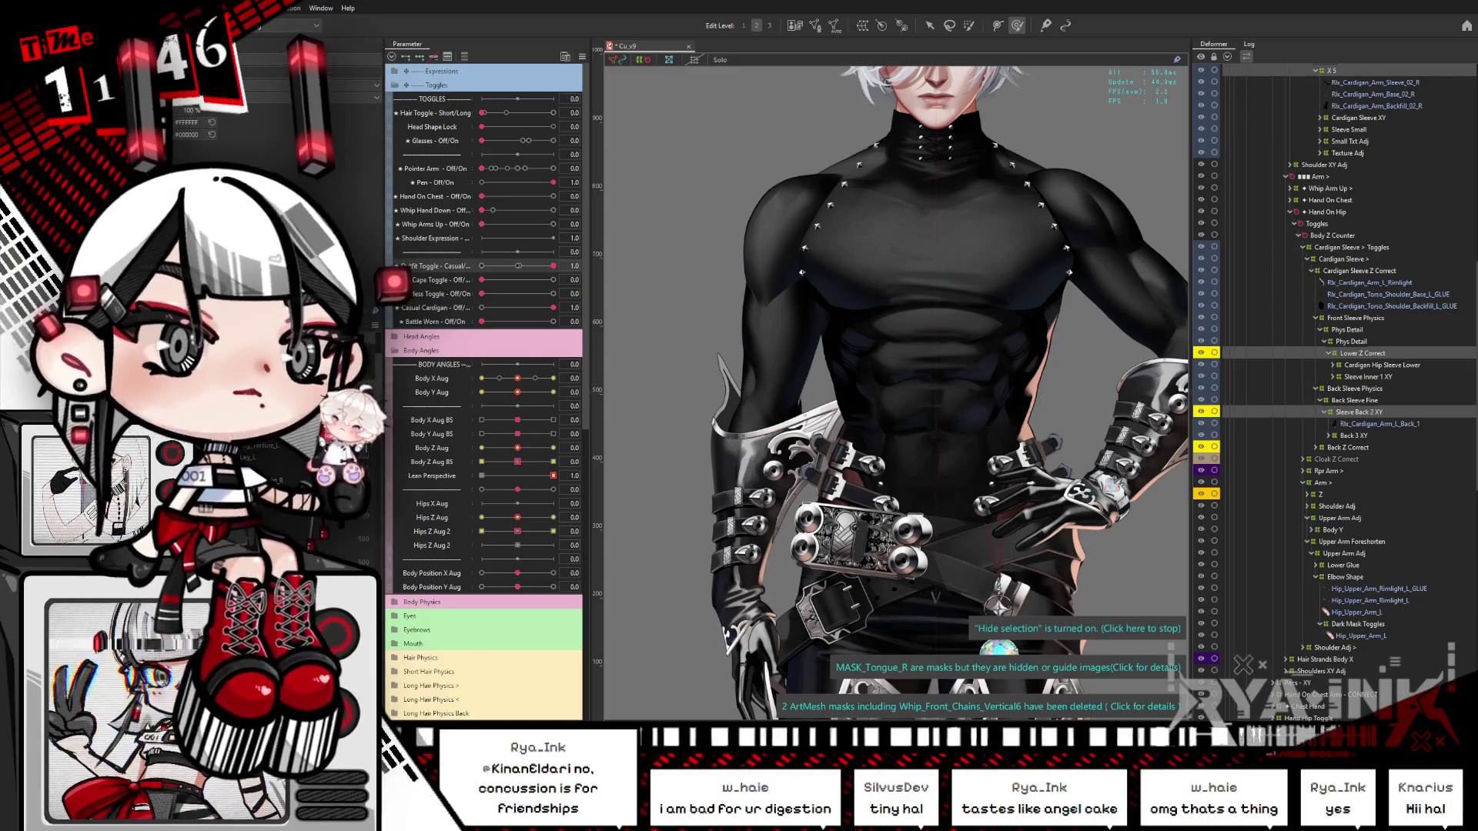
Step: Save the project with Ctrl+S, zoom the canvas, and open the model preview
{"action": "key", "text": "ctrl+s"}
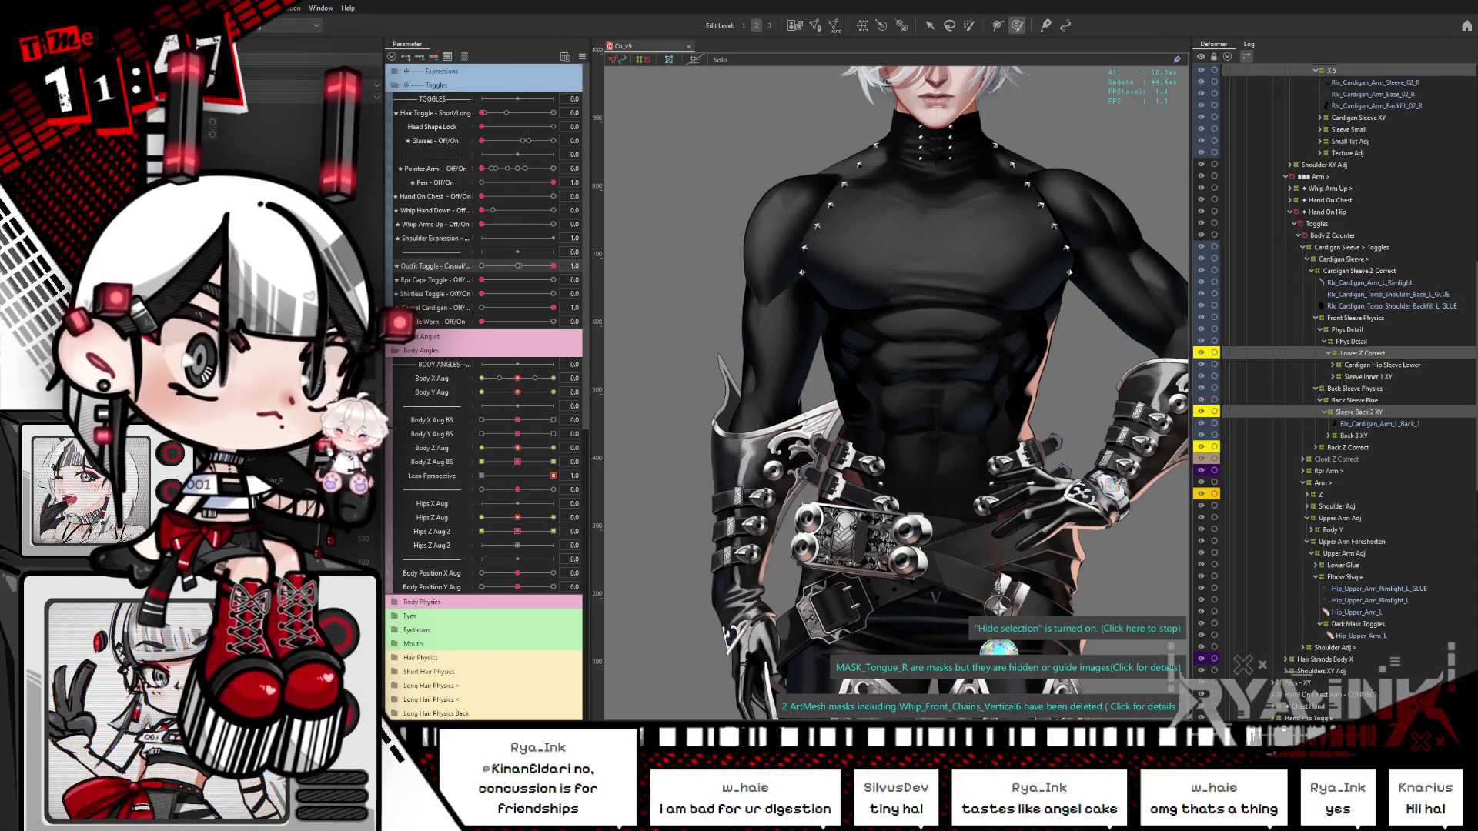
{"action": "scroll", "coordinate": [845, 218], "scroll_direction": "down", "scroll_amount": 5}
{"action": "scroll", "coordinate": [910, 162], "scroll_direction": "up", "scroll_amount": 2}
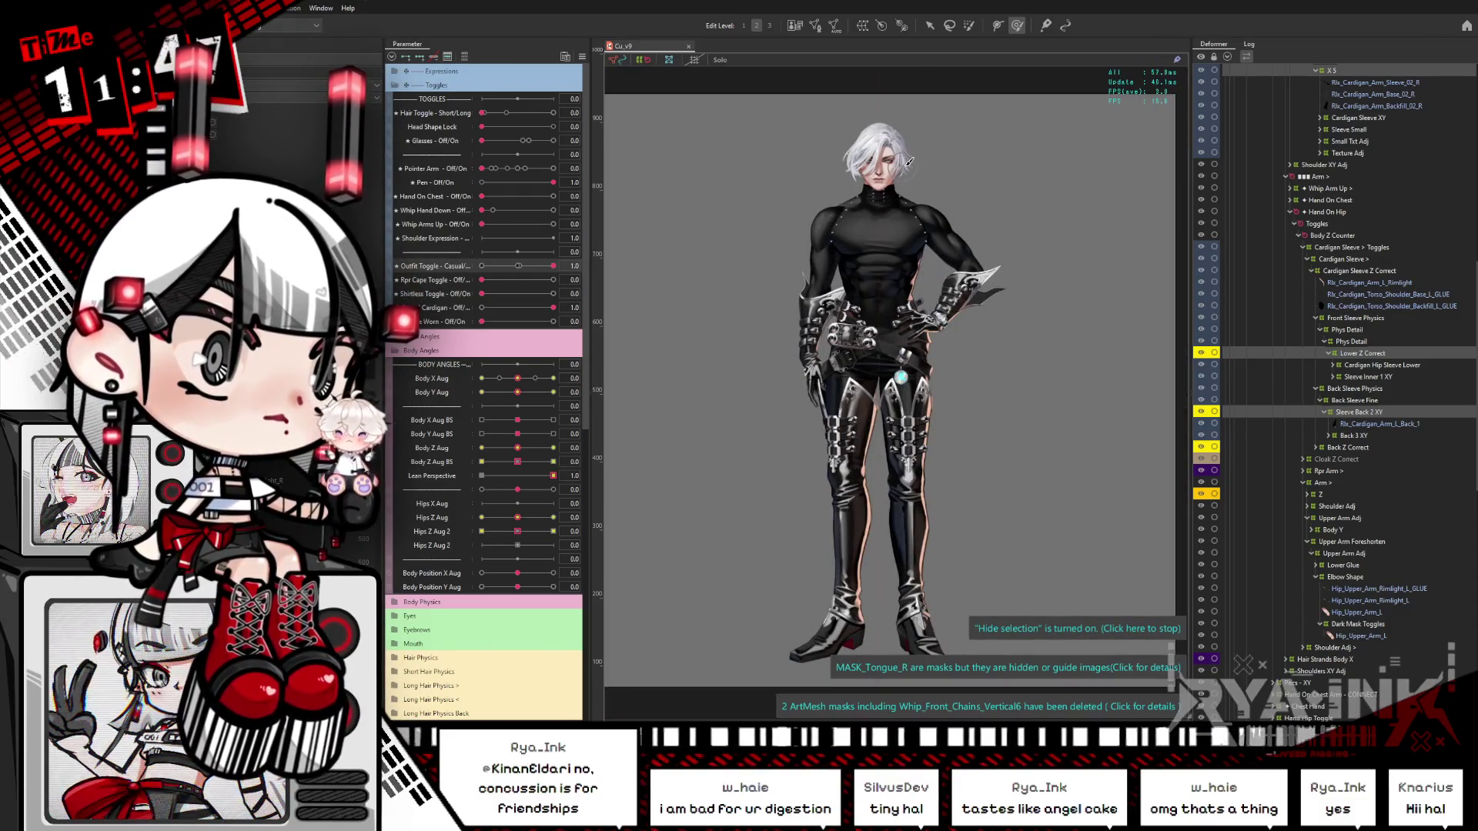
{"action": "scroll", "coordinate": [910, 162], "scroll_direction": "up", "scroll_amount": 2}
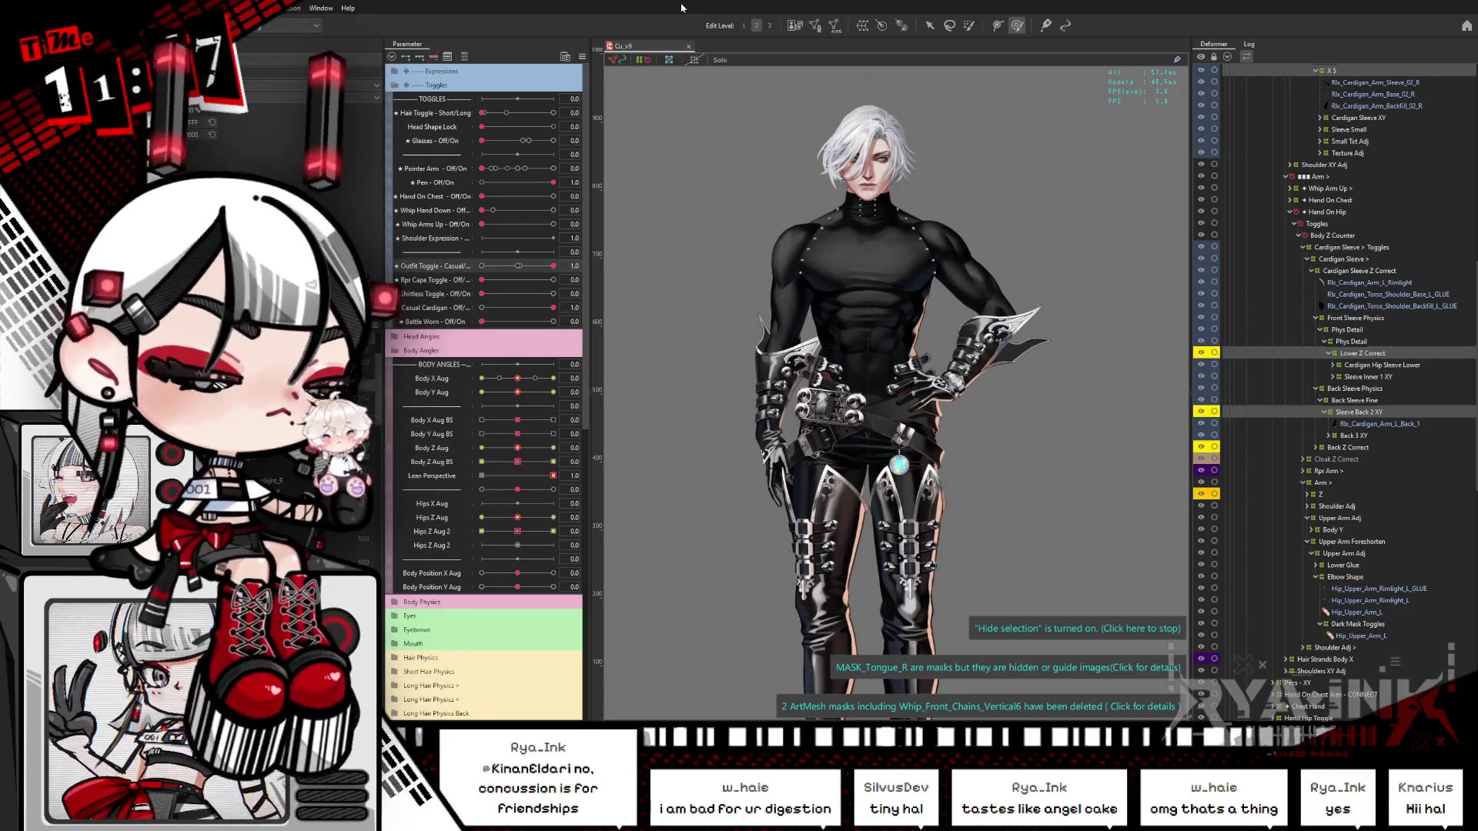
{"action": "key", "text": "alt+Tab"}
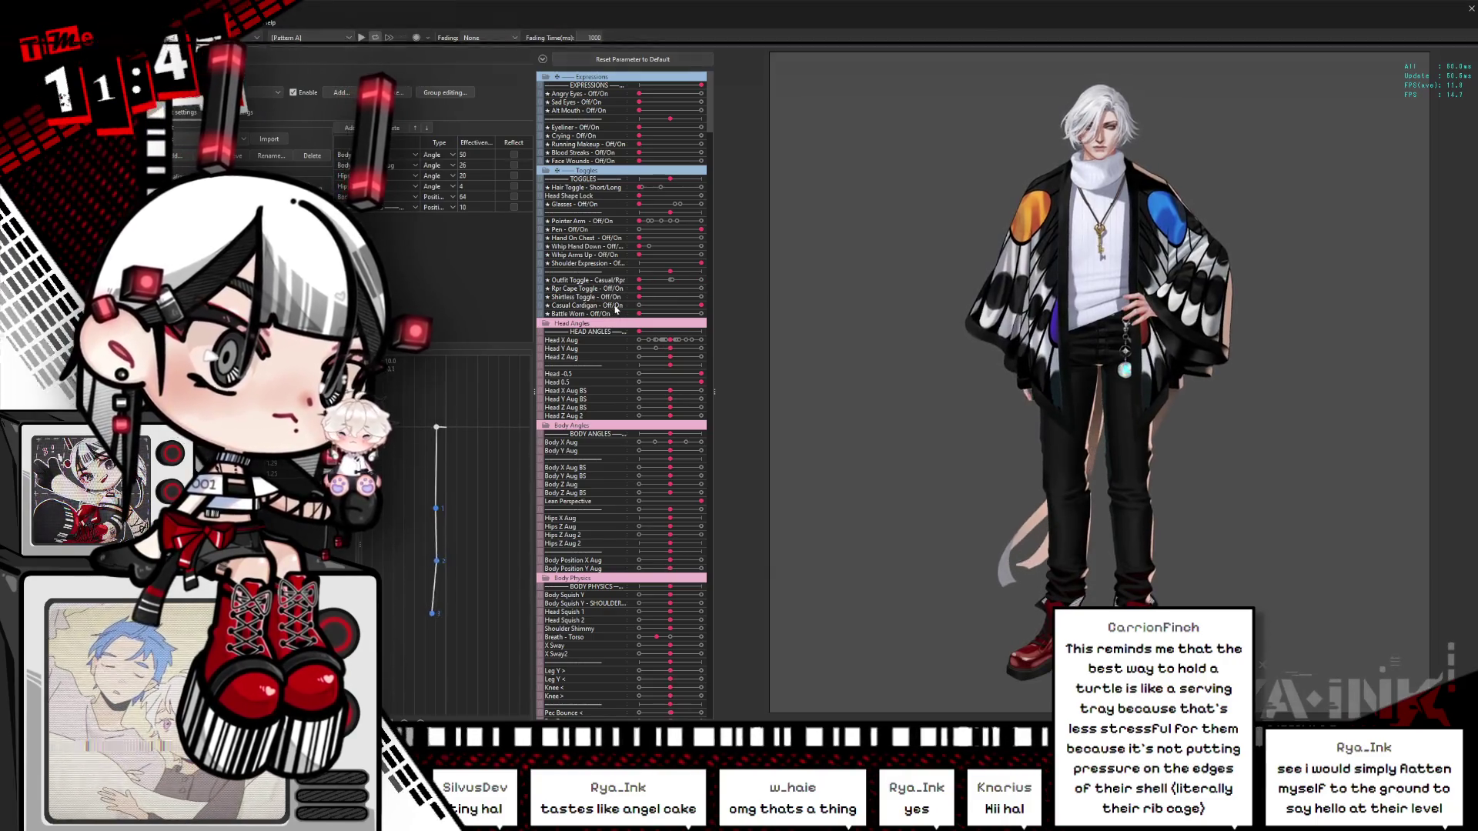
Step: Drag Outfit Toggle to the black bodysuit and swing the model to test physics, then close the viewer
{"action": "left_click_drag", "start_coordinate": [638, 279], "coordinate": [712, 281]}
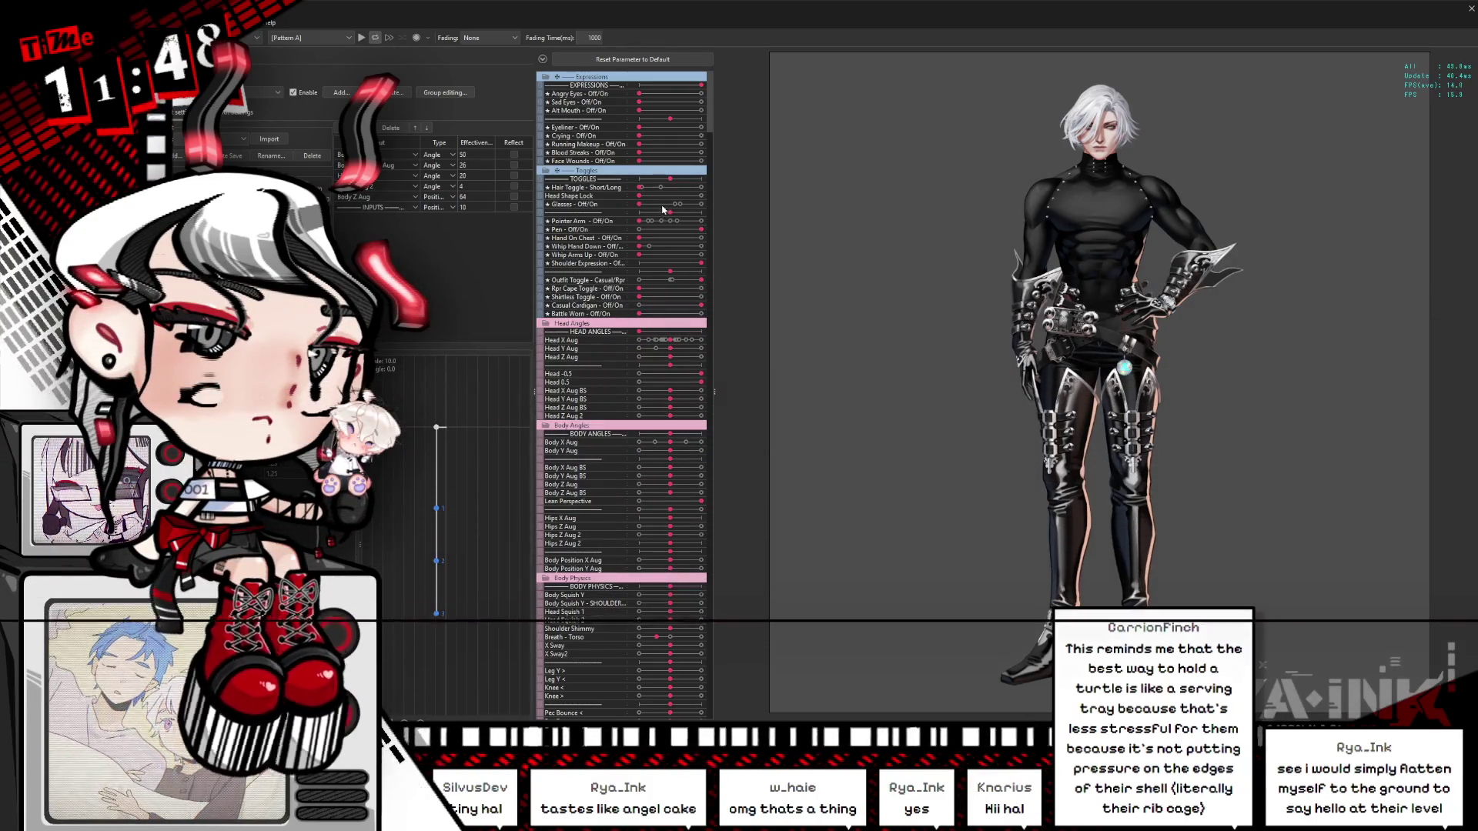
{"action": "mouse_move", "coordinate": [1270, 324]}
{"action": "left_mouse_down"}
{"action": "mouse_move", "coordinate": [1190, 289]}
{"action": "mouse_move", "coordinate": [1290, 311]}
{"action": "mouse_move", "coordinate": [915, 392]}
{"action": "left_mouse_up"}
{"action": "left_click_drag", "start_coordinate": [1319, 360], "coordinate": [1244, 516]}
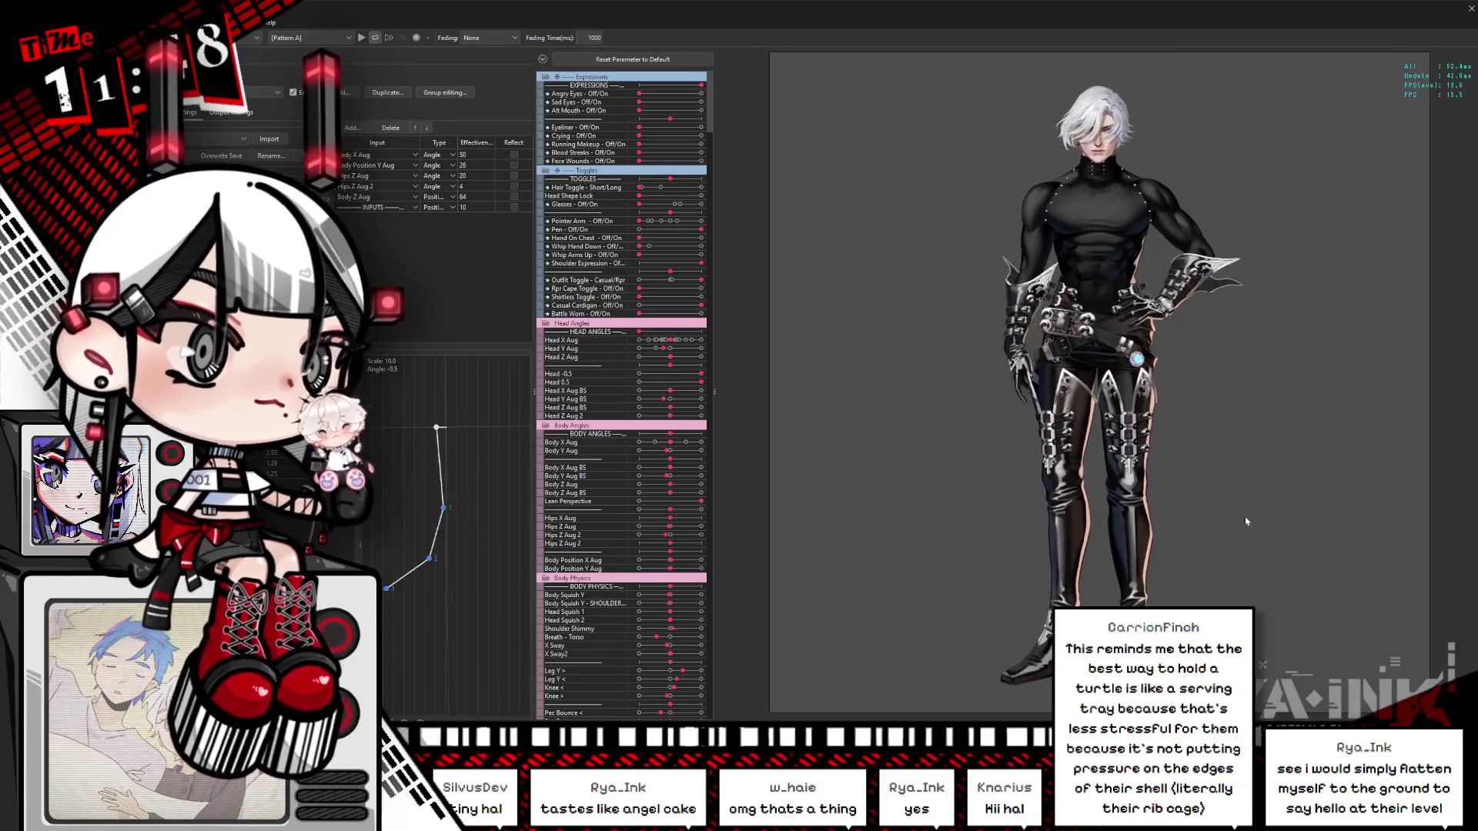
{"action": "scroll", "coordinate": [1116, 402], "scroll_direction": "up", "scroll_amount": 3}
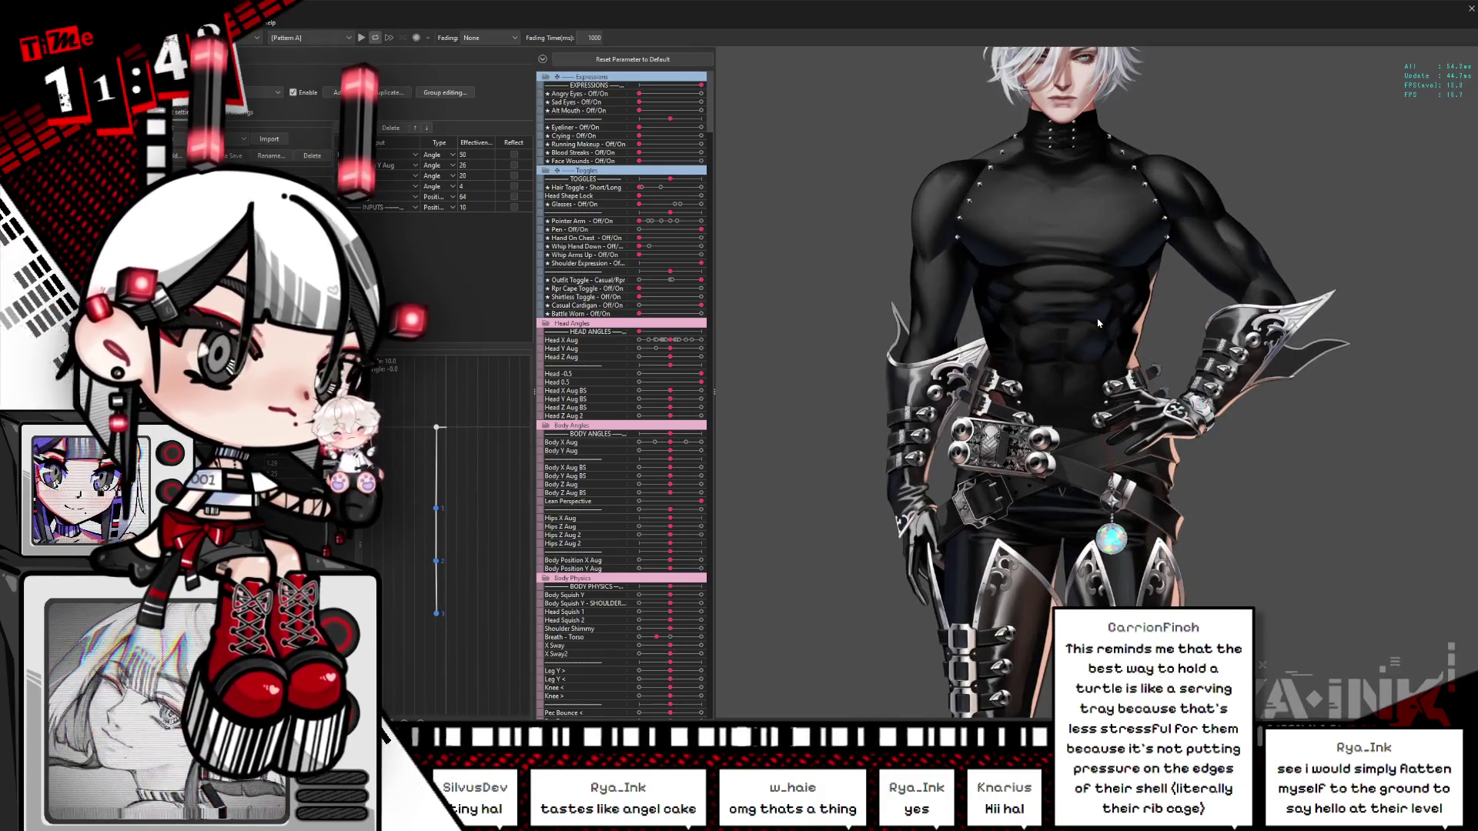
{"action": "scroll", "coordinate": [1099, 324], "scroll_direction": "up", "scroll_amount": 2}
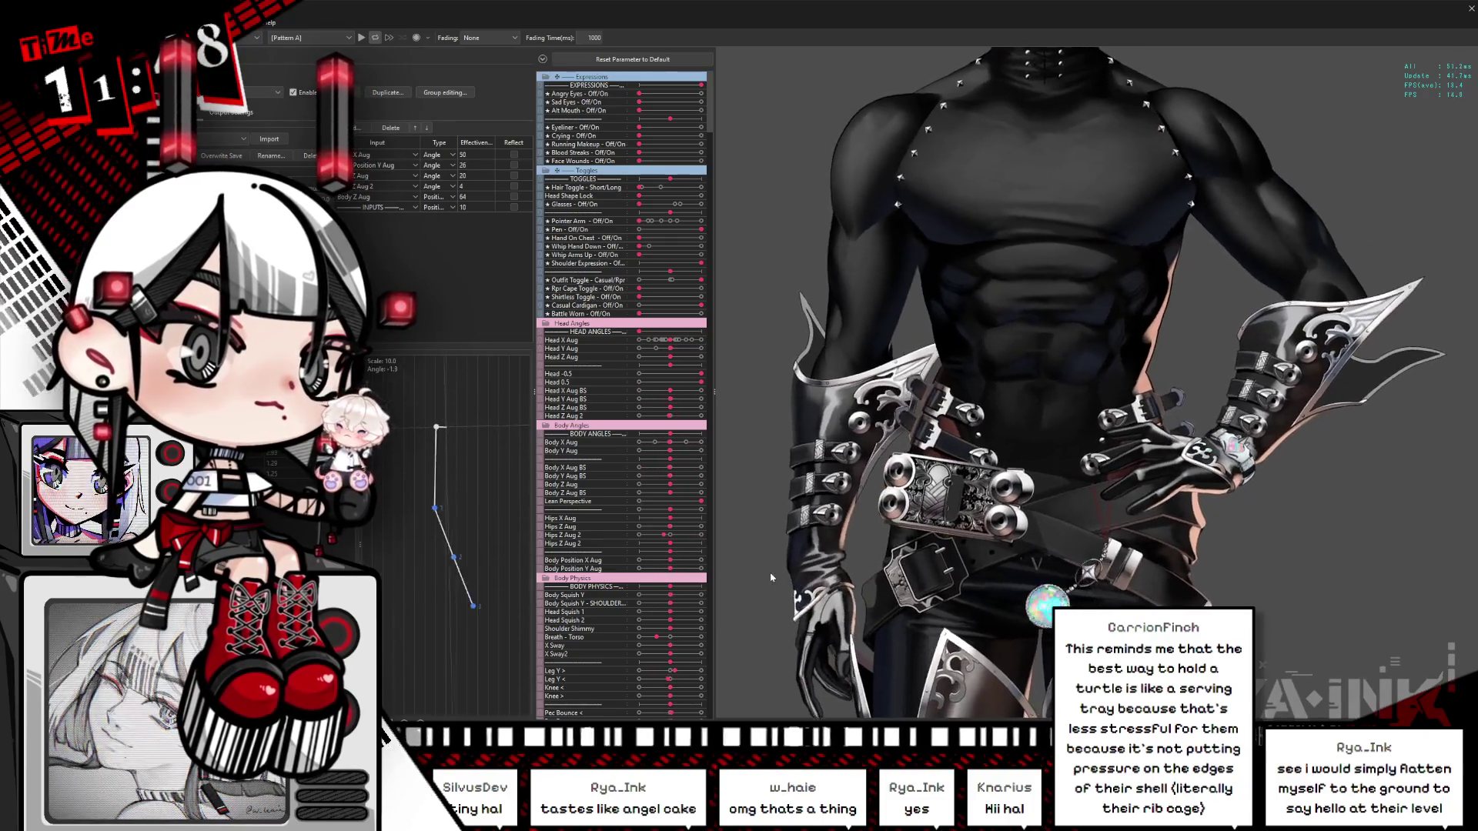
{"action": "left_click_drag", "start_coordinate": [1198, 327], "coordinate": [807, 603]}
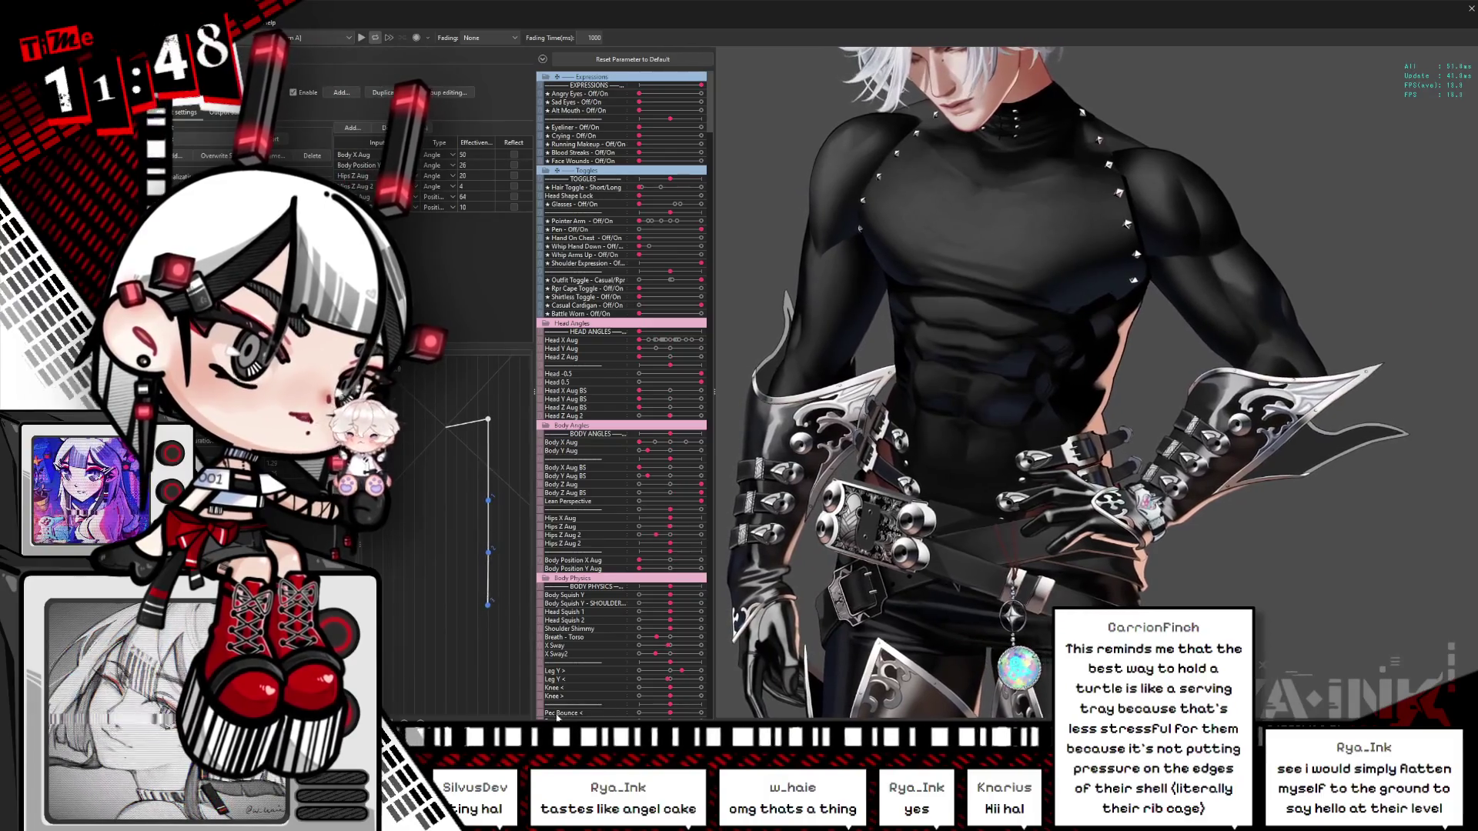
{"action": "scroll", "coordinate": [1269, 223], "scroll_direction": "up", "scroll_amount": 5}
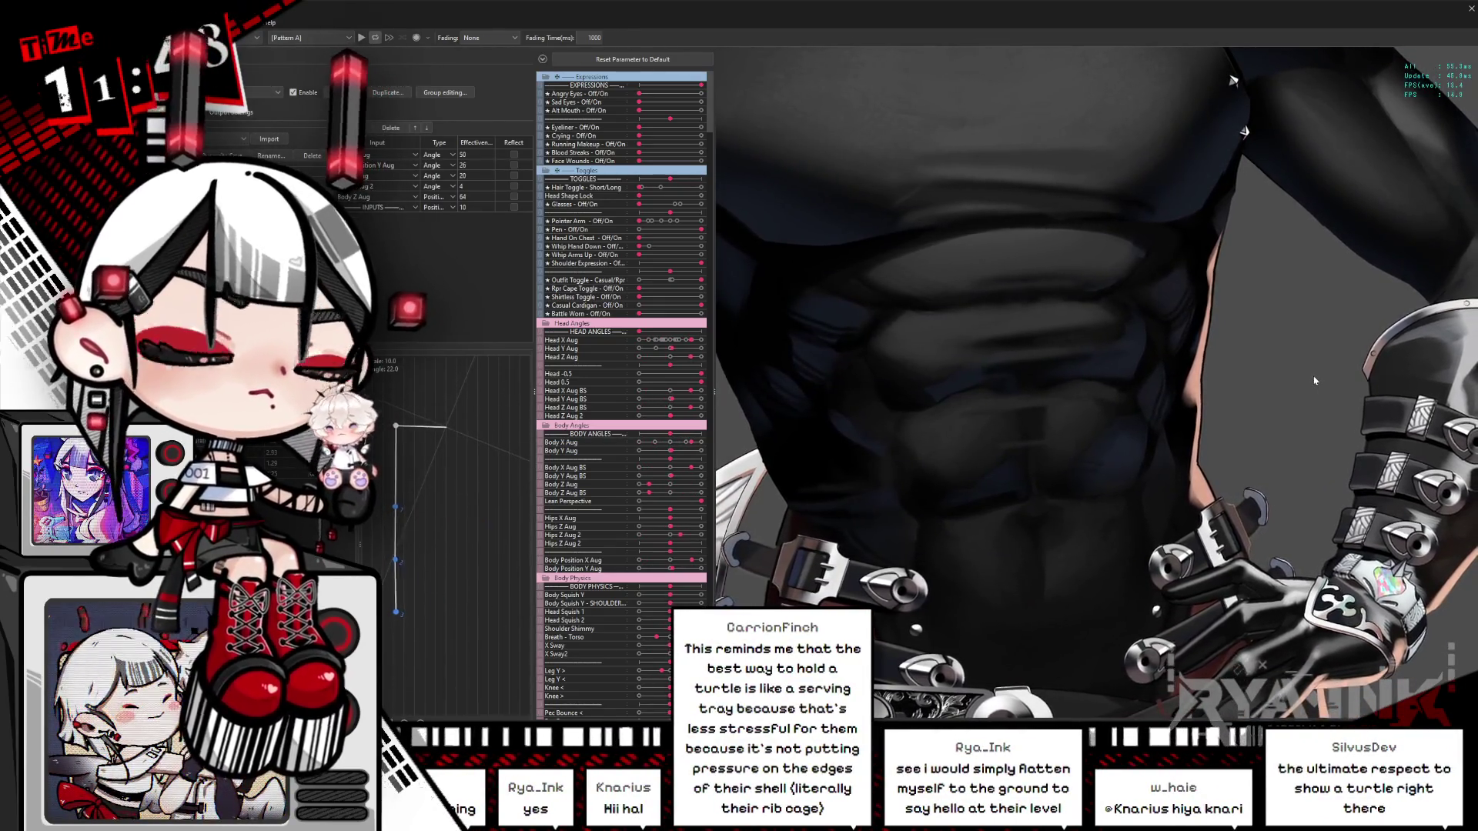
{"action": "left_click", "coordinate": [1470, 11]}
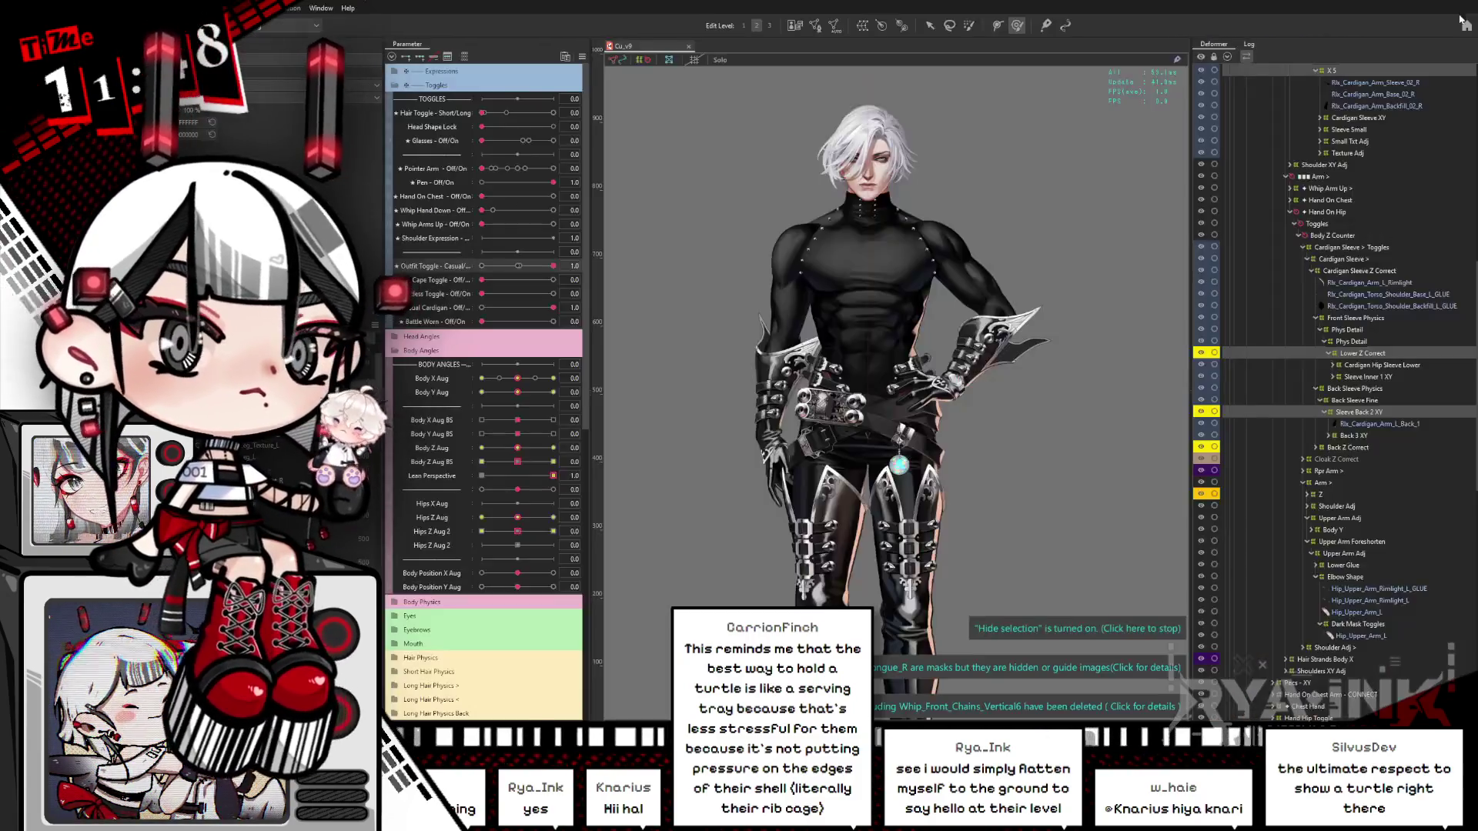
Step: Test the Body X Aug, Body Z Aug and Hips Z Aug extremes, resetting each to centre
{"action": "scroll", "coordinate": [892, 351], "scroll_direction": "up", "scroll_amount": 3}
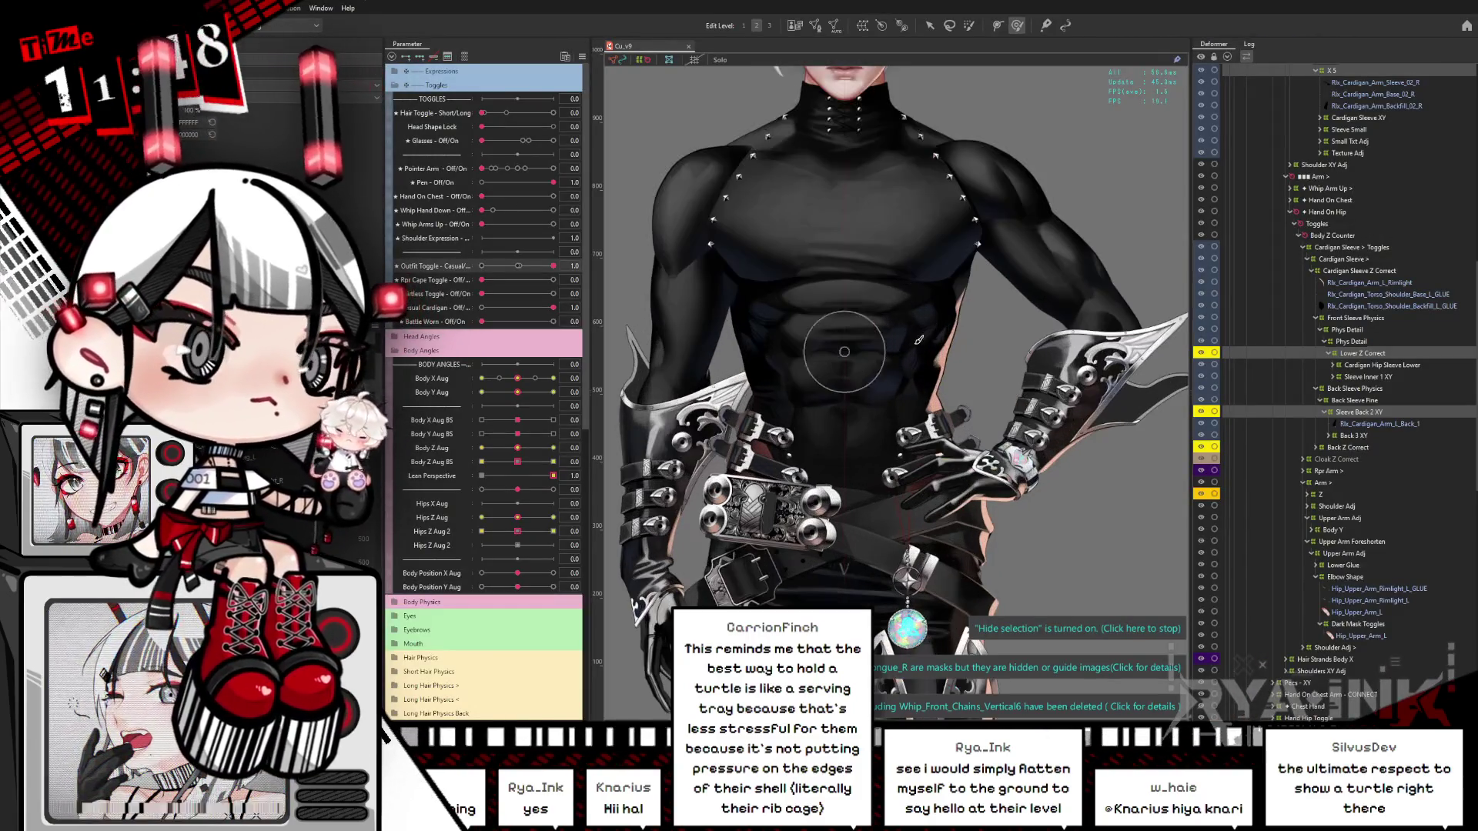
{"action": "scroll", "coordinate": [1110, 252], "scroll_direction": "up", "scroll_amount": 2}
{"action": "mouse_move", "coordinate": [518, 378]}
{"action": "left_mouse_down"}
{"action": "mouse_move", "coordinate": [470, 392]}
{"action": "mouse_move", "coordinate": [517, 393]}
{"action": "left_mouse_up"}
{"action": "left_click", "coordinate": [533, 465]}
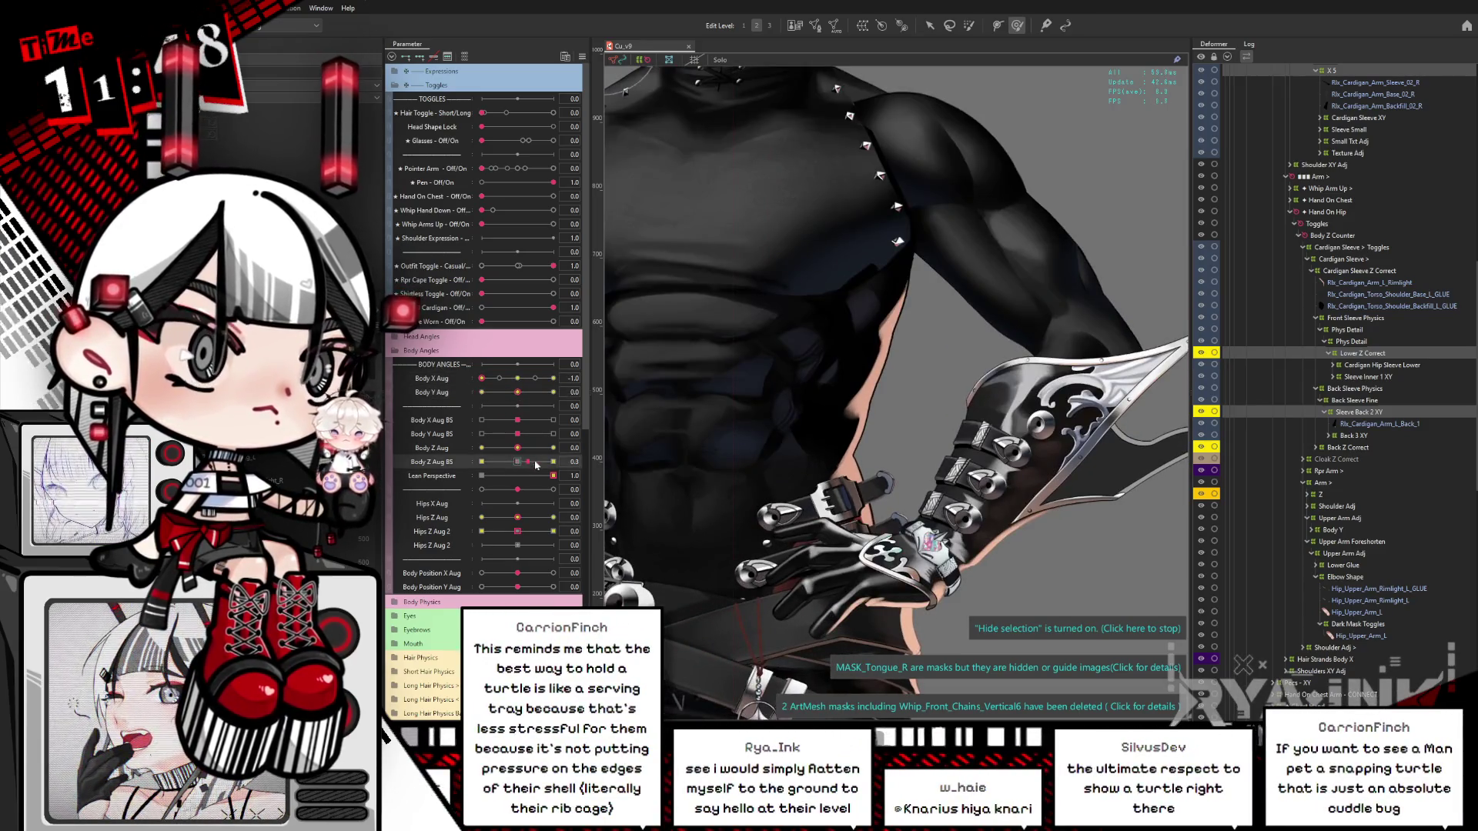
{"action": "mouse_move", "coordinate": [517, 448]}
{"action": "left_mouse_down"}
{"action": "mouse_move", "coordinate": [483, 452]}
{"action": "mouse_move", "coordinate": [555, 448]}
{"action": "left_mouse_up"}
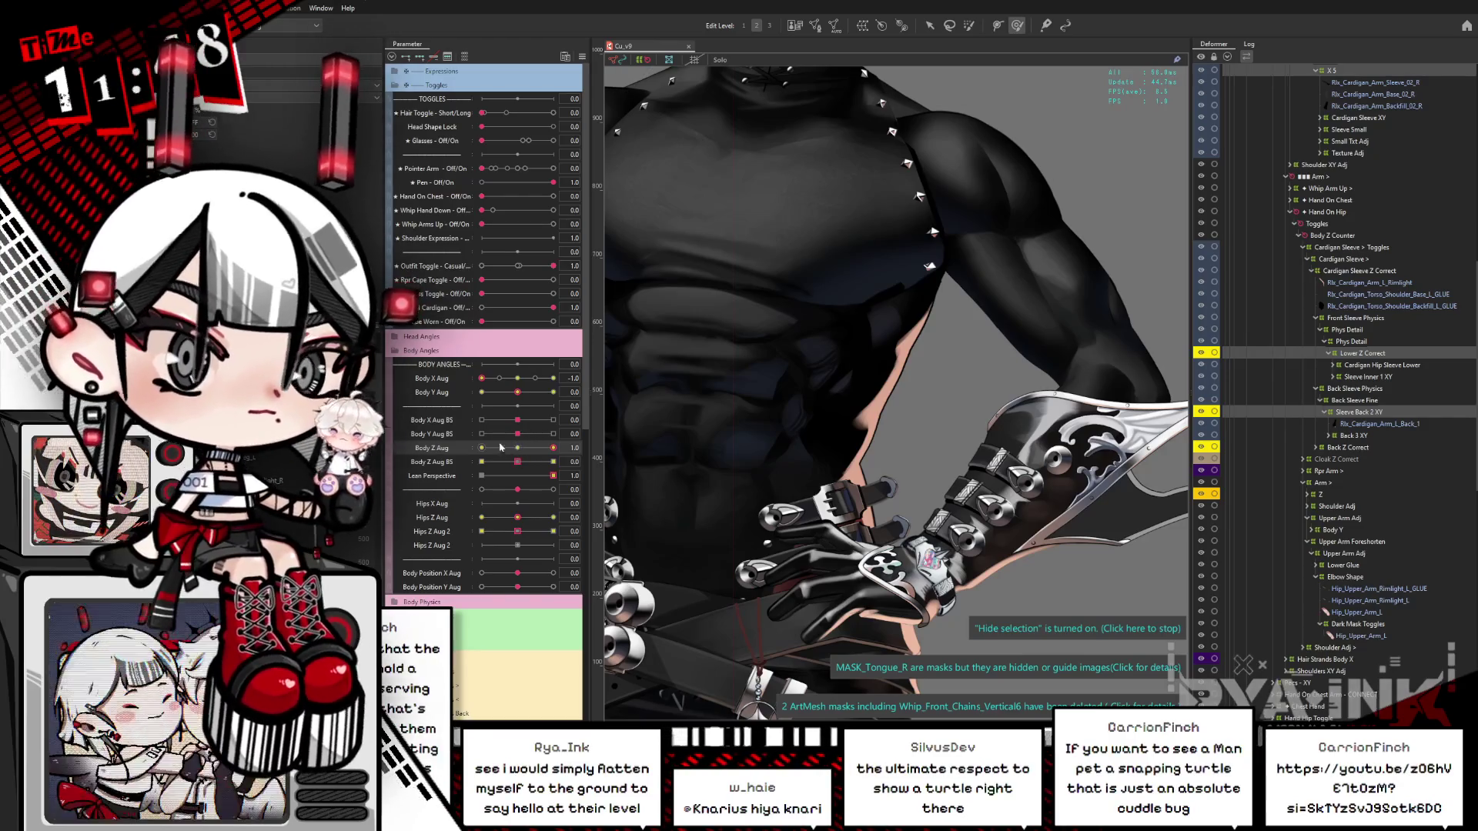
{"action": "left_click", "coordinate": [527, 453]}
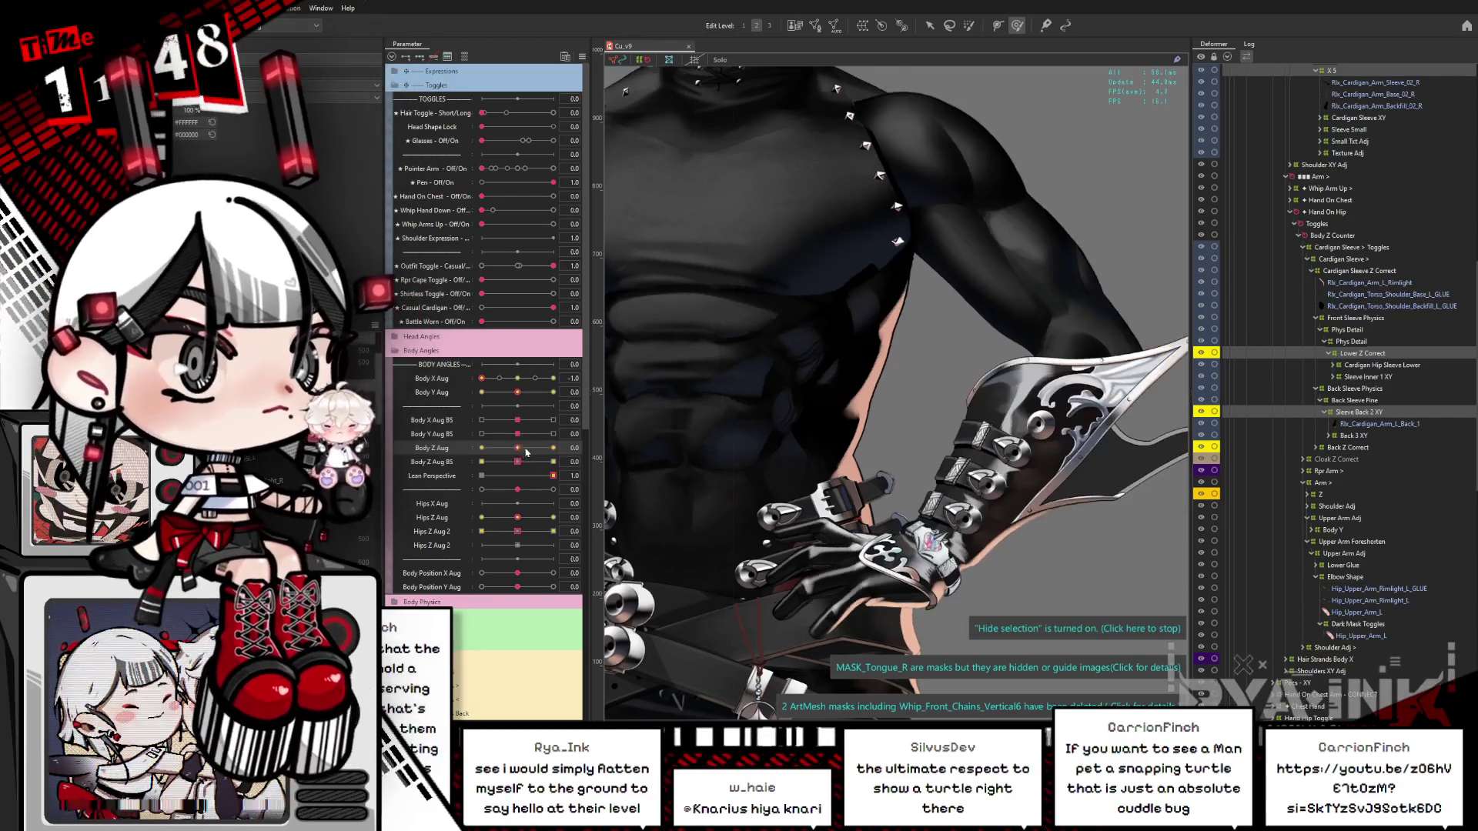
{"action": "left_click_drag", "start_coordinate": [515, 522], "coordinate": [556, 517]}
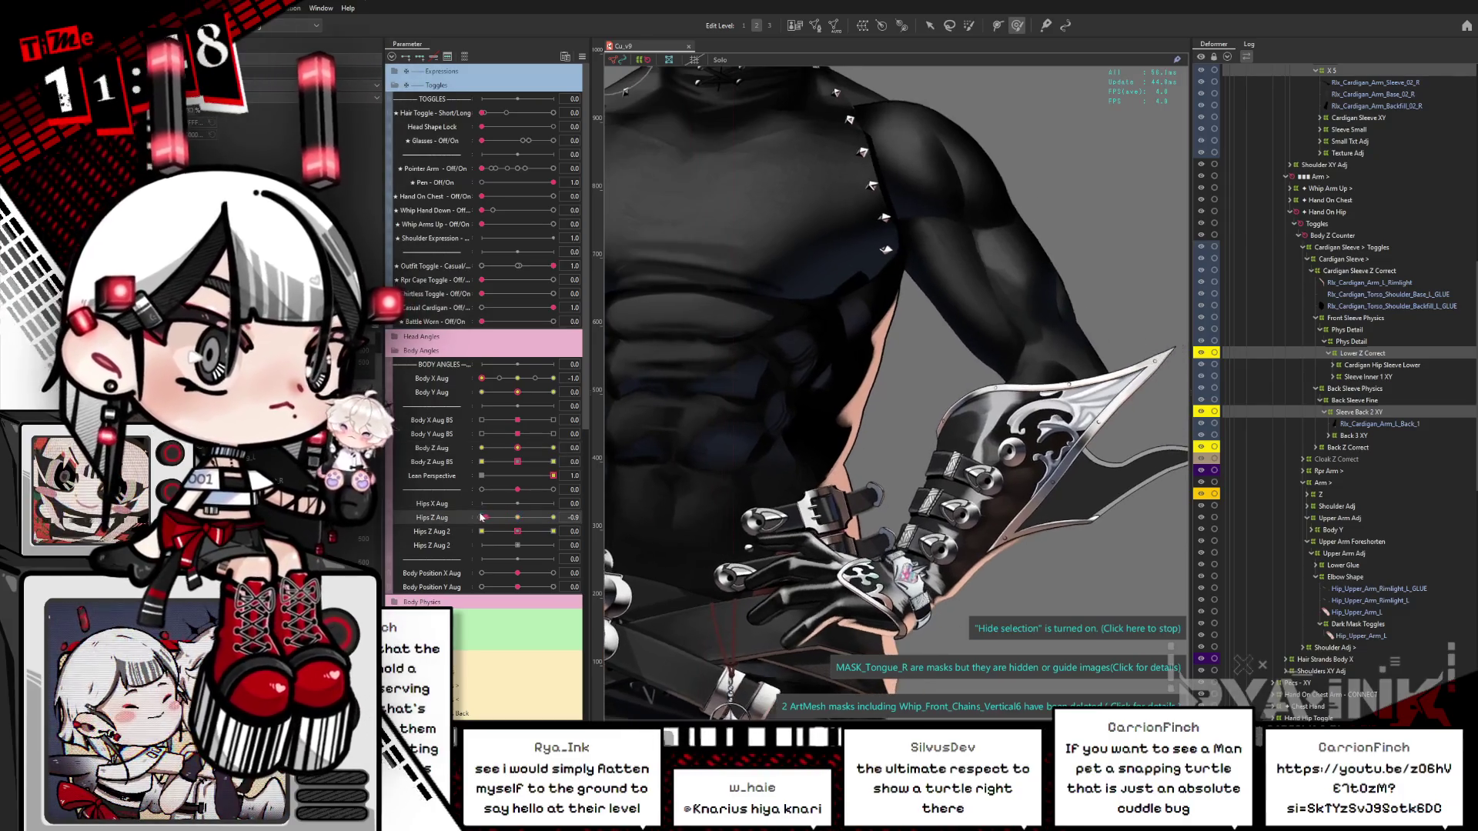
{"action": "left_click", "coordinate": [521, 518]}
Step: Reset Hips Z Aug 2 to 0 and select Glue_Repr_Torso_8 via Object at Cursor
{"action": "mouse_move", "coordinate": [517, 532]}
{"action": "left_mouse_down"}
{"action": "mouse_move", "coordinate": [484, 533]}
{"action": "mouse_move", "coordinate": [532, 531]}
{"action": "mouse_move", "coordinate": [581, 496]}
{"action": "left_mouse_up"}
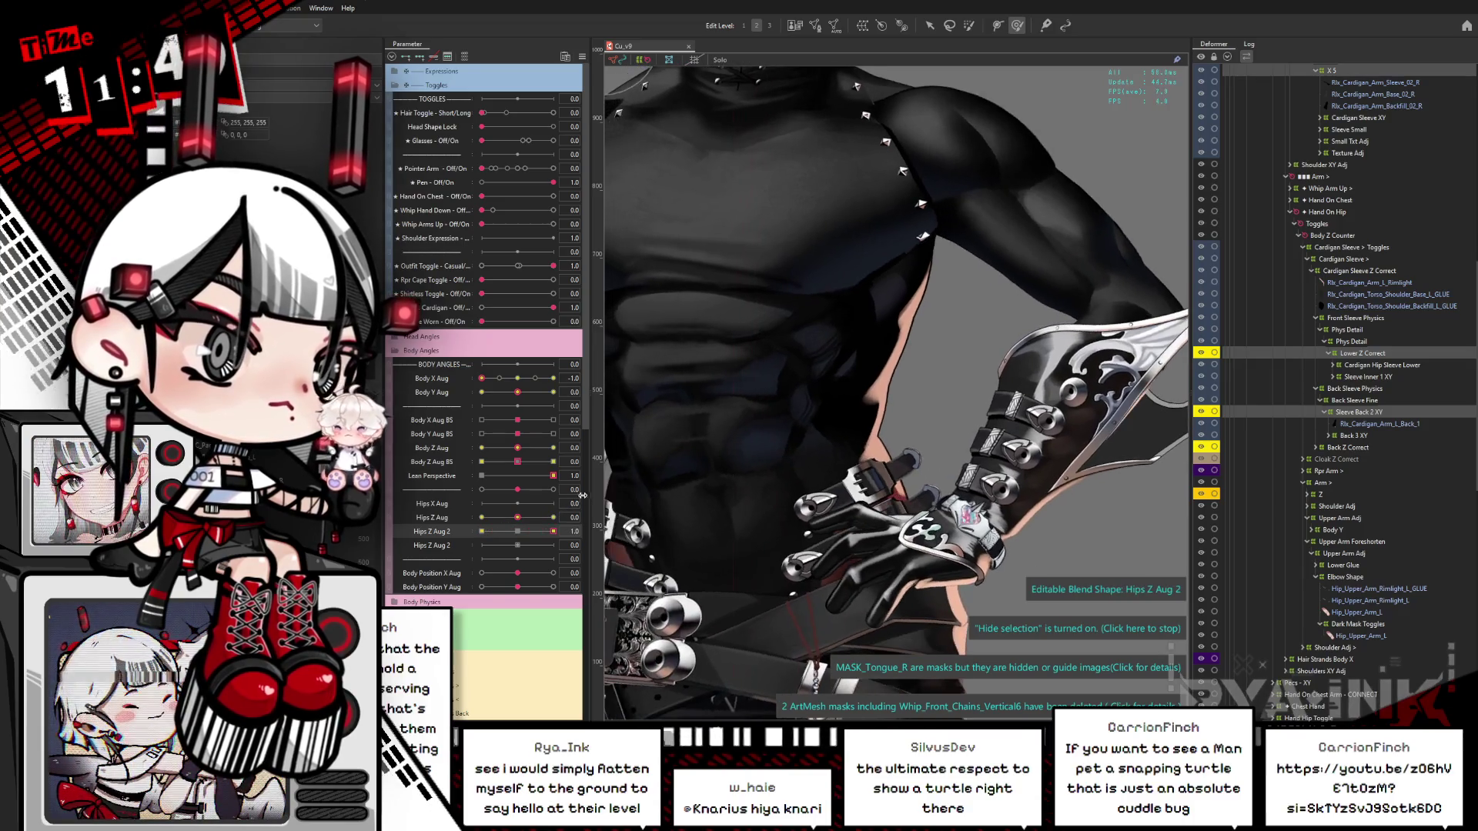
{"action": "left_click", "coordinate": [517, 531]}
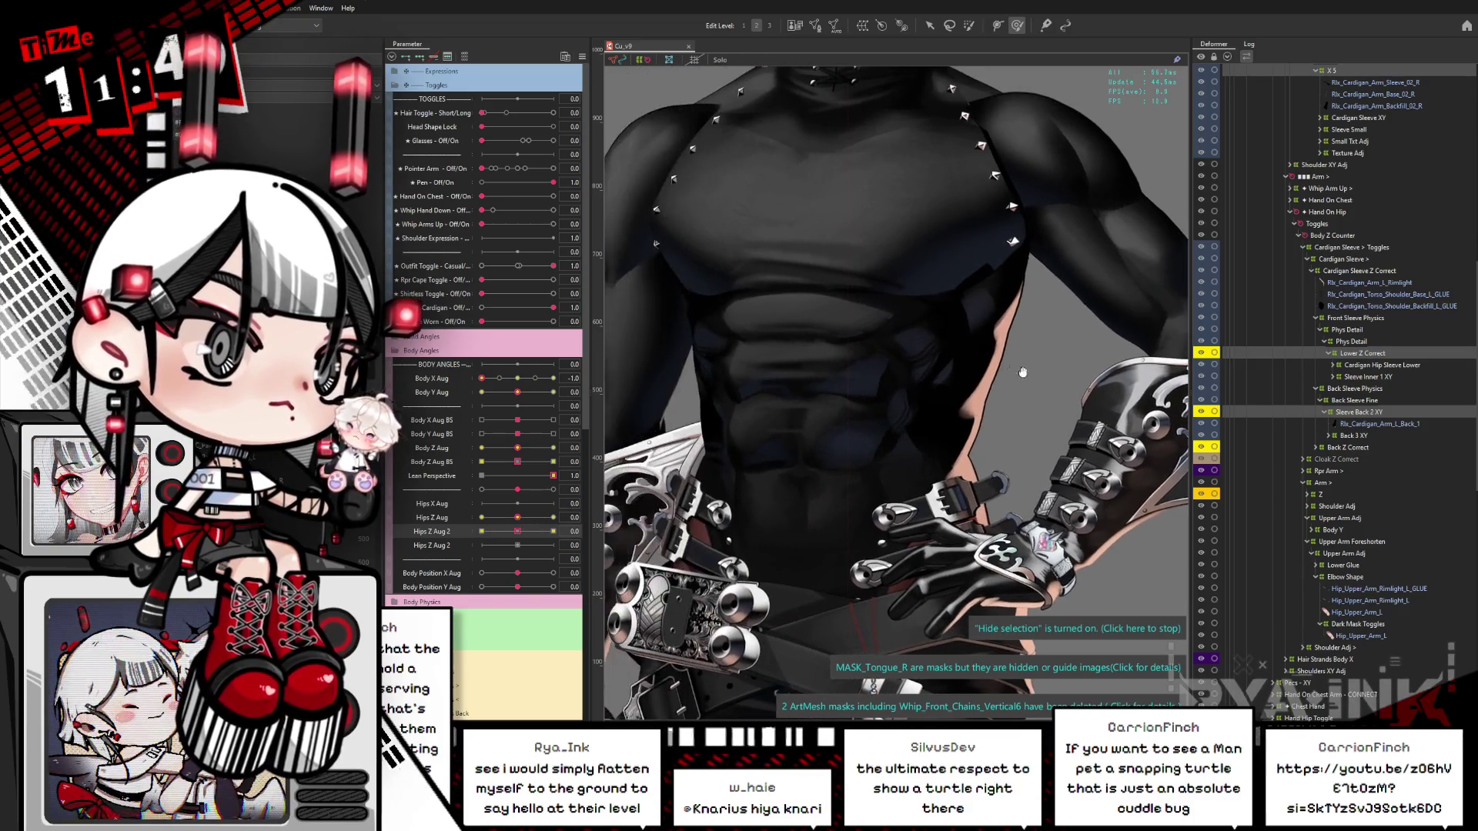
{"action": "right_click", "coordinate": [1031, 266]}
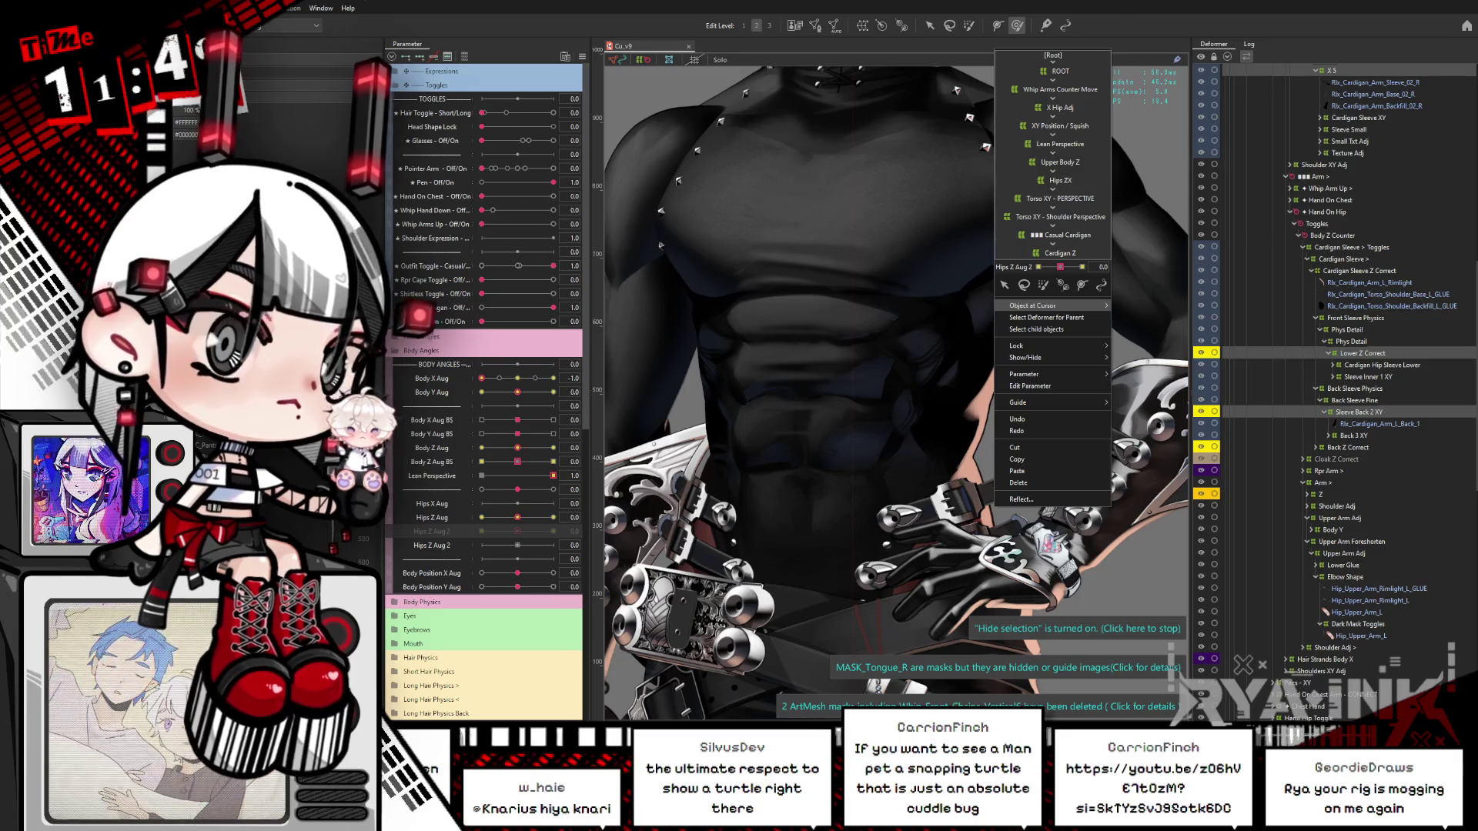
{"action": "left_click", "coordinate": [669, 608]}
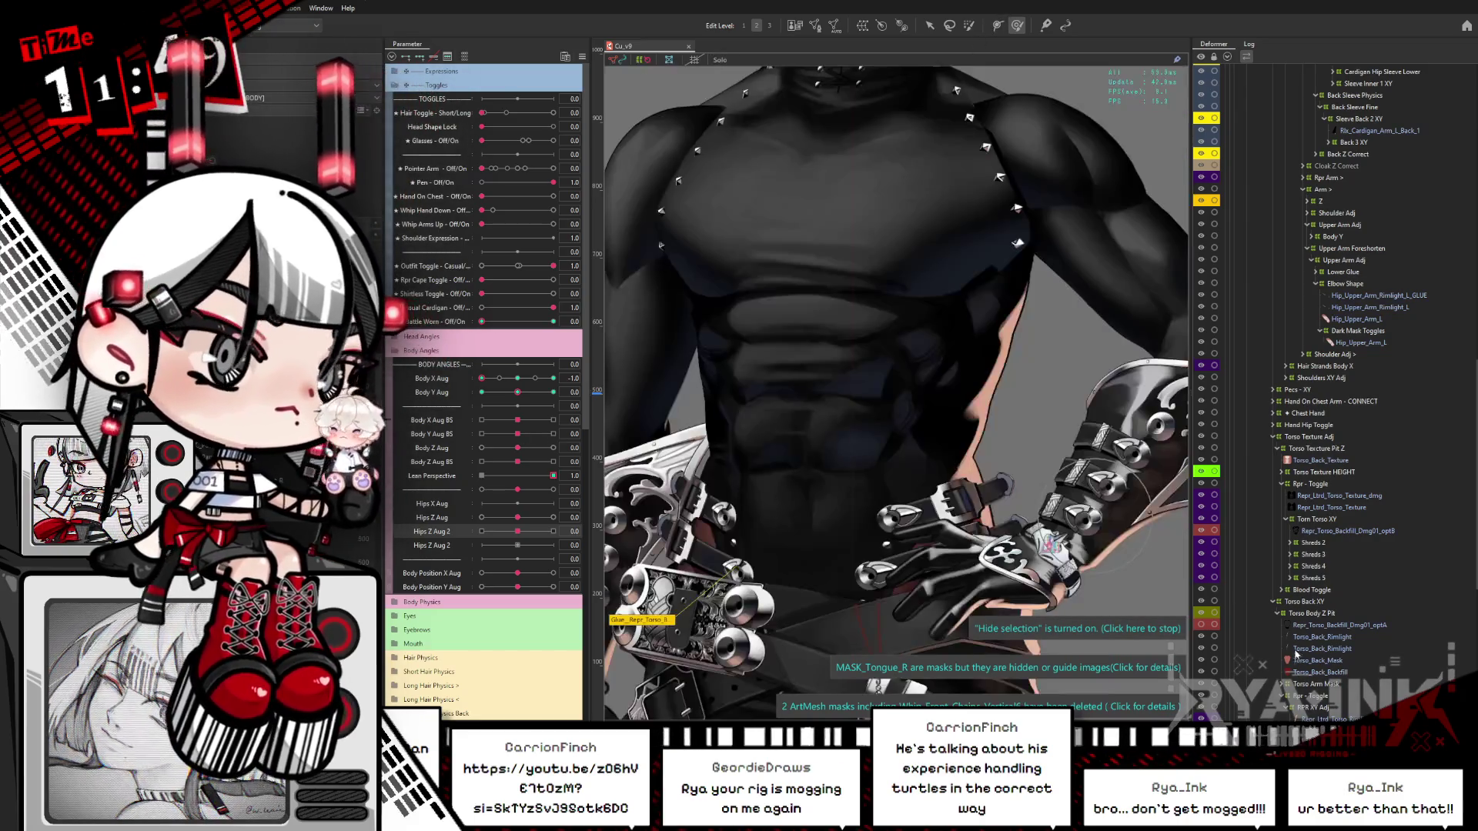
Step: Select Repr_Torso_Backfill_Dmg01_optB and brush its mesh along the right shoulder edge
{"action": "left_click", "coordinate": [719, 59]}
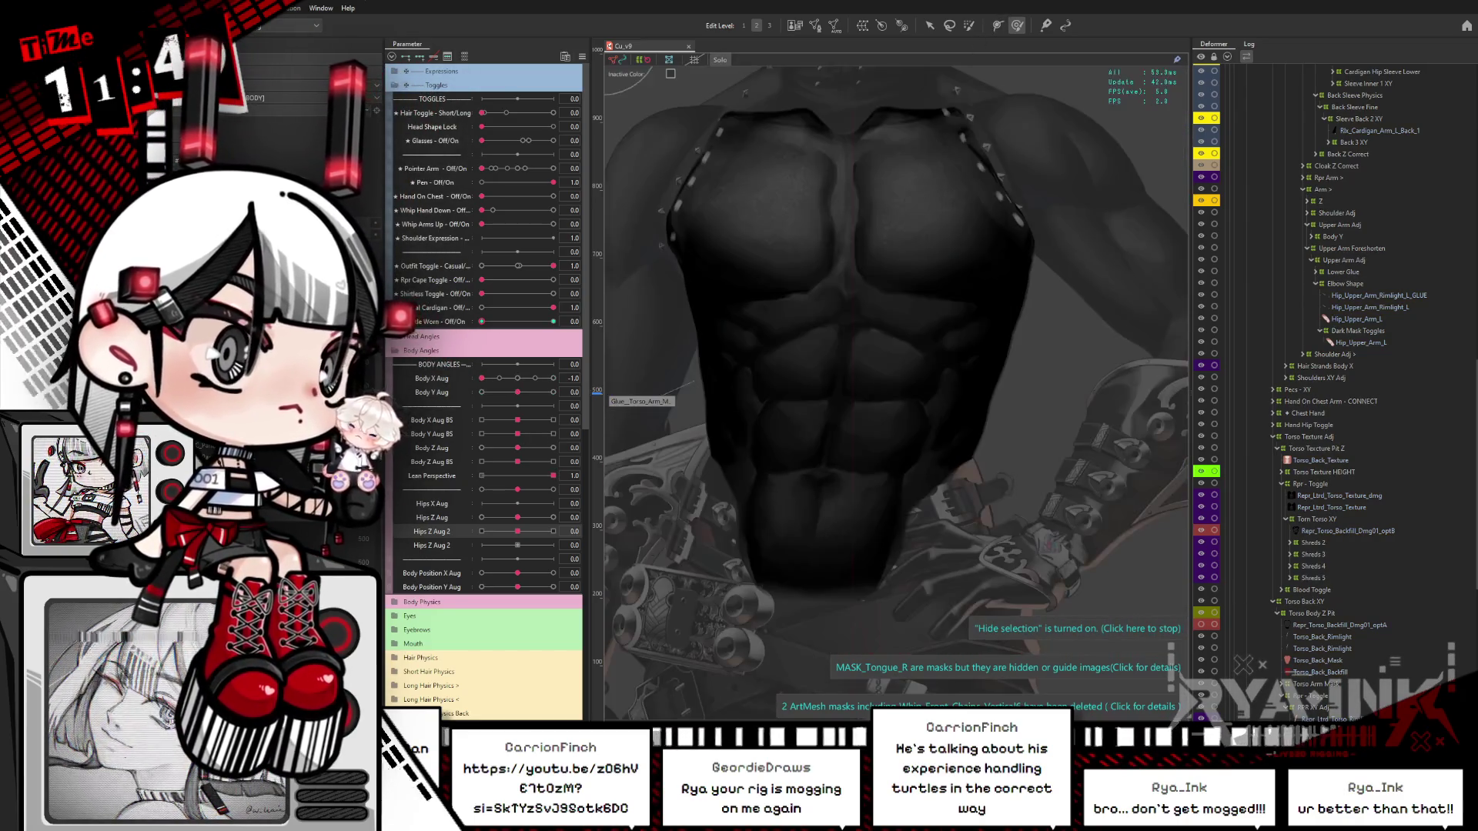
{"action": "left_click", "coordinate": [720, 59]}
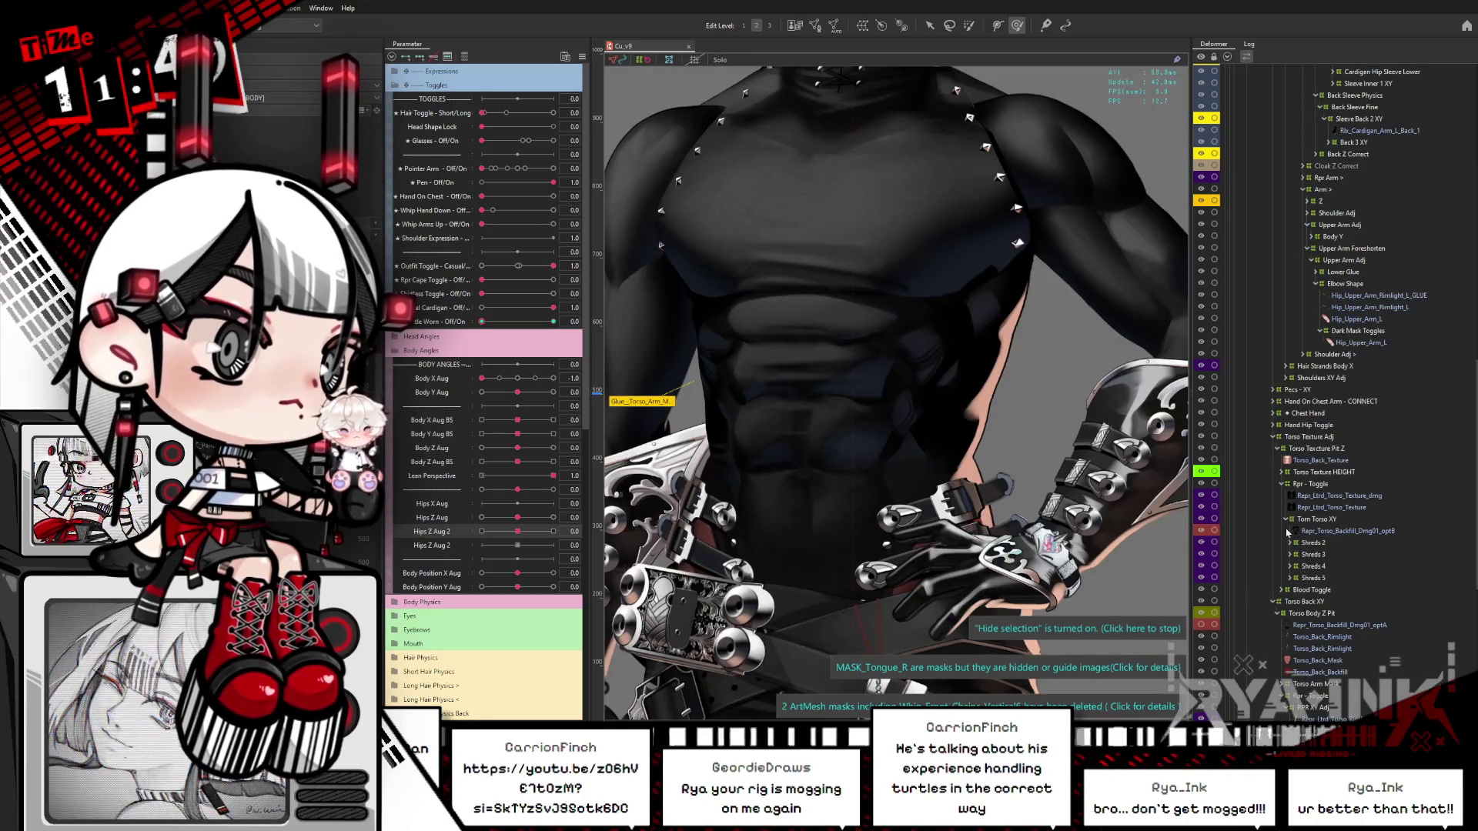
{"action": "left_click", "coordinate": [1320, 530]}
{"action": "scroll", "coordinate": [993, 266], "scroll_direction": "up", "scroll_amount": 5}
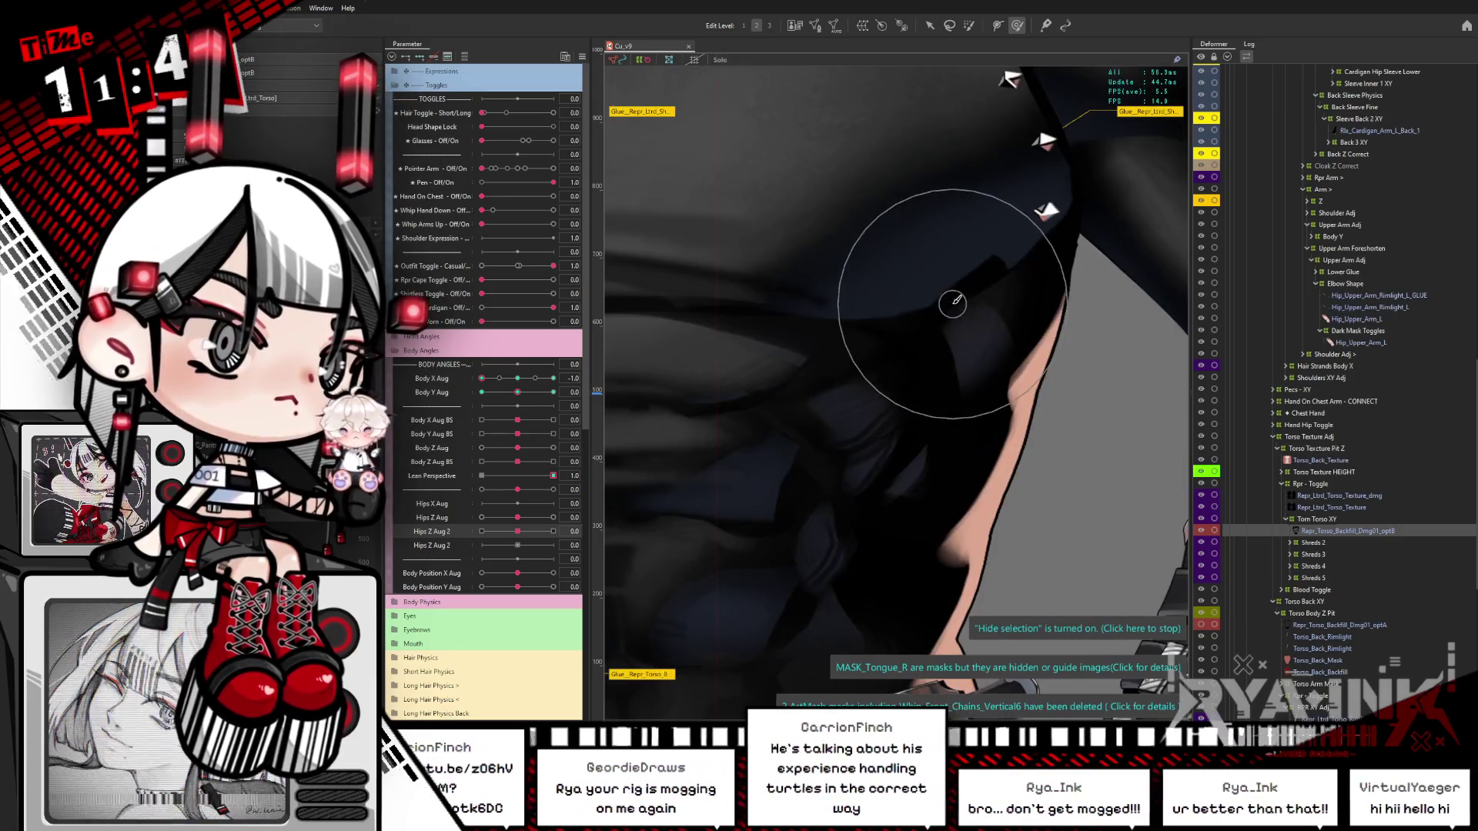
{"action": "mouse_move", "coordinate": [952, 302]}
{"action": "left_mouse_down"}
{"action": "mouse_move", "coordinate": [788, 310]}
{"action": "mouse_move", "coordinate": [985, 292]}
{"action": "mouse_move", "coordinate": [772, 308]}
{"action": "mouse_move", "coordinate": [1002, 307]}
{"action": "mouse_move", "coordinate": [980, 303]}
{"action": "mouse_move", "coordinate": [975, 319]}
{"action": "left_mouse_up"}
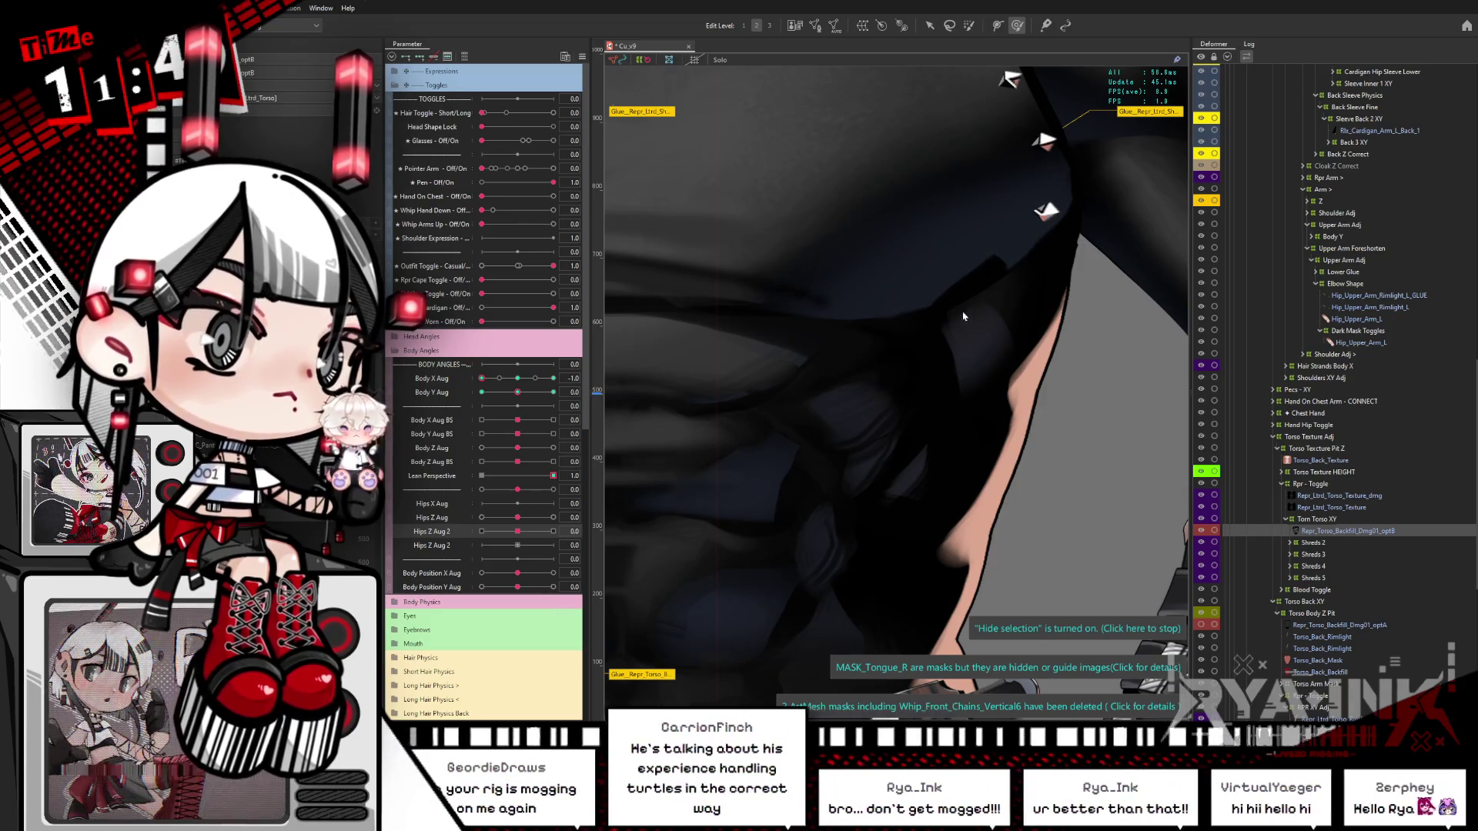
{"action": "double_click", "coordinate": [973, 308]}
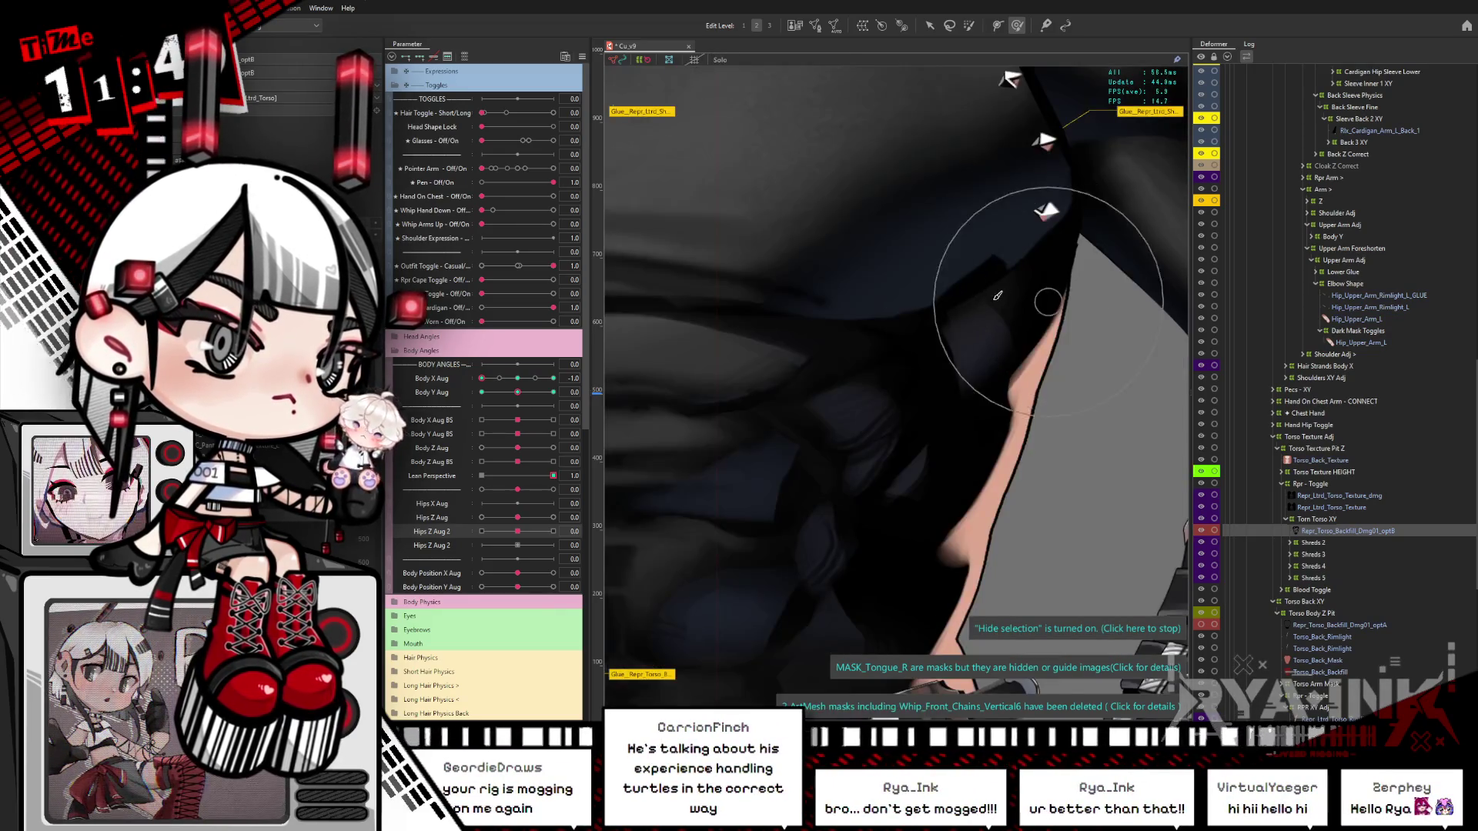
{"action": "scroll", "coordinate": [1037, 303], "scroll_direction": "down", "scroll_amount": 4}
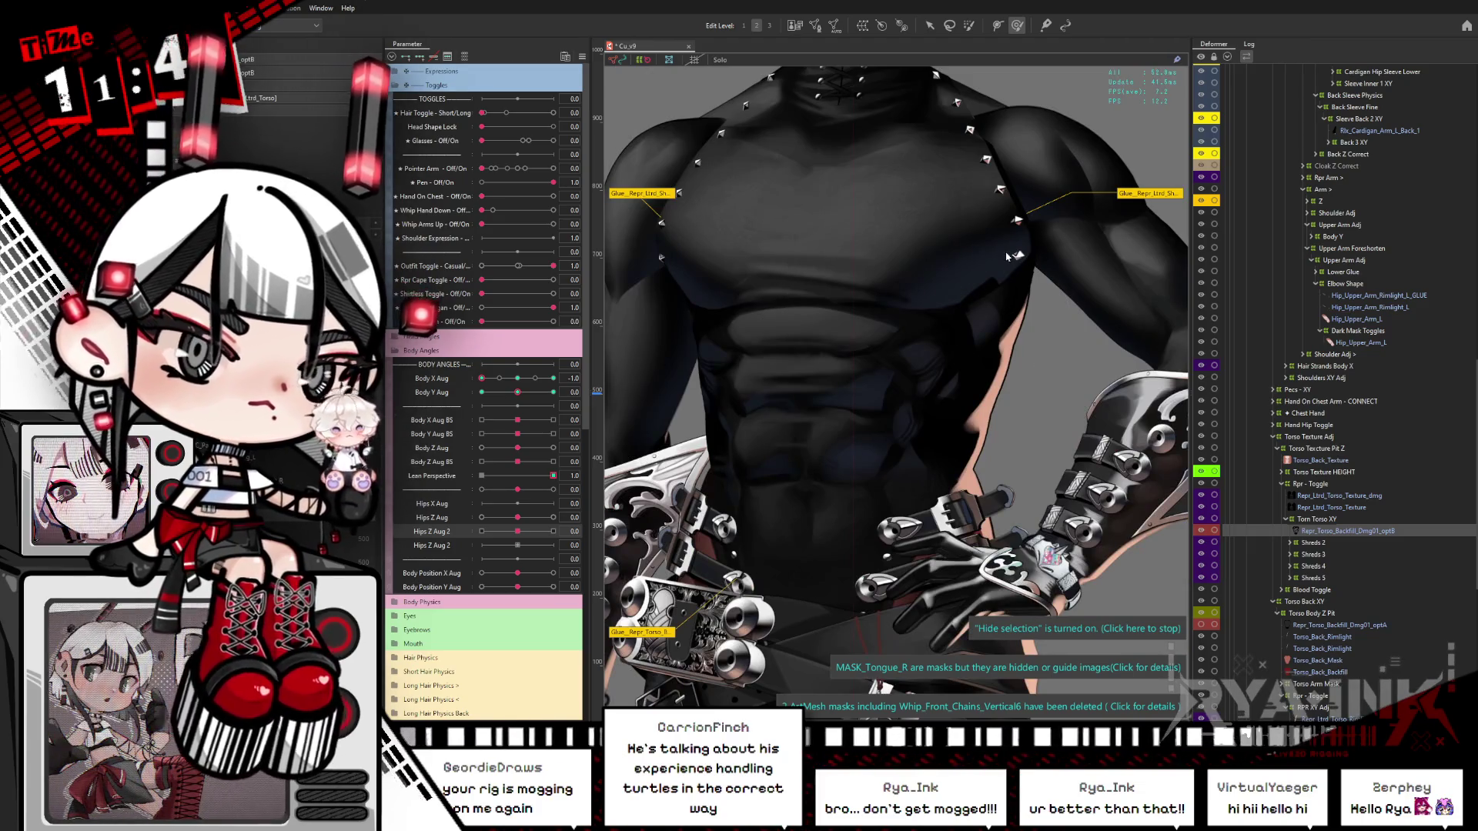
Step: Select Repr_Ltrd_Torso_Texture_dmg with the brush active, then show Repr_Torso_Backfill_Dmg01_optB's vertex mesh
{"action": "left_click", "coordinate": [1363, 497]}
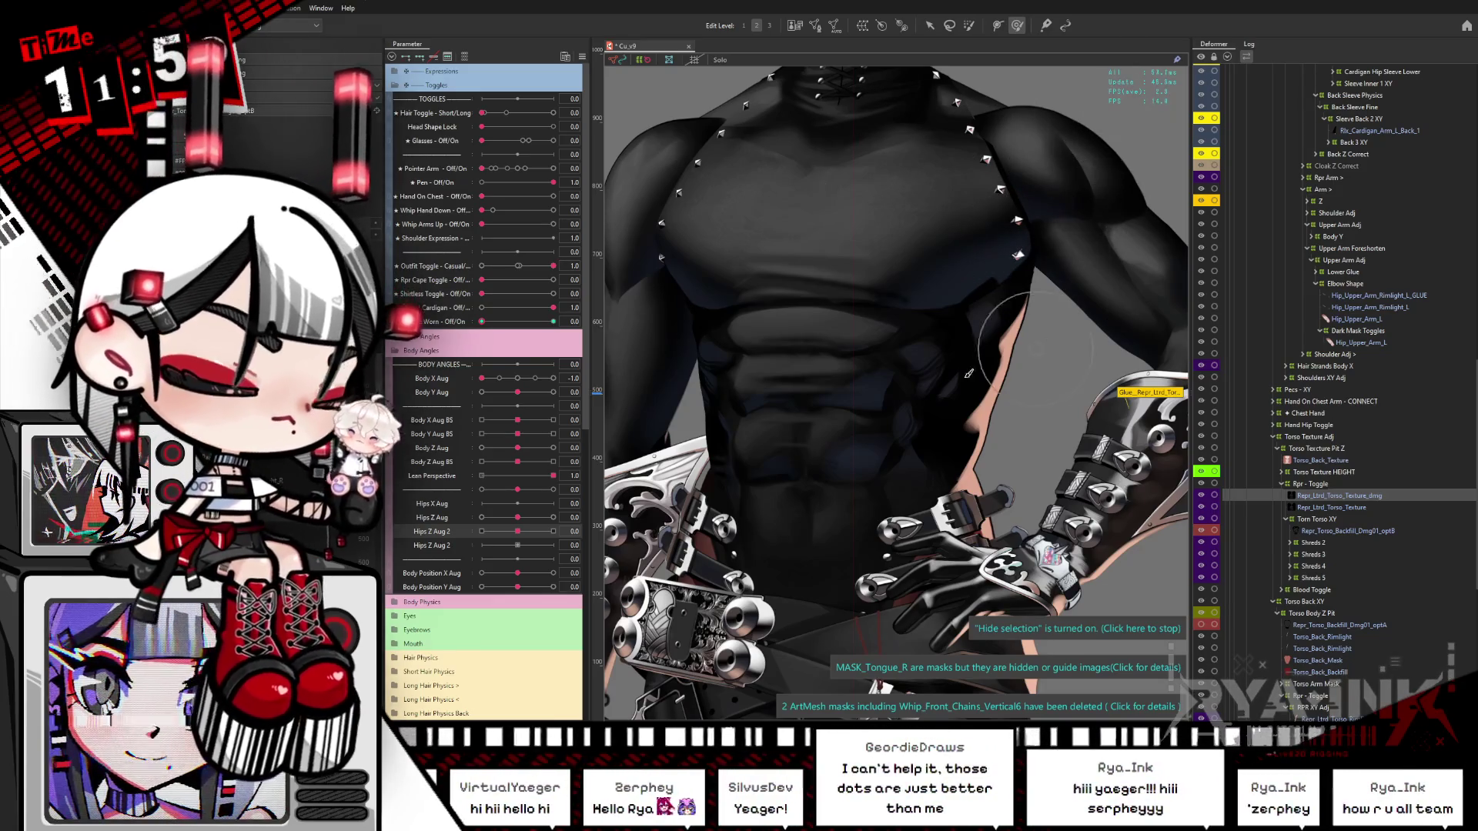
{"action": "key", "text": "b"}
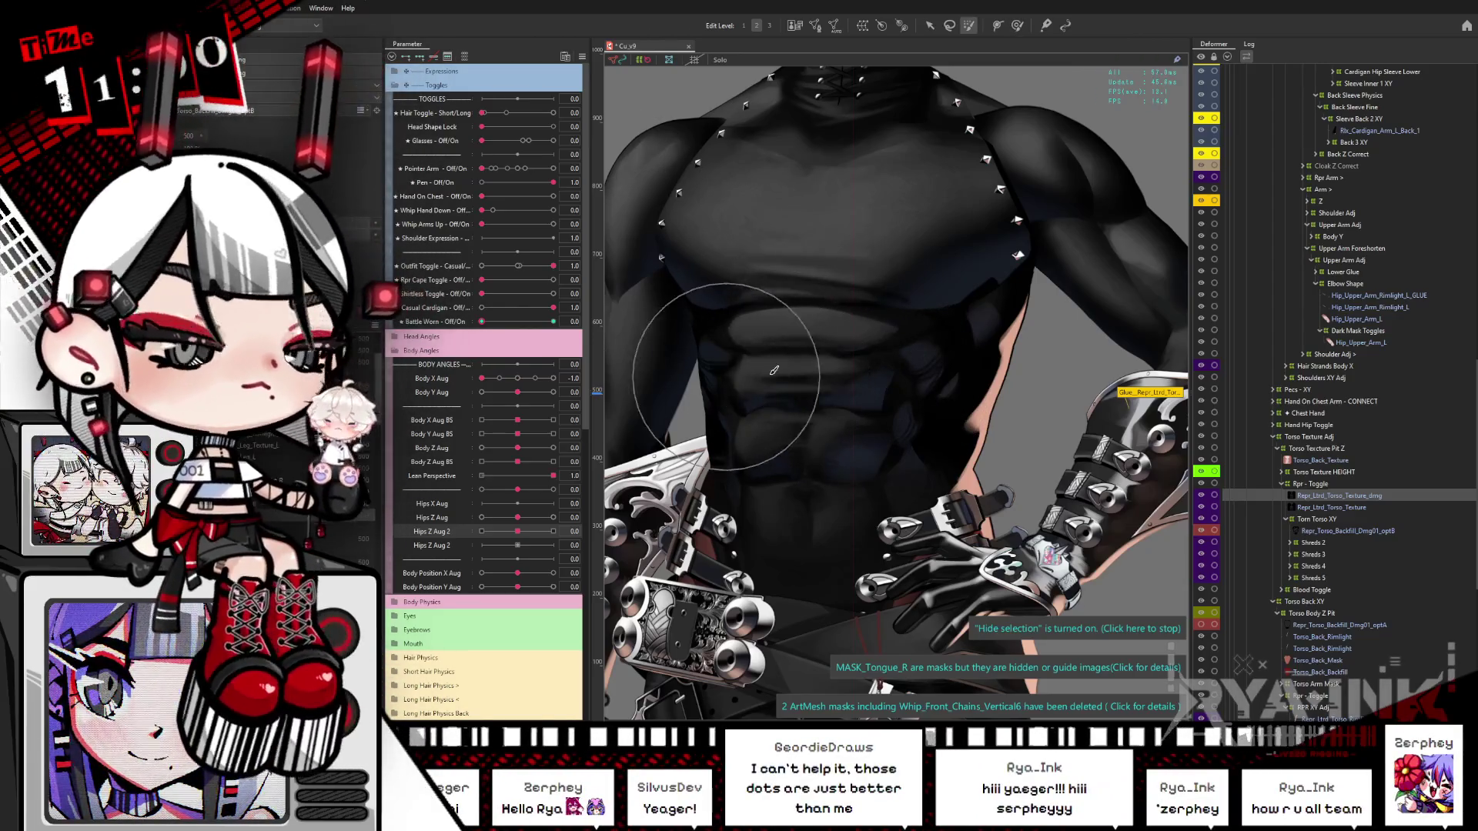
{"action": "left_click_drag", "start_coordinate": [1000, 350], "coordinate": [962, 412]}
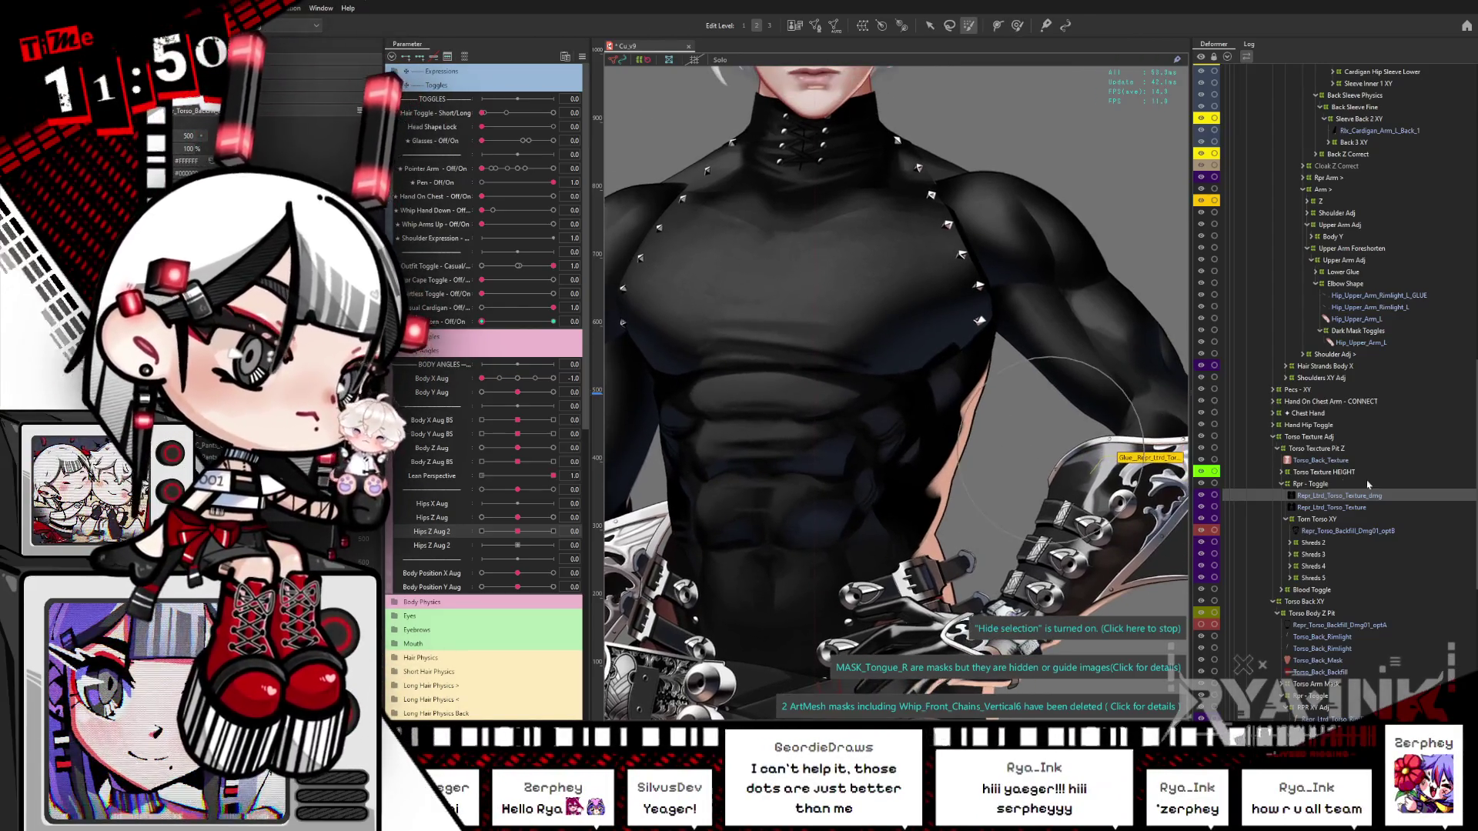
{"action": "left_click", "coordinate": [1349, 531]}
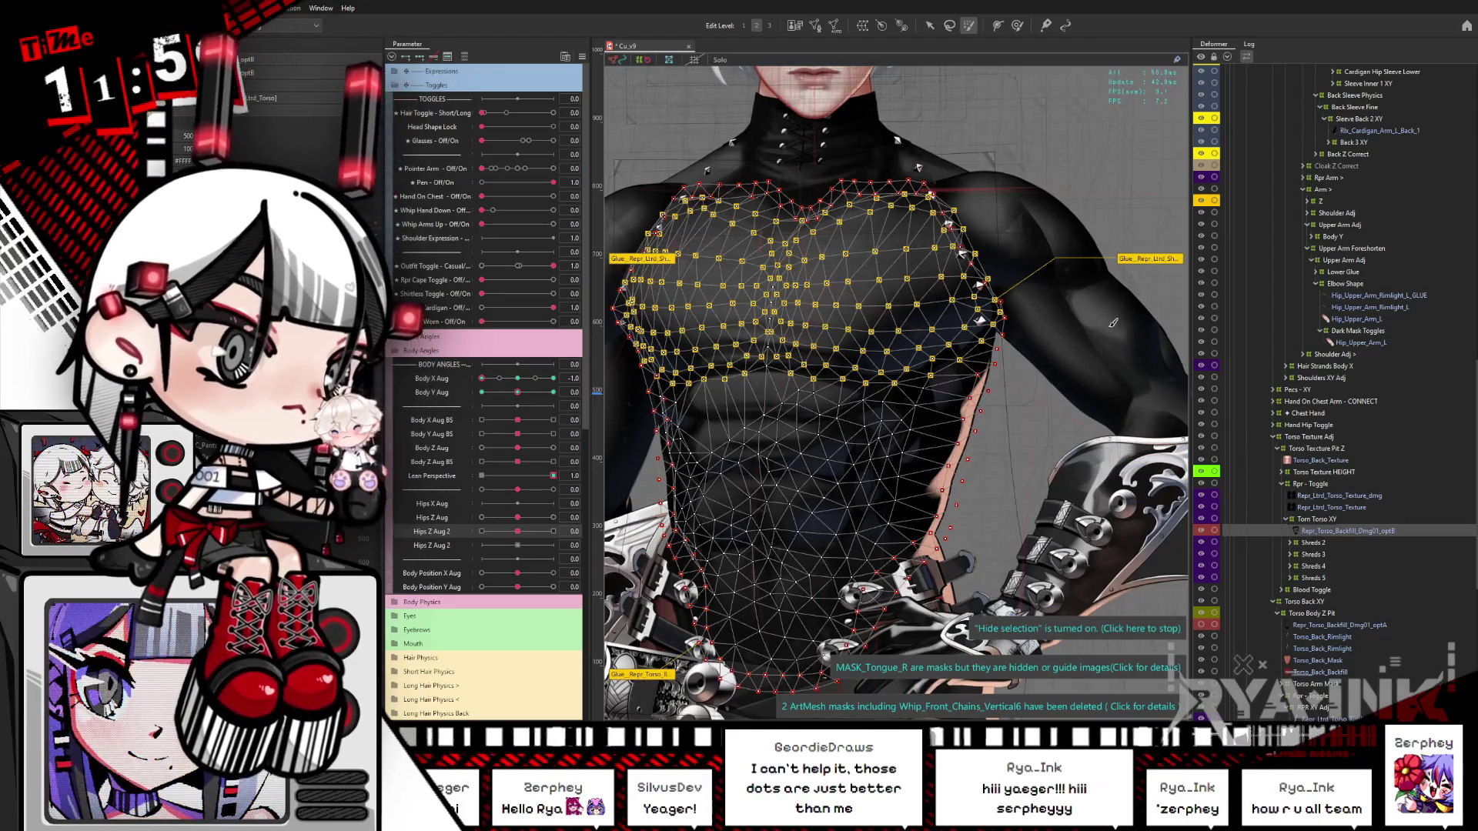
Step: Paint glue weights over the upper right chest of the torso backfill mesh, tapering toward the lower edge
{"action": "key", "text": "b"}
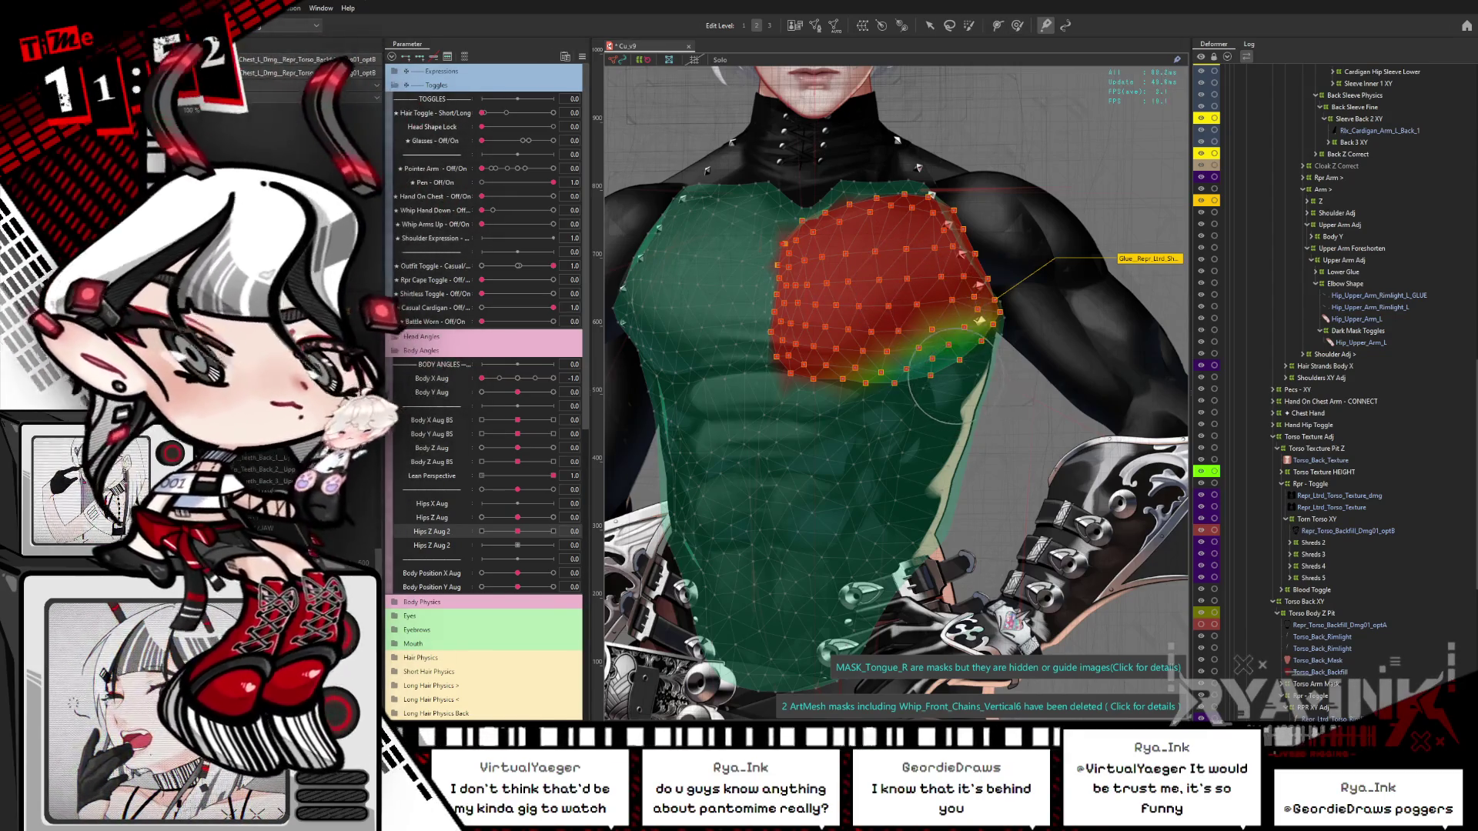
Step: Hide the weight overlay and pick the shoulder-chest mesh under Pecs - Shoulder via Object at Cursor
{"action": "scroll", "coordinate": [951, 367], "scroll_direction": "up", "scroll_amount": 2}
{"action": "key", "text": "ctrl+h"}
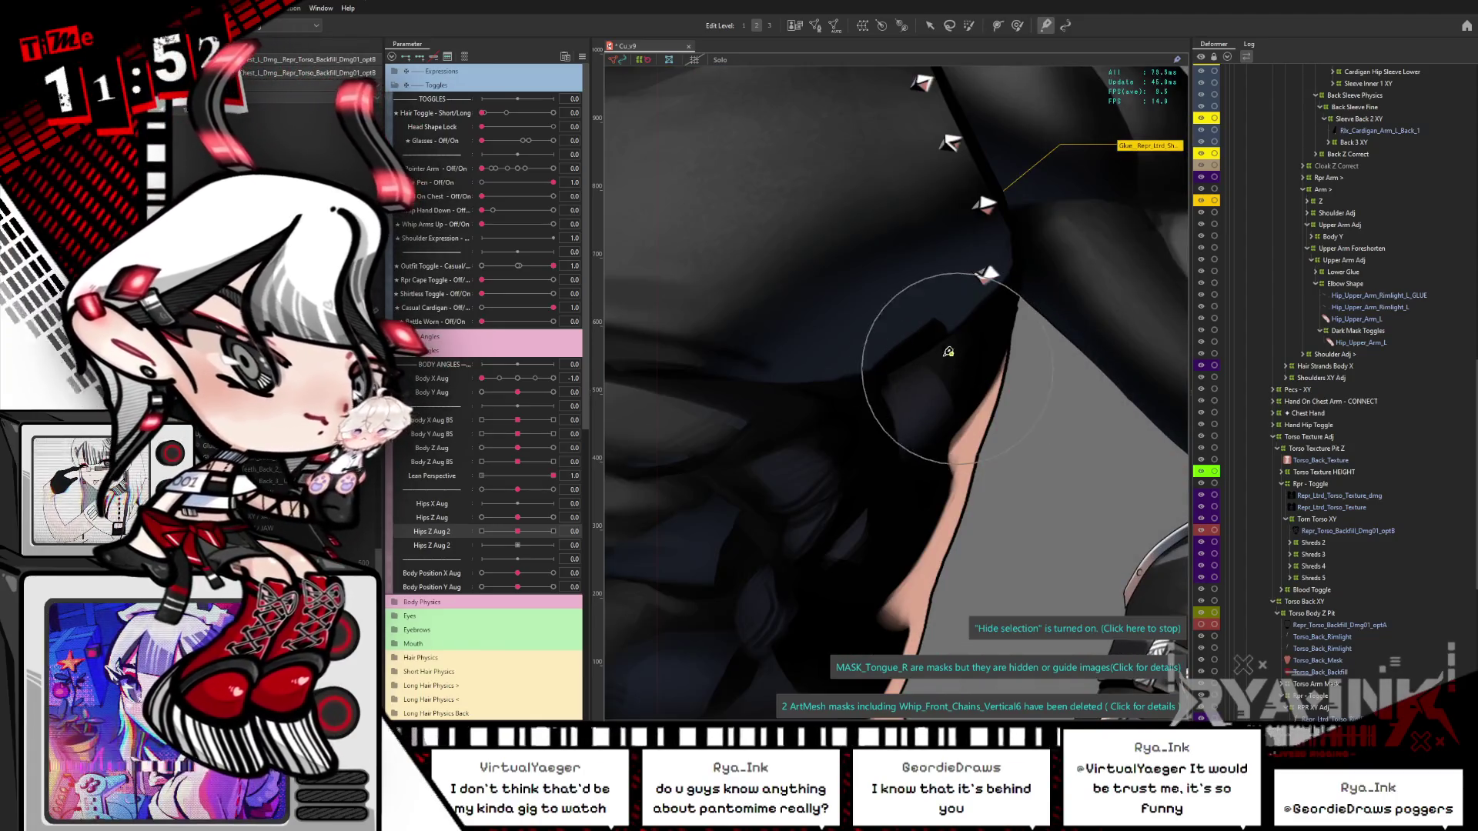
{"action": "right_click", "coordinate": [949, 308]}
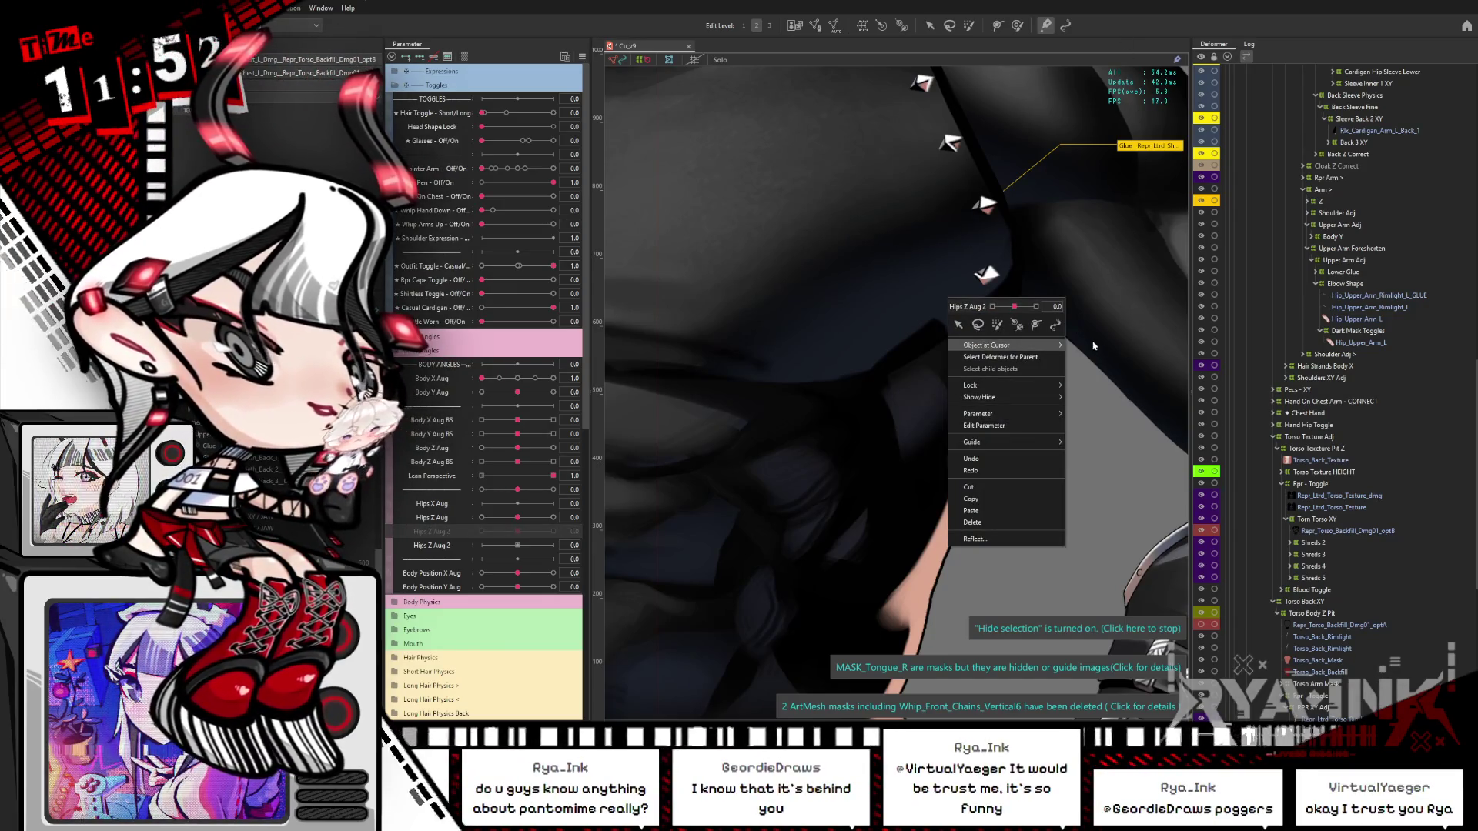
{"action": "left_click", "coordinate": [882, 346]}
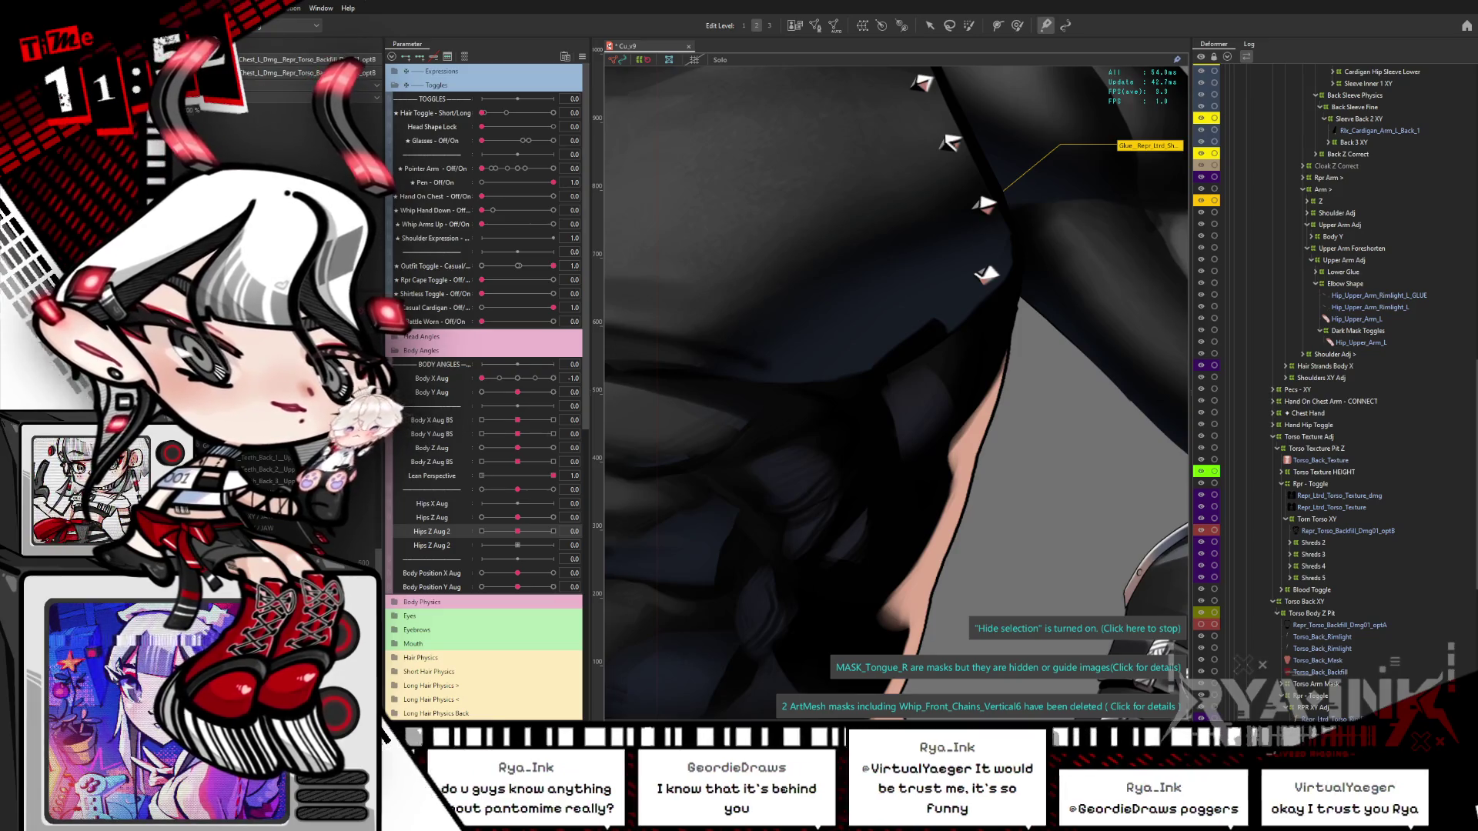
{"action": "right_click", "coordinate": [942, 319]}
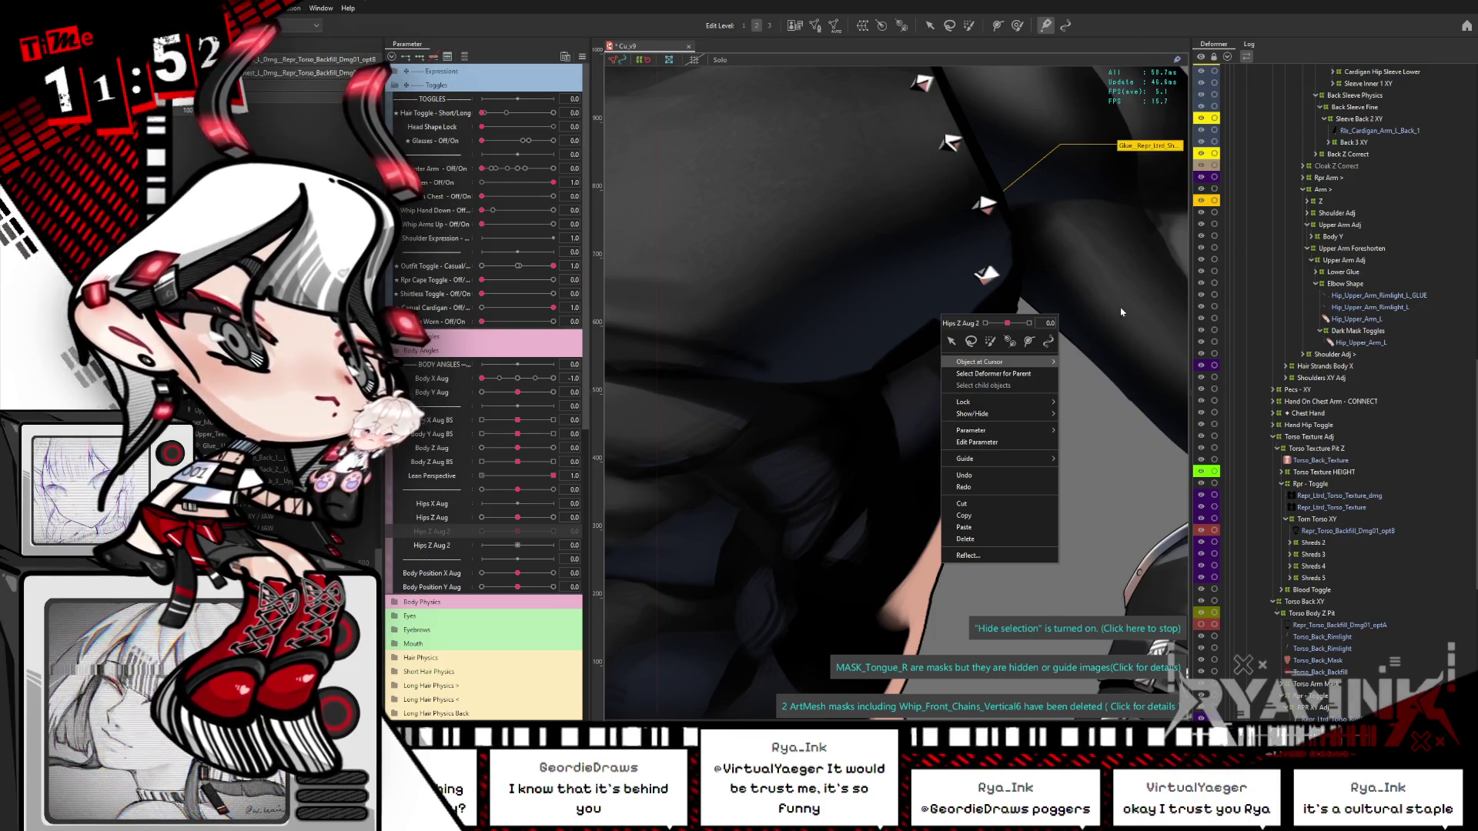
{"action": "left_click", "coordinate": [1143, 242]}
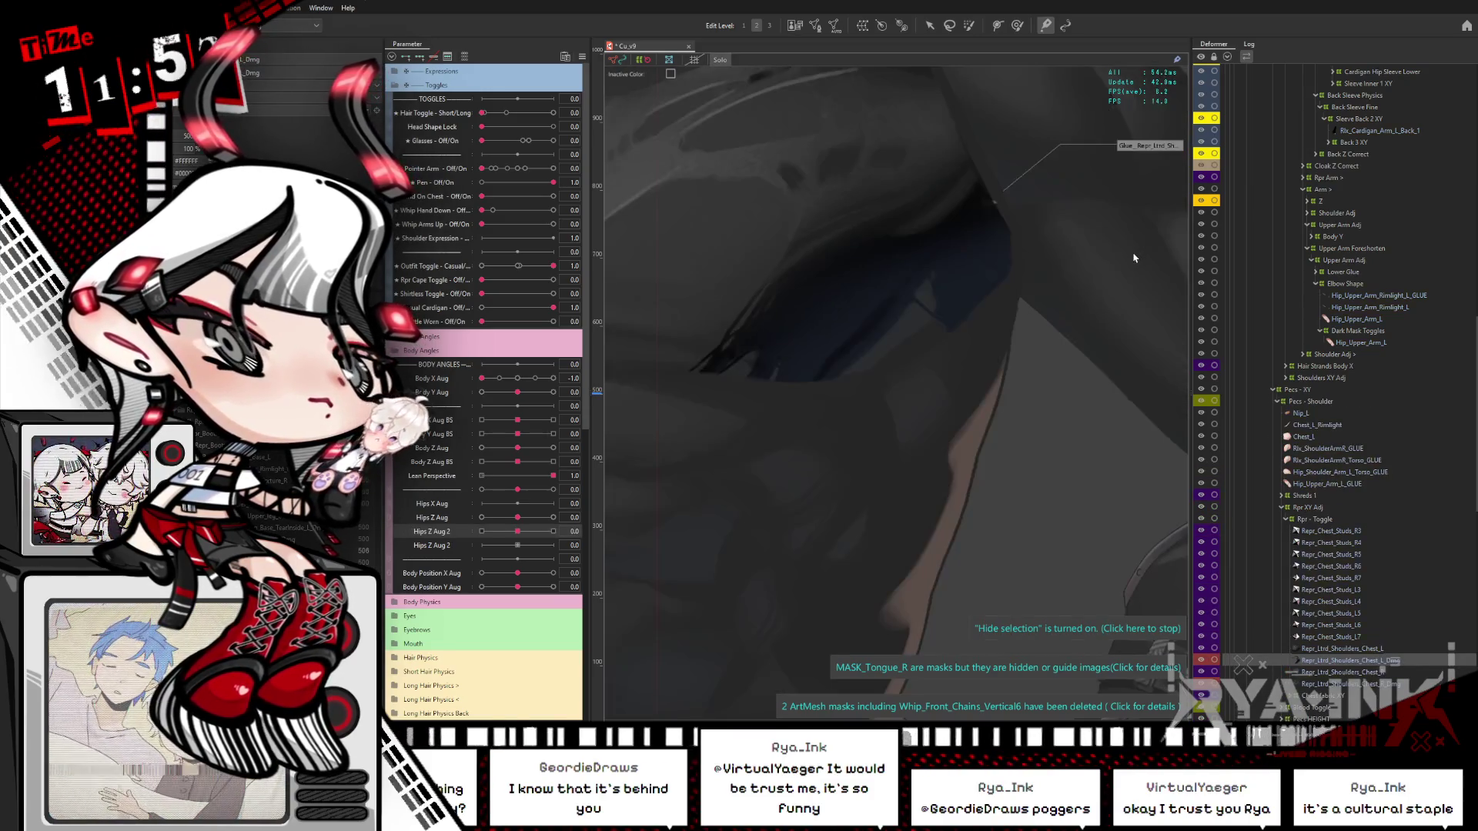
Step: Switch to the brush deform tool for the shoulder glue object
{"action": "left_click", "coordinate": [1017, 24]}
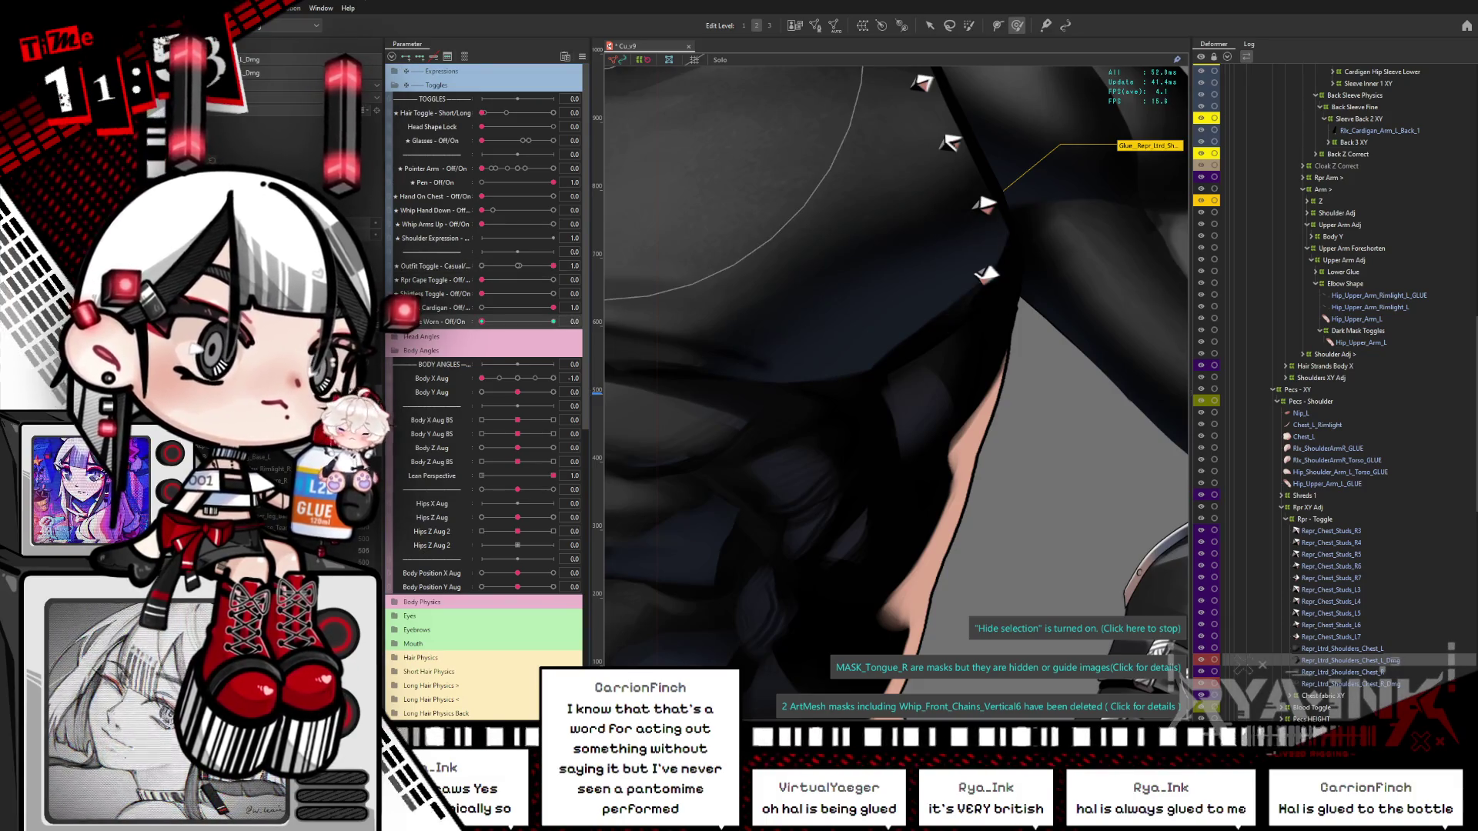
{"action": "scroll", "coordinate": [859, 373], "scroll_direction": "down", "scroll_amount": 5}
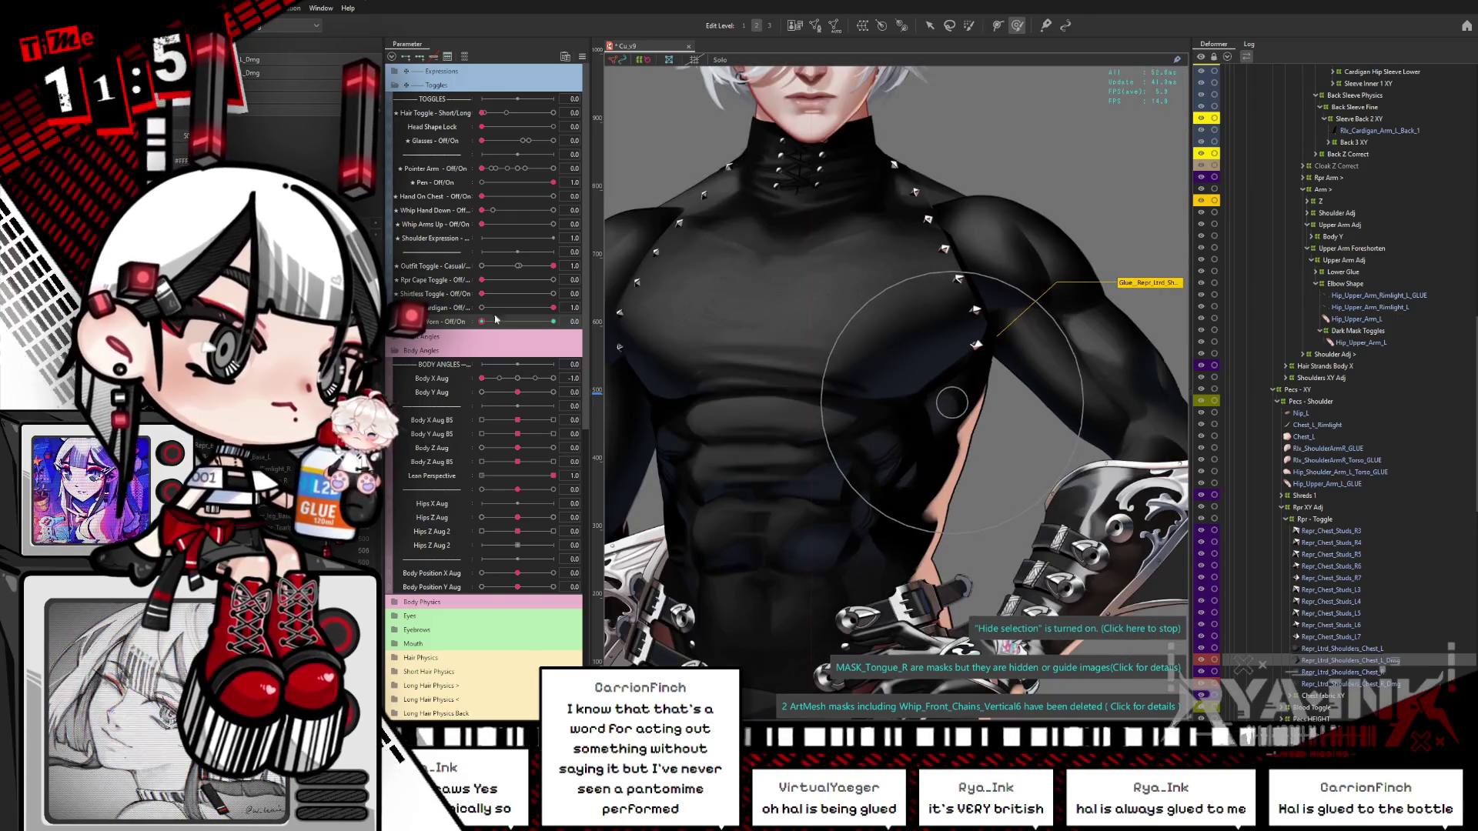
Step: Preview Body X Aug at 1.0, reset it to 0, and save the model
{"action": "mouse_move", "coordinate": [517, 378]}
{"action": "left_mouse_down"}
{"action": "mouse_move", "coordinate": [563, 374]}
{"action": "mouse_move", "coordinate": [482, 378]}
{"action": "left_mouse_up"}
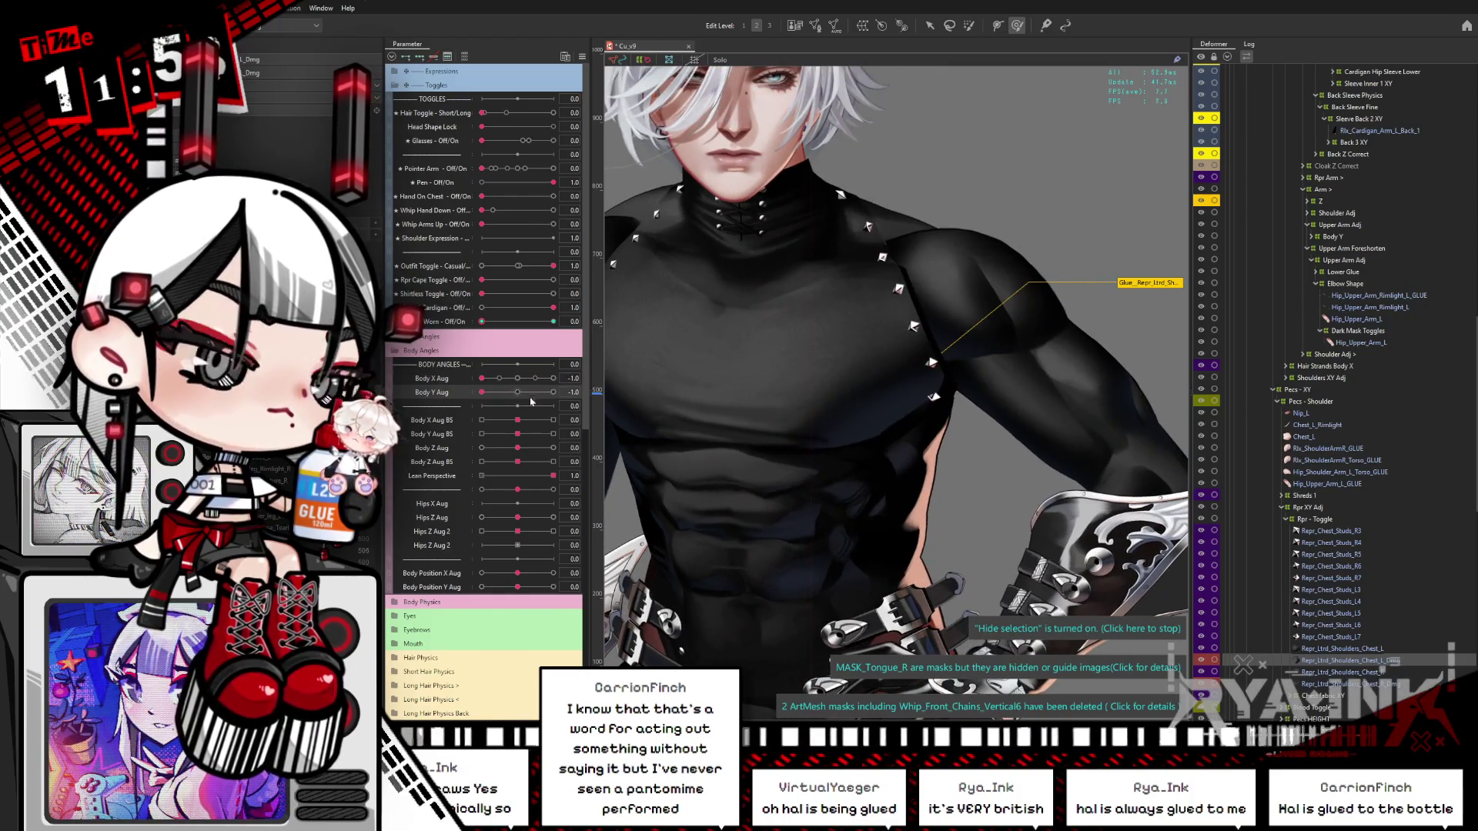
{"action": "left_click", "coordinate": [517, 378]}
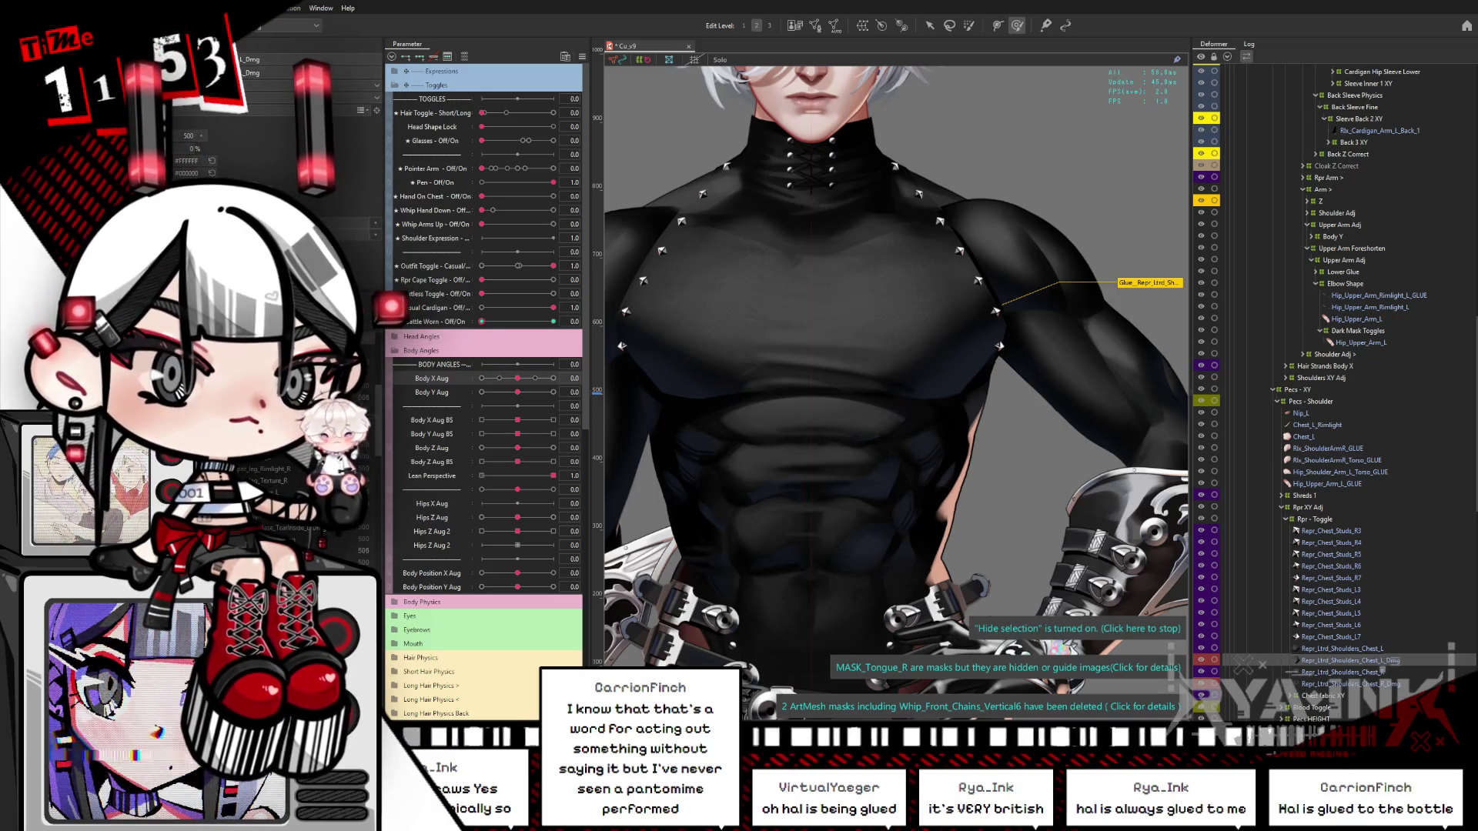
{"action": "key", "text": "ctrl+s"}
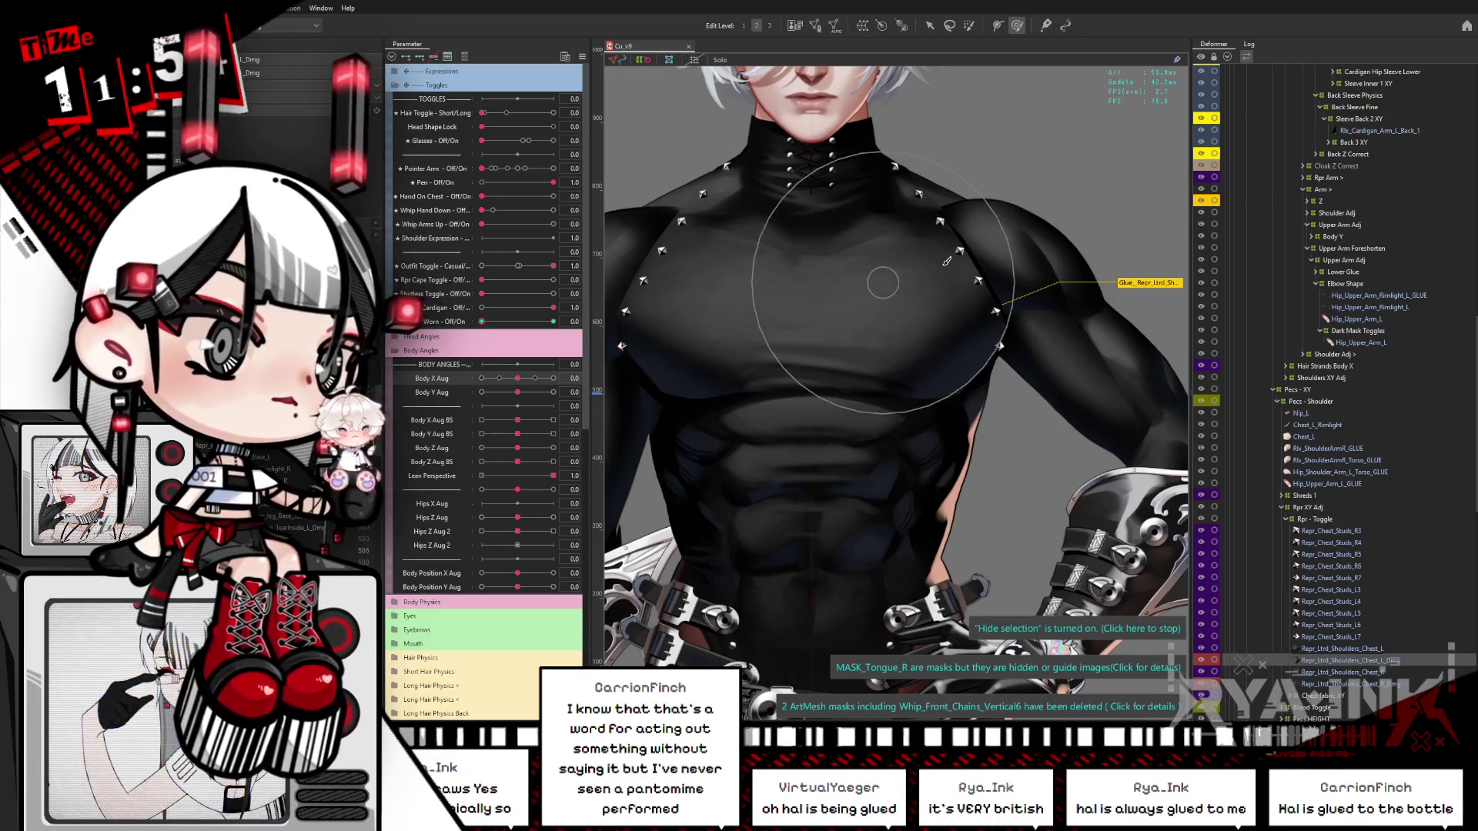
Step: Select Repr_Ltrd_Shoulders_Chest at the studs and brush its glue edge along the shoulder studs
{"action": "scroll", "coordinate": [1016, 275], "scroll_direction": "up", "scroll_amount": 2}
{"action": "scroll", "coordinate": [1016, 274], "scroll_direction": "up", "scroll_amount": 1}
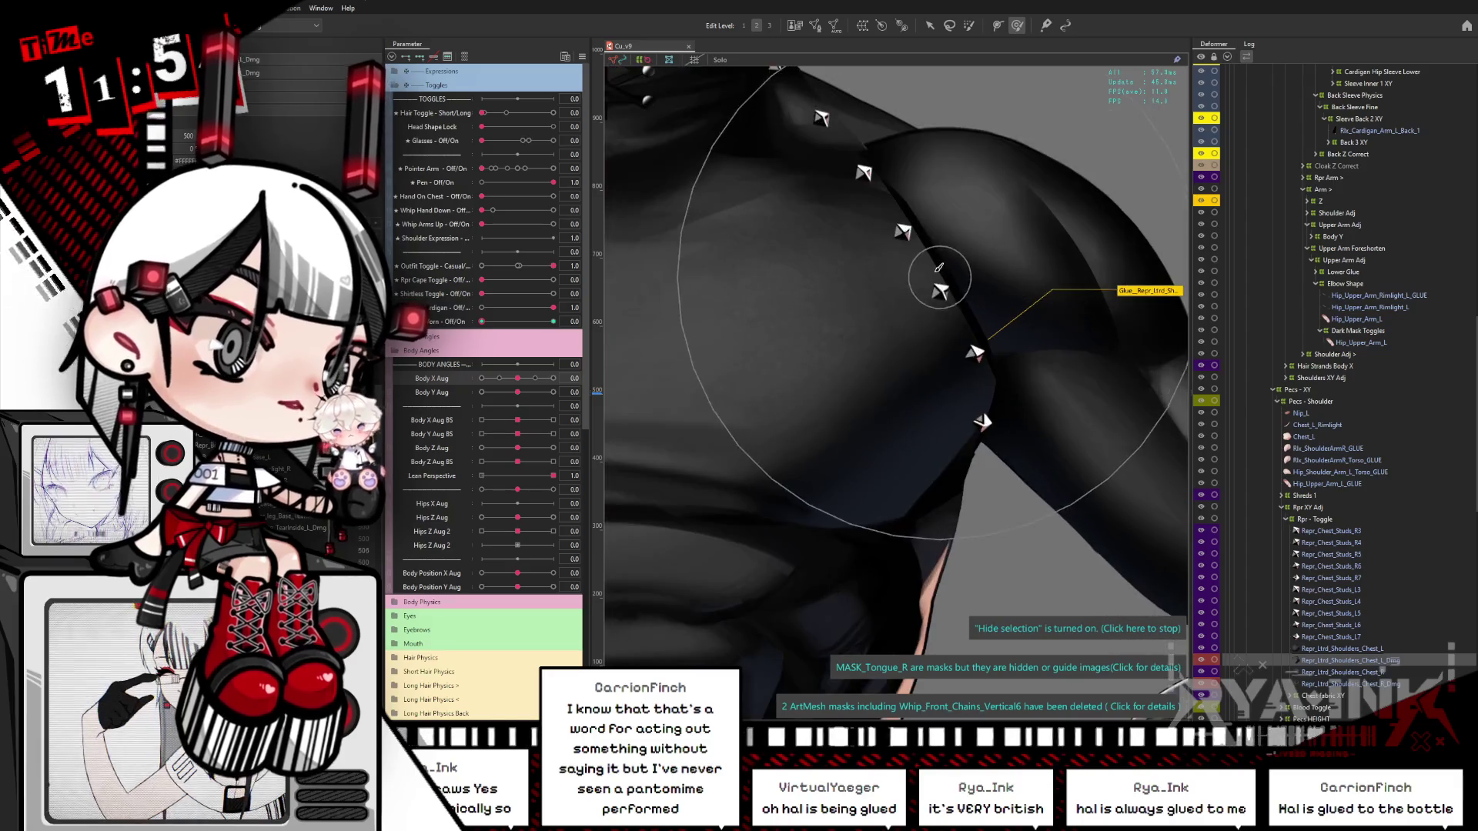
{"action": "right_click", "coordinate": [935, 277]}
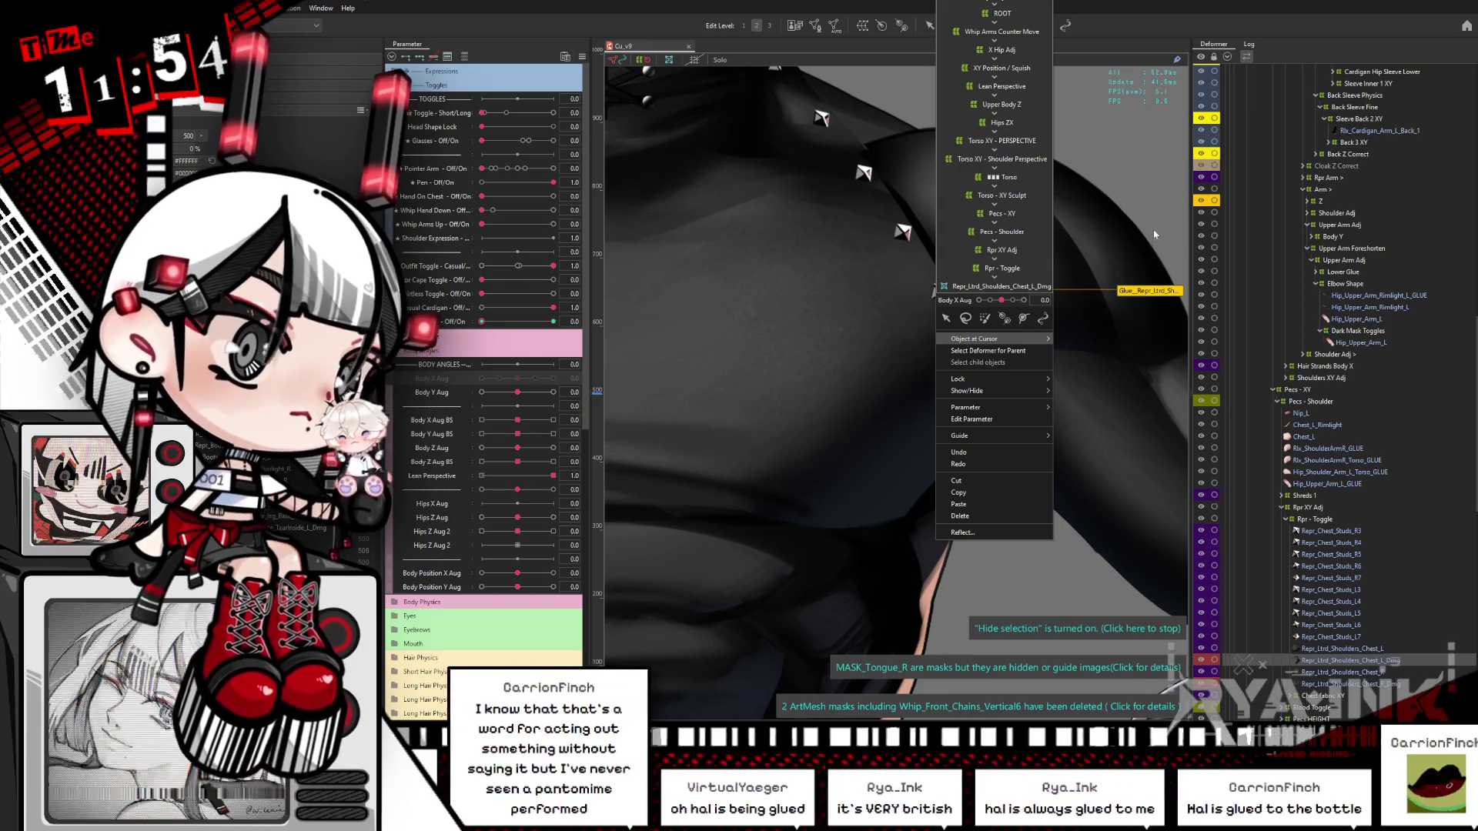
{"action": "left_click", "coordinate": [1000, 285]}
{"action": "mouse_move", "coordinate": [1062, 238]}
{"action": "left_mouse_down"}
{"action": "mouse_move", "coordinate": [1085, 223]}
{"action": "mouse_move", "coordinate": [1096, 243]}
{"action": "mouse_move", "coordinate": [957, 287]}
{"action": "left_mouse_up"}
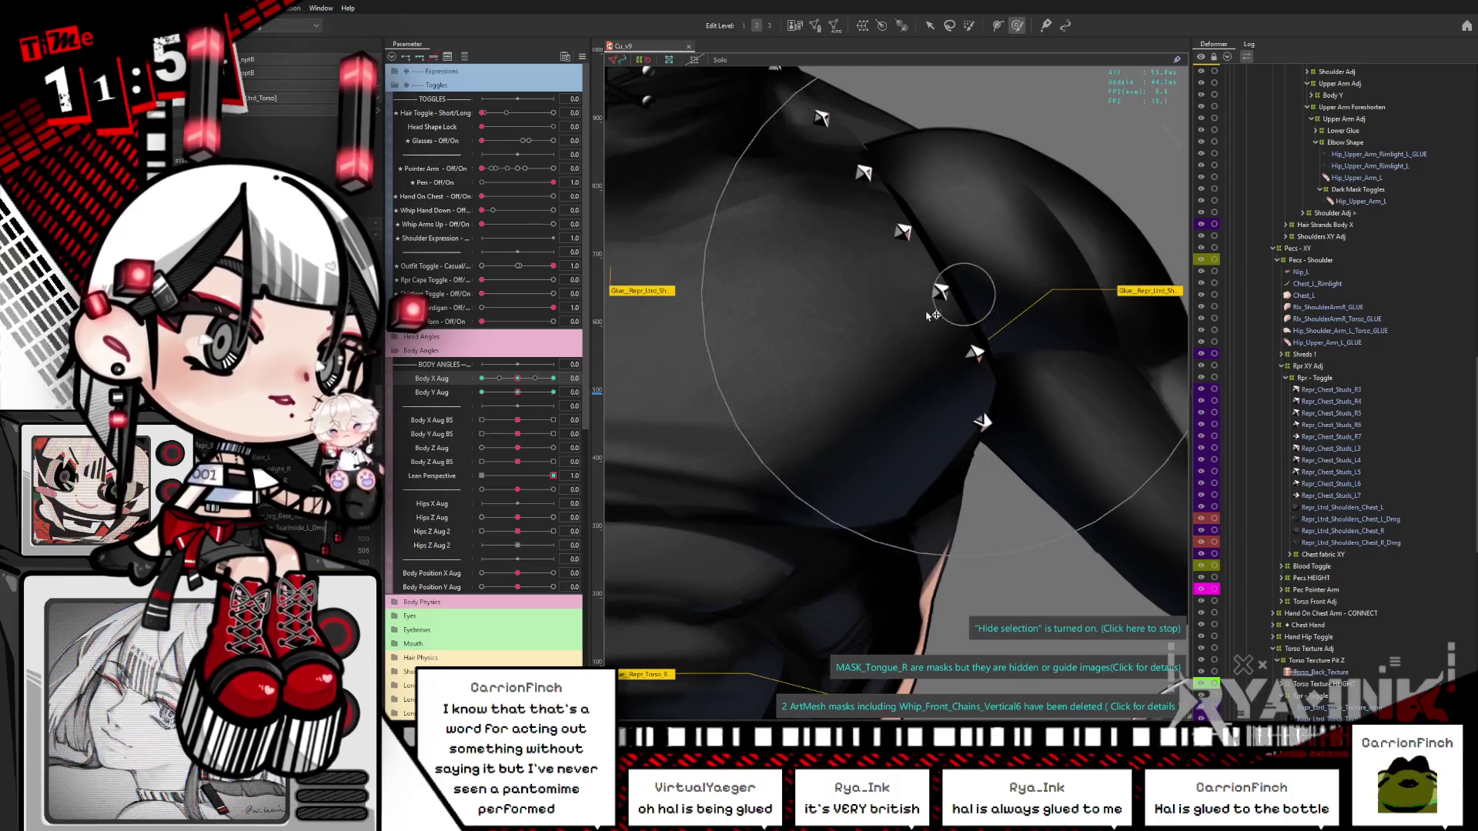
{"action": "left_click", "coordinate": [1000, 290]}
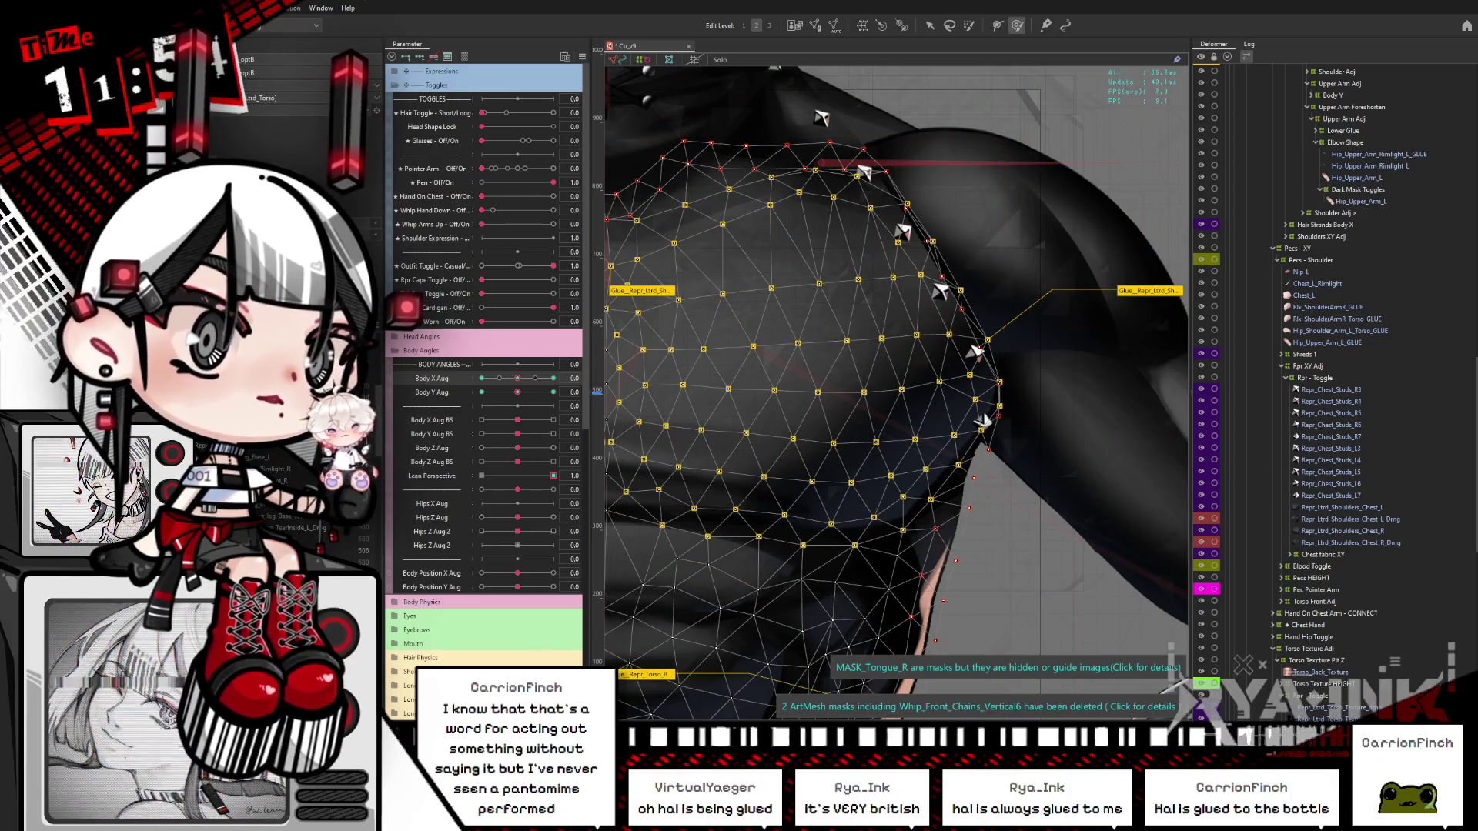
{"action": "key", "text": "ctrl+h"}
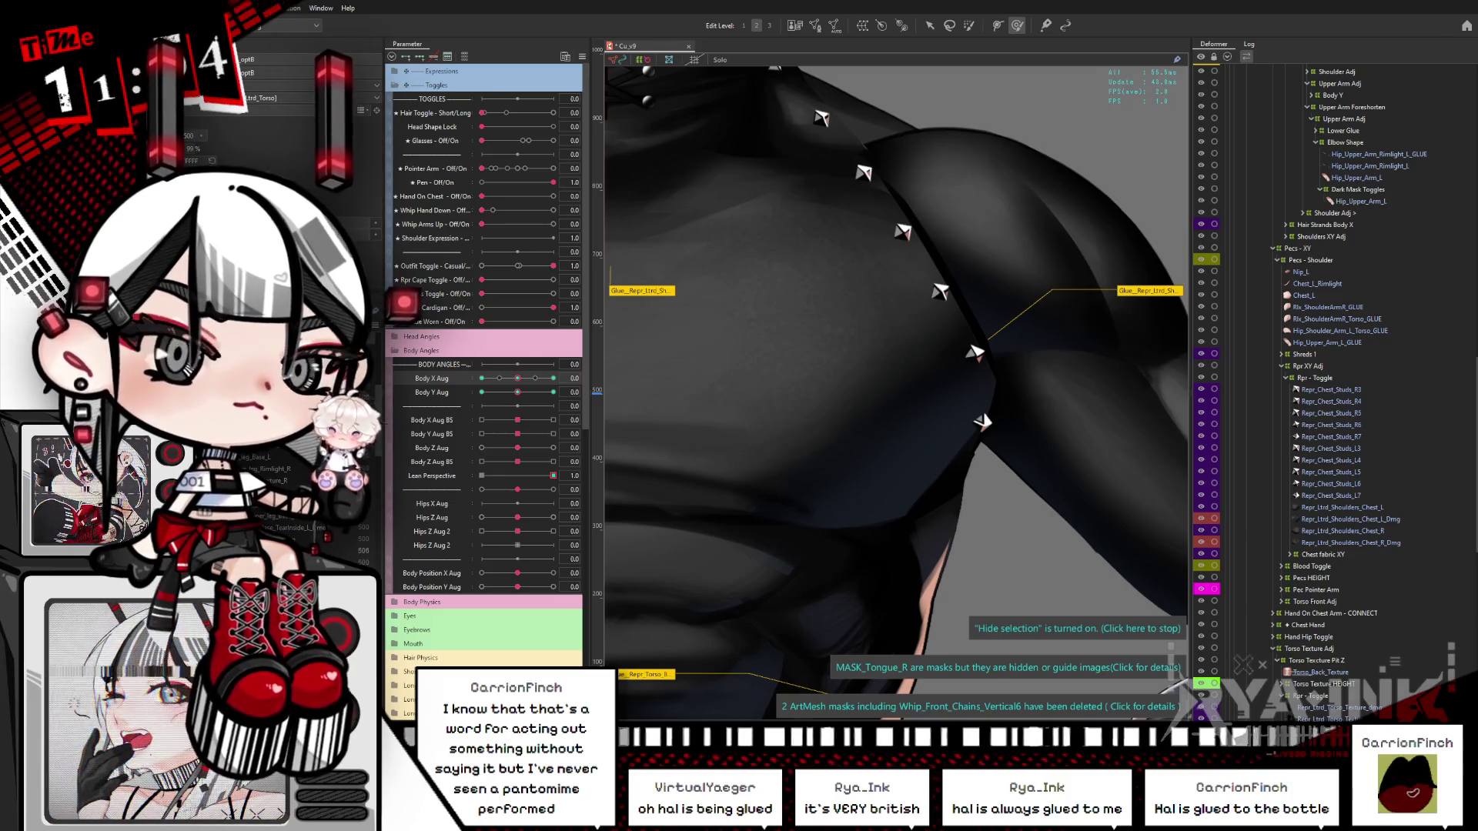
{"action": "scroll", "coordinate": [1002, 360], "scroll_direction": "down", "scroll_amount": 5}
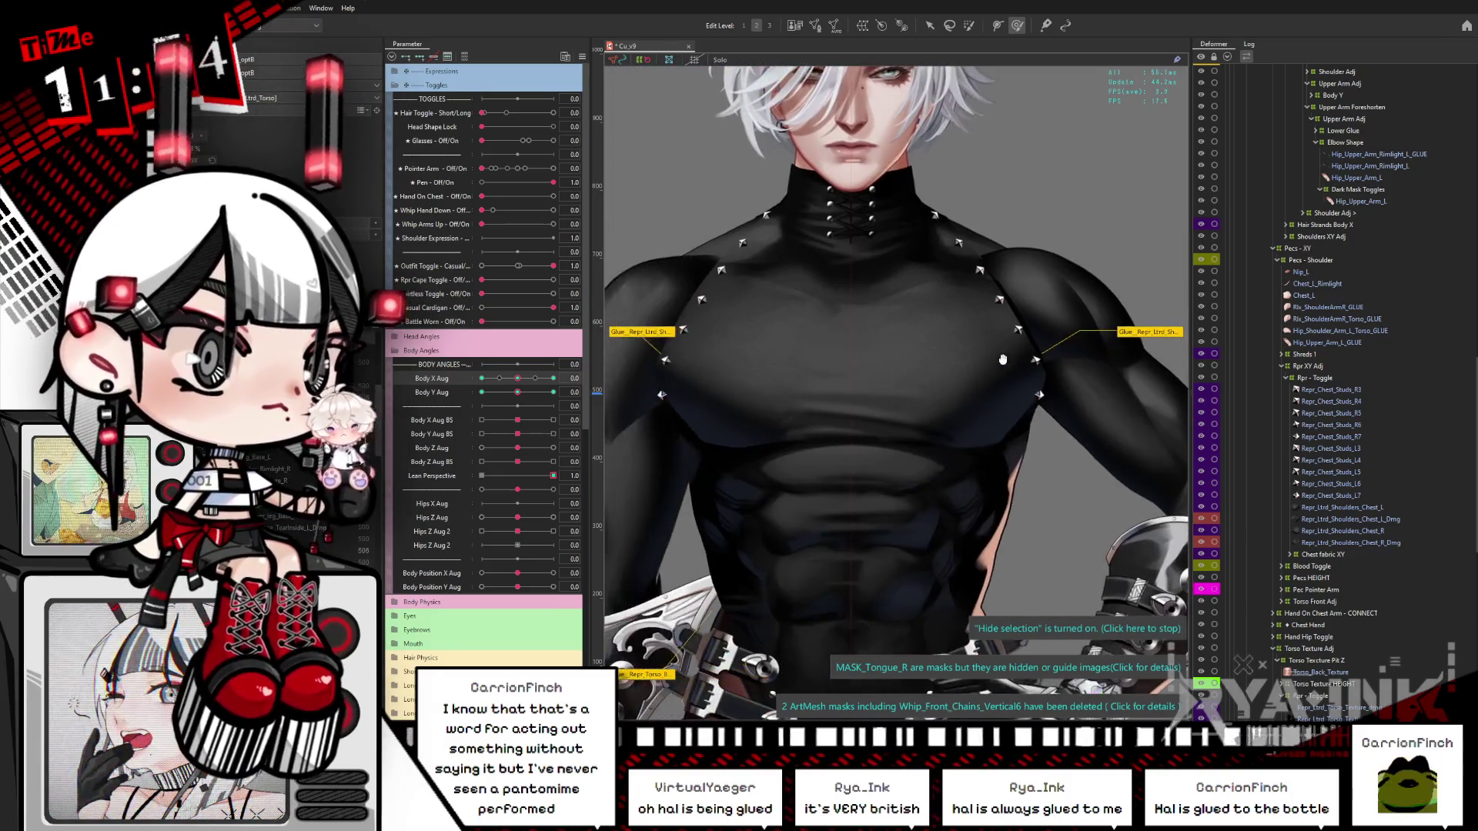
{"action": "left_click_drag", "start_coordinate": [1003, 360], "coordinate": [969, 383]}
{"action": "scroll", "coordinate": [1354, 650], "scroll_direction": "down", "scroll_amount": 3}
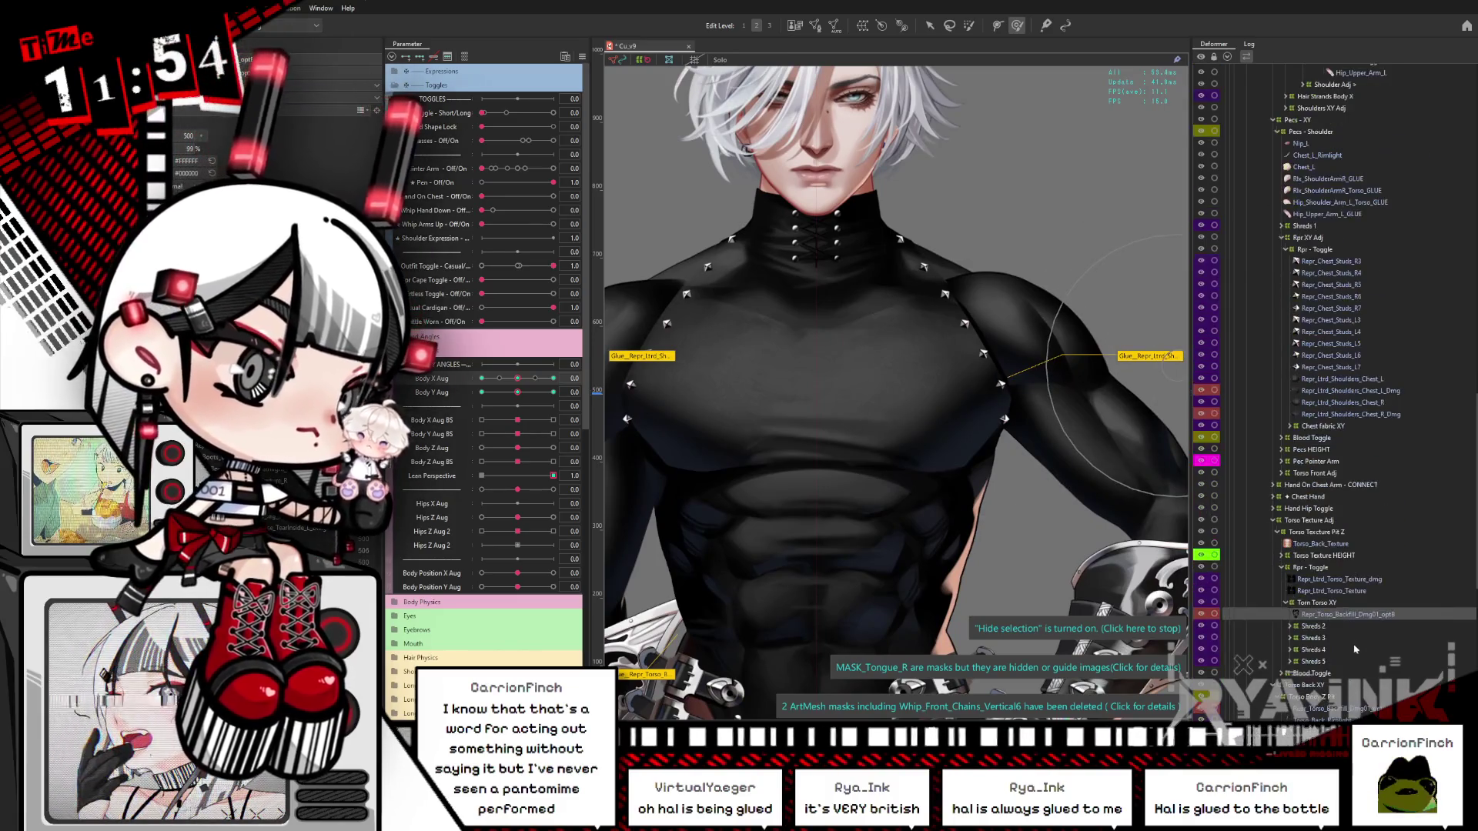
{"action": "scroll", "coordinate": [1322, 679], "scroll_direction": "down", "scroll_amount": 4}
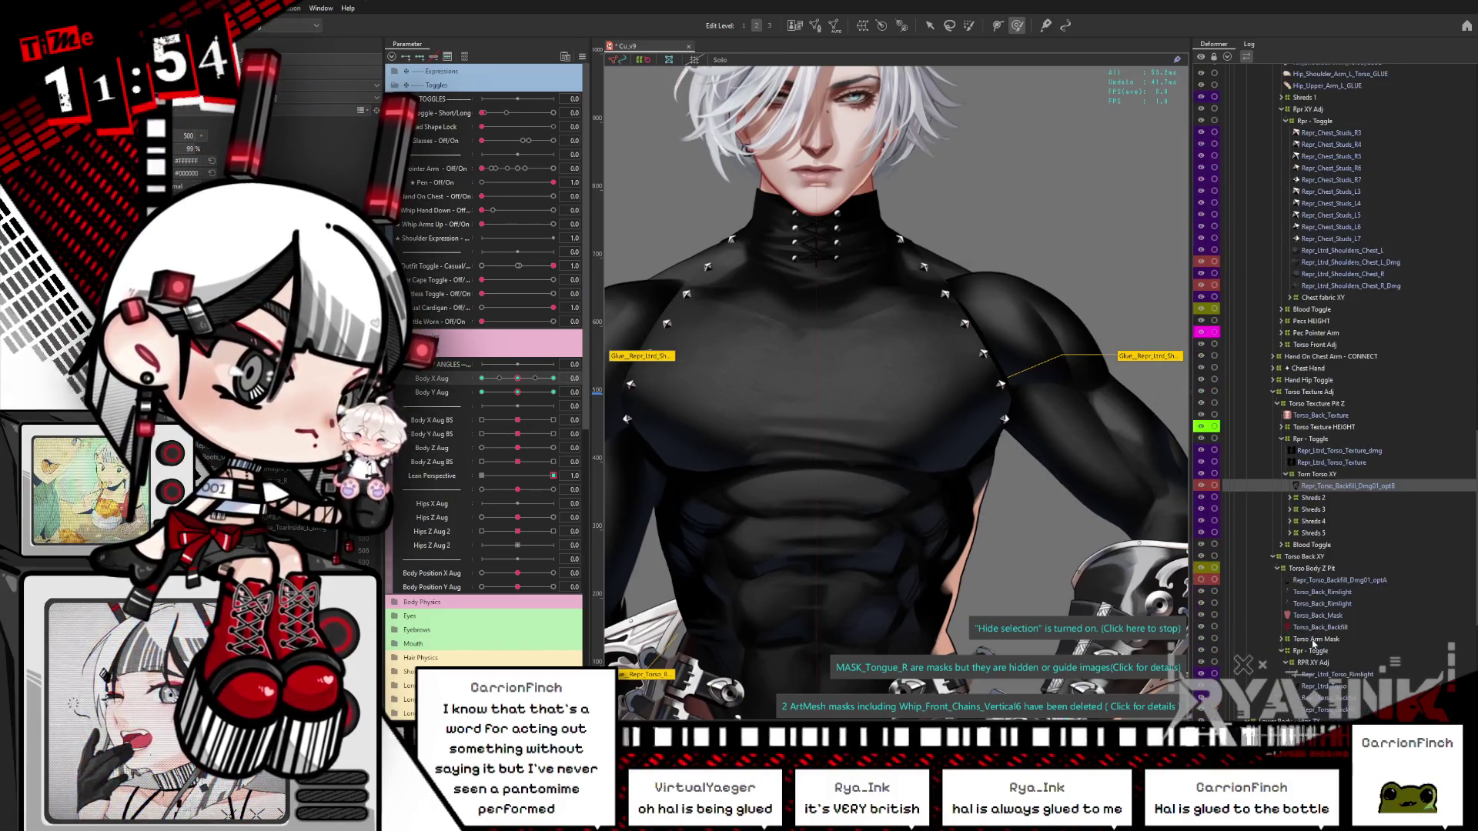
{"action": "left_click", "coordinate": [1317, 580]}
{"action": "left_click", "coordinate": [1327, 703]}
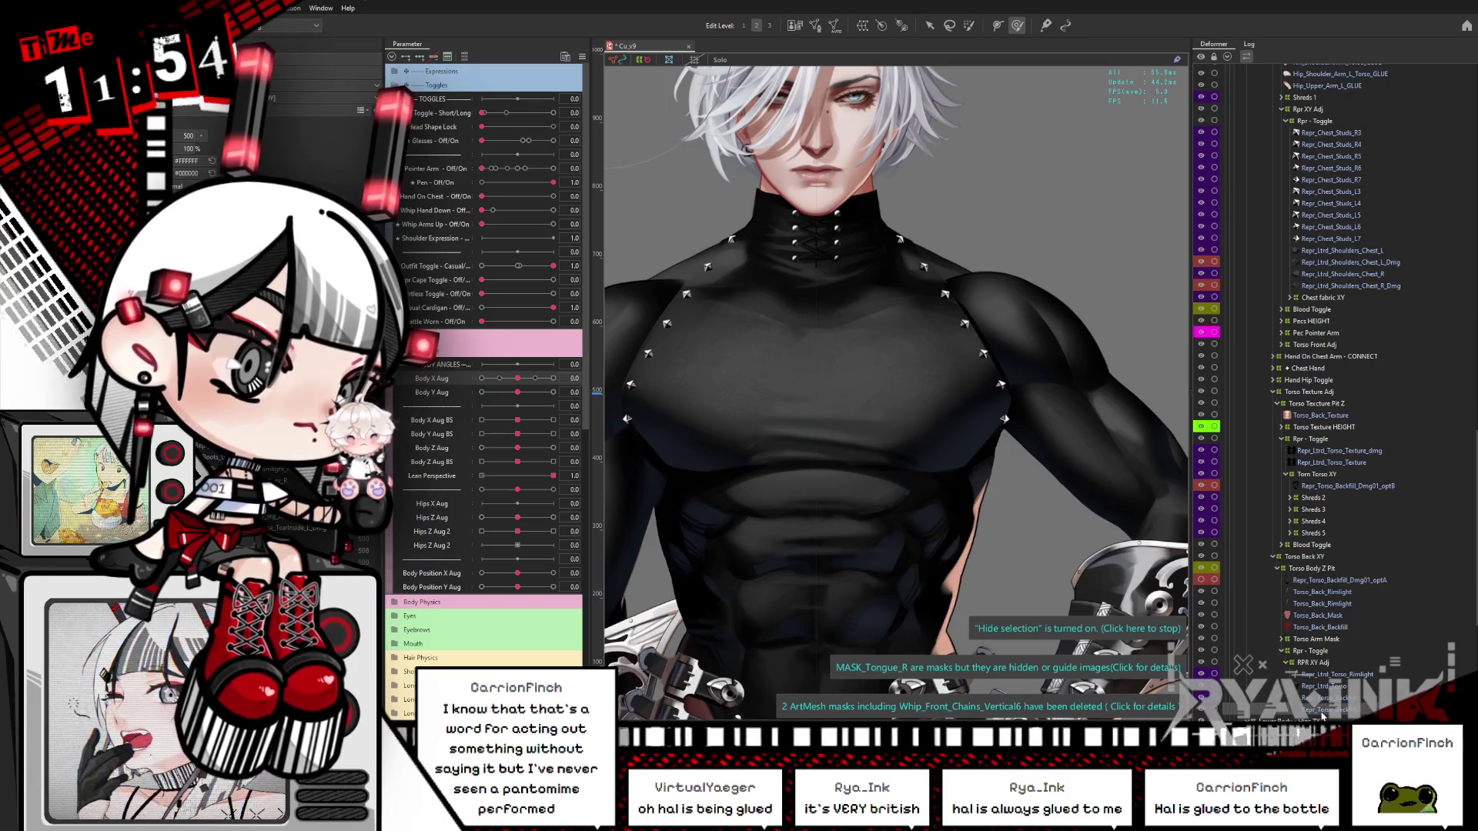
{"action": "left_click", "coordinate": [1329, 702]}
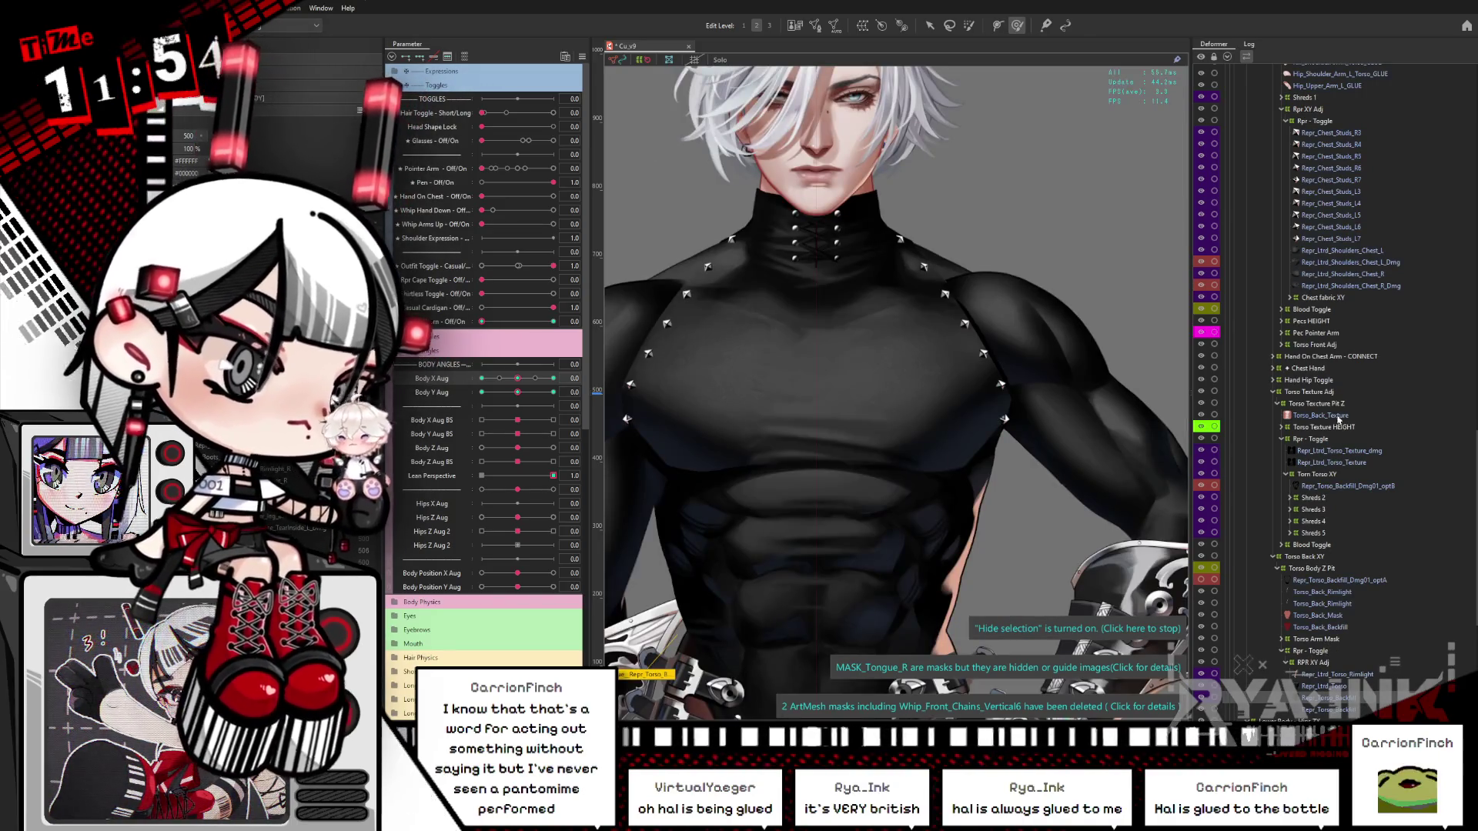
{"action": "left_click", "coordinate": [1320, 335]}
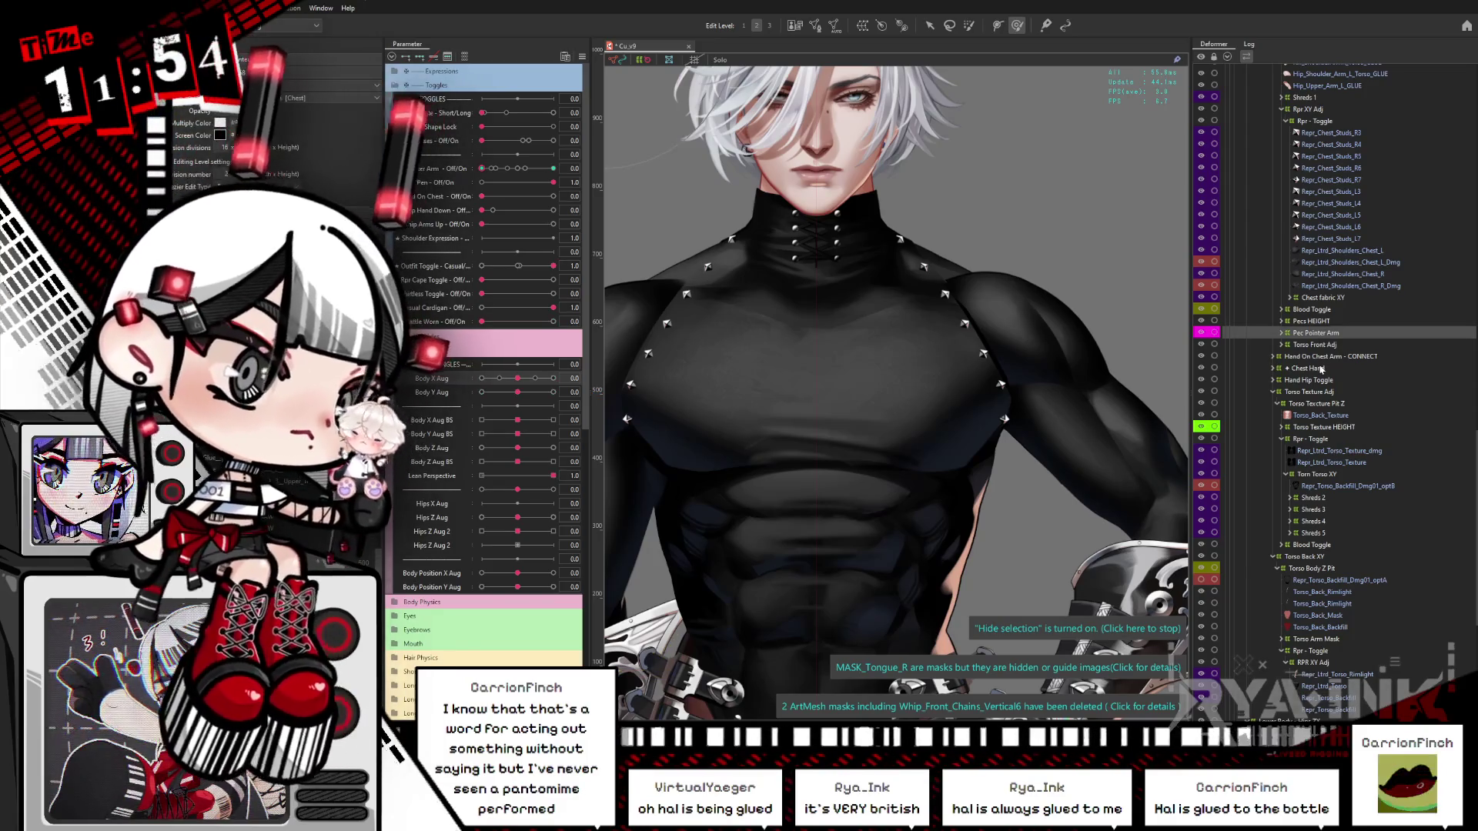
{"action": "scroll", "coordinate": [1316, 410], "scroll_direction": "up", "scroll_amount": 6}
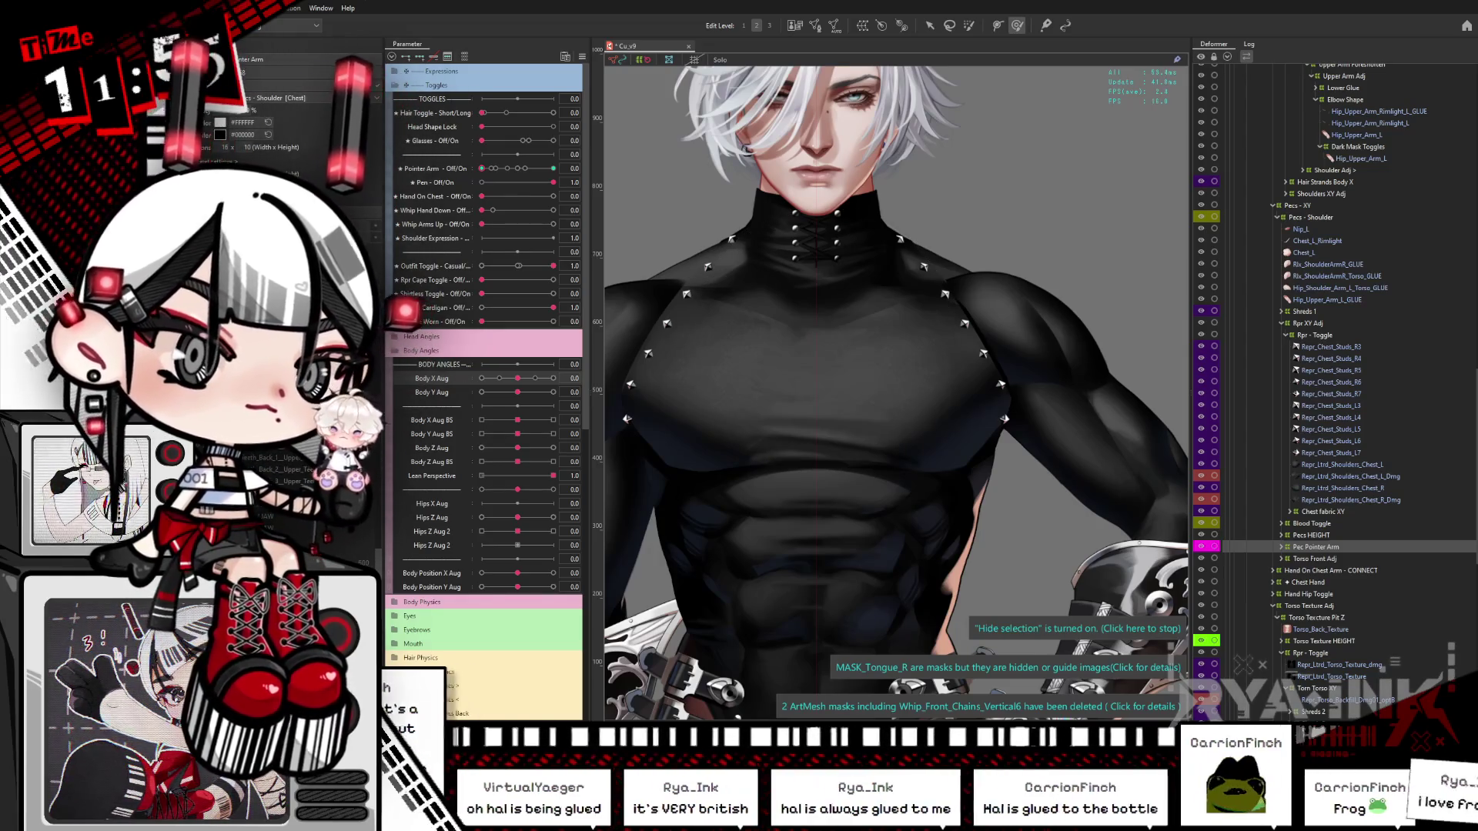
{"action": "scroll", "coordinate": [1383, 670], "scroll_direction": "up", "scroll_amount": 5}
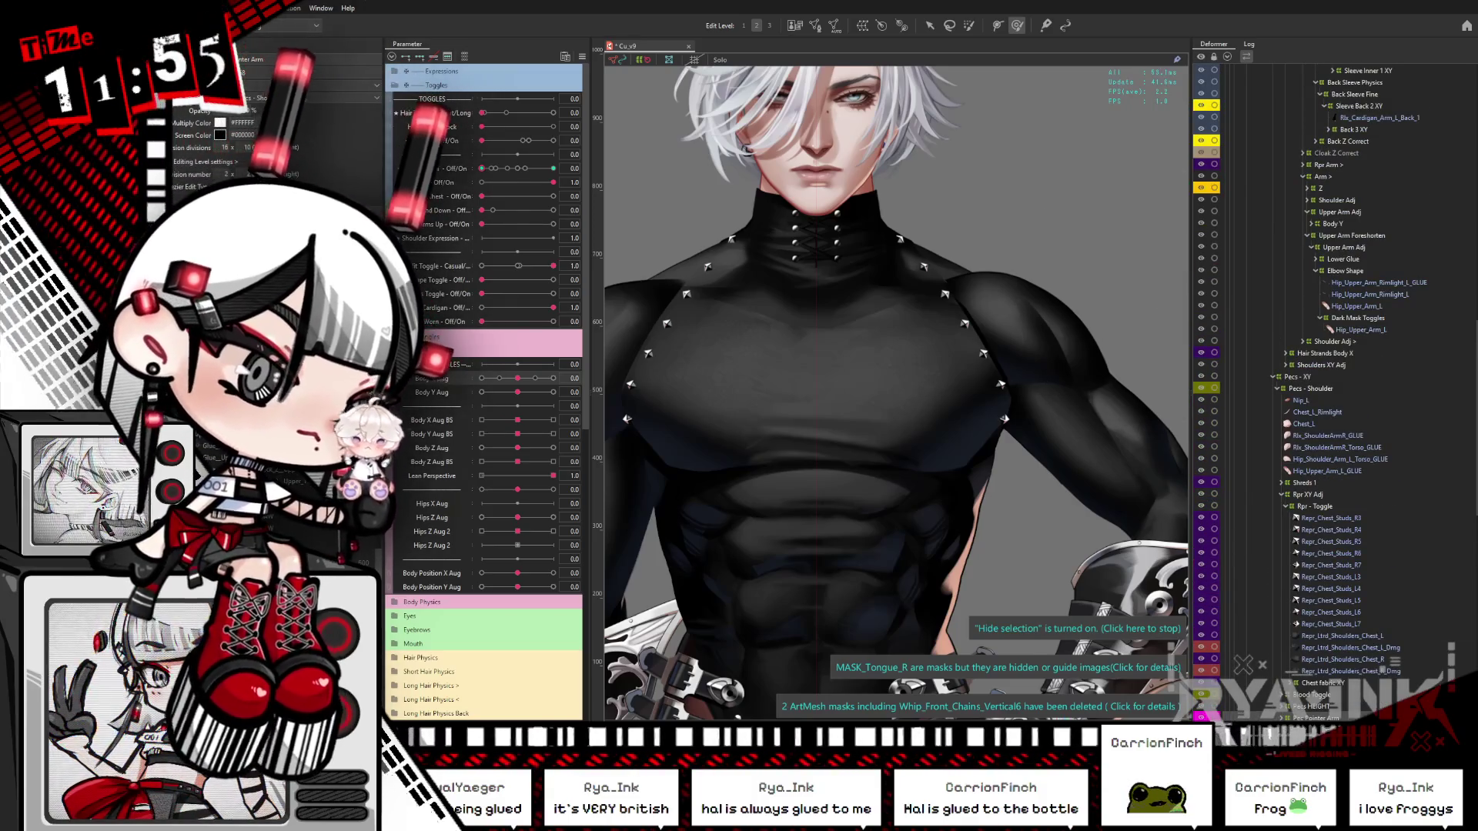
{"action": "left_click", "coordinate": [1341, 636]}
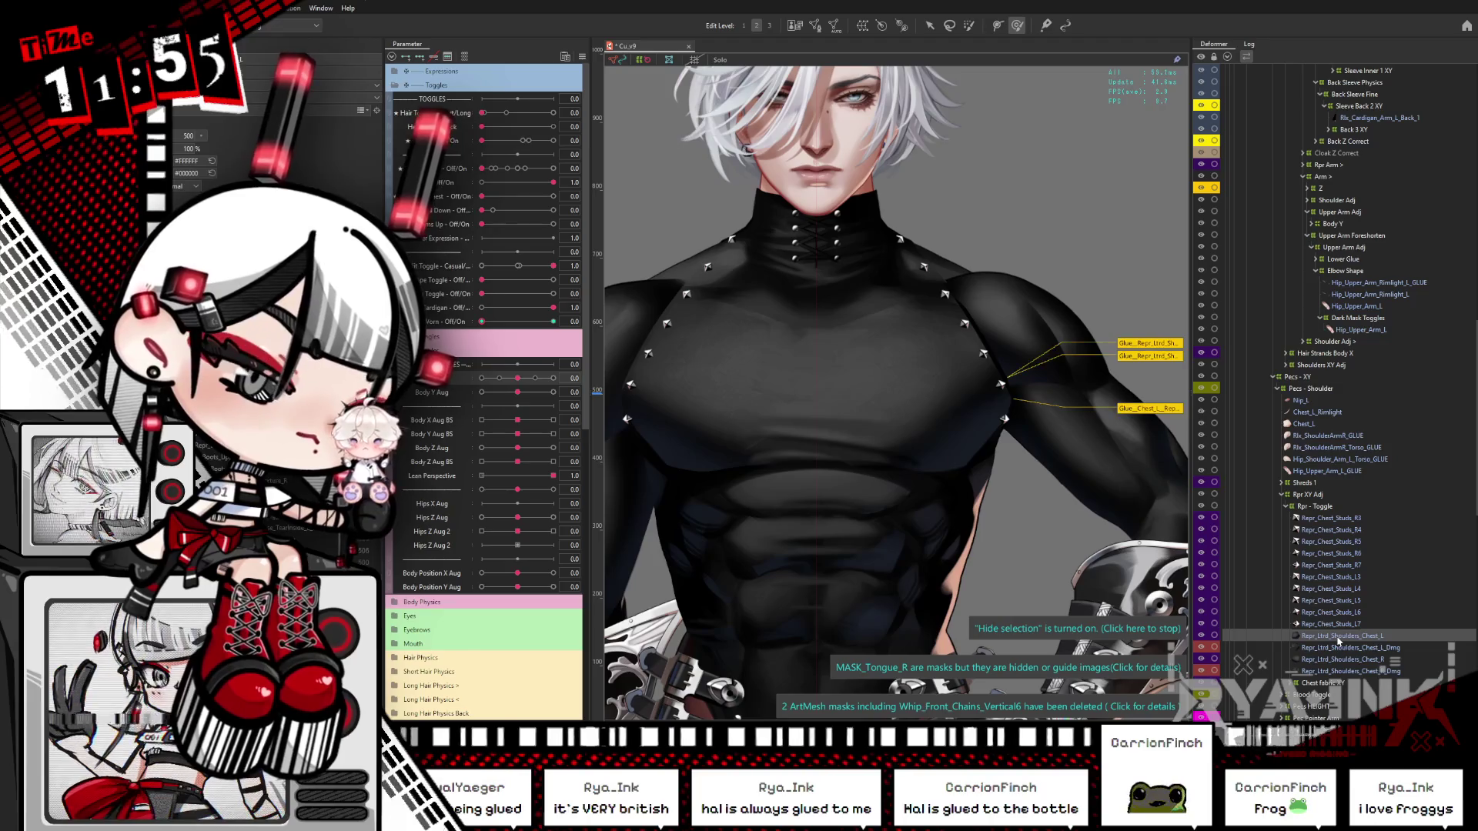
{"action": "scroll", "coordinate": [1036, 342], "scroll_direction": "up", "scroll_amount": 6}
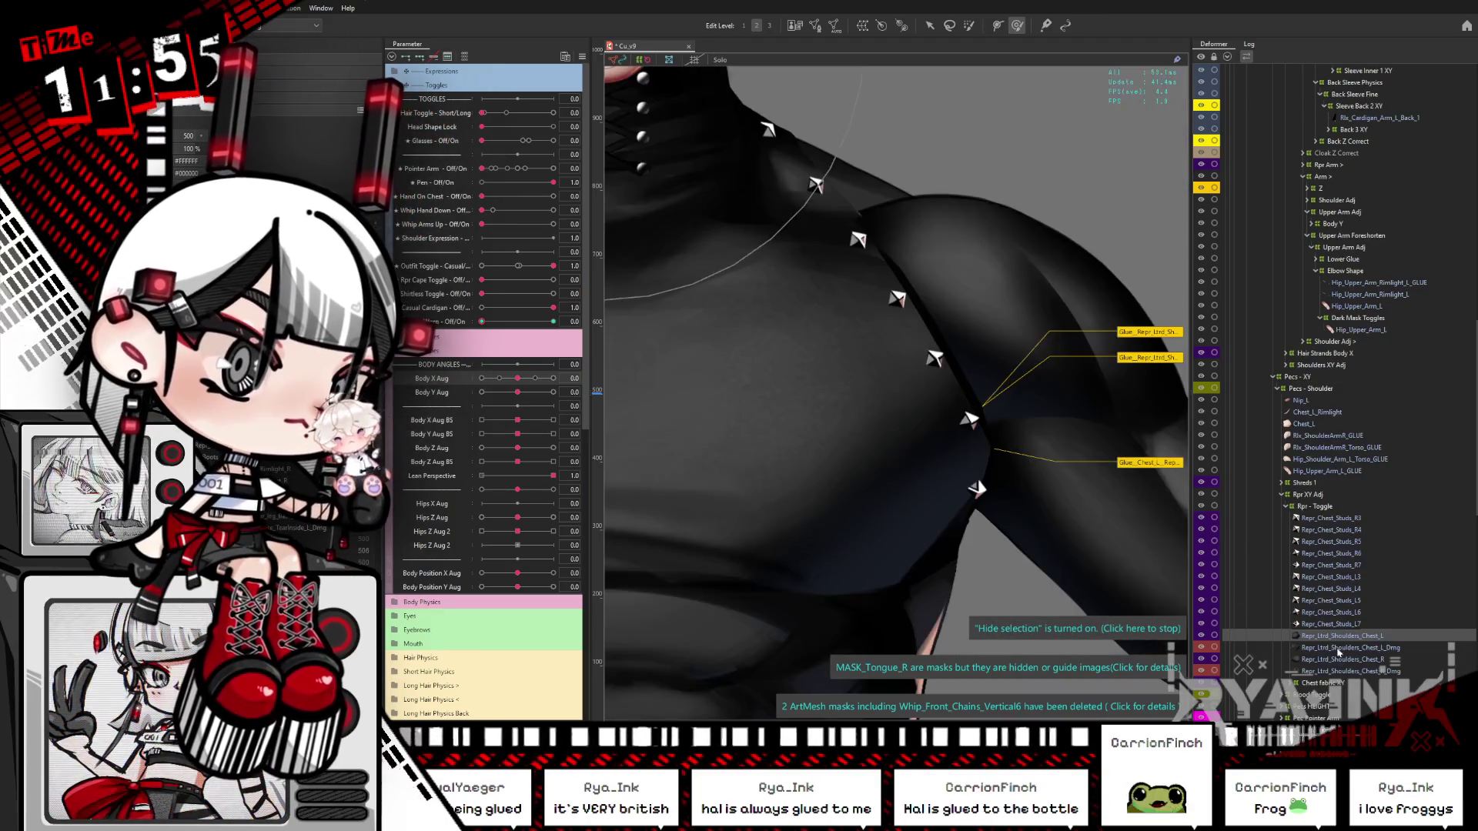
{"action": "left_click", "coordinate": [1340, 649]}
{"action": "left_click", "coordinate": [1338, 660]}
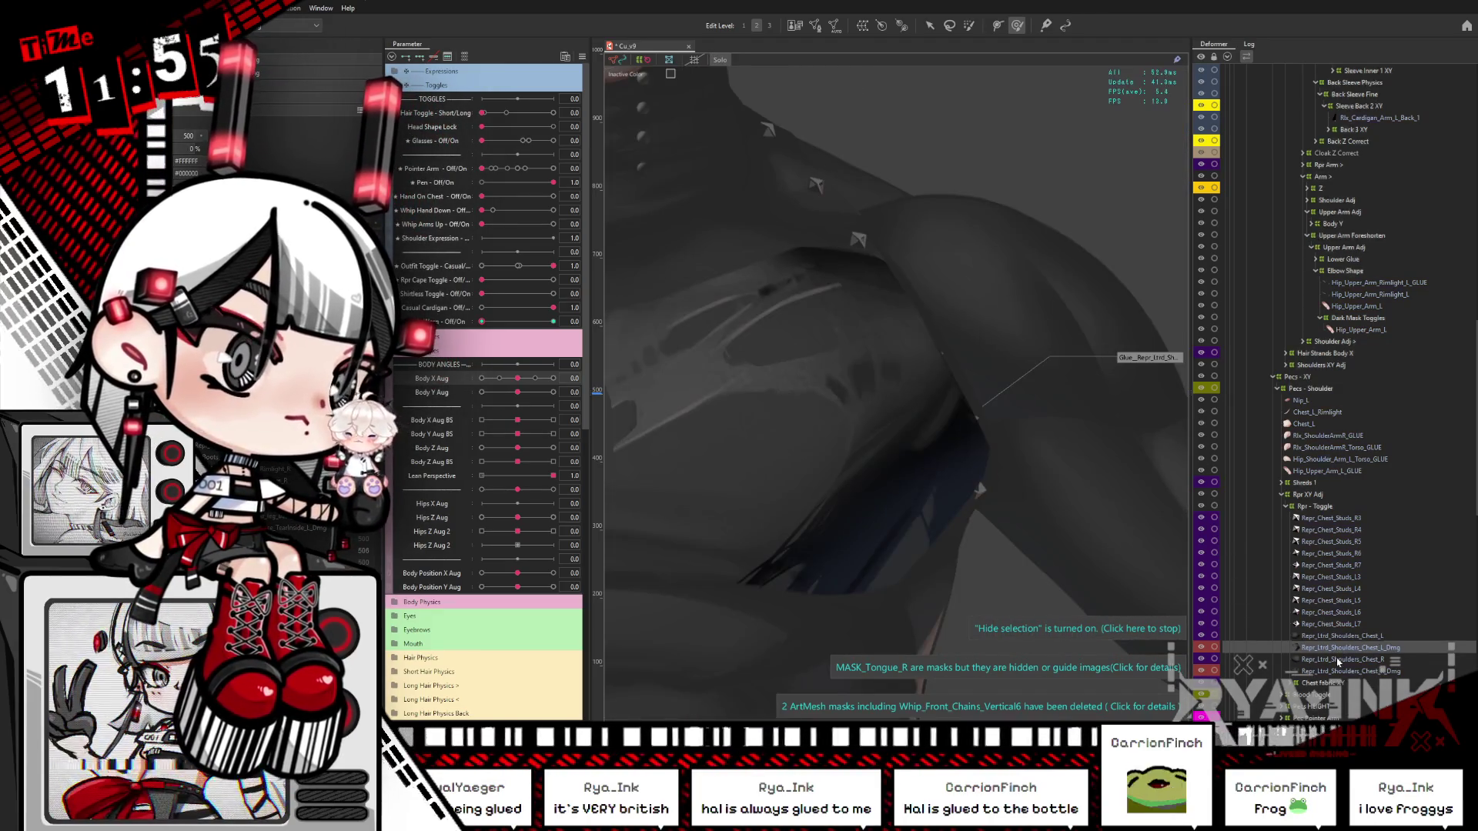
{"action": "left_click", "coordinate": [1337, 672]}
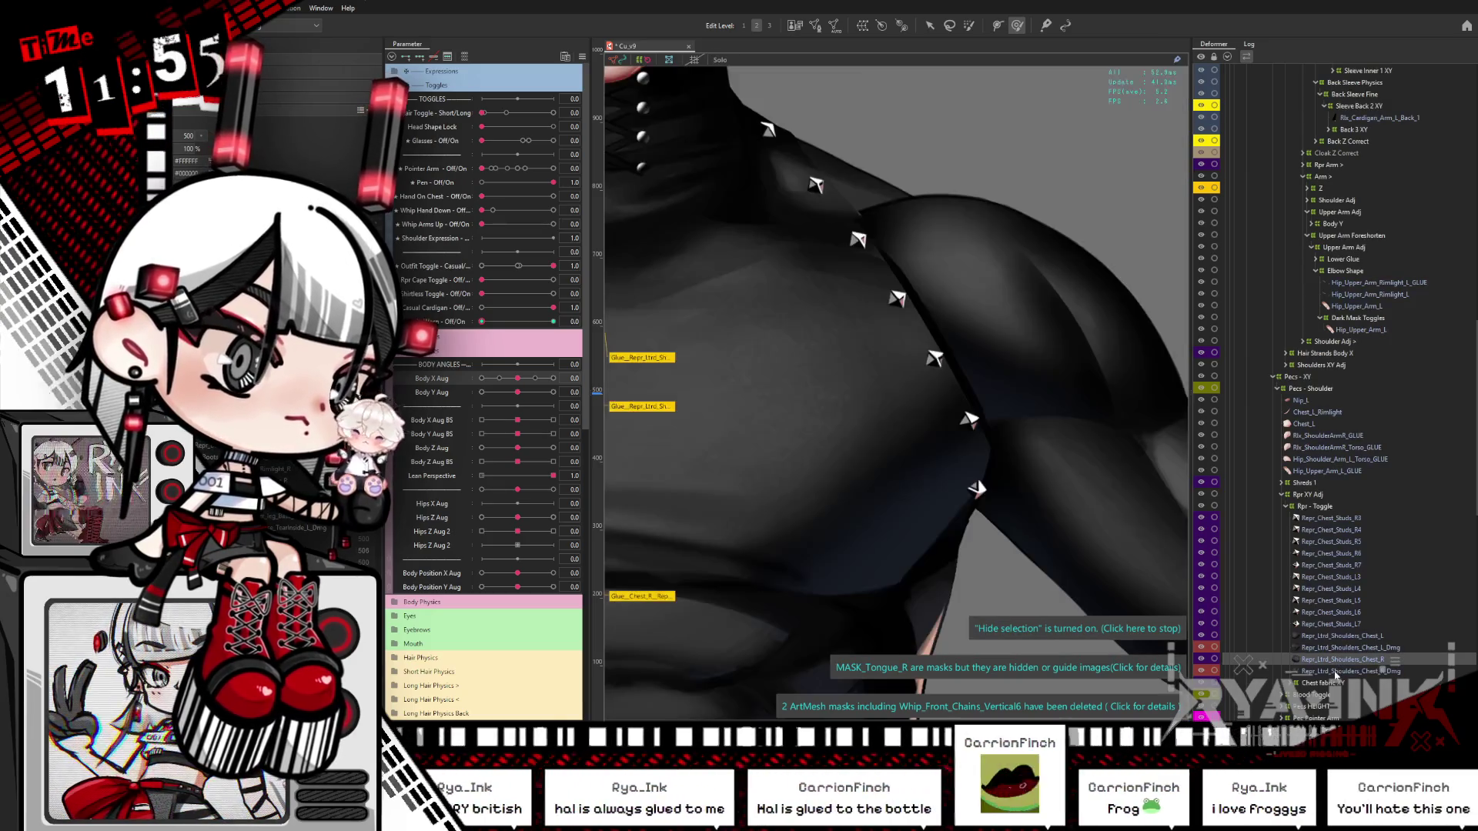
{"action": "left_click", "coordinate": [1334, 683]}
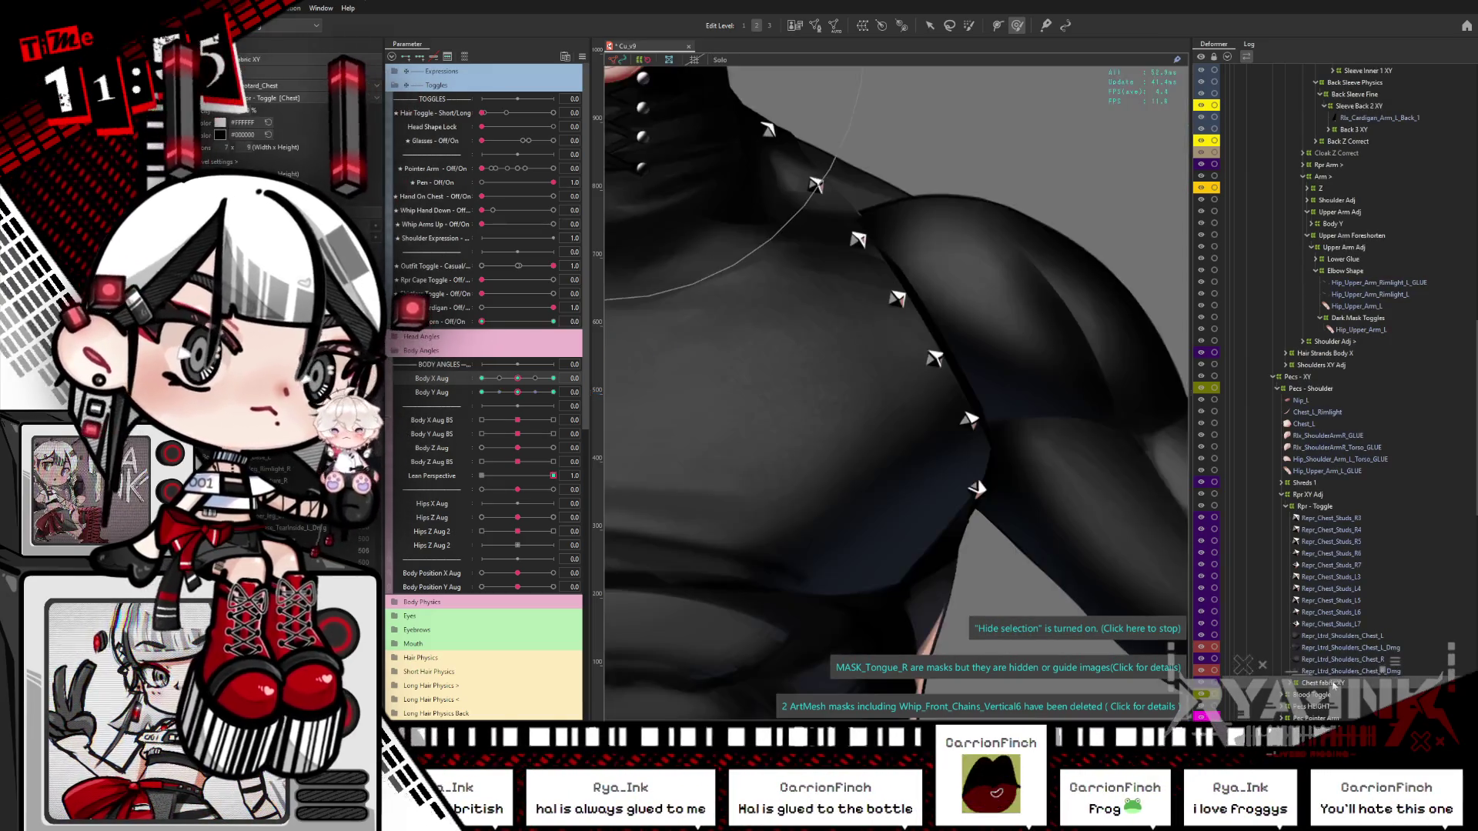
{"action": "left_click", "coordinate": [1290, 683]}
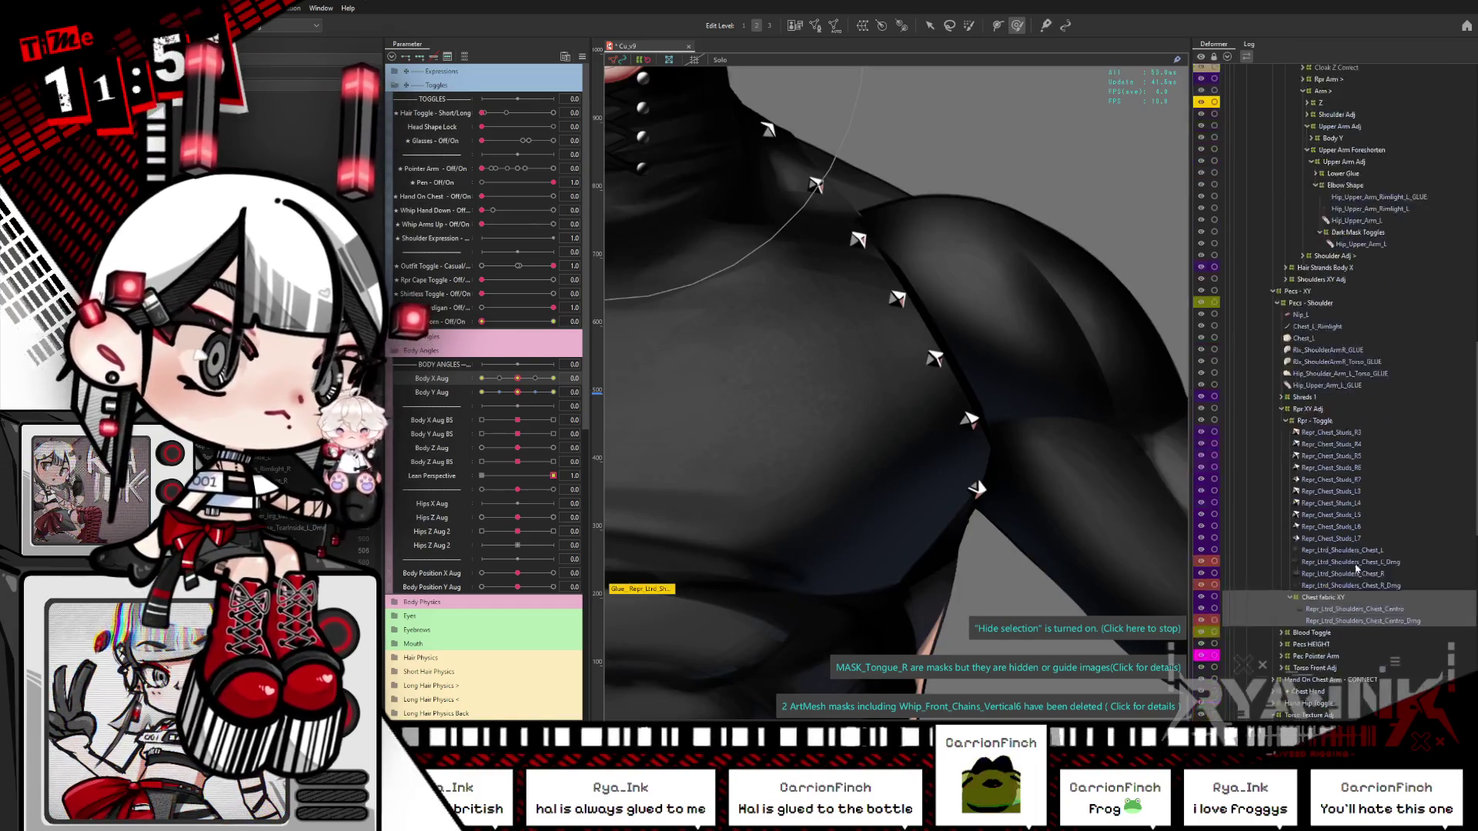
{"action": "scroll", "coordinate": [1339, 578], "scroll_direction": "down", "scroll_amount": 5}
{"action": "left_click", "coordinate": [1335, 483]}
{"action": "left_click", "coordinate": [1334, 483]}
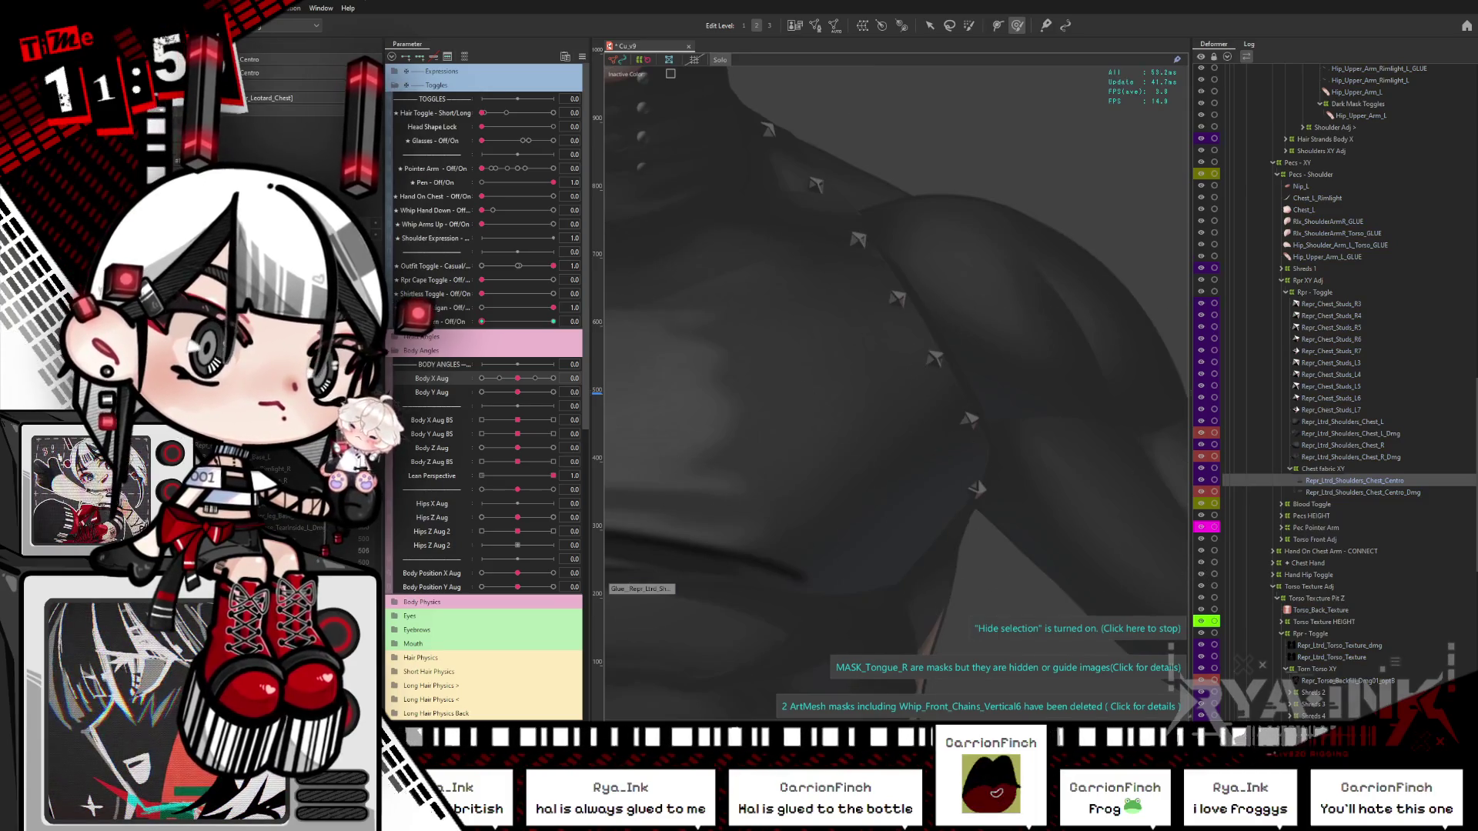
{"action": "left_click", "coordinate": [639, 589]}
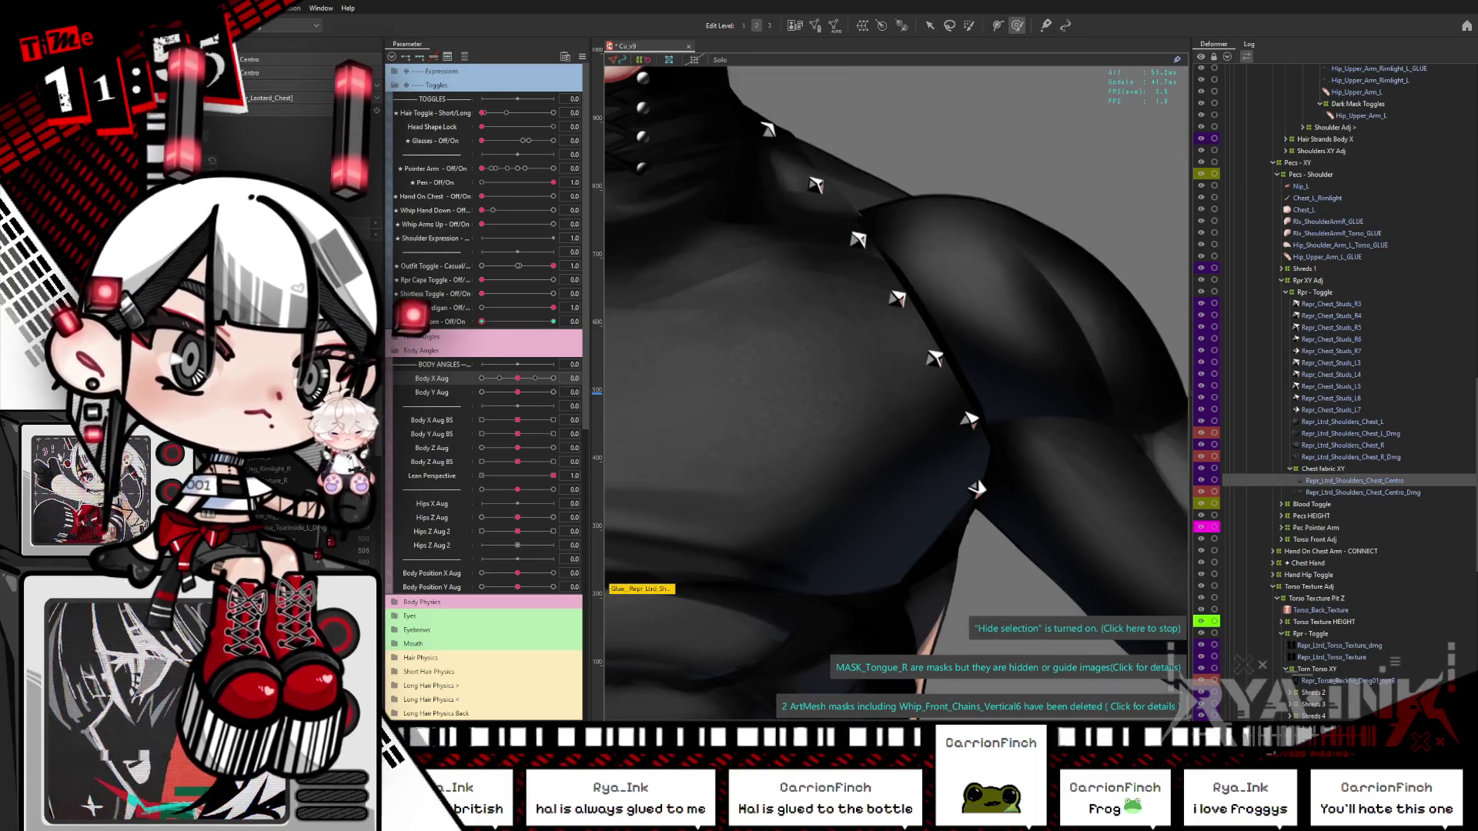
{"action": "scroll", "coordinate": [1334, 374], "scroll_direction": "down", "scroll_amount": 2}
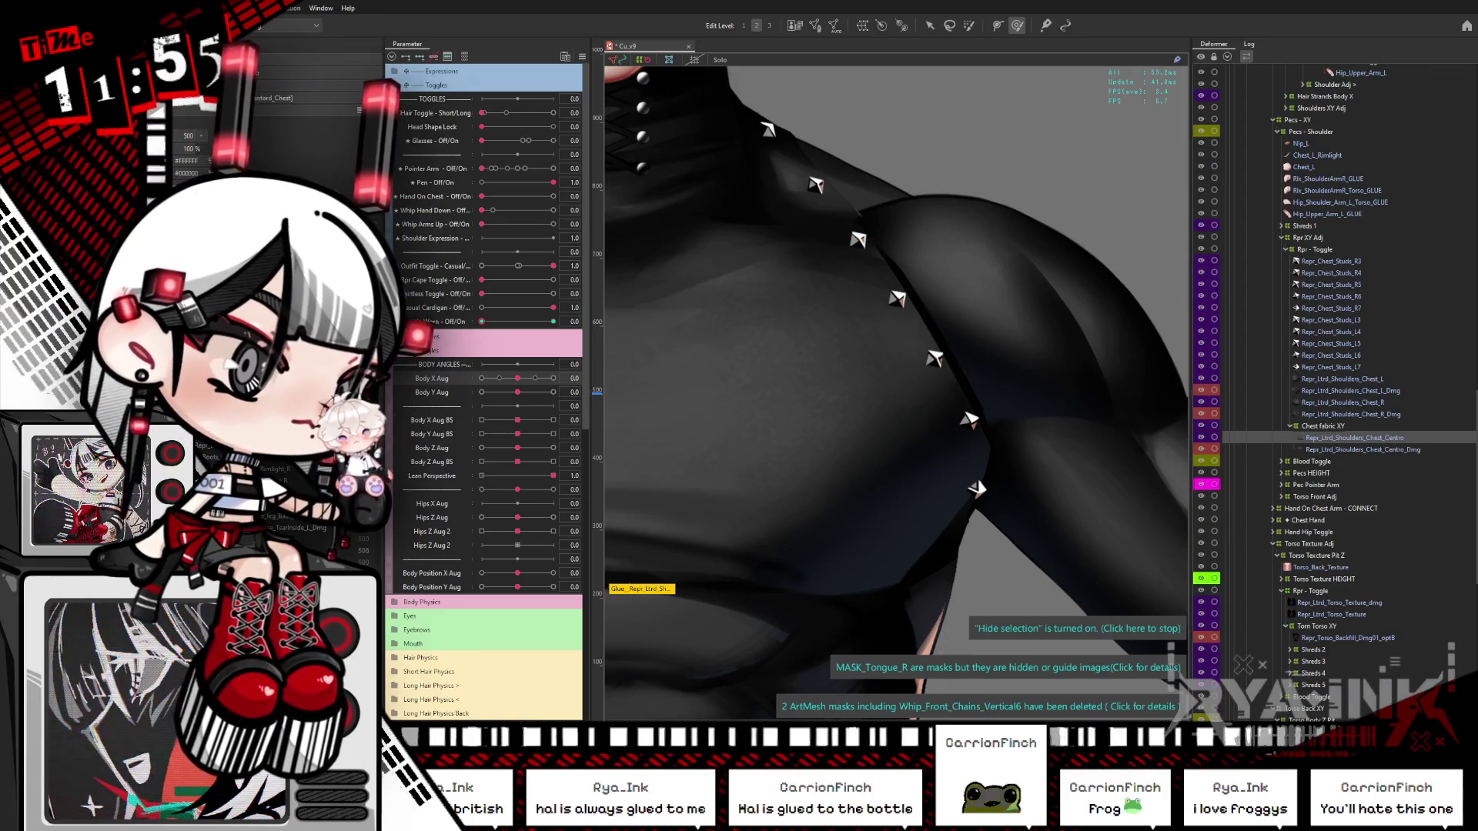
{"action": "left_click", "coordinate": [1359, 473]}
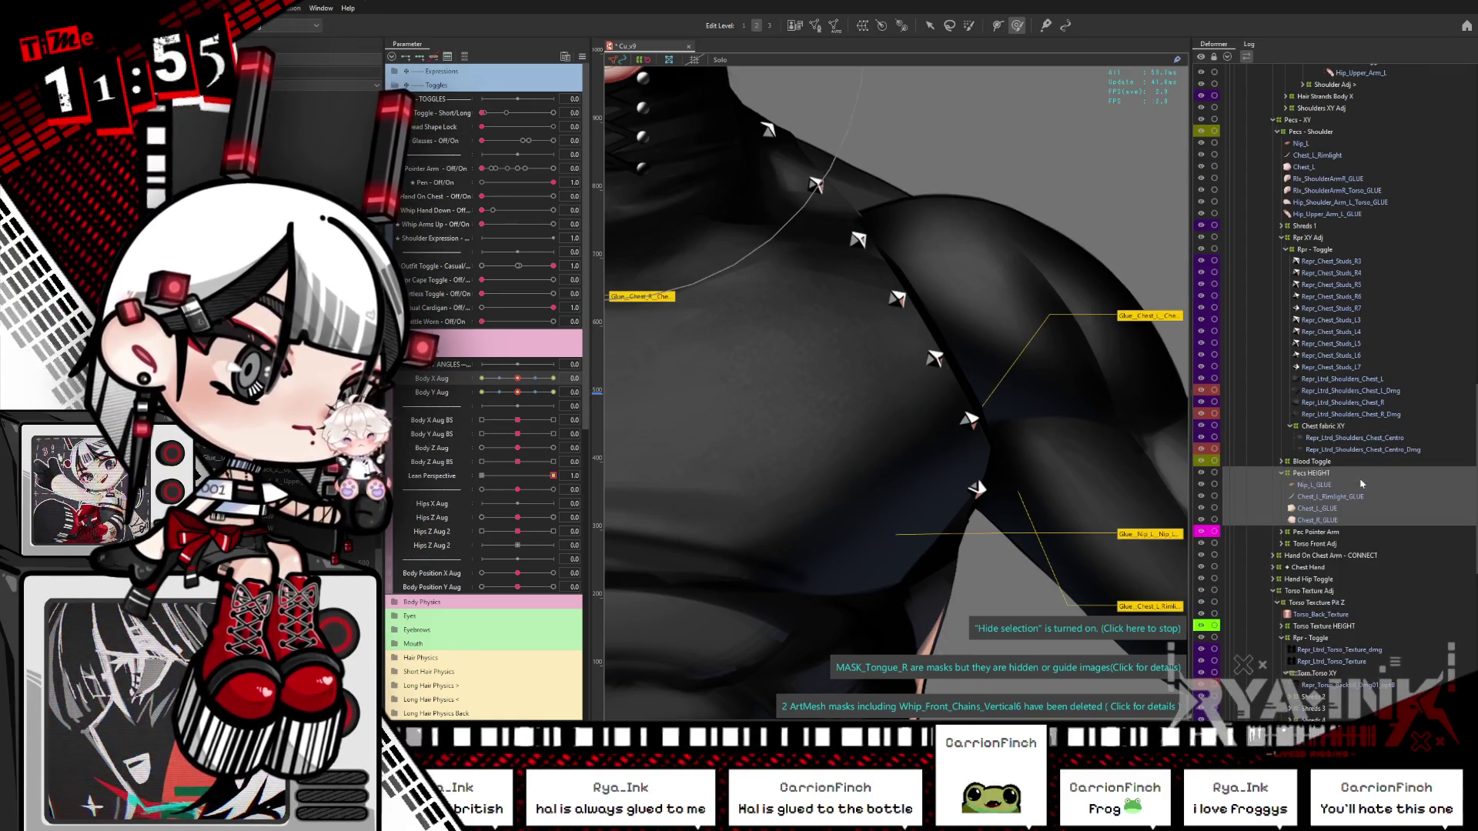
{"action": "left_click", "coordinate": [1324, 544]}
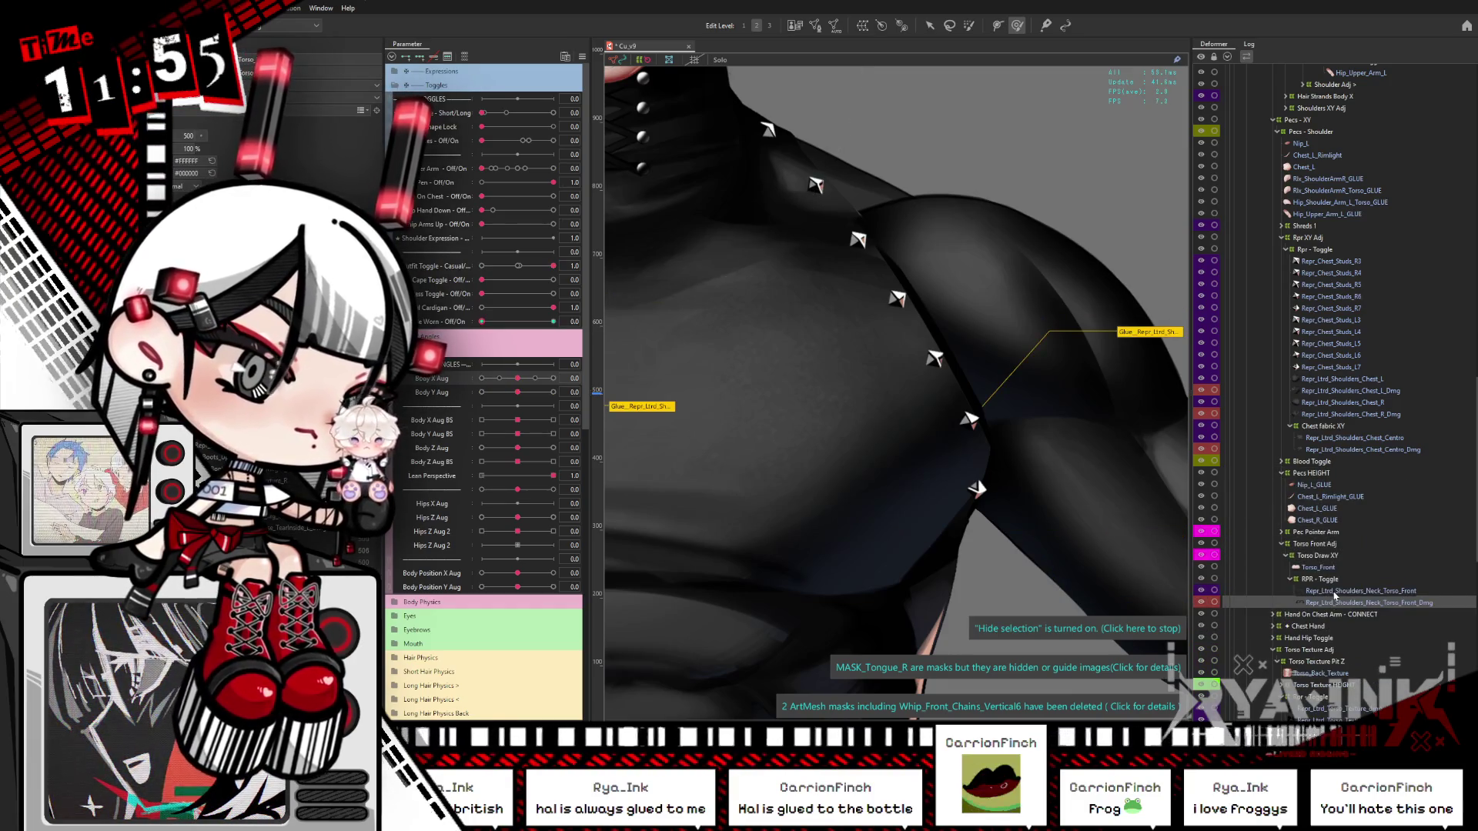
{"action": "left_click", "coordinate": [1336, 591]}
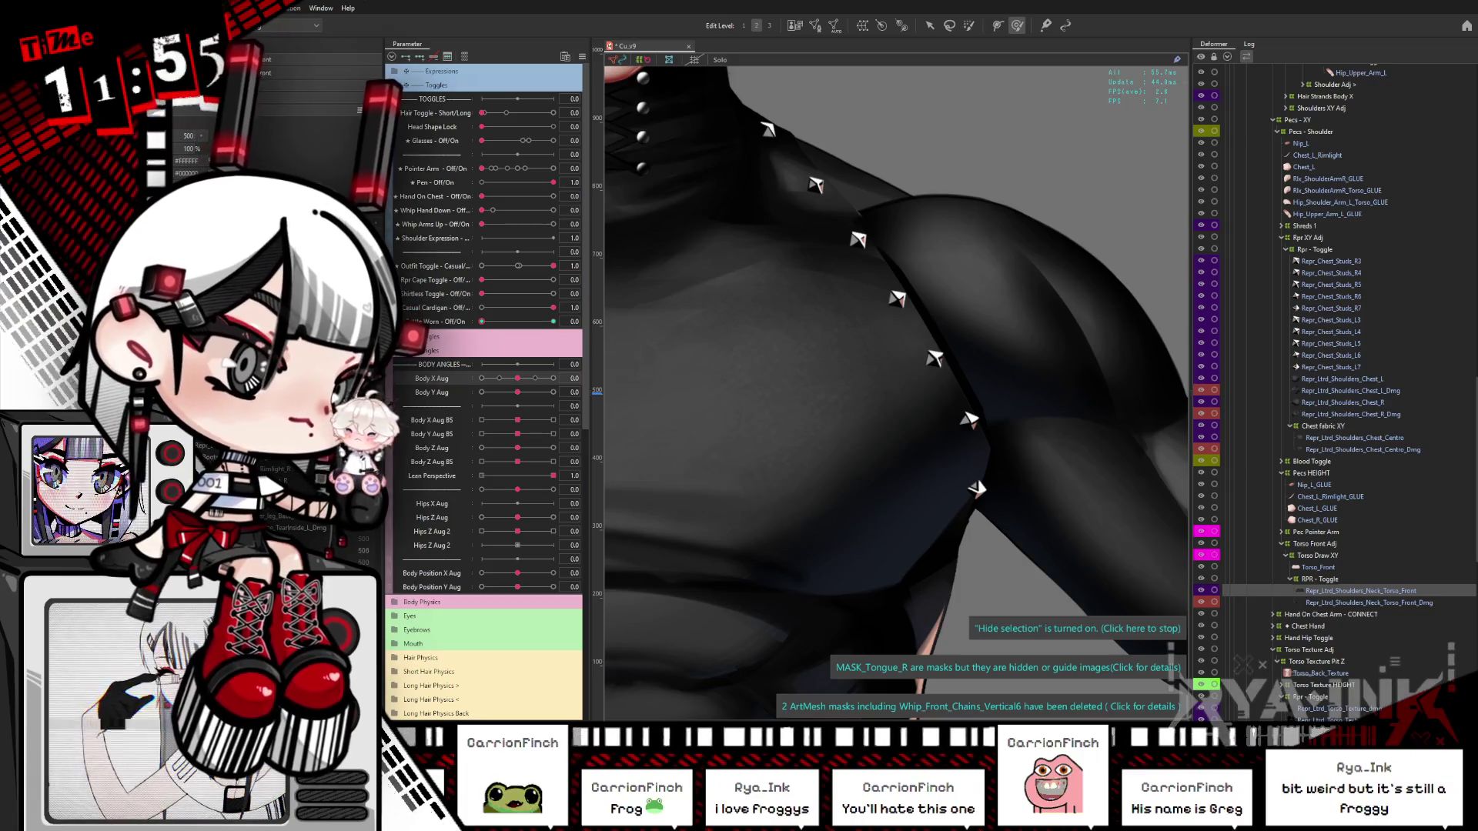
{"action": "left_click", "coordinate": [1370, 603]}
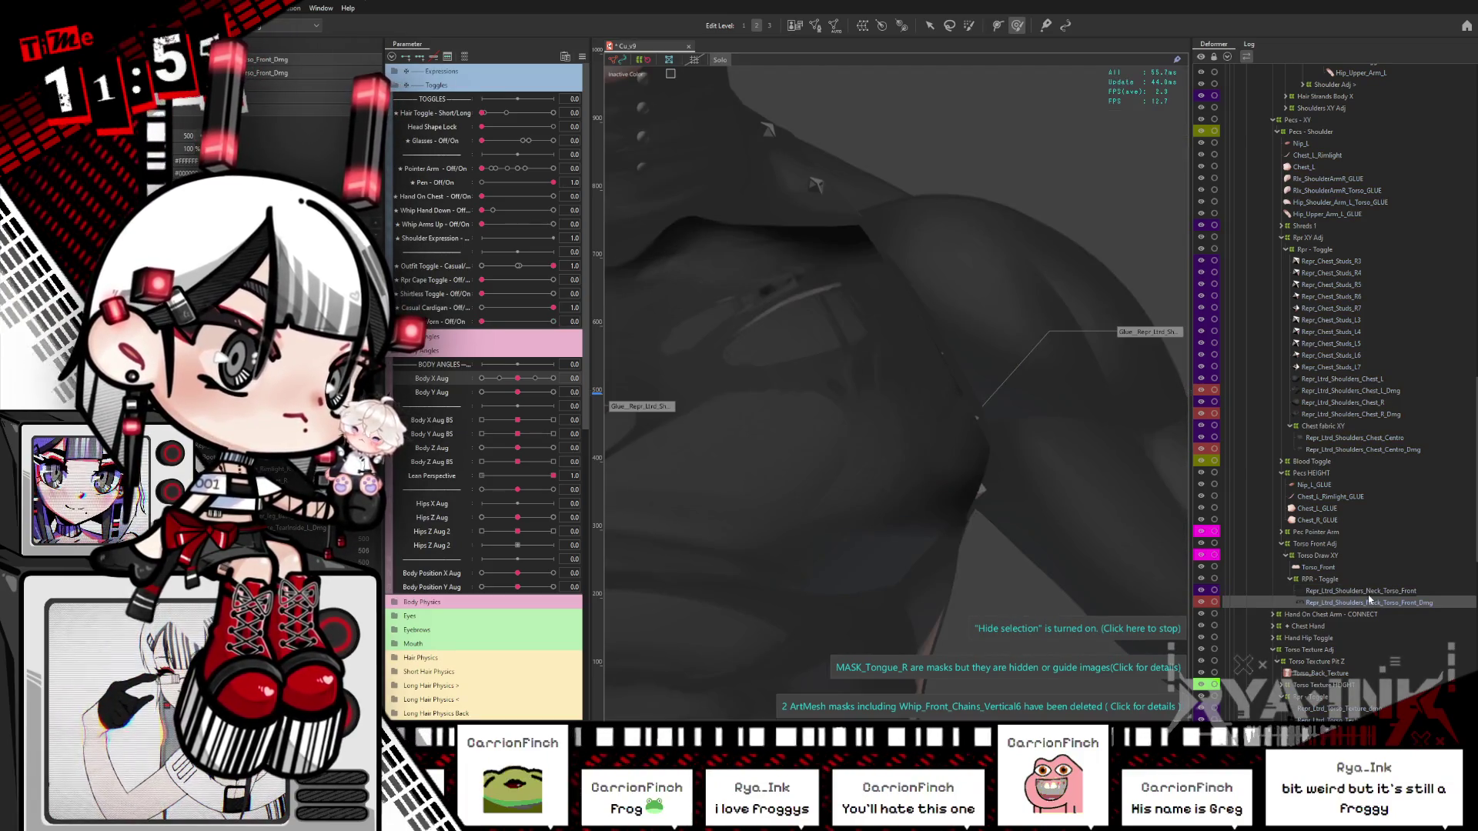
{"action": "left_click", "coordinate": [1361, 591]}
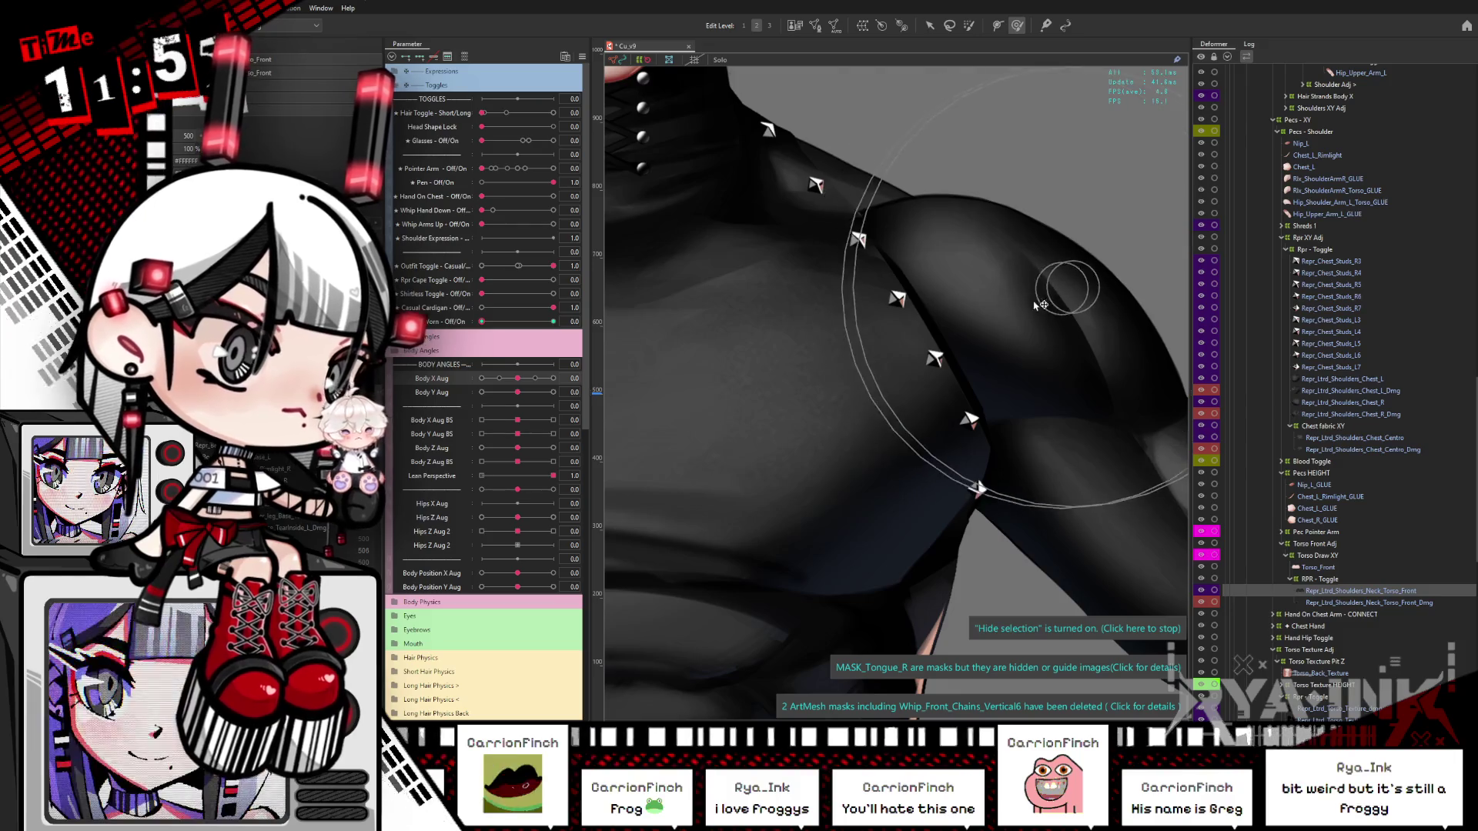
{"action": "left_click", "coordinate": [962, 324]}
{"action": "left_click", "coordinate": [1009, 321]}
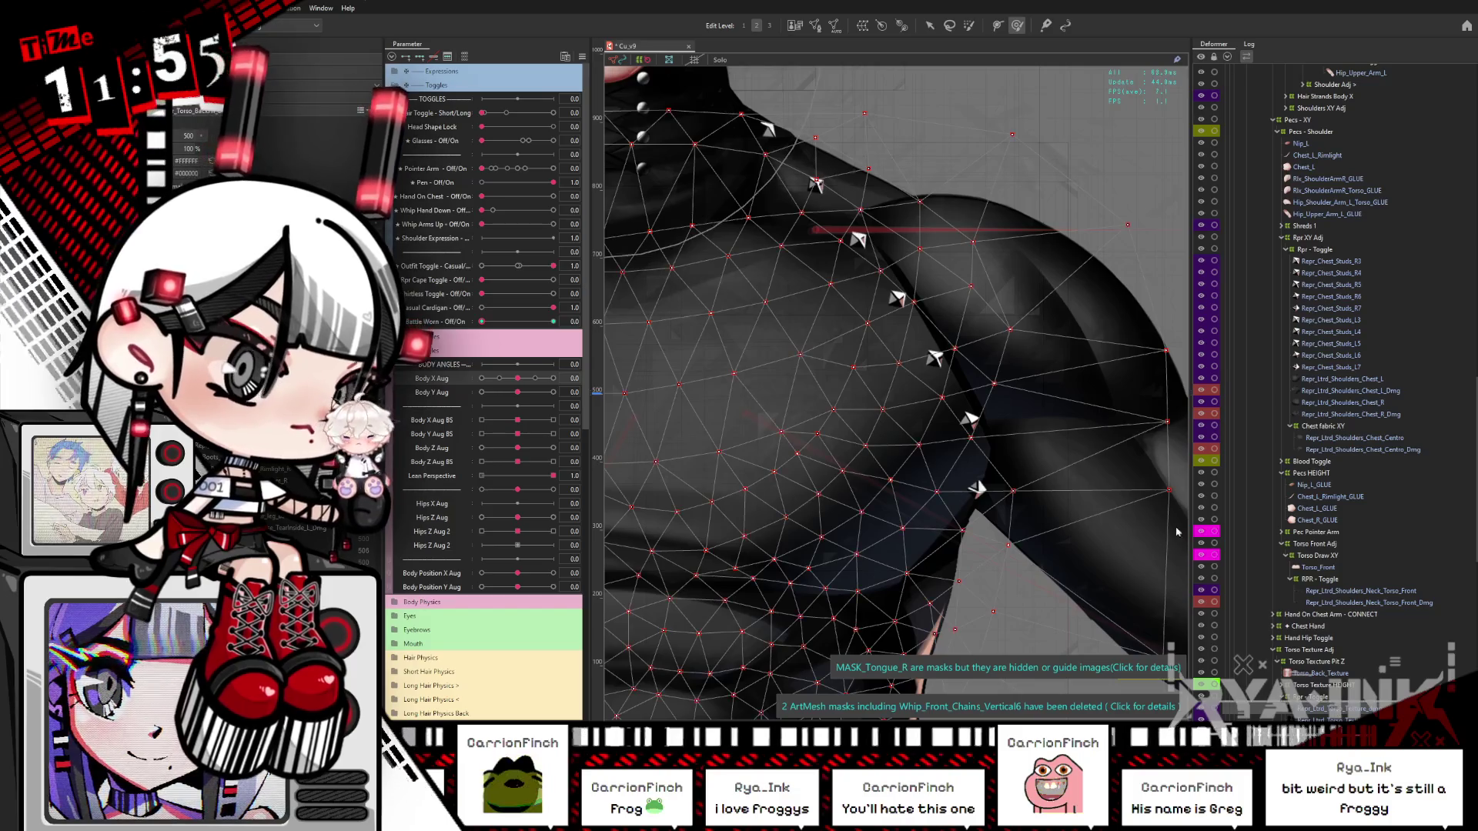
{"action": "key", "text": "b"}
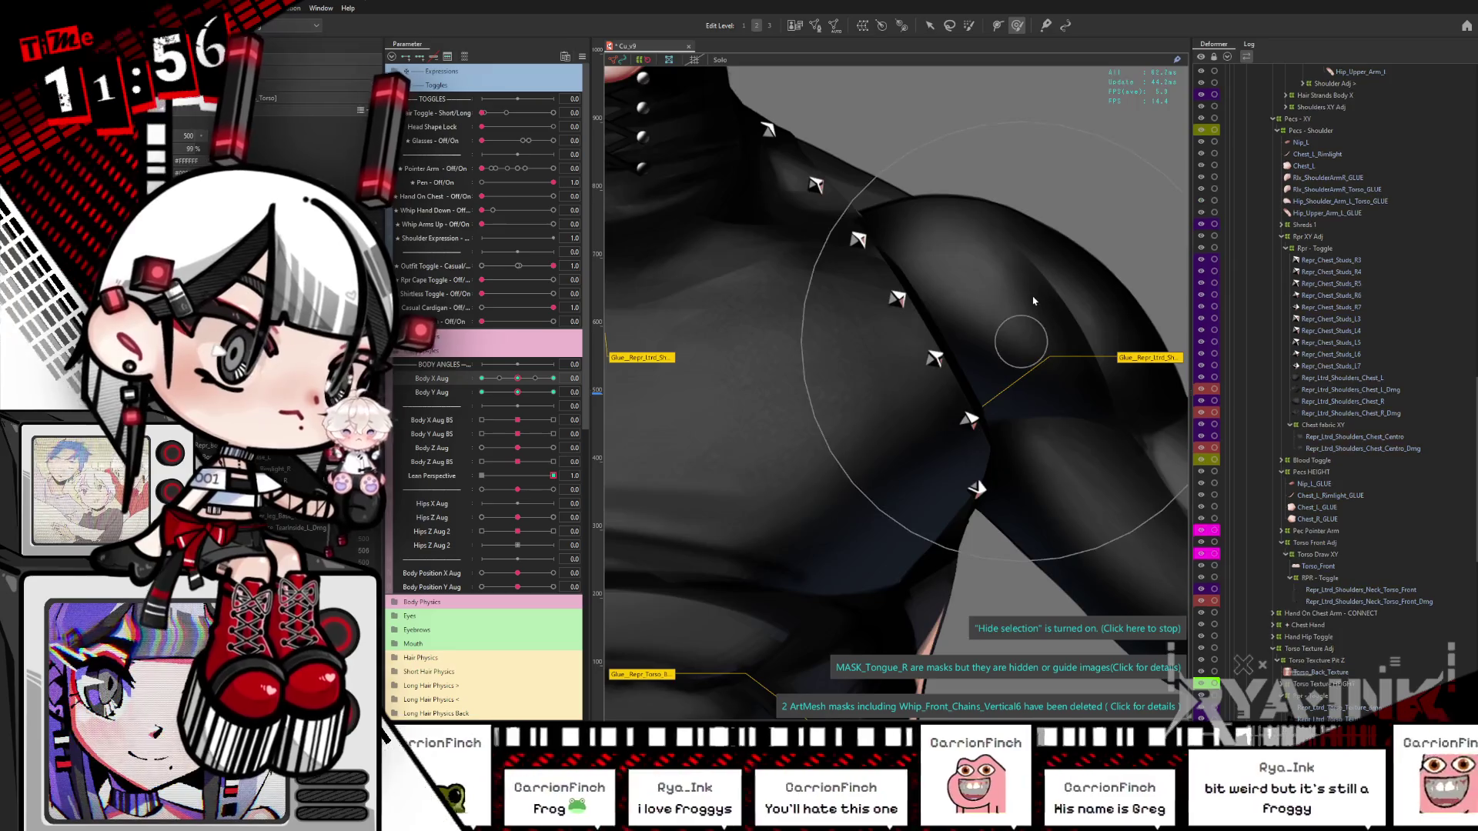
{"action": "left_click", "coordinate": [994, 309]}
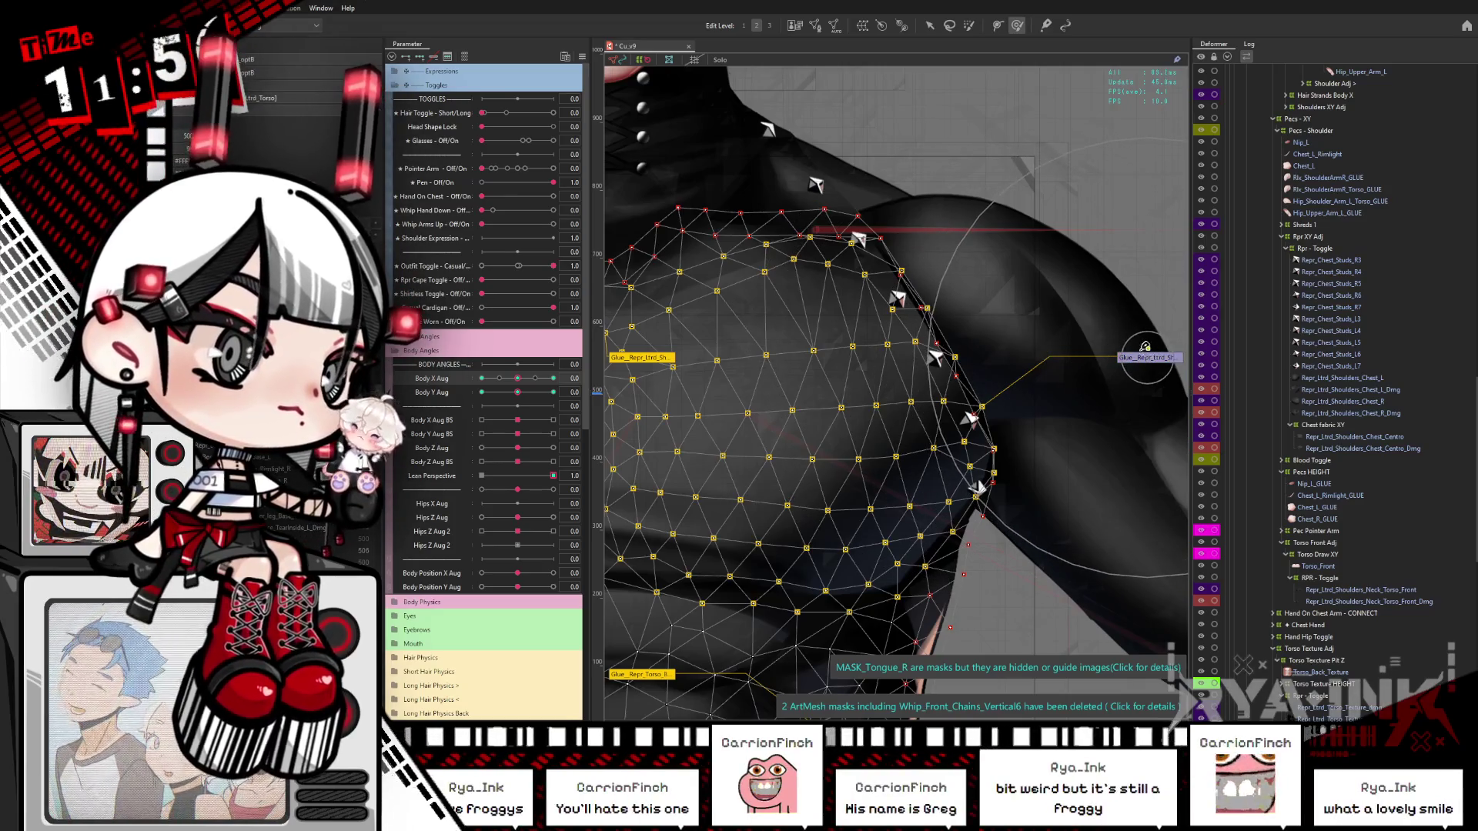
{"action": "key", "text": "w"}
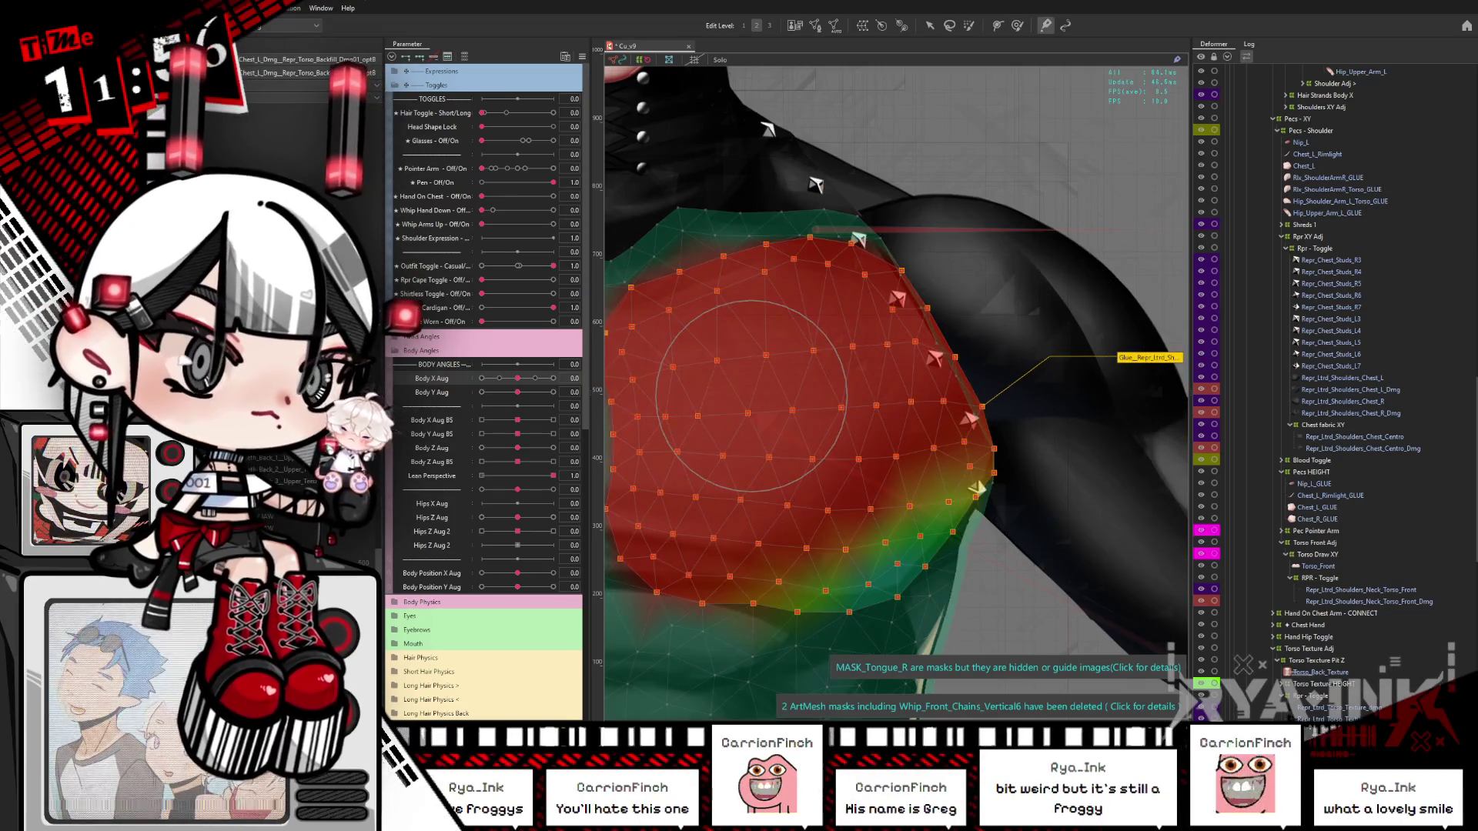
{"action": "left_click_drag", "start_coordinate": [382, 609], "coordinate": [384, 627]}
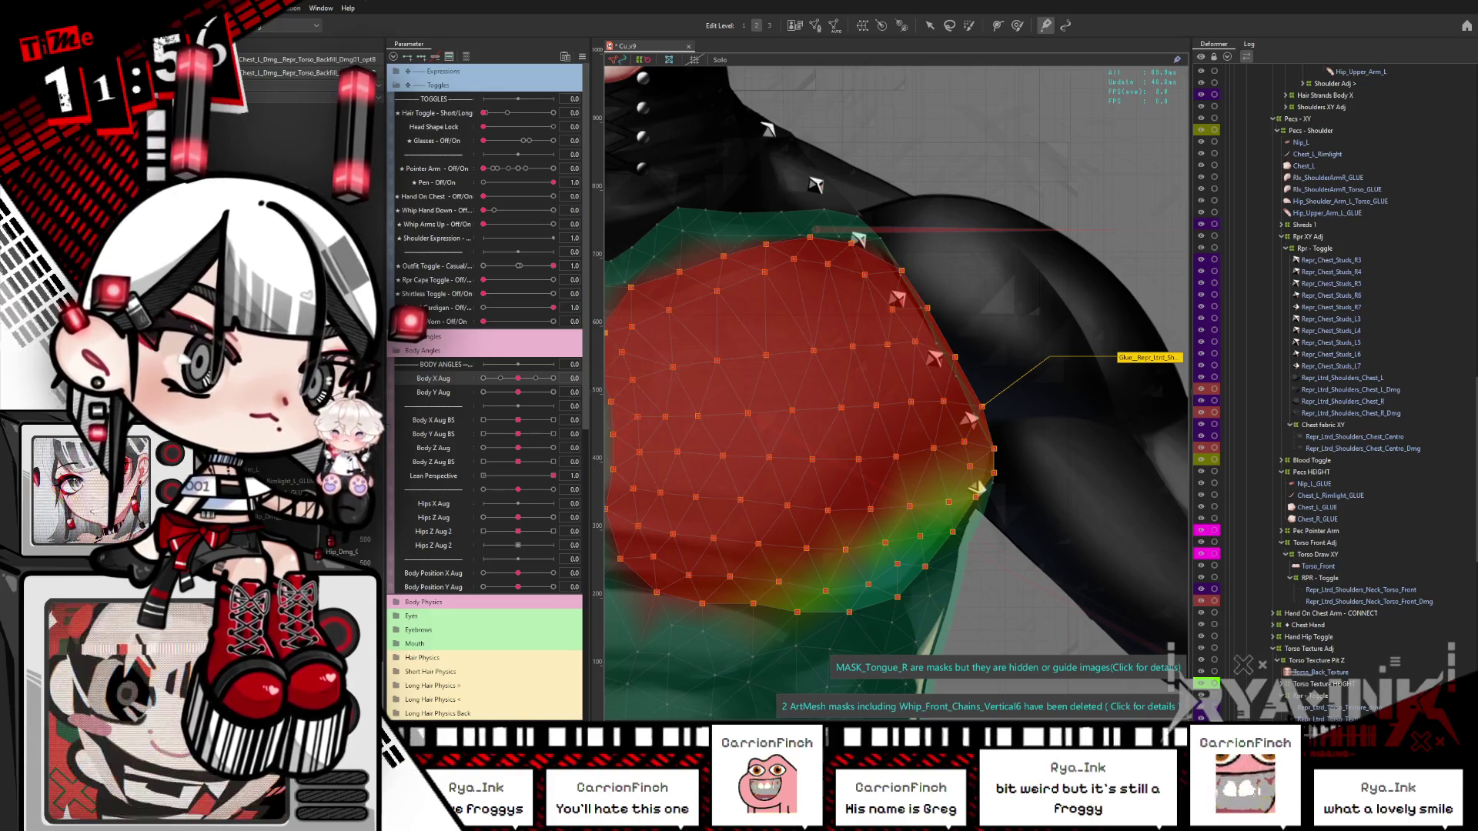
{"action": "key", "text": "ctrl+h"}
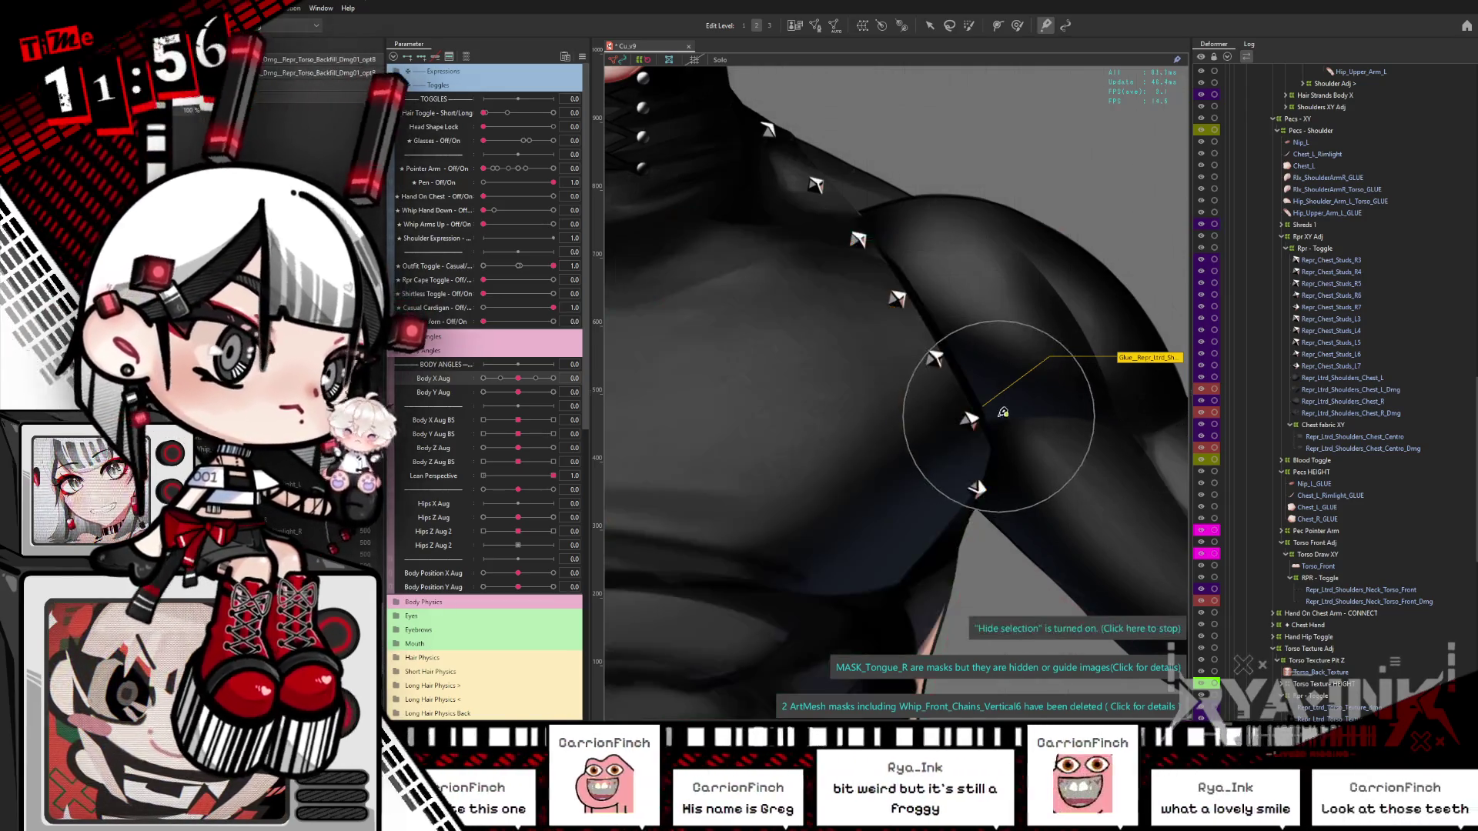
{"action": "left_click_drag", "start_coordinate": [1000, 419], "coordinate": [958, 389]}
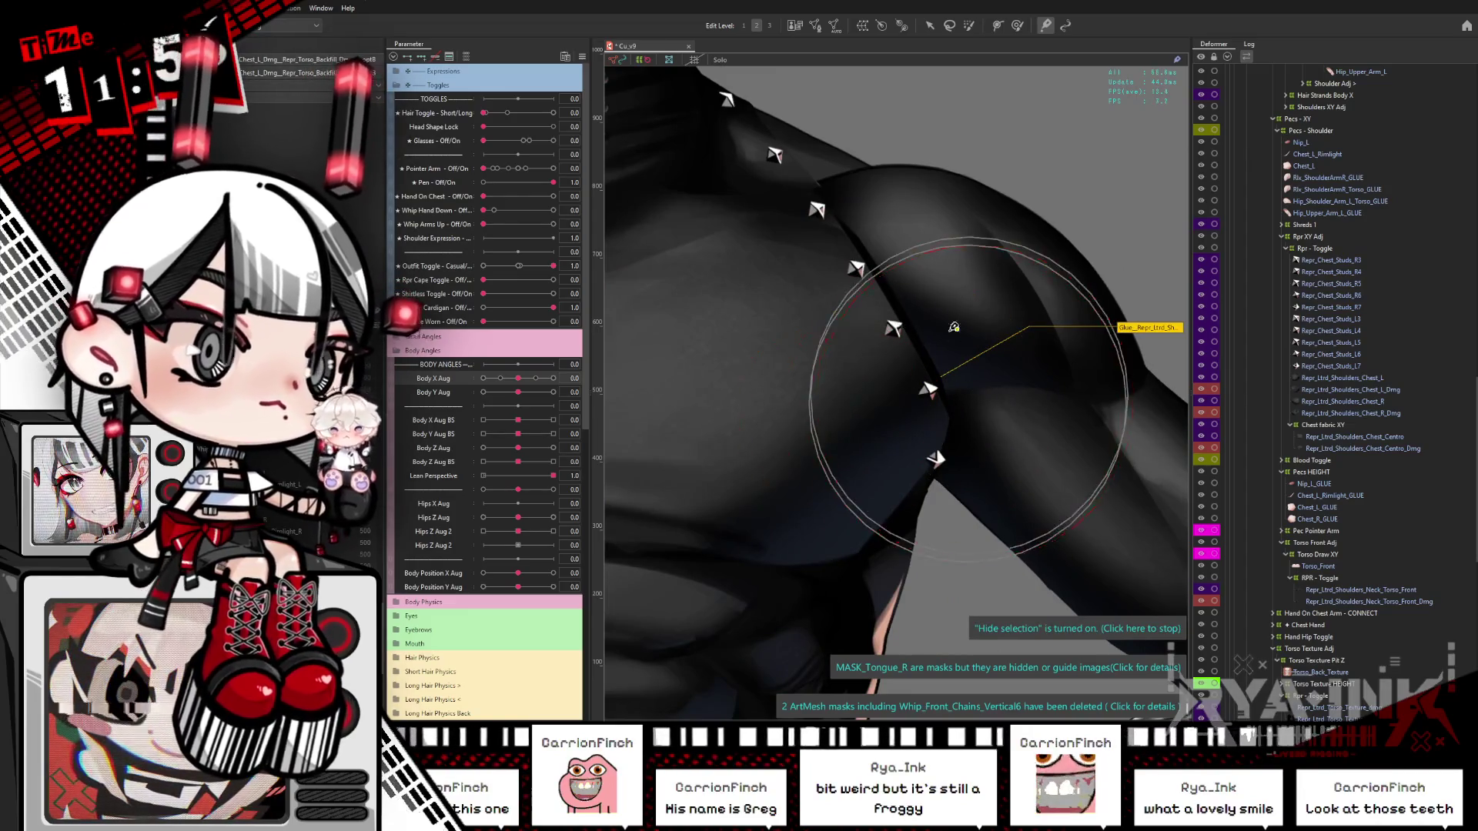
{"action": "key", "text": "b"}
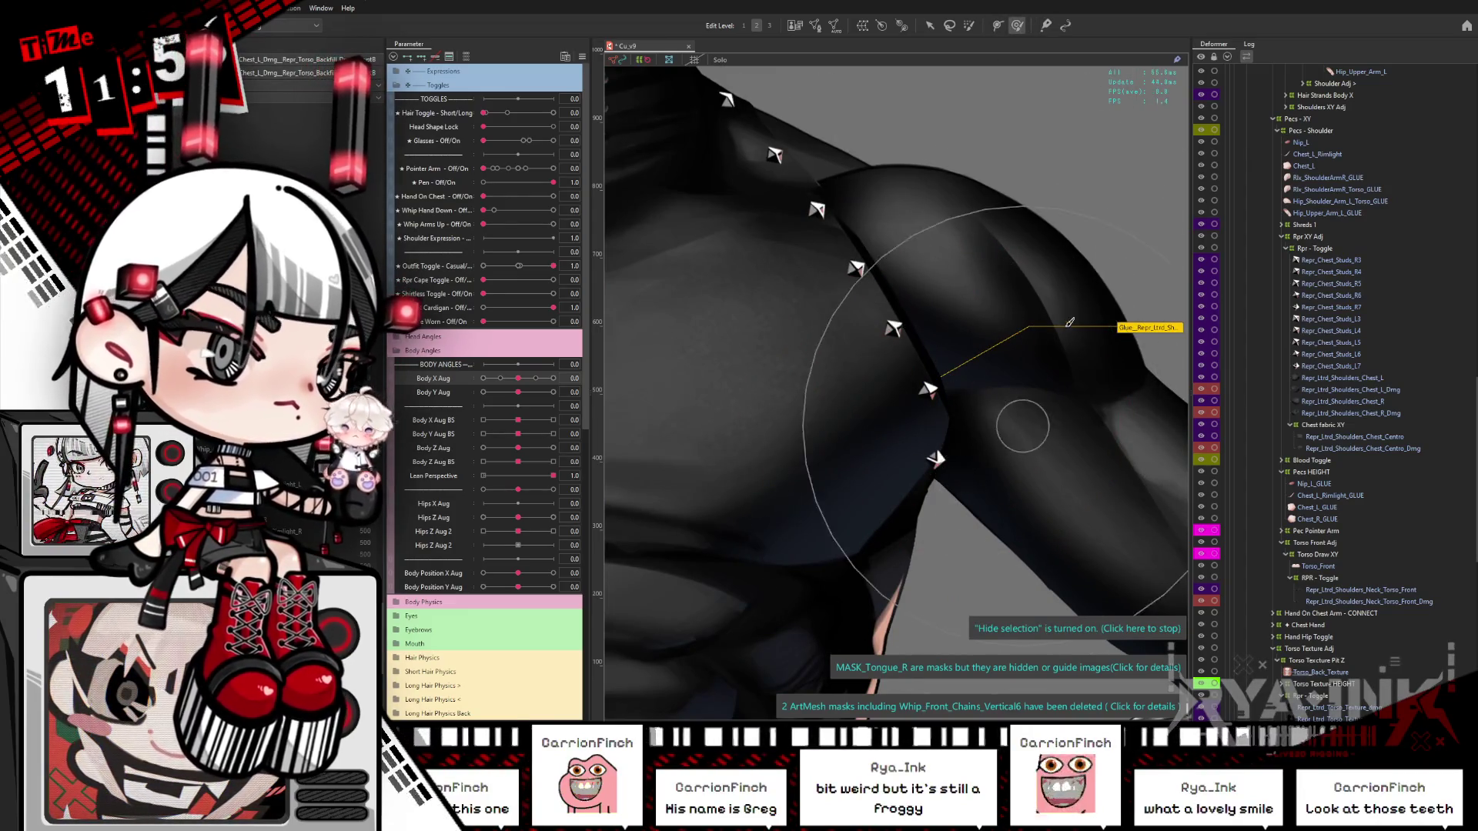
{"action": "scroll", "coordinate": [1371, 604], "scroll_direction": "down", "scroll_amount": 5}
{"action": "scroll", "coordinate": [1370, 604], "scroll_direction": "down", "scroll_amount": 1}
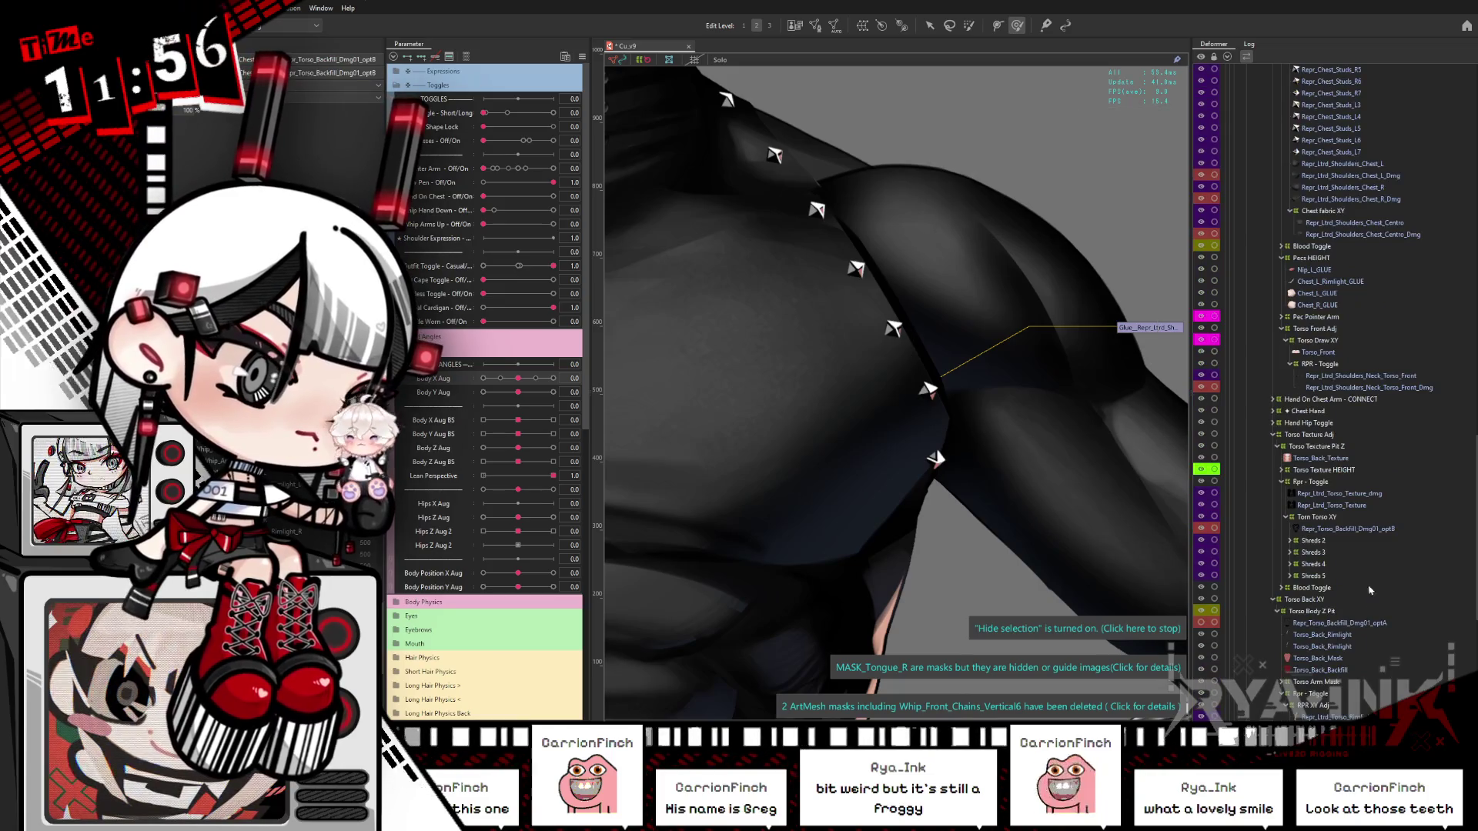
Step: Browse the torso backfill and mask meshes, settling on Repr_Torso_Backfill_Dmg01_optB
{"action": "left_click", "coordinate": [1345, 529]}
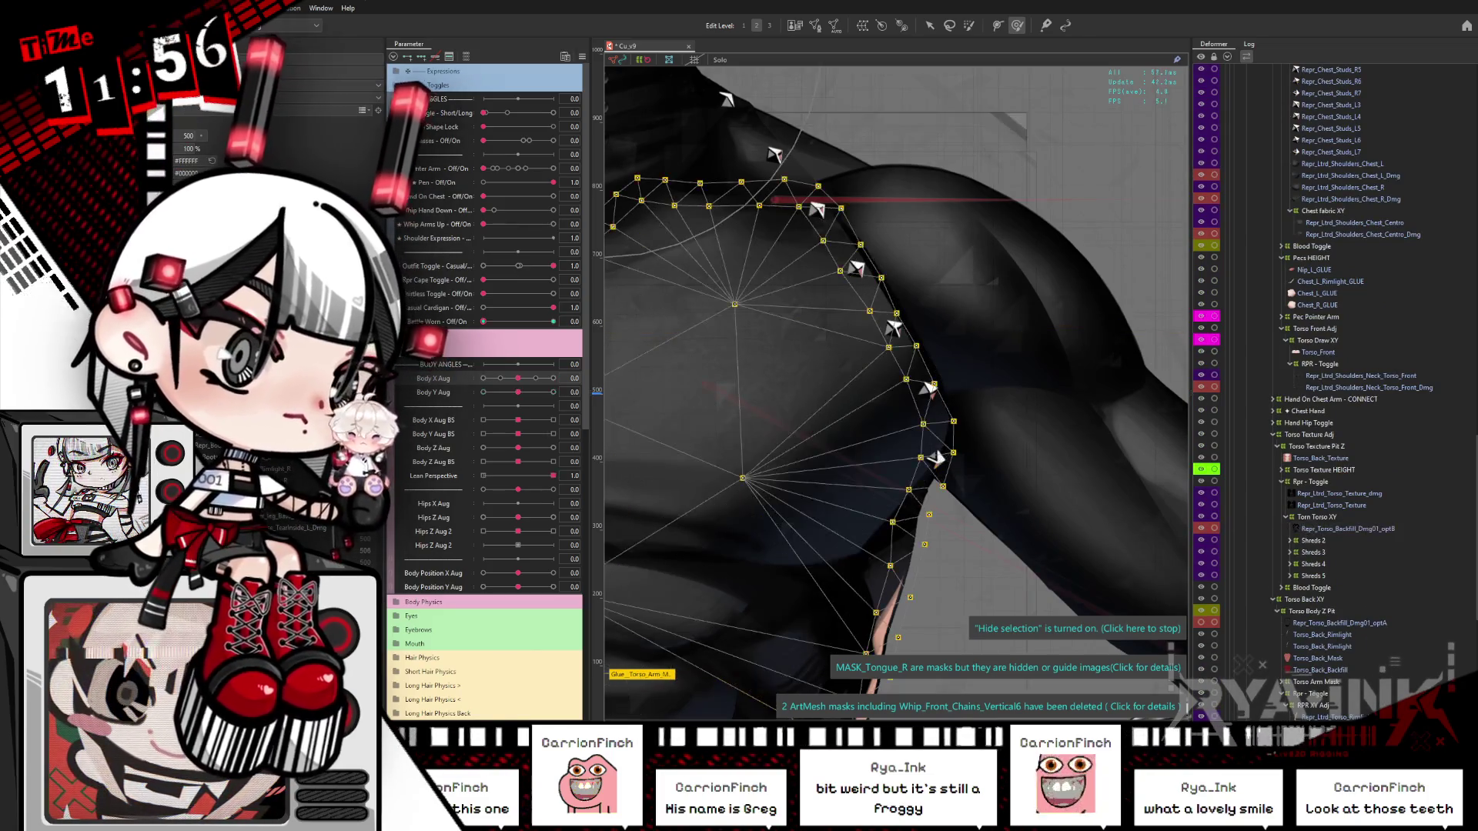
{"action": "key", "text": "Escape"}
{"action": "key", "text": "ctrl+z"}
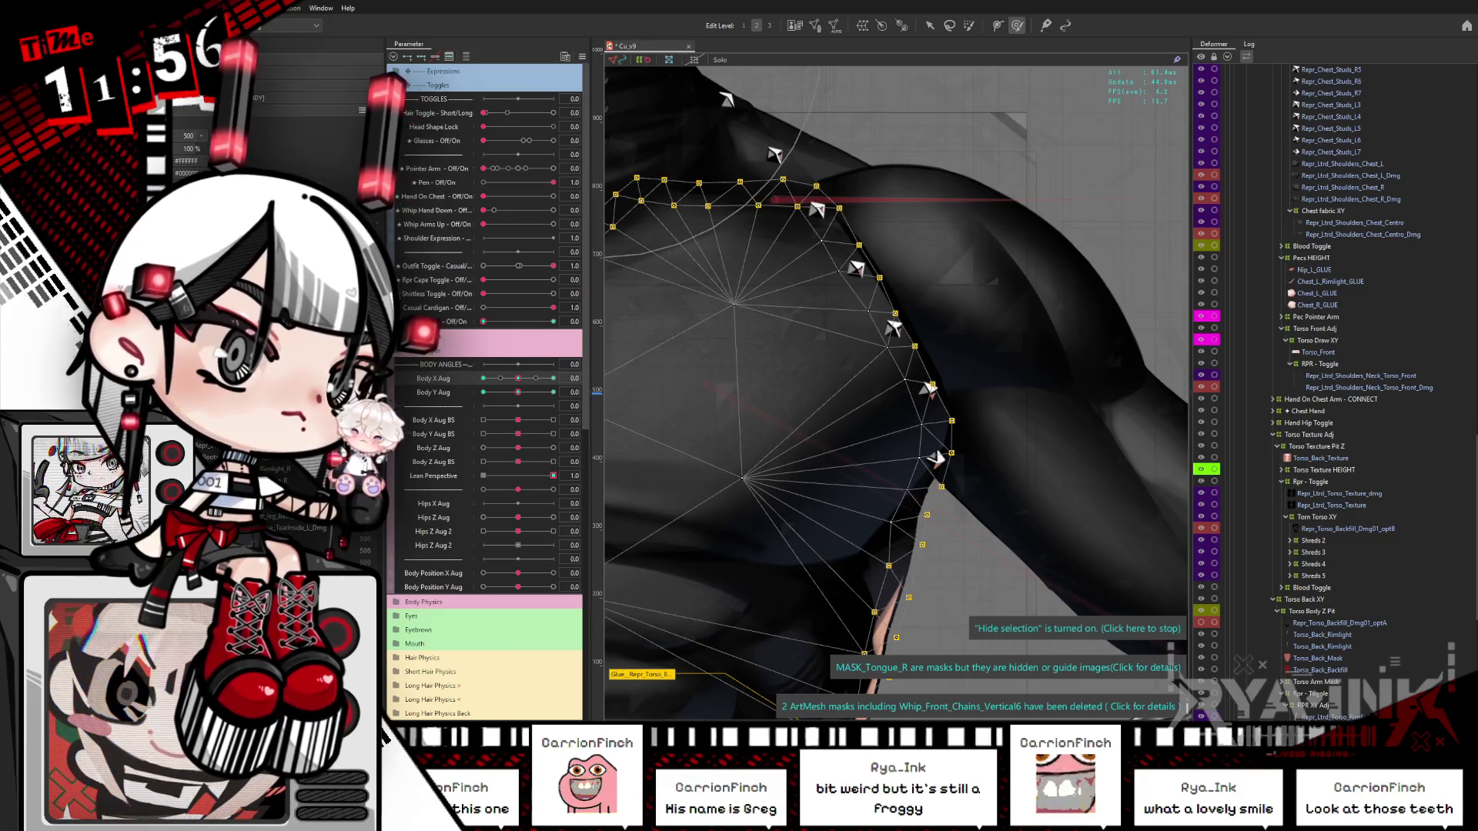
{"action": "left_click", "coordinate": [1325, 670]}
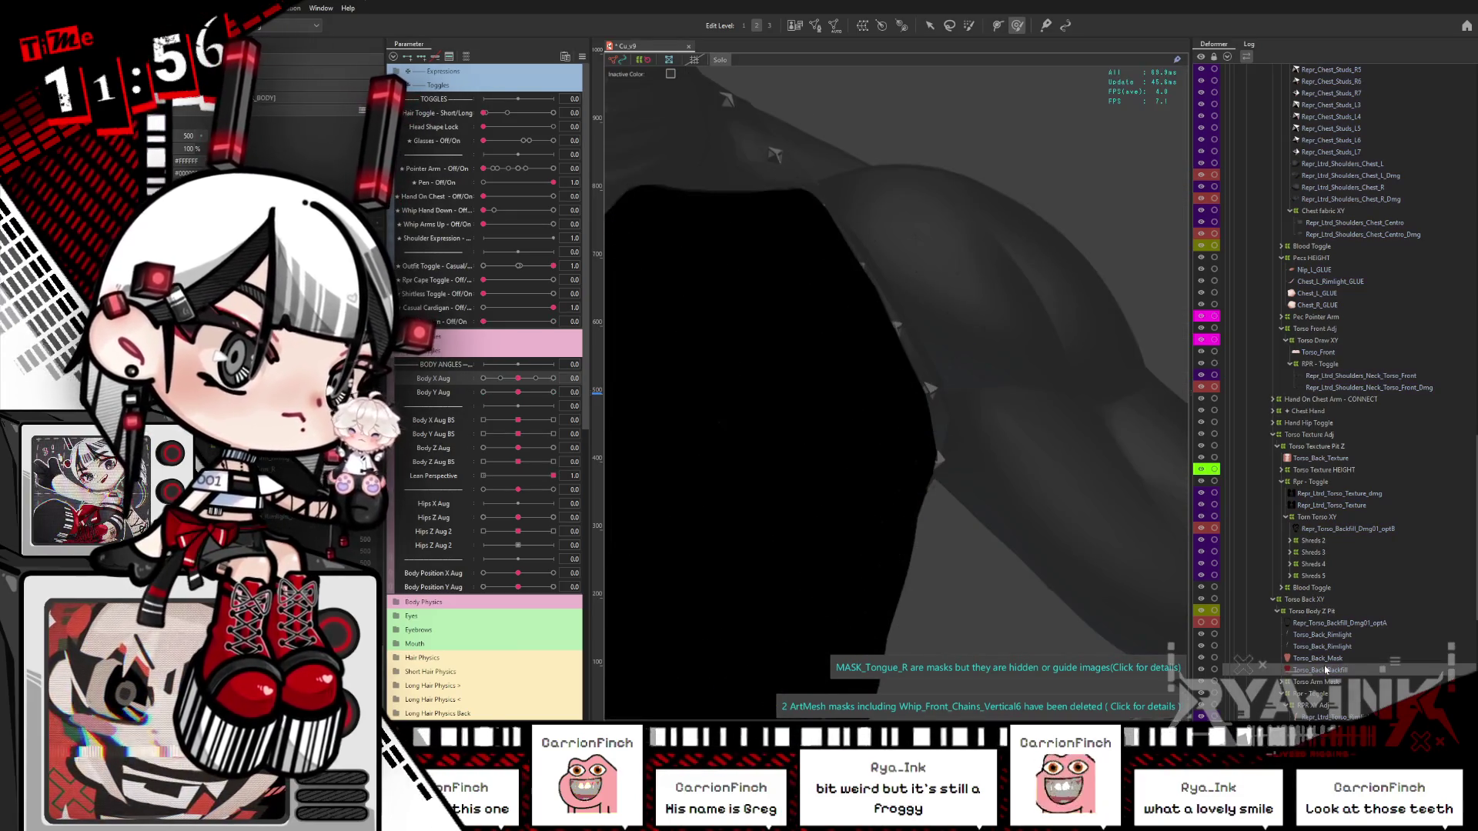
{"action": "left_click", "coordinate": [1326, 659]}
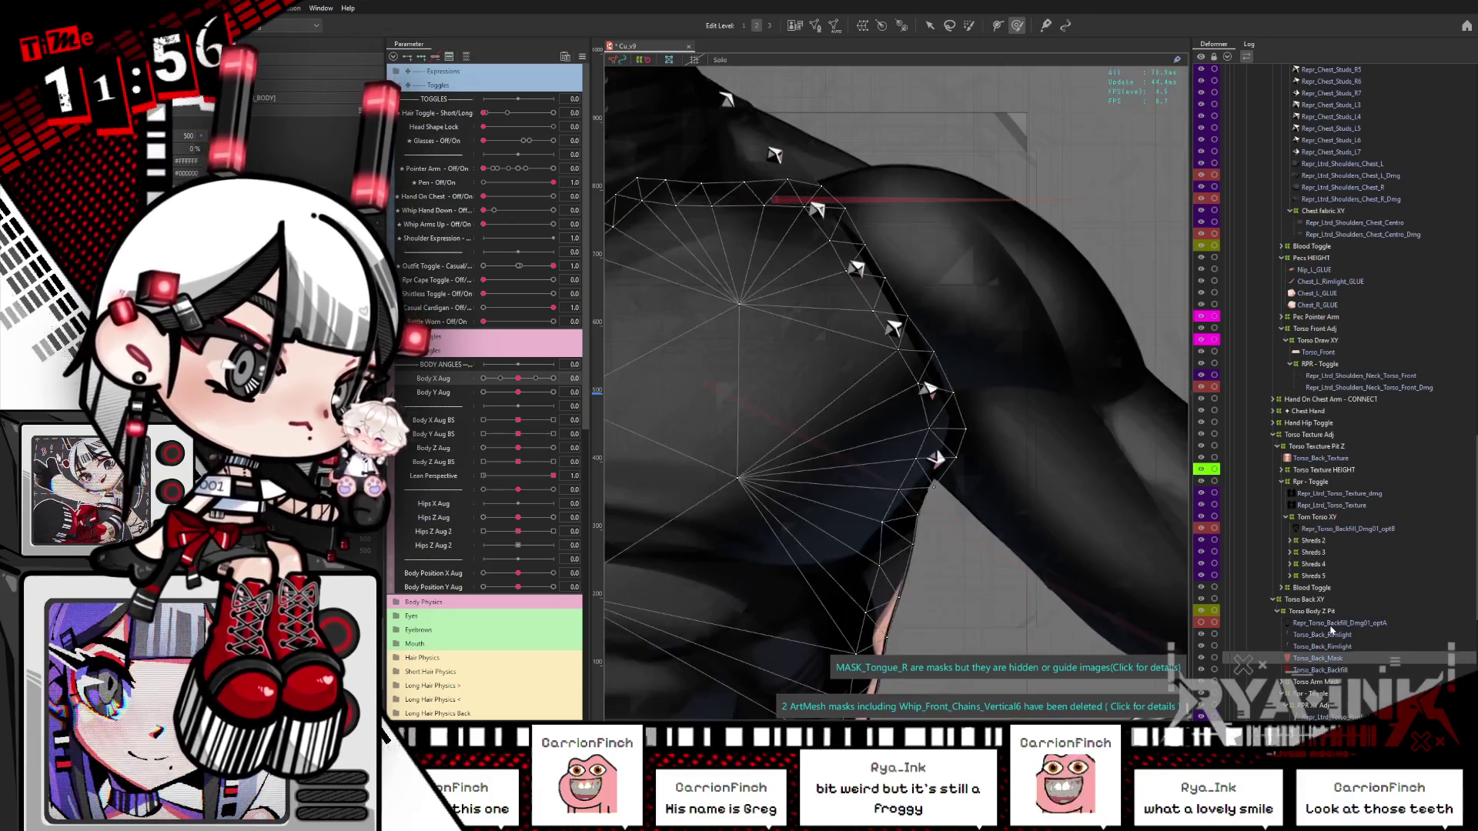
{"action": "left_click", "coordinate": [1331, 624]}
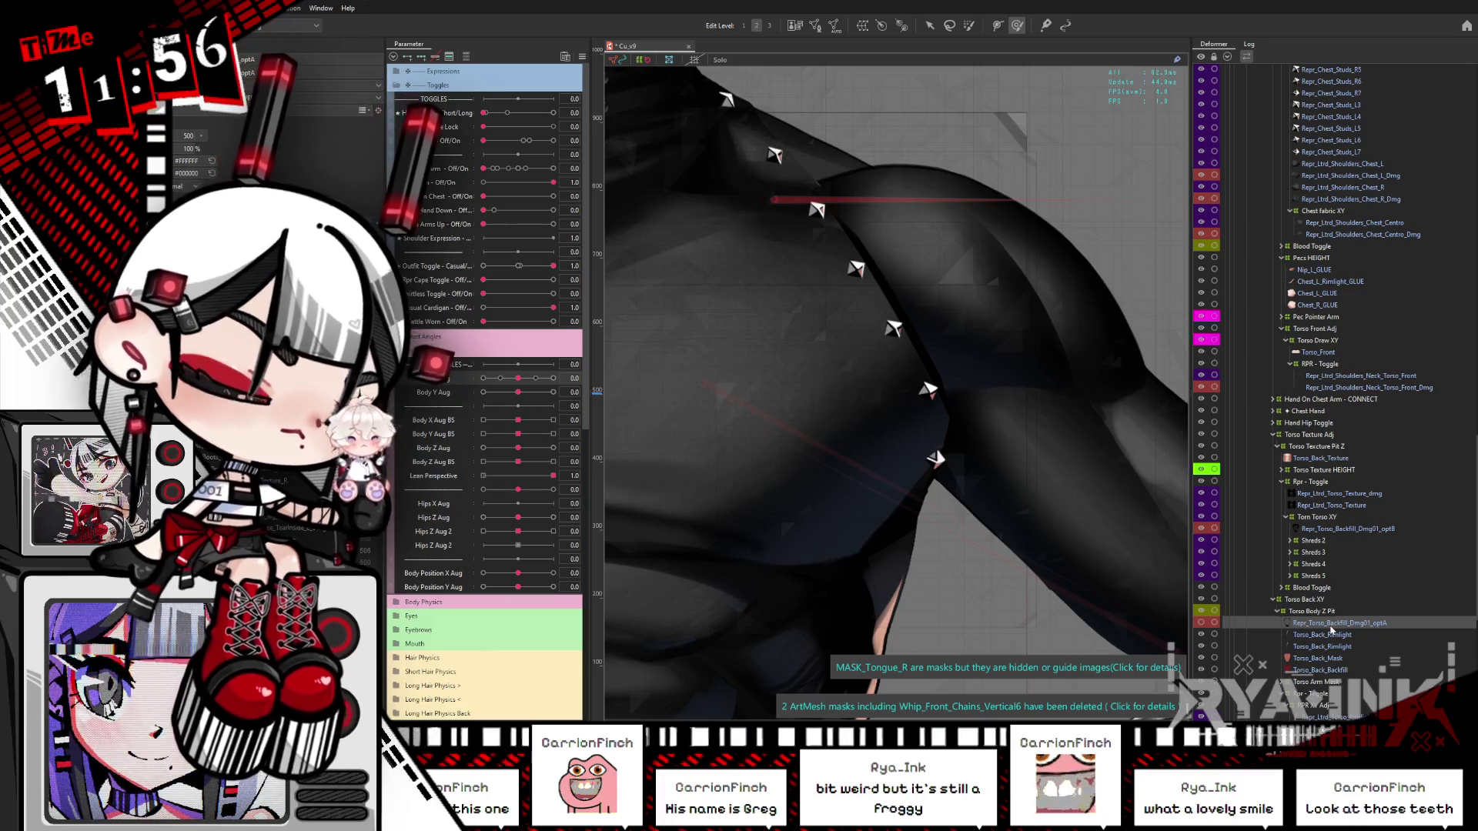
{"action": "left_click", "coordinate": [1343, 529]}
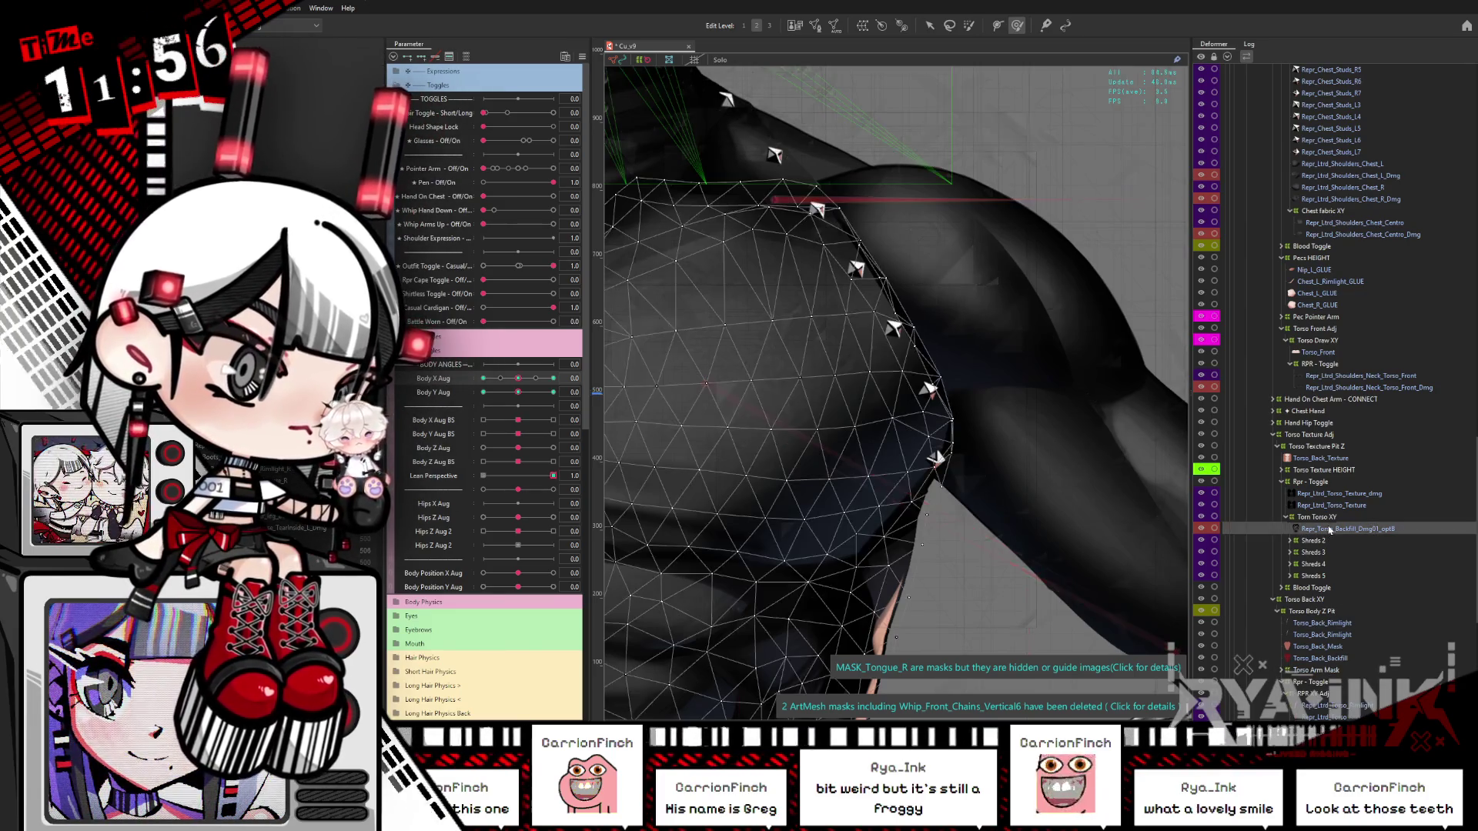
{"action": "scroll", "coordinate": [1005, 296], "scroll_direction": "down", "scroll_amount": 3}
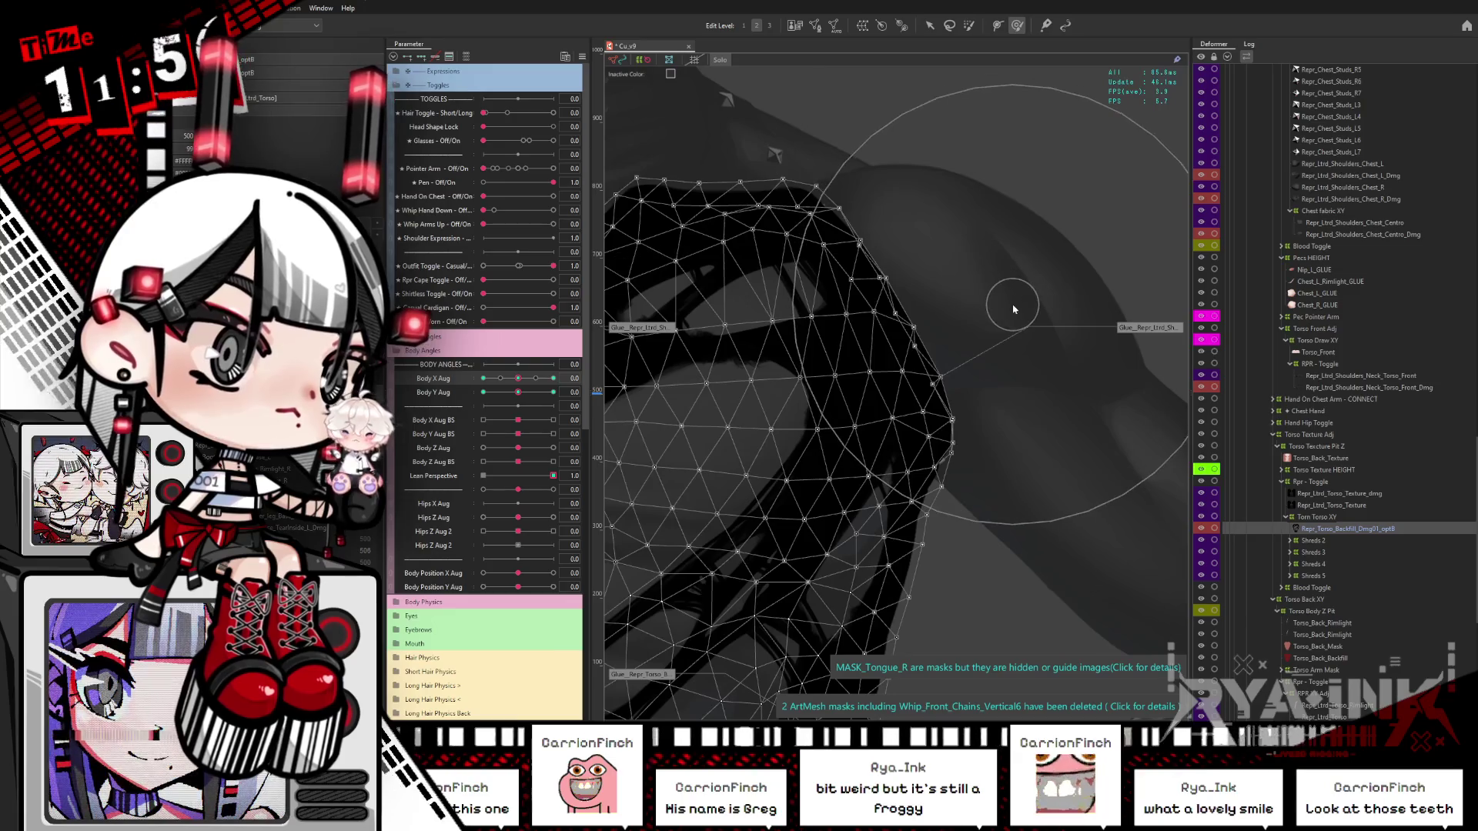
{"action": "scroll", "coordinate": [923, 248], "scroll_direction": "down", "scroll_amount": 3}
Step: Push the optB mesh out toward the upper-right shoulder and inspect its glue weights
{"action": "key", "text": "ctrl+h"}
{"action": "scroll", "coordinate": [1052, 299], "scroll_direction": "up", "scroll_amount": 5}
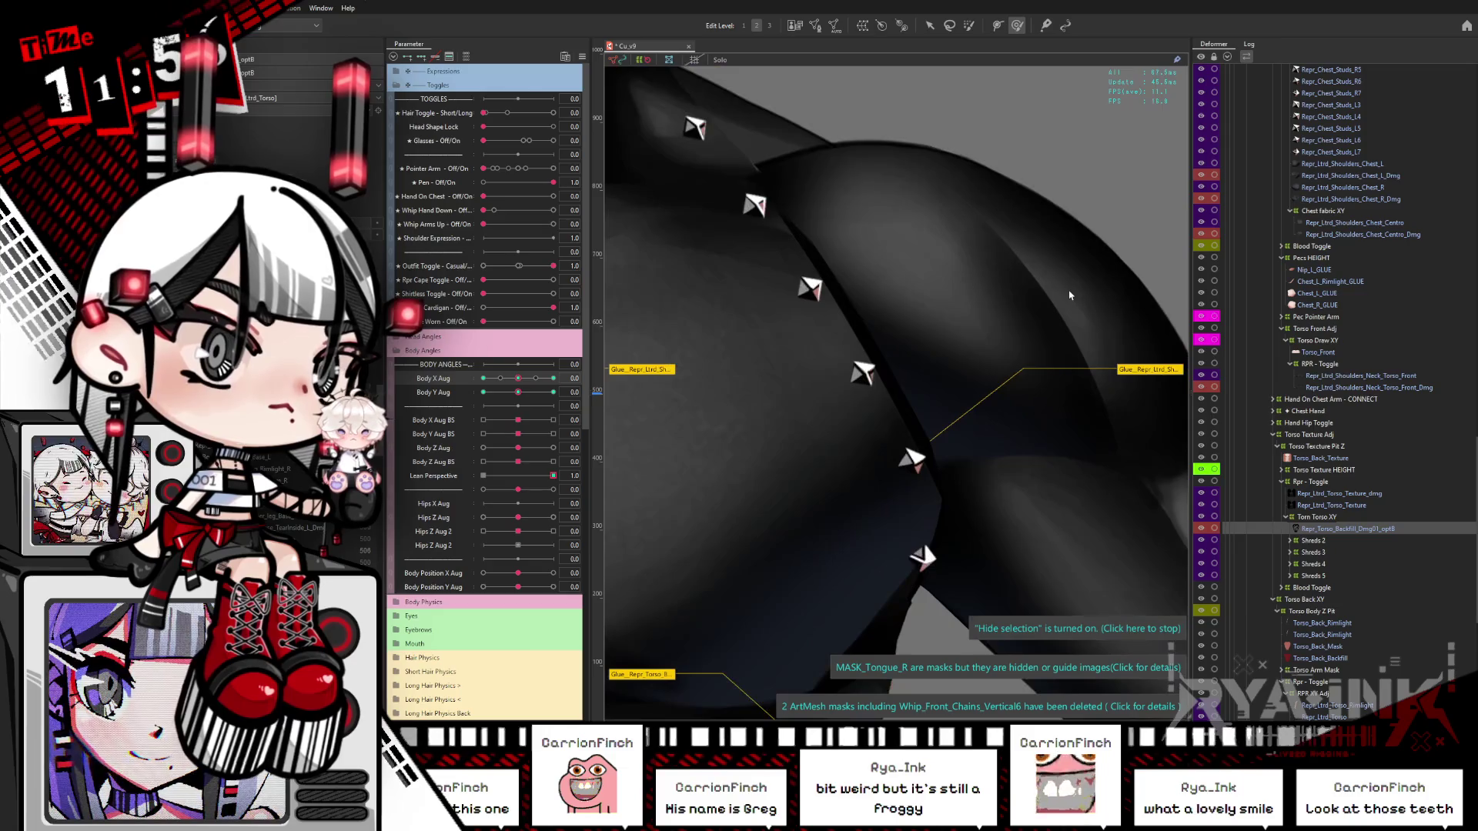
{"action": "scroll", "coordinate": [985, 297], "scroll_direction": "up", "scroll_amount": 3}
{"action": "left_click", "coordinate": [989, 319]}
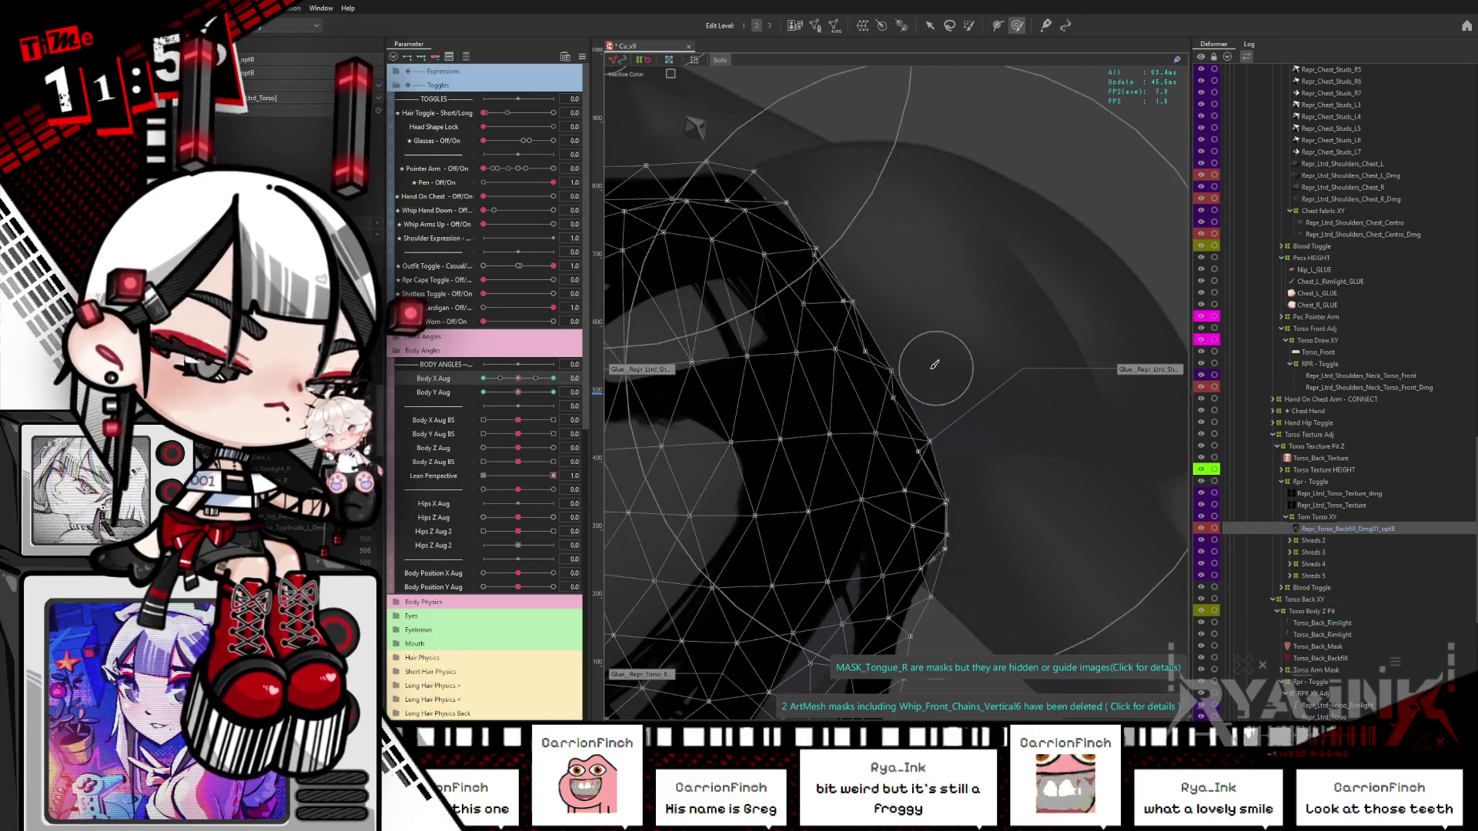
{"action": "left_click_drag", "start_coordinate": [956, 363], "coordinate": [746, 427]}
{"action": "key", "text": "ctrl+a"}
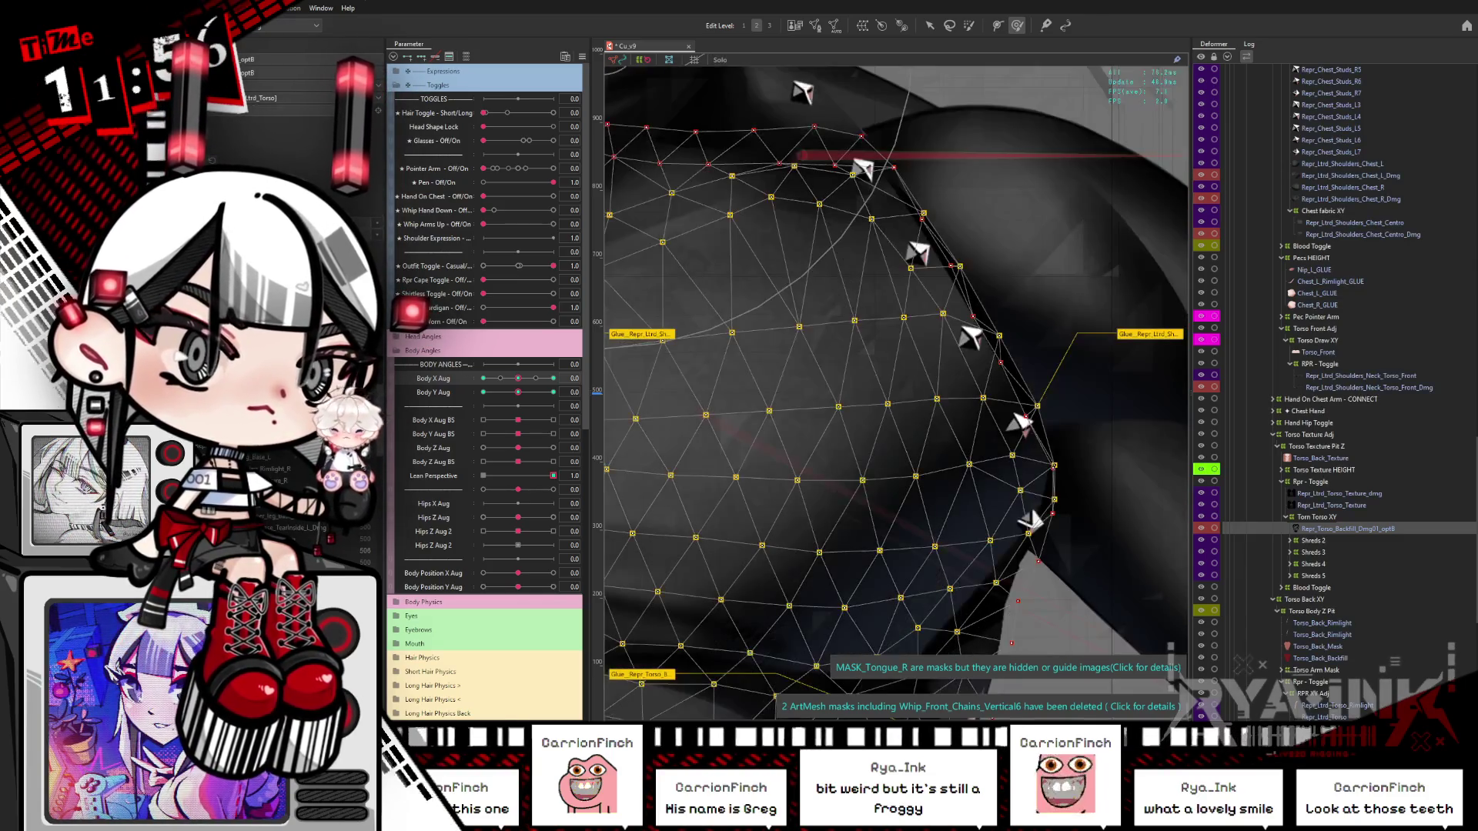
{"action": "left_click", "coordinate": [1156, 329]}
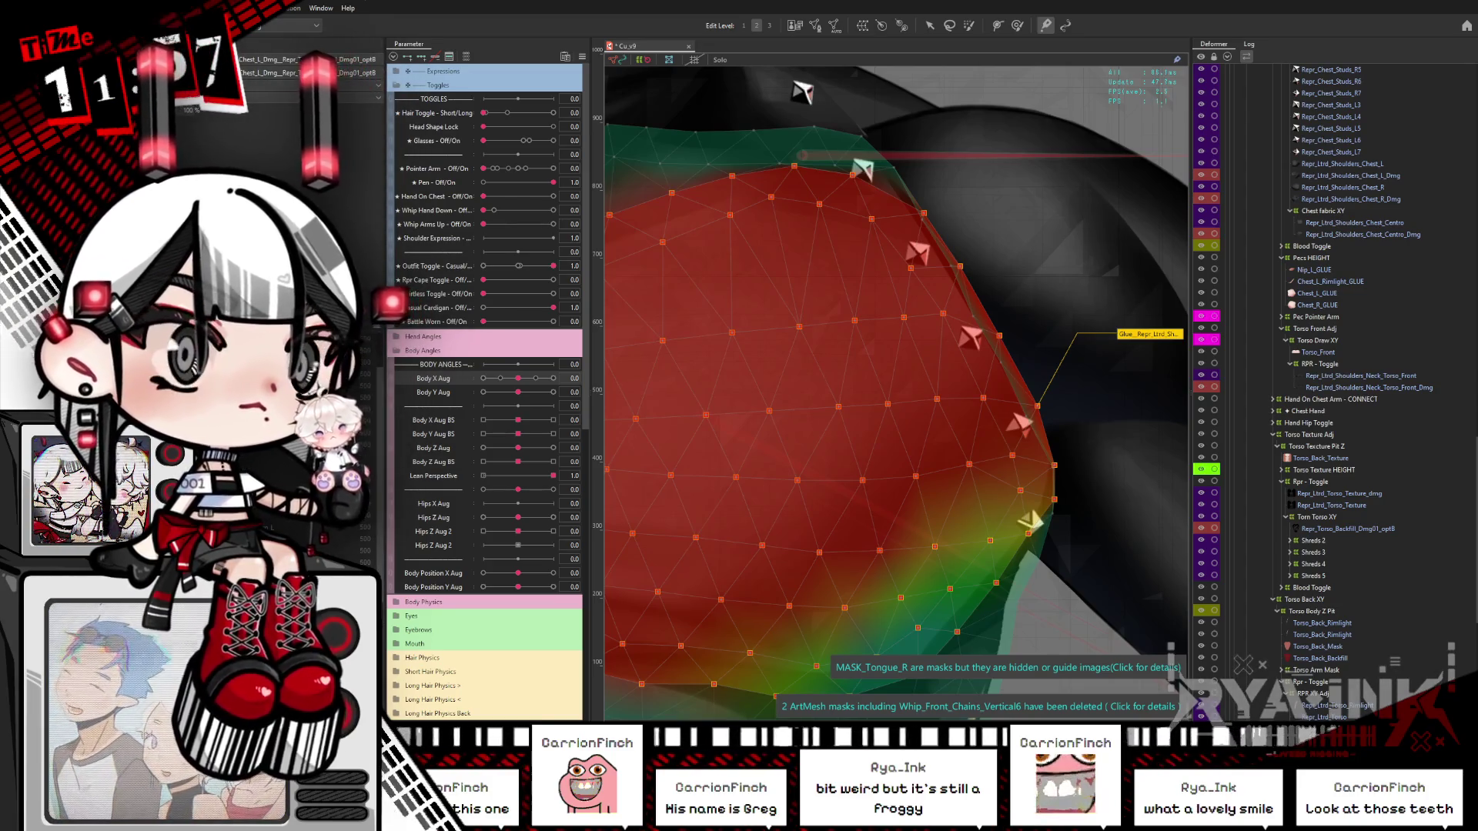
{"action": "key", "text": "Escape"}
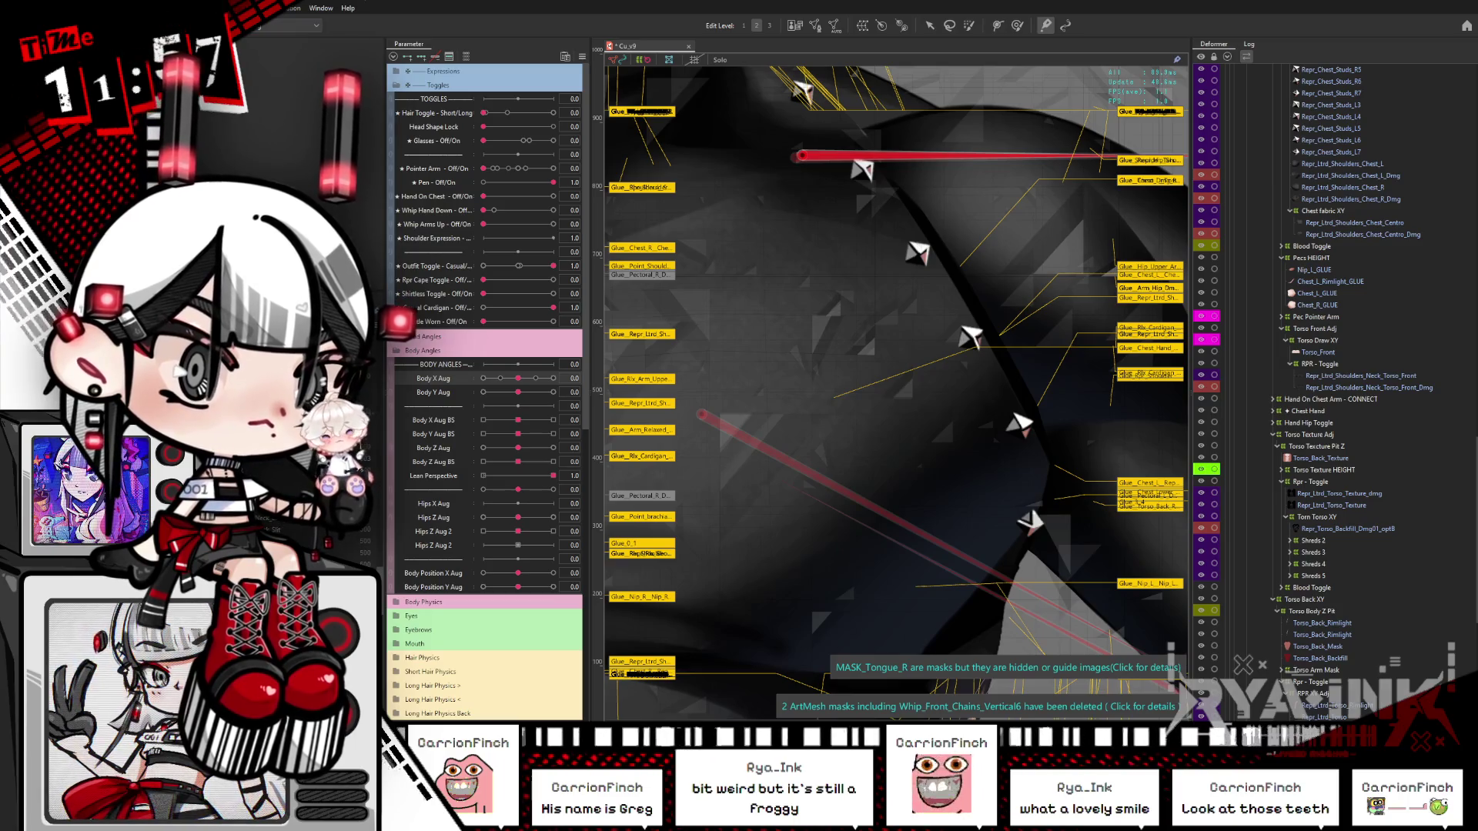
Step: Inspect the Repr_Ltrd_Shoulders_Chest_Centro and Chest_L meshes, toggling the overlay to preview
{"action": "left_click", "coordinate": [1355, 222]}
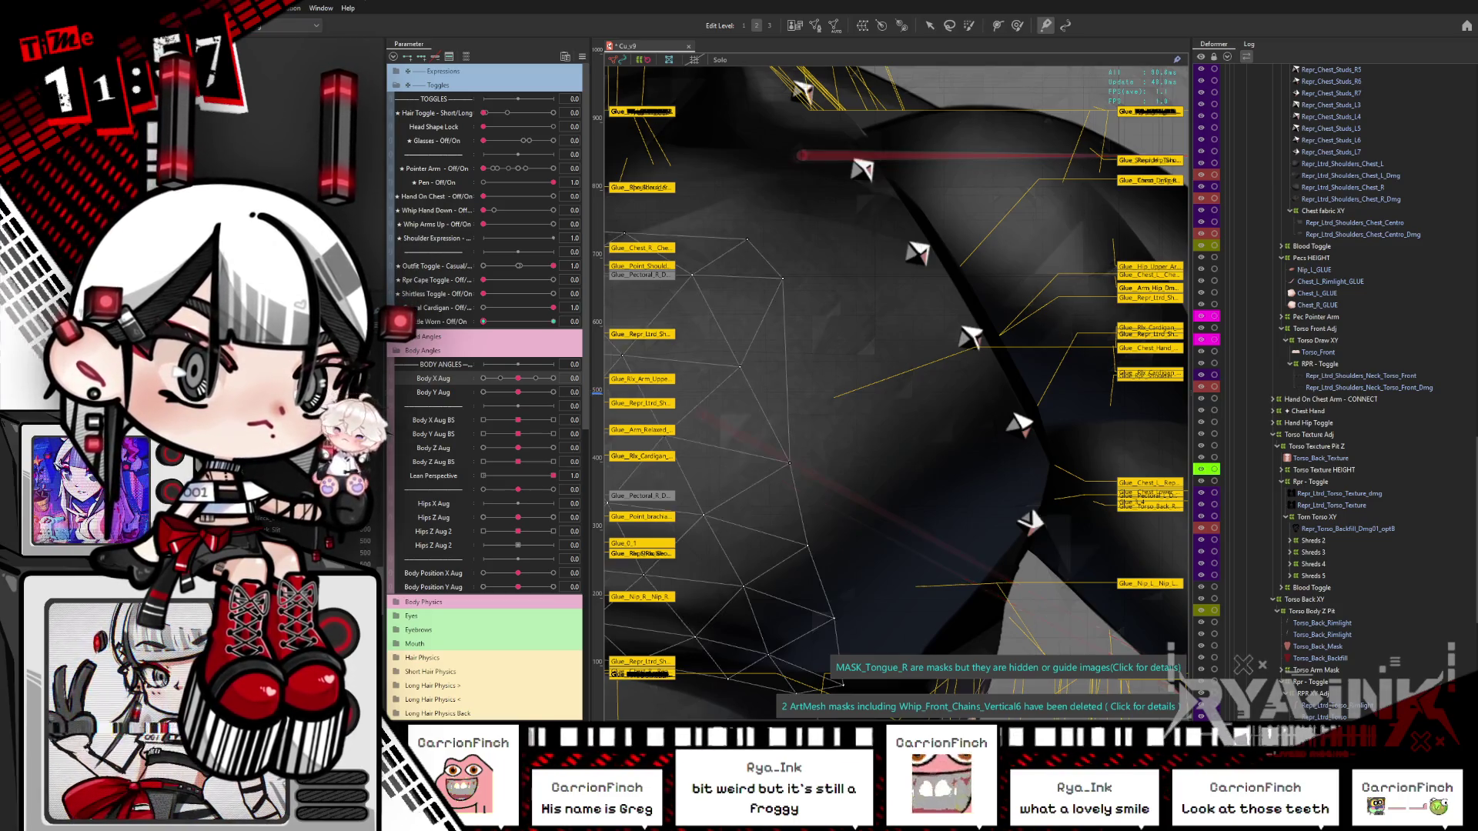
{"action": "left_click", "coordinate": [1324, 163]}
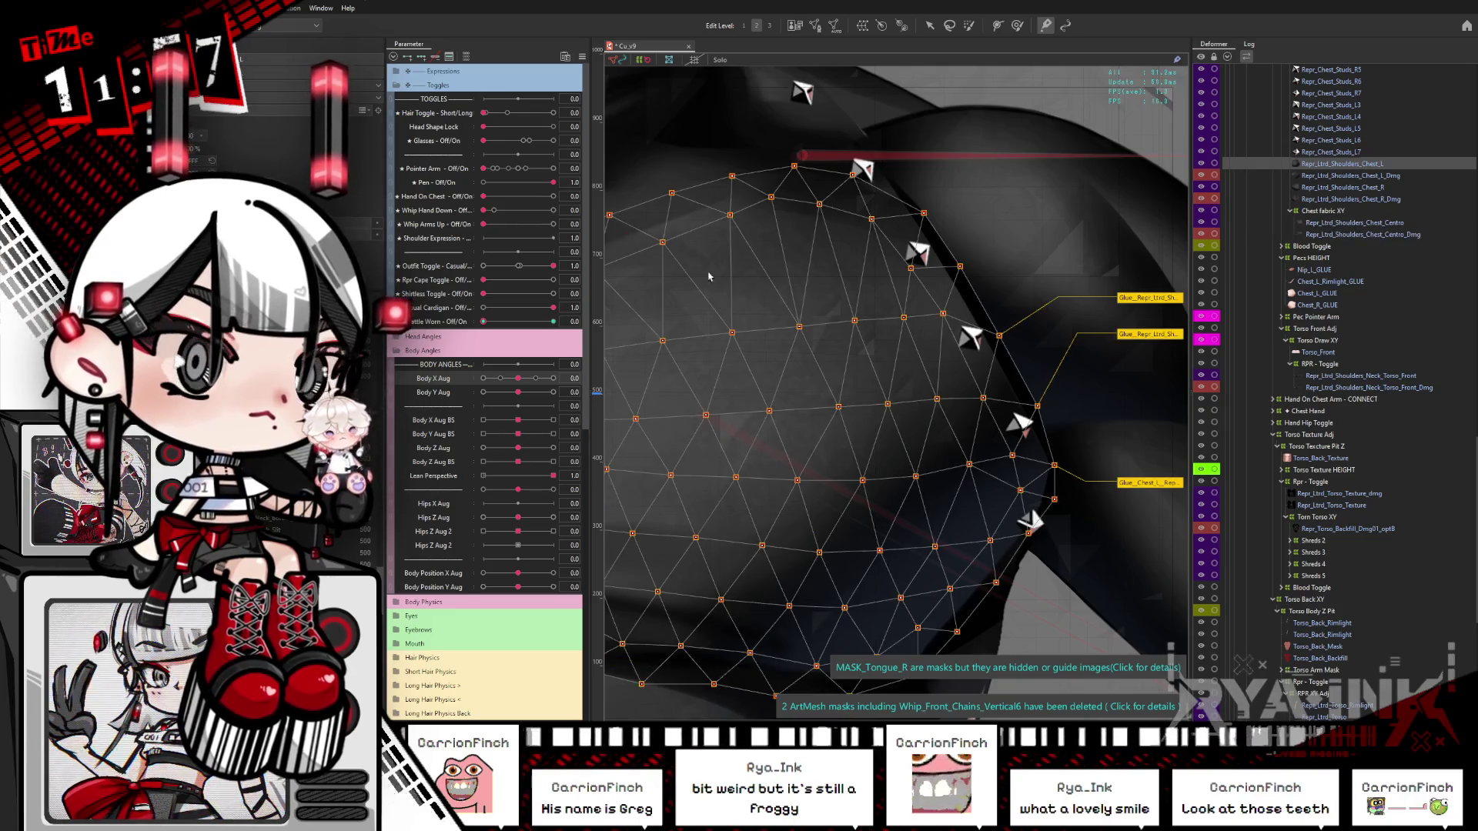
{"action": "left_click", "coordinate": [1069, 237]}
{"action": "scroll", "coordinate": [1077, 246], "scroll_direction": "down", "scroll_amount": 3}
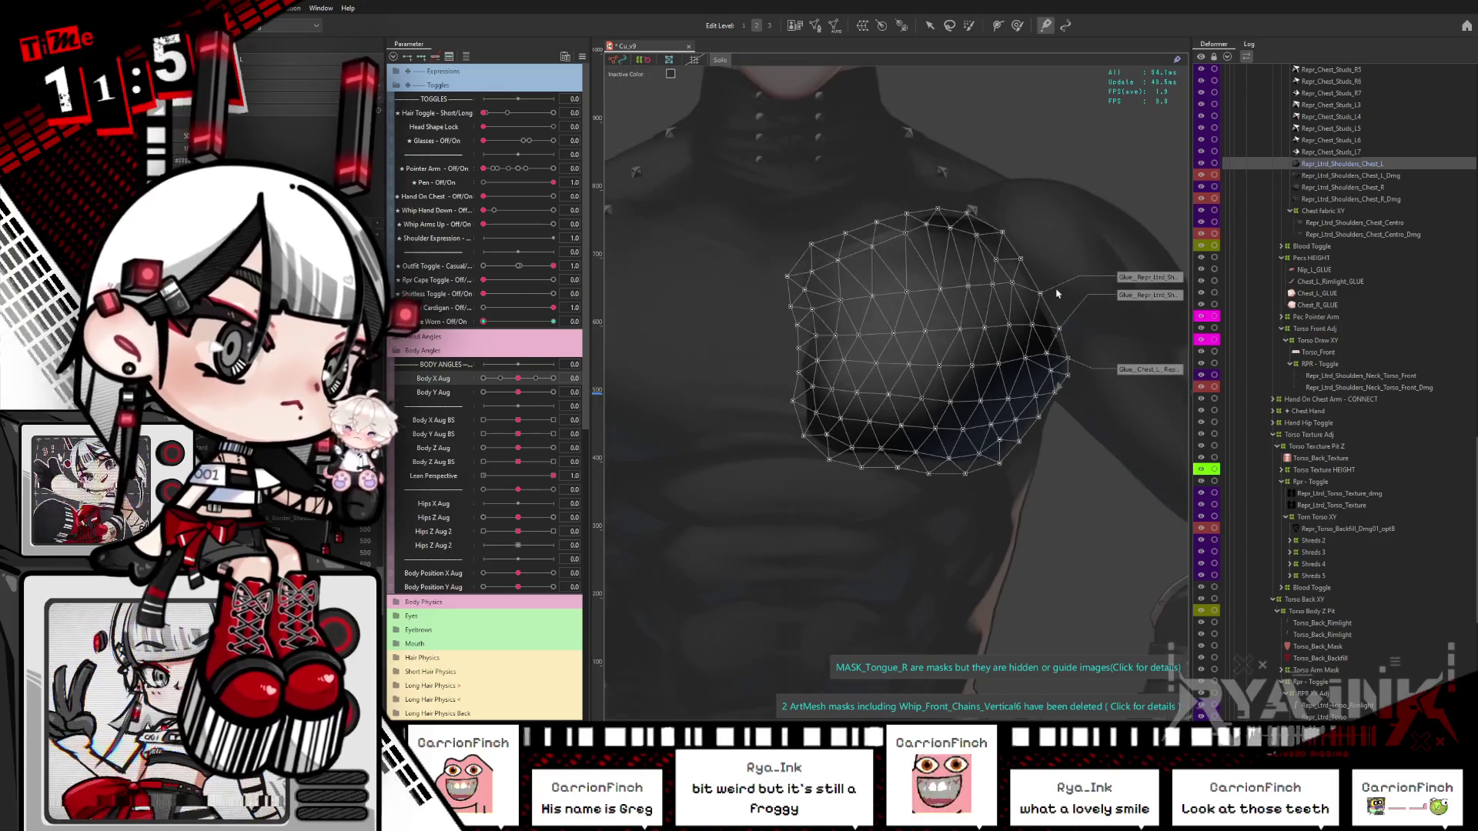
{"action": "scroll", "coordinate": [1076, 296], "scroll_direction": "up", "scroll_amount": 3}
{"action": "key", "text": "b"}
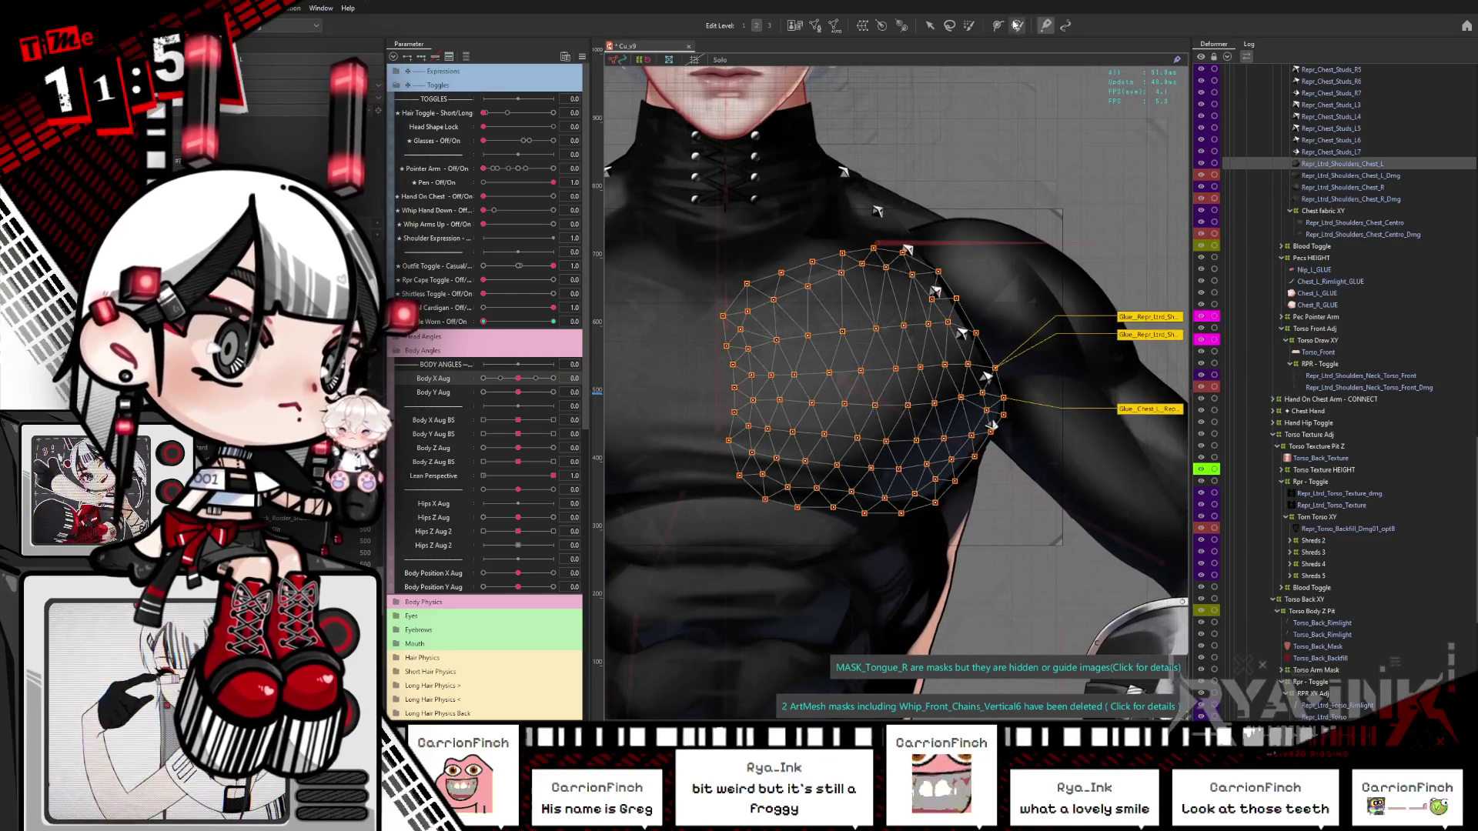
{"action": "key", "text": "ctrl+h"}
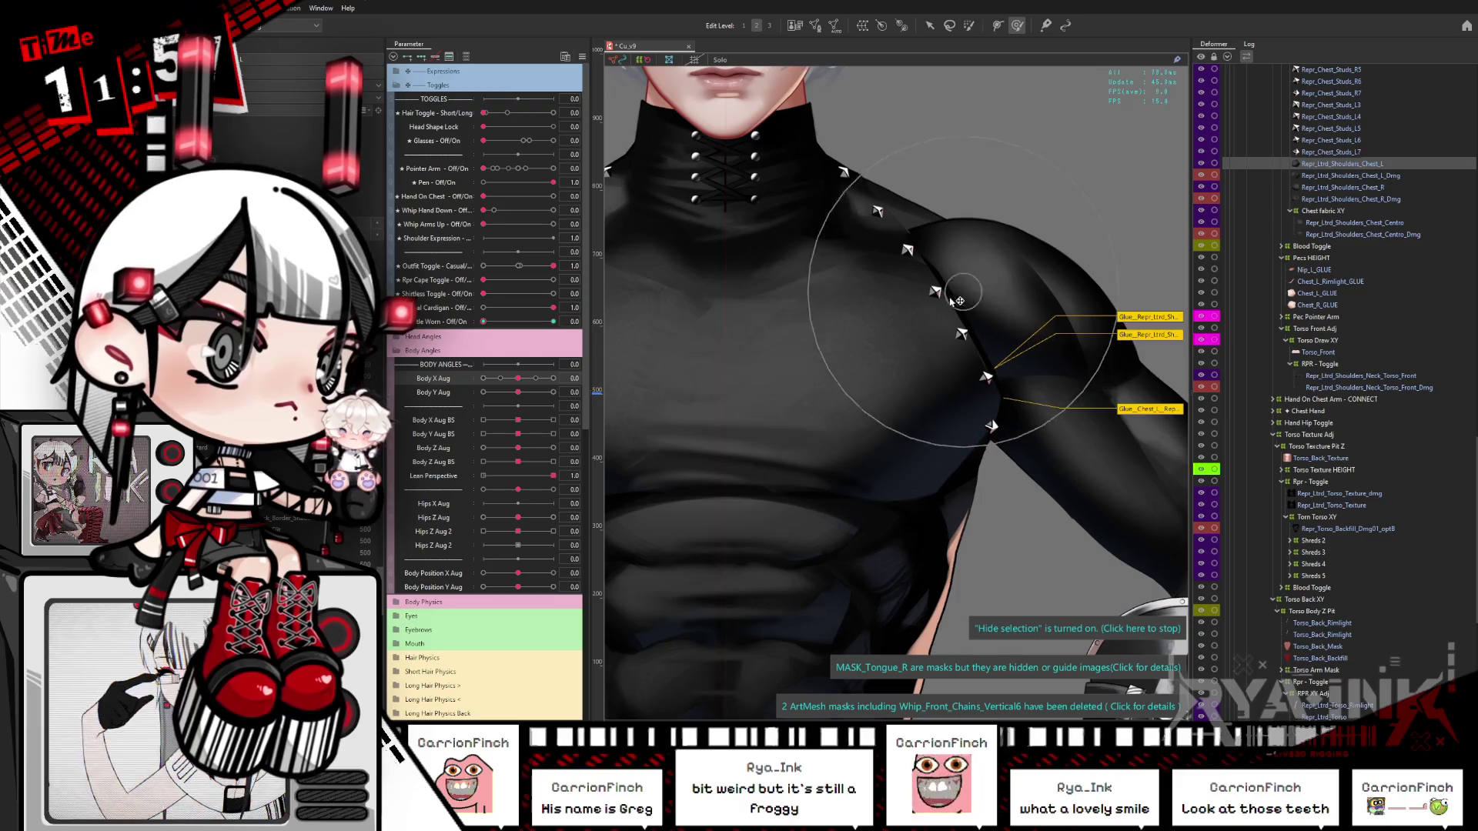
{"action": "key", "text": "ctrl+h"}
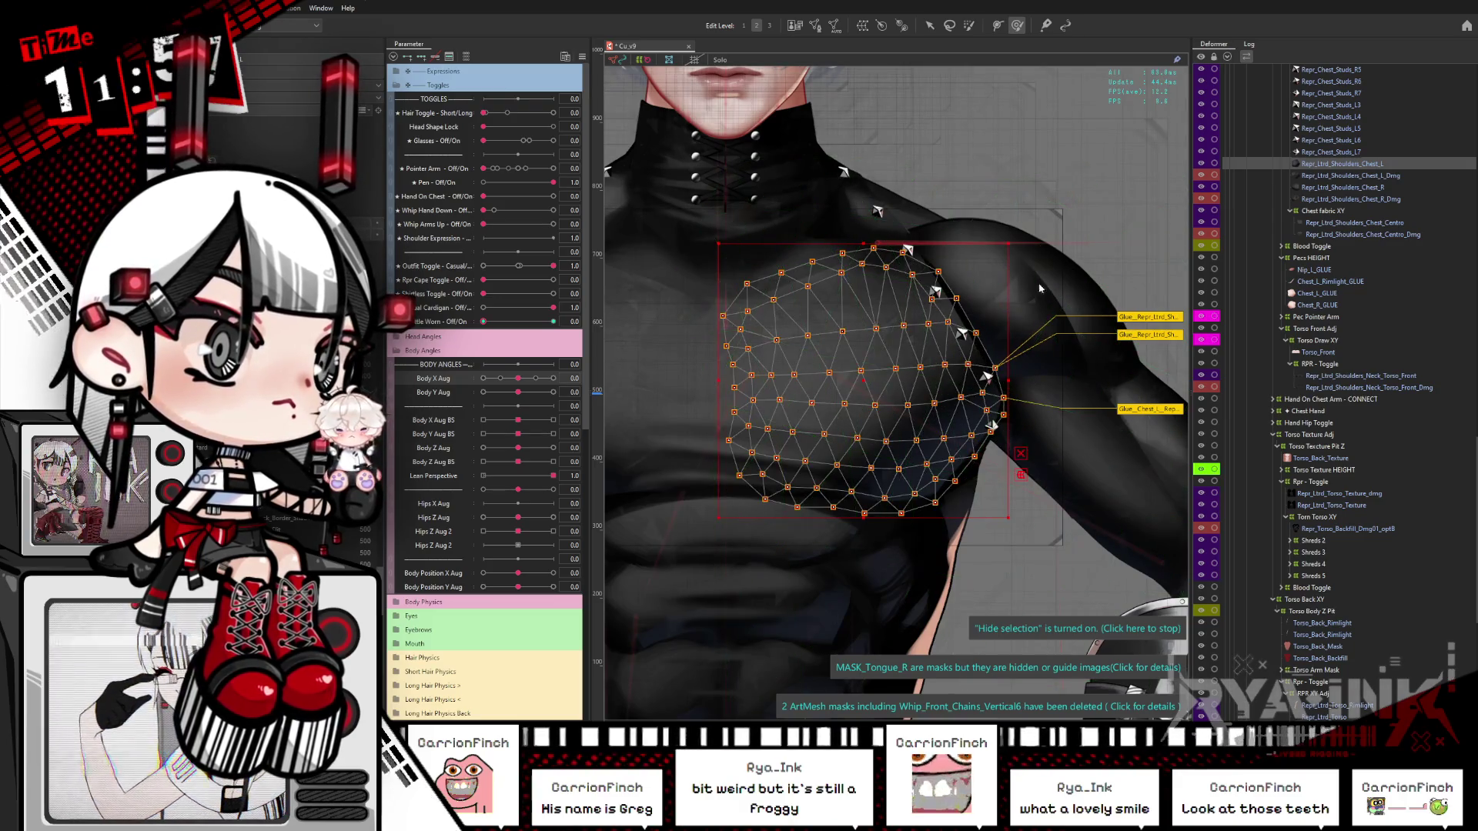
Step: Check the Chest_L_Dmg, Chest_R and Neck_Torso_Front meshes with their overlays hidden
{"action": "left_click", "coordinate": [978, 314]}
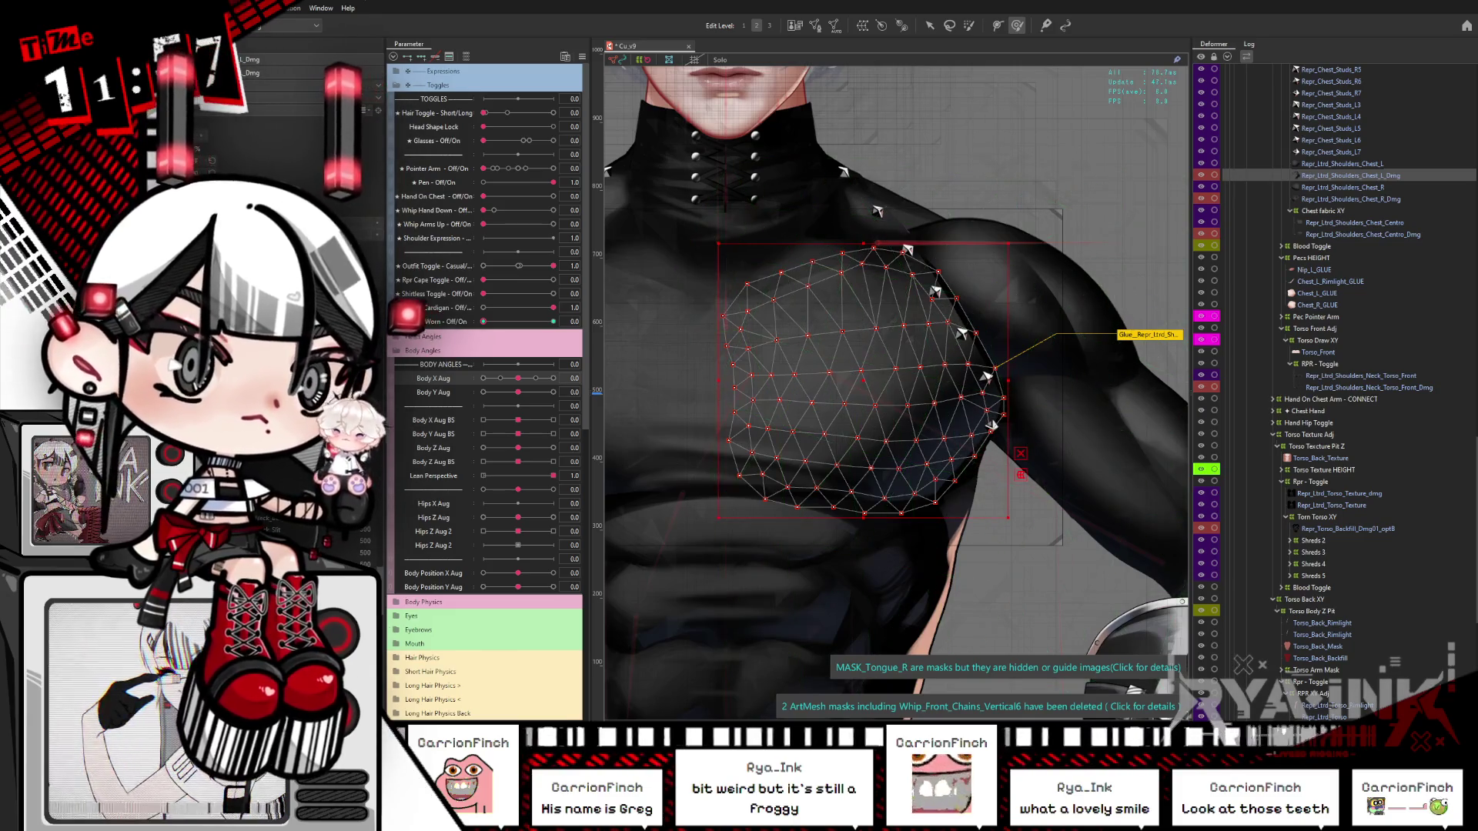
{"action": "left_click", "coordinate": [1343, 187]}
{"action": "key", "text": "ctrl+h"}
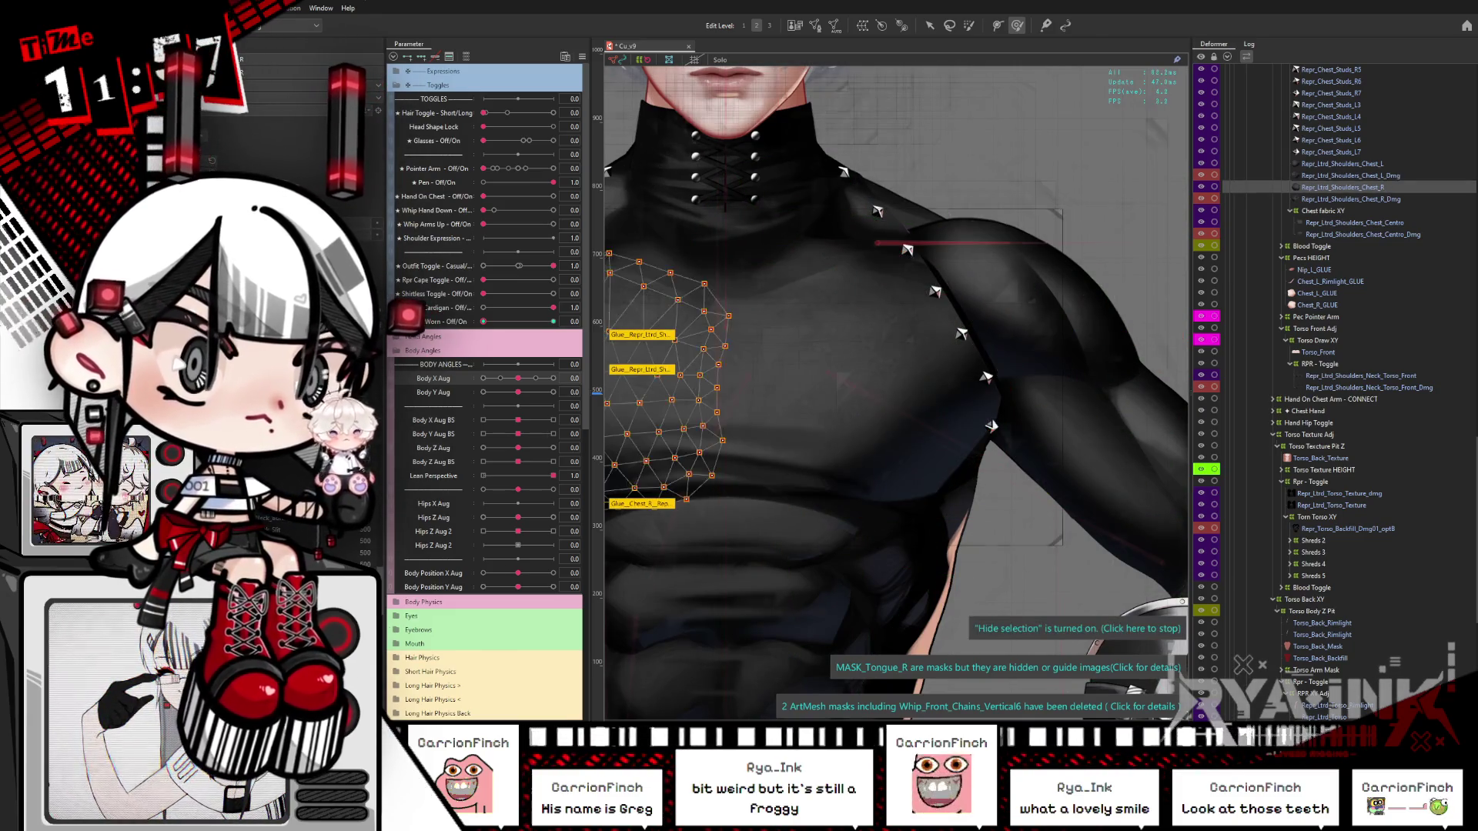
{"action": "left_click", "coordinate": [1369, 387]}
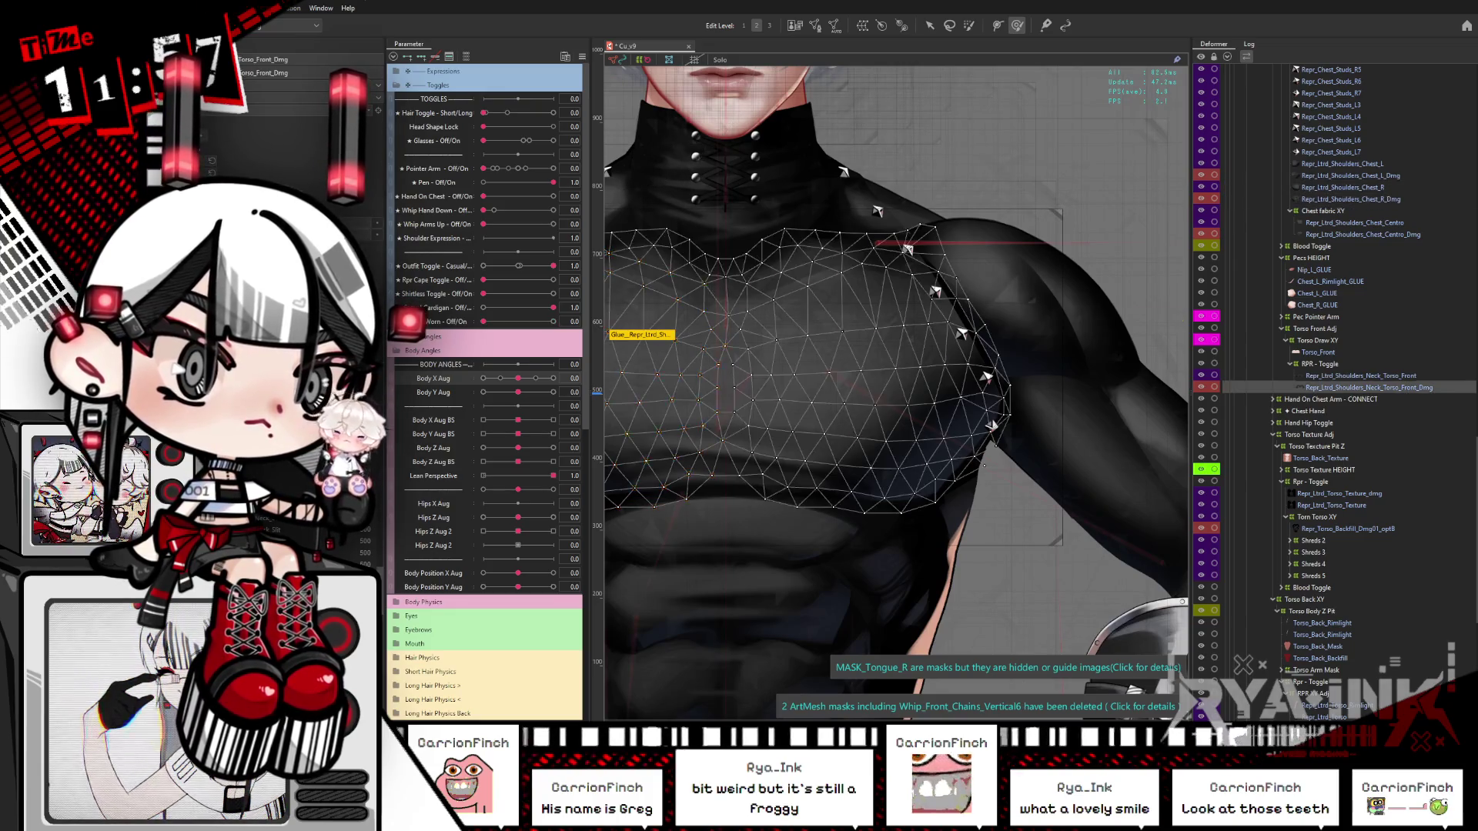
{"action": "key", "text": "ctrl+h"}
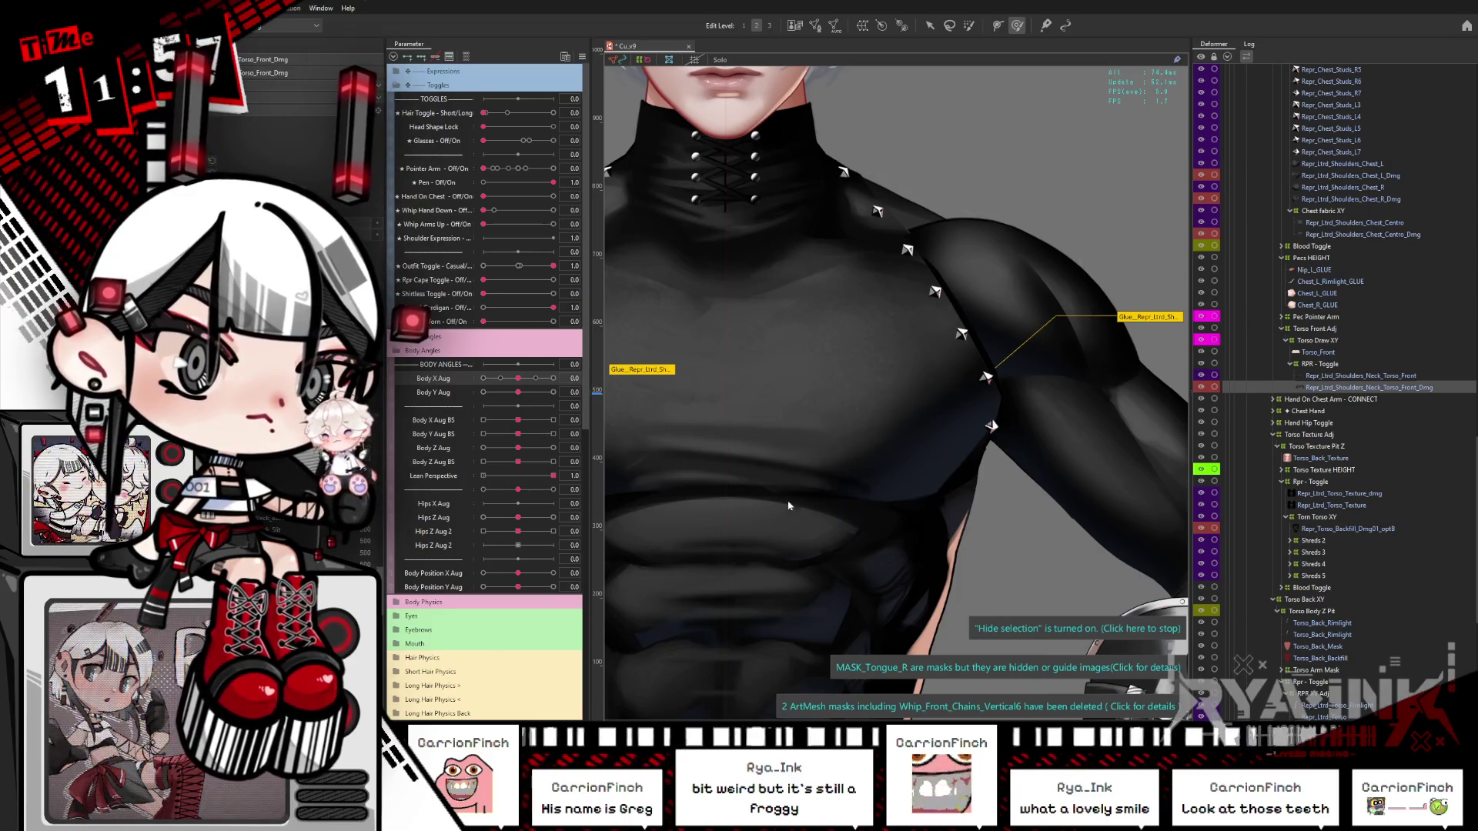
{"action": "left_click", "coordinate": [909, 323]}
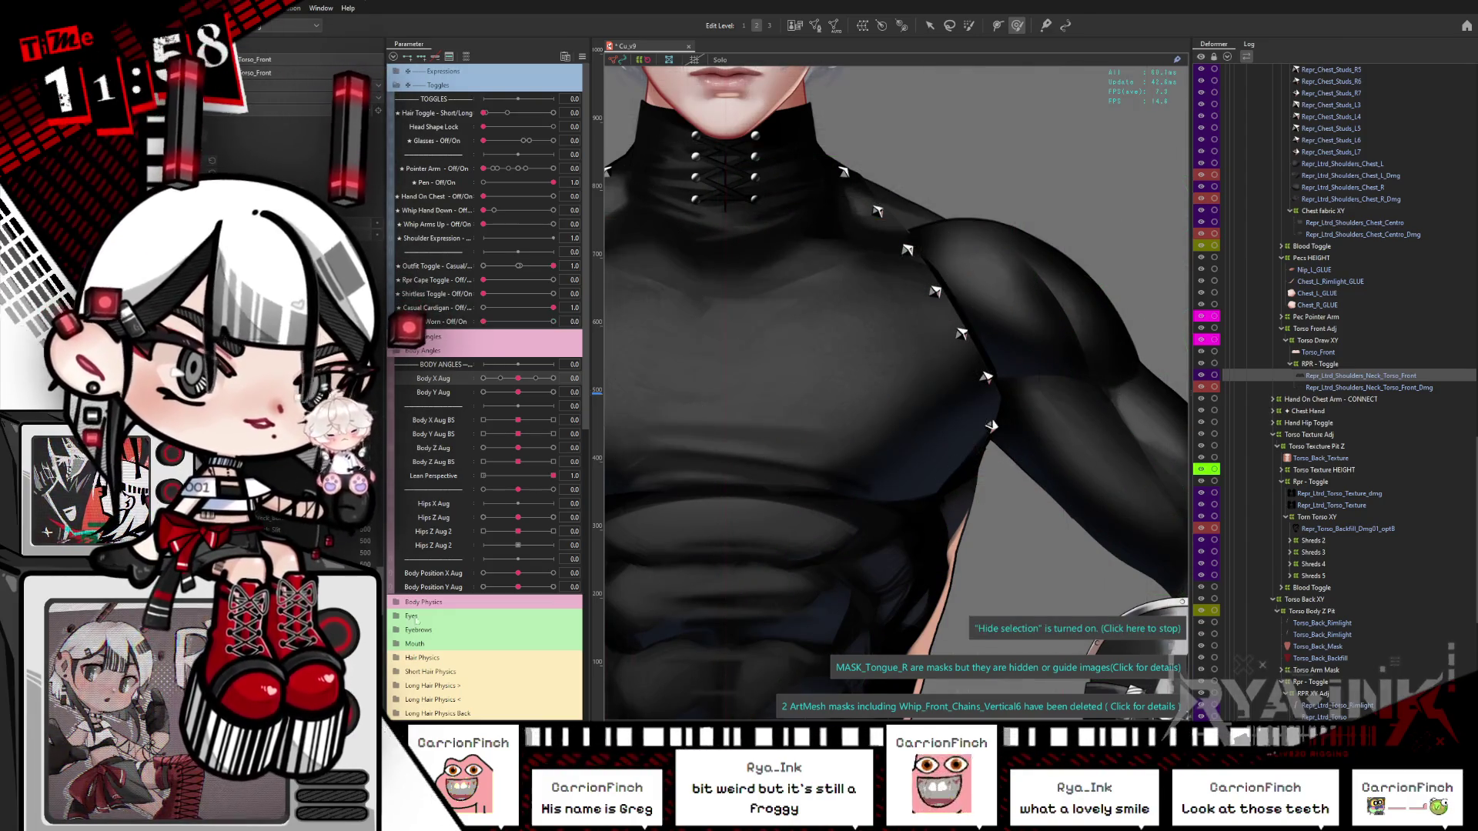
{"action": "left_click", "coordinate": [1031, 269]}
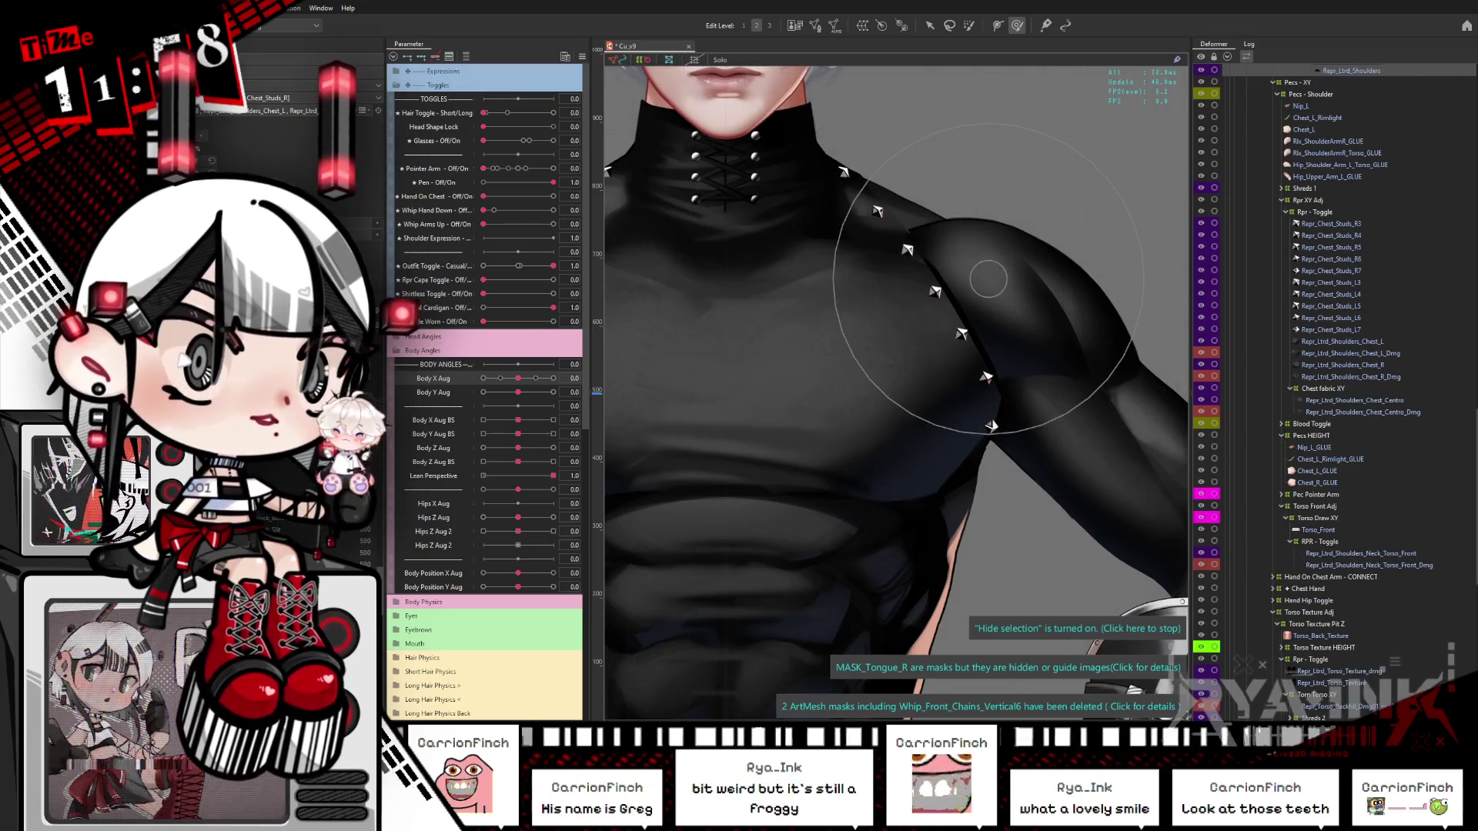
{"action": "left_click", "coordinate": [924, 308]}
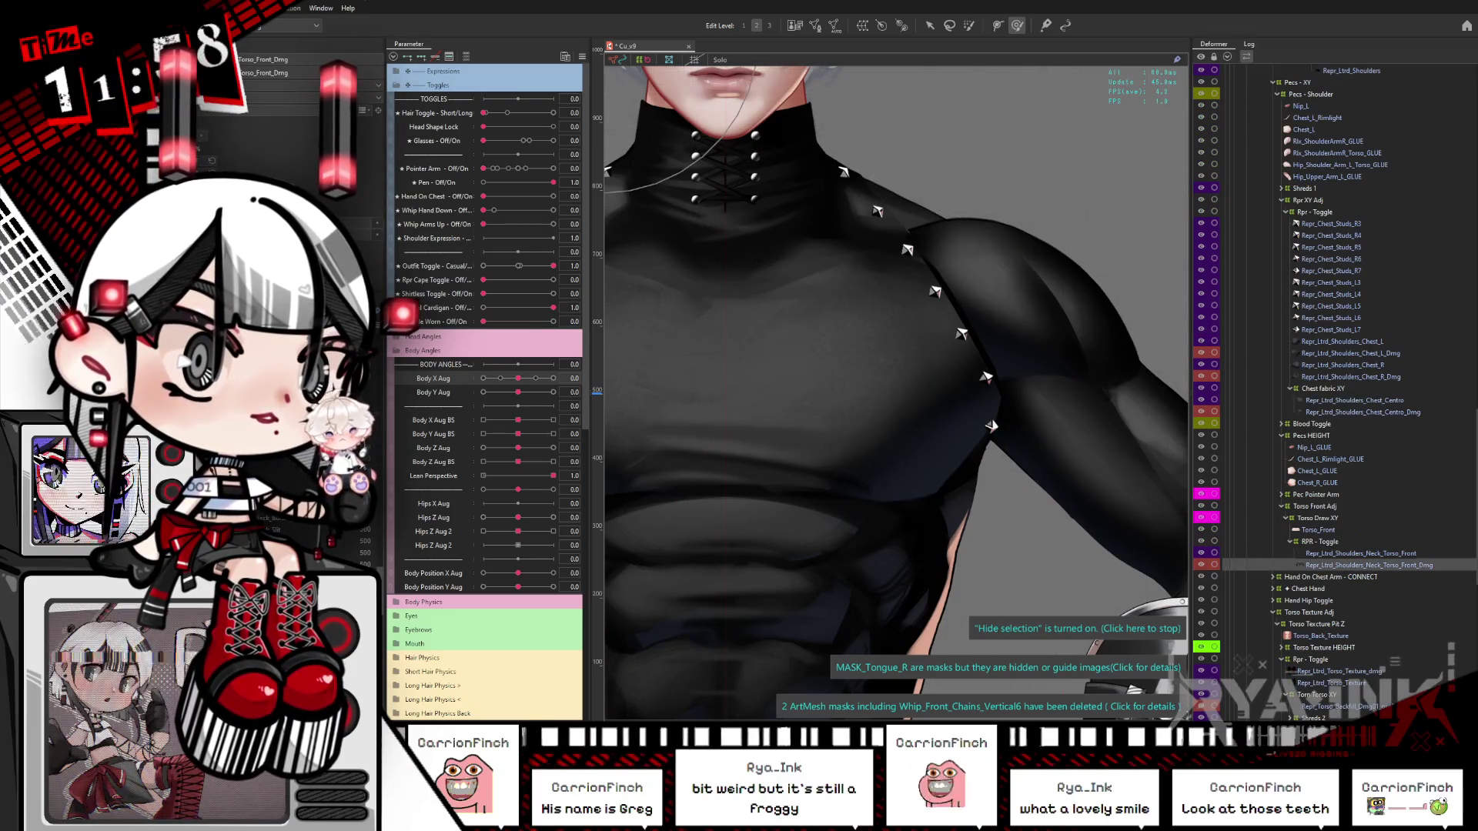
{"action": "left_click", "coordinate": [1001, 277]}
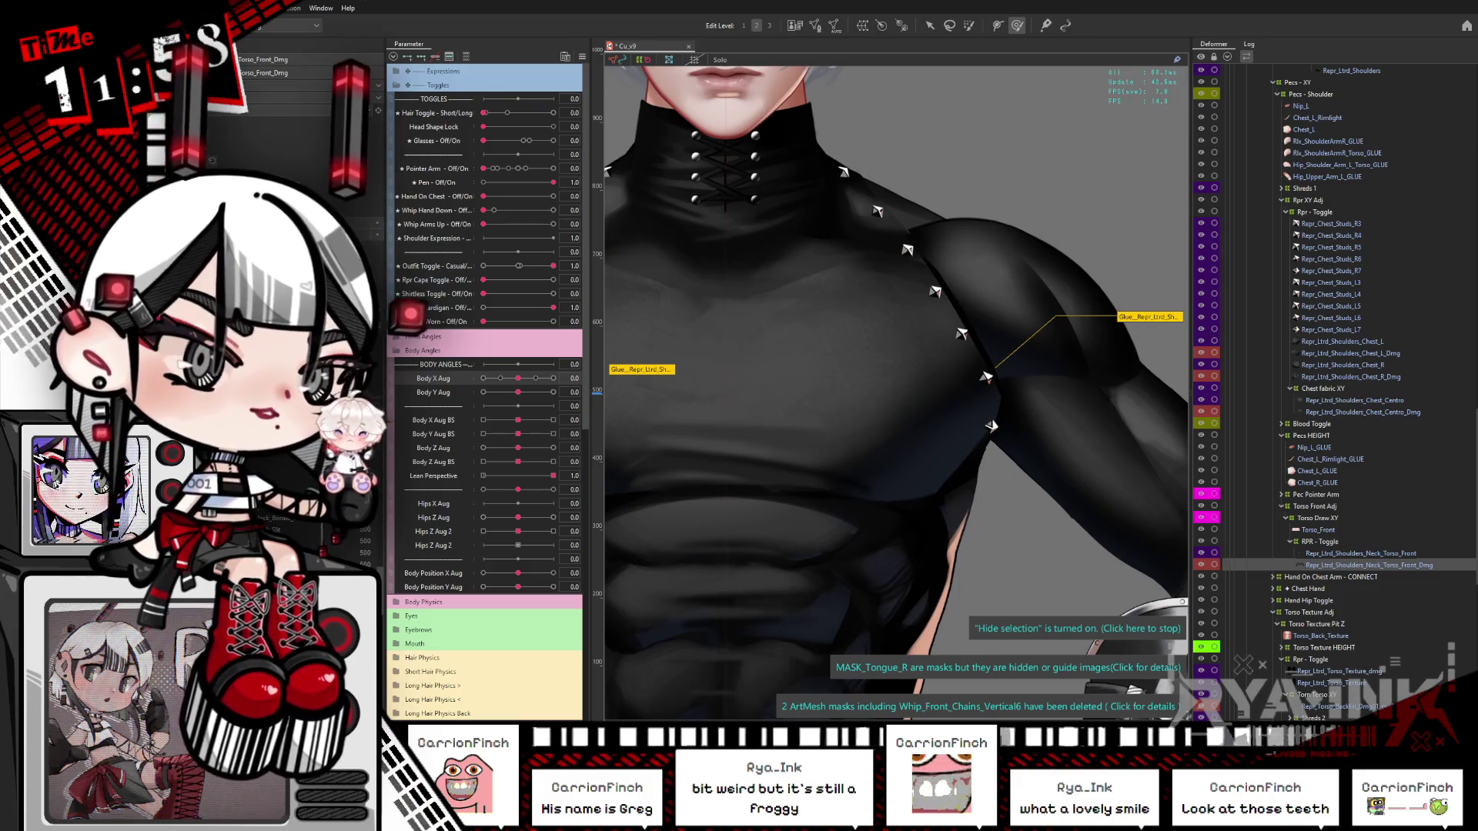
Step: Select the Rpr_Shoulders deformer and list the objects under the right shoulder studs
{"action": "left_click", "coordinate": [1366, 70]}
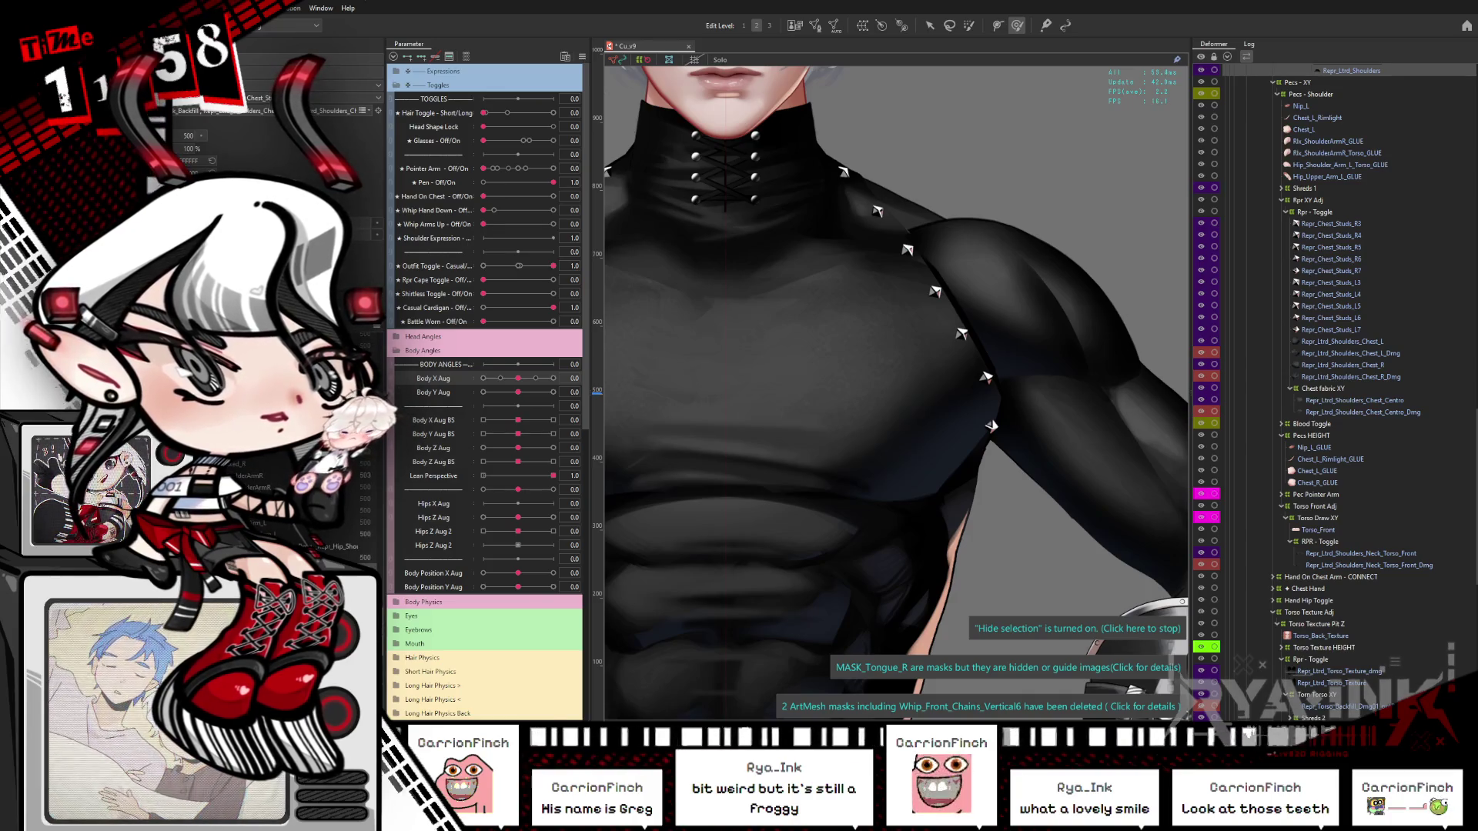
{"action": "left_click", "coordinate": [949, 413]}
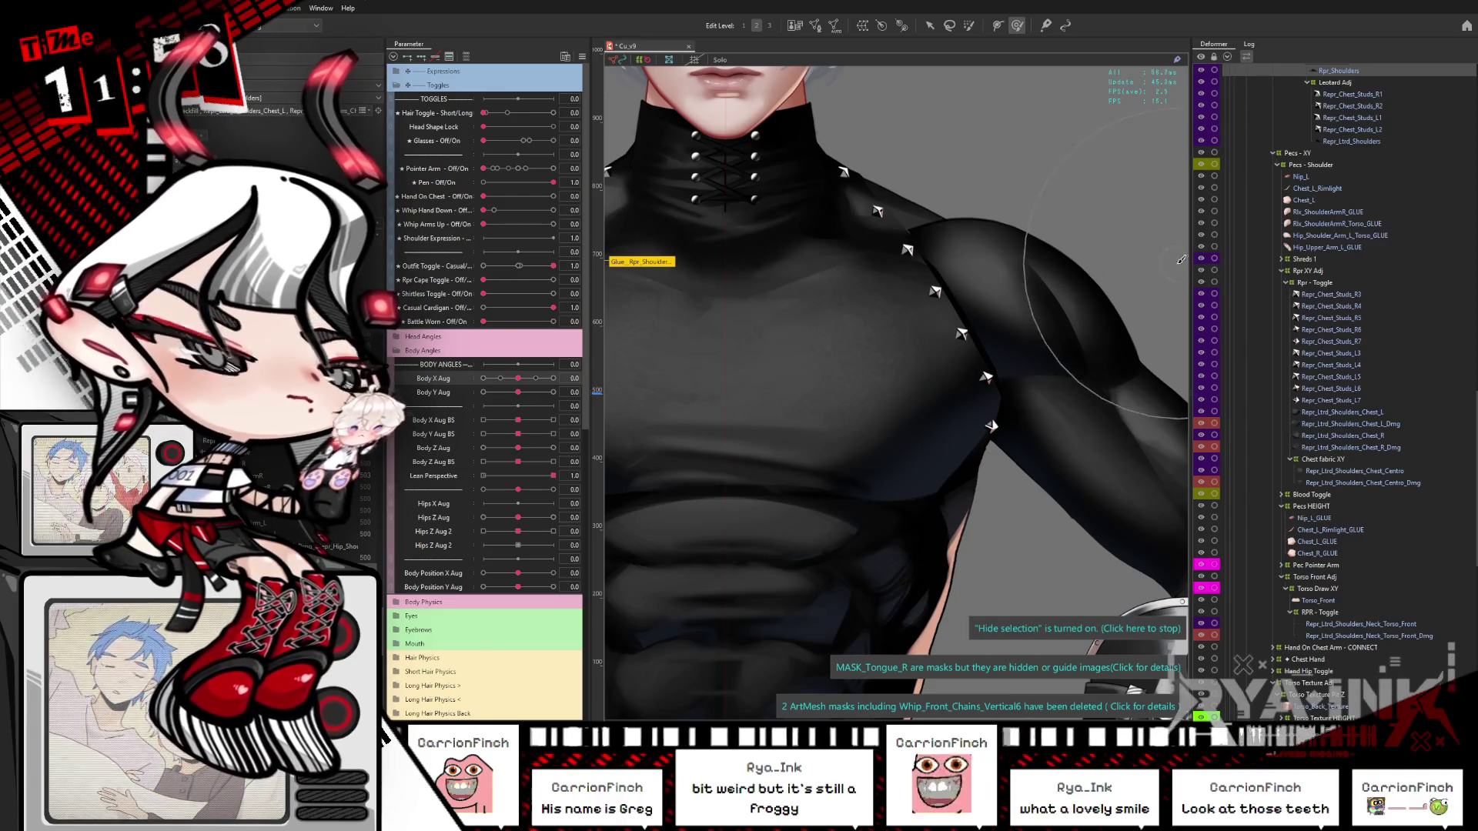
{"action": "scroll", "coordinate": [1032, 287], "scroll_direction": "up", "scroll_amount": 2}
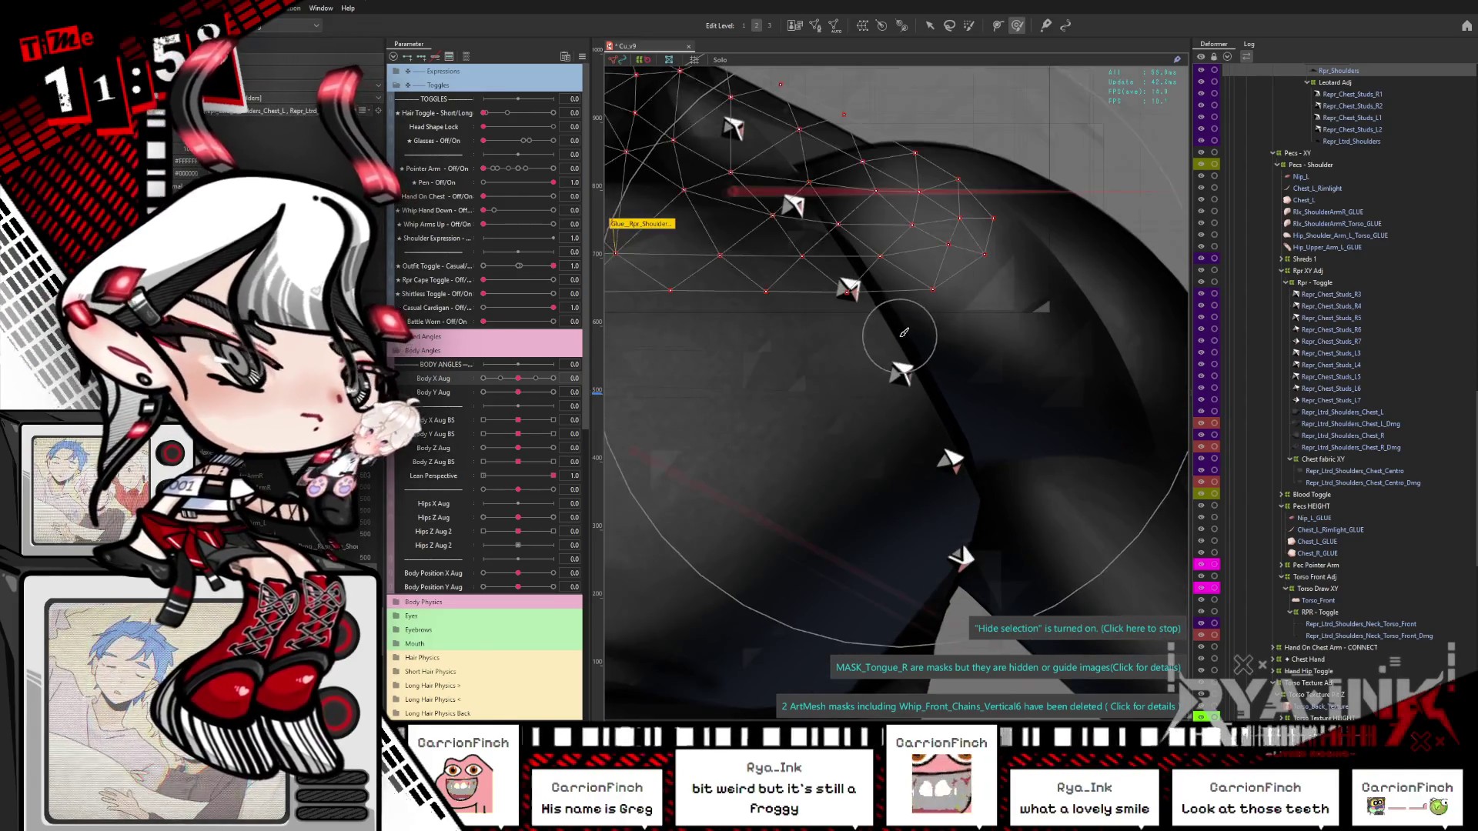
{"action": "right_click", "coordinate": [902, 343]}
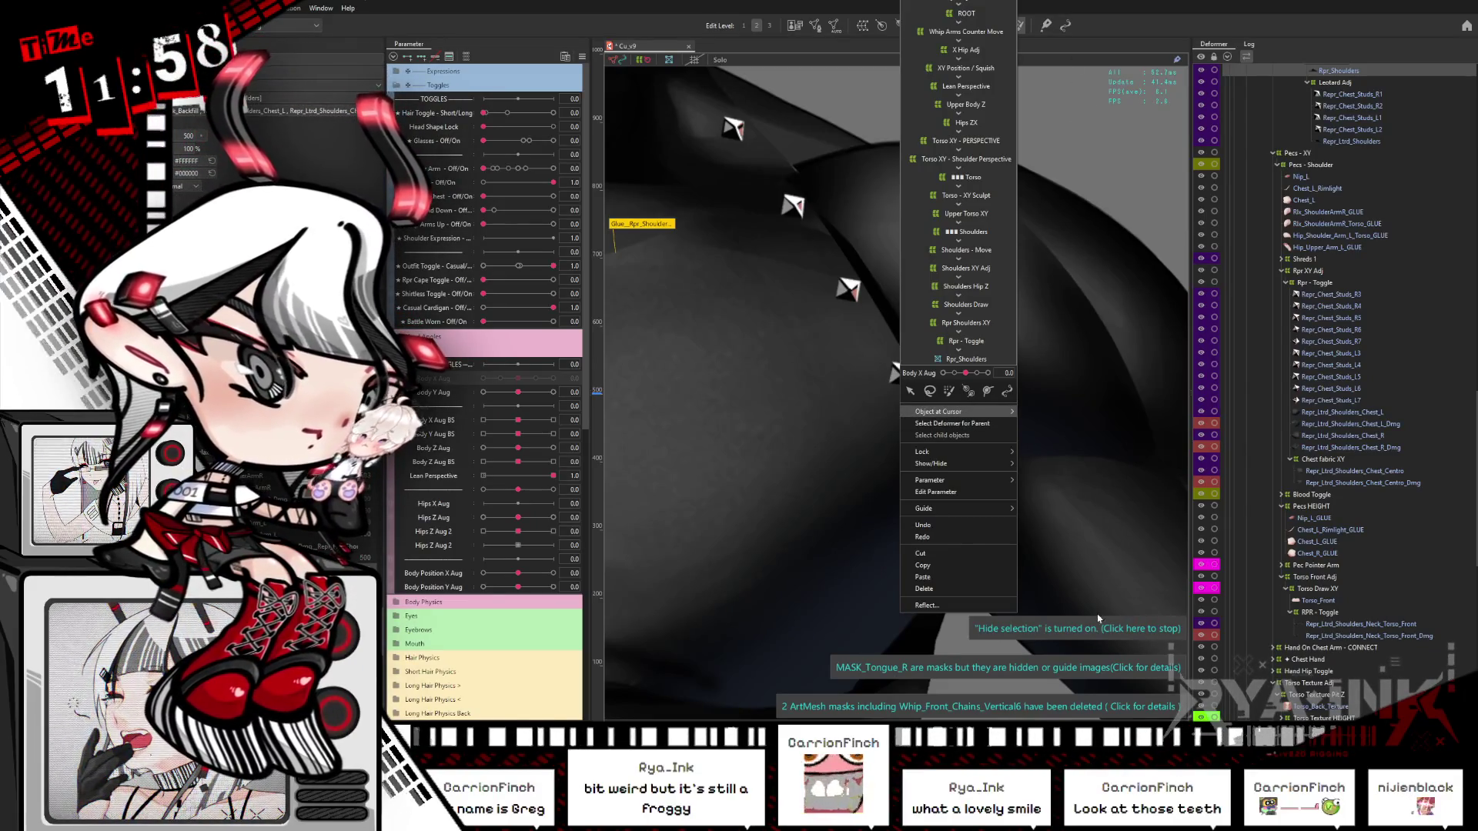
Step: Push the Repr_Ltrd_Shoulders_Neck_Torso_Front mesh's right edge outward along the shoulder
{"action": "left_click", "coordinate": [1058, 396]}
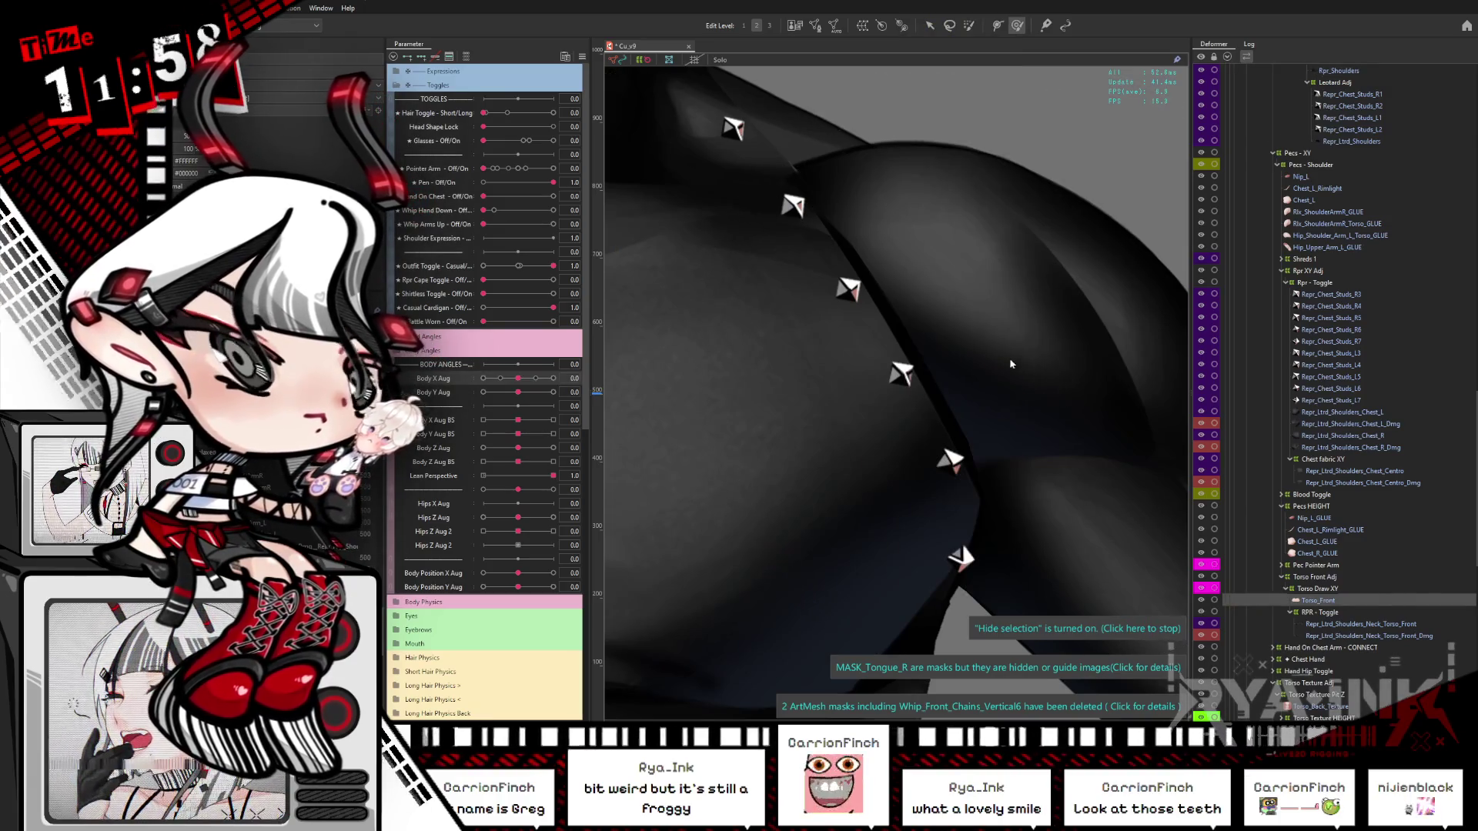
{"action": "left_click", "coordinate": [1009, 366]}
{"action": "left_click", "coordinate": [1009, 339]}
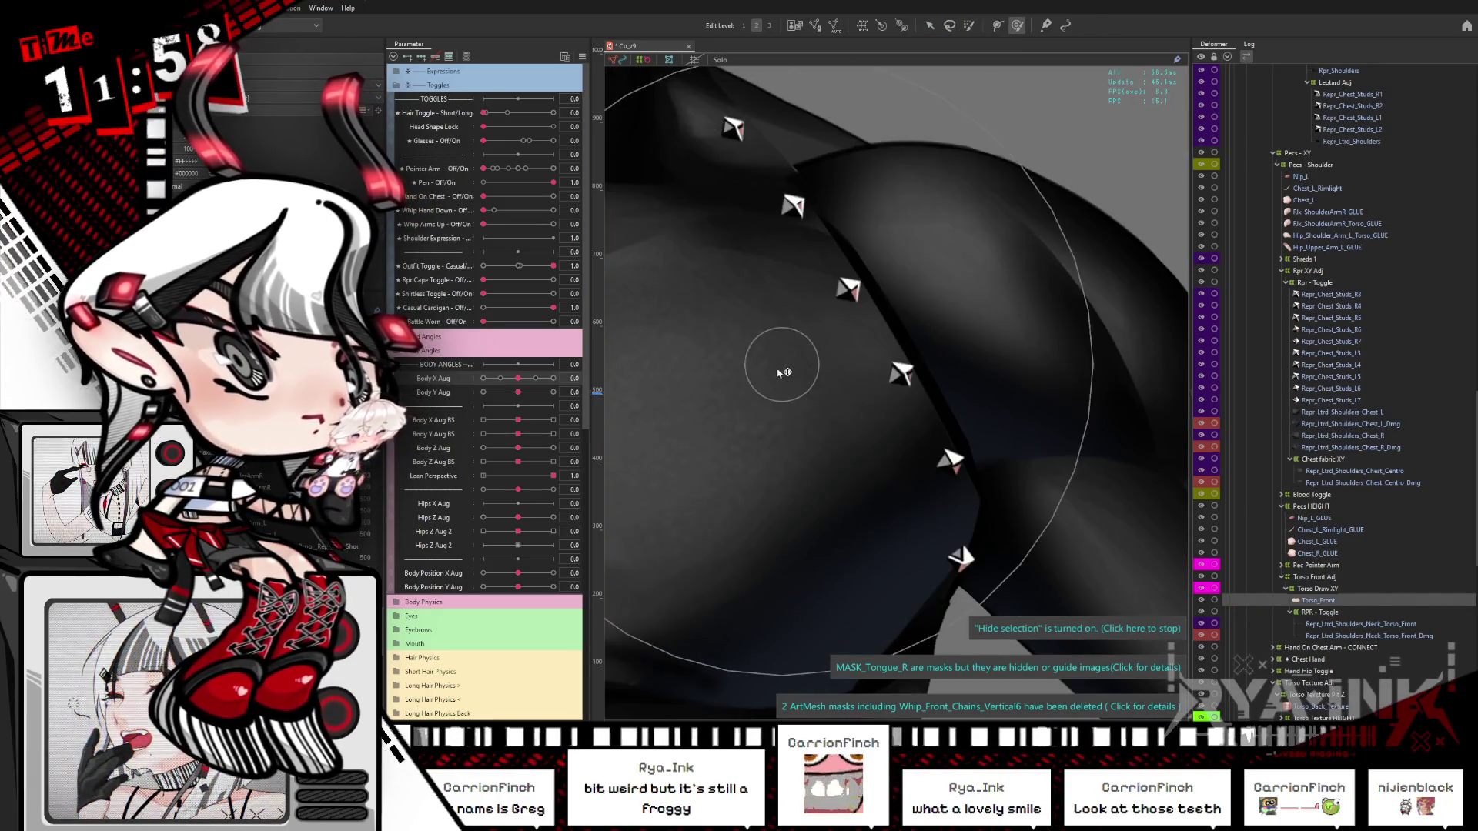
{"action": "left_click", "coordinate": [1016, 403]}
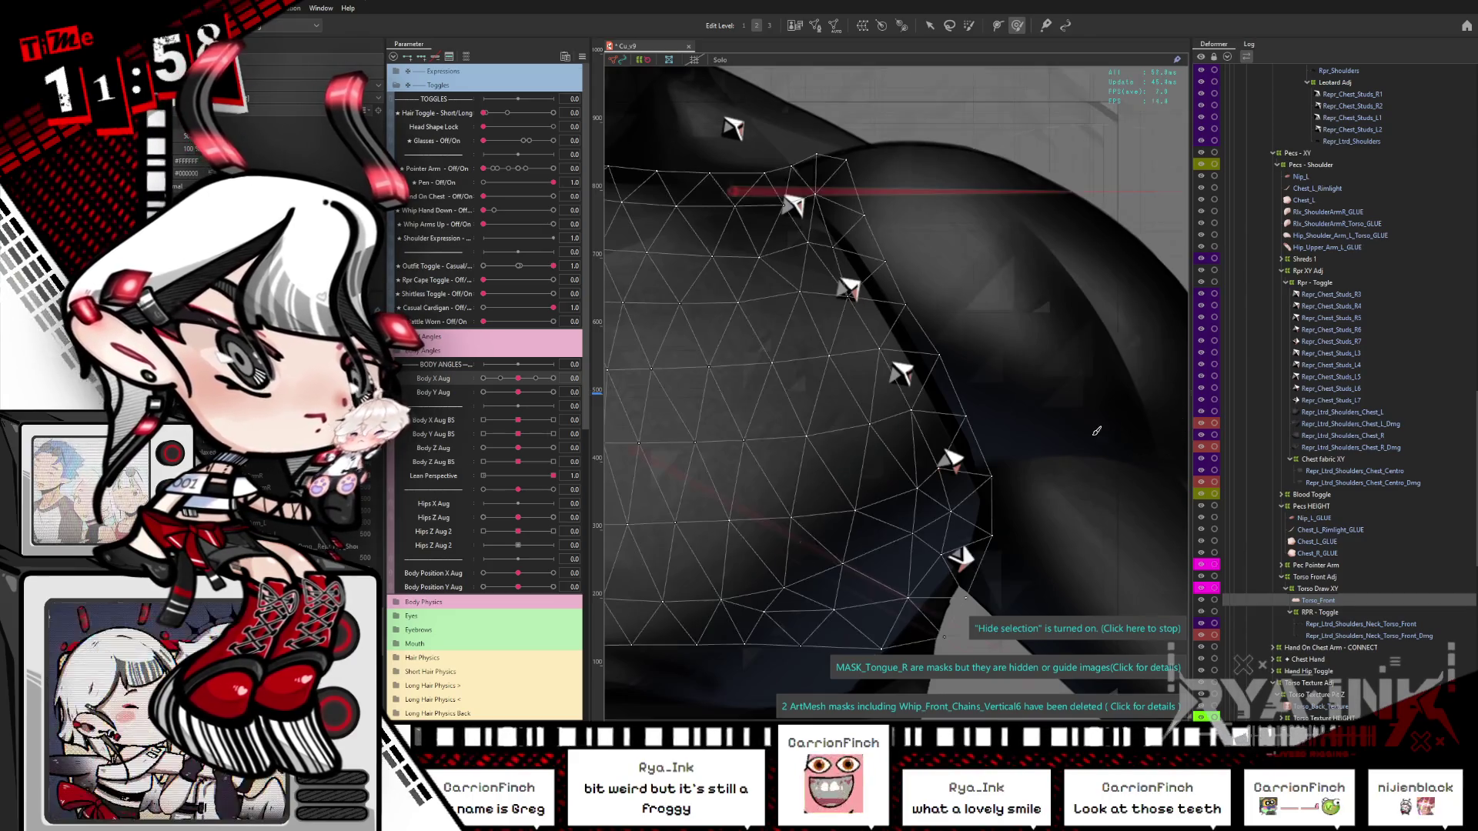
{"action": "scroll", "coordinate": [1016, 402], "scroll_direction": "down", "scroll_amount": 2}
{"action": "left_click", "coordinate": [1395, 625]}
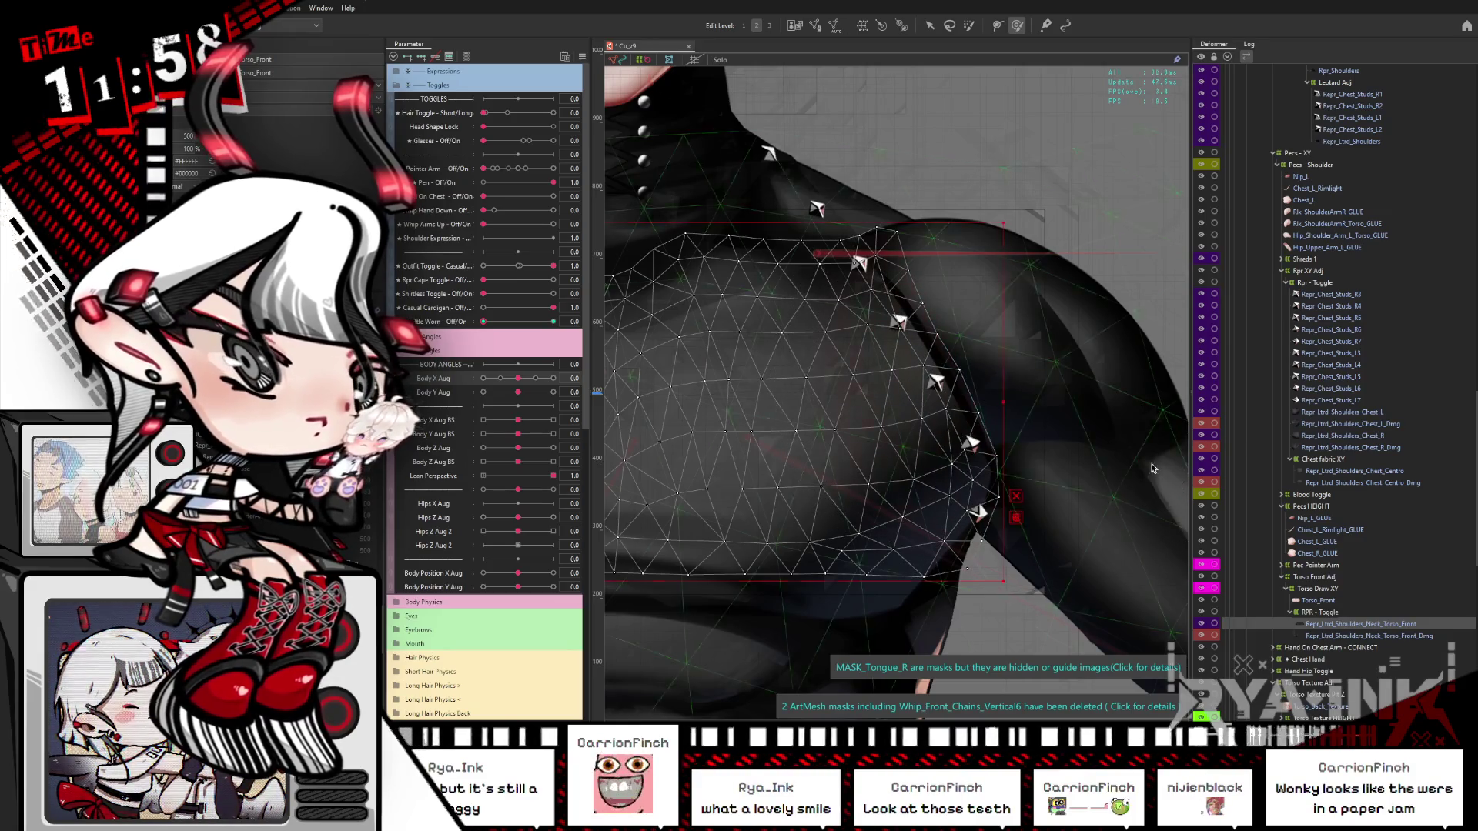
{"action": "left_click_drag", "start_coordinate": [952, 375], "coordinate": [911, 315]}
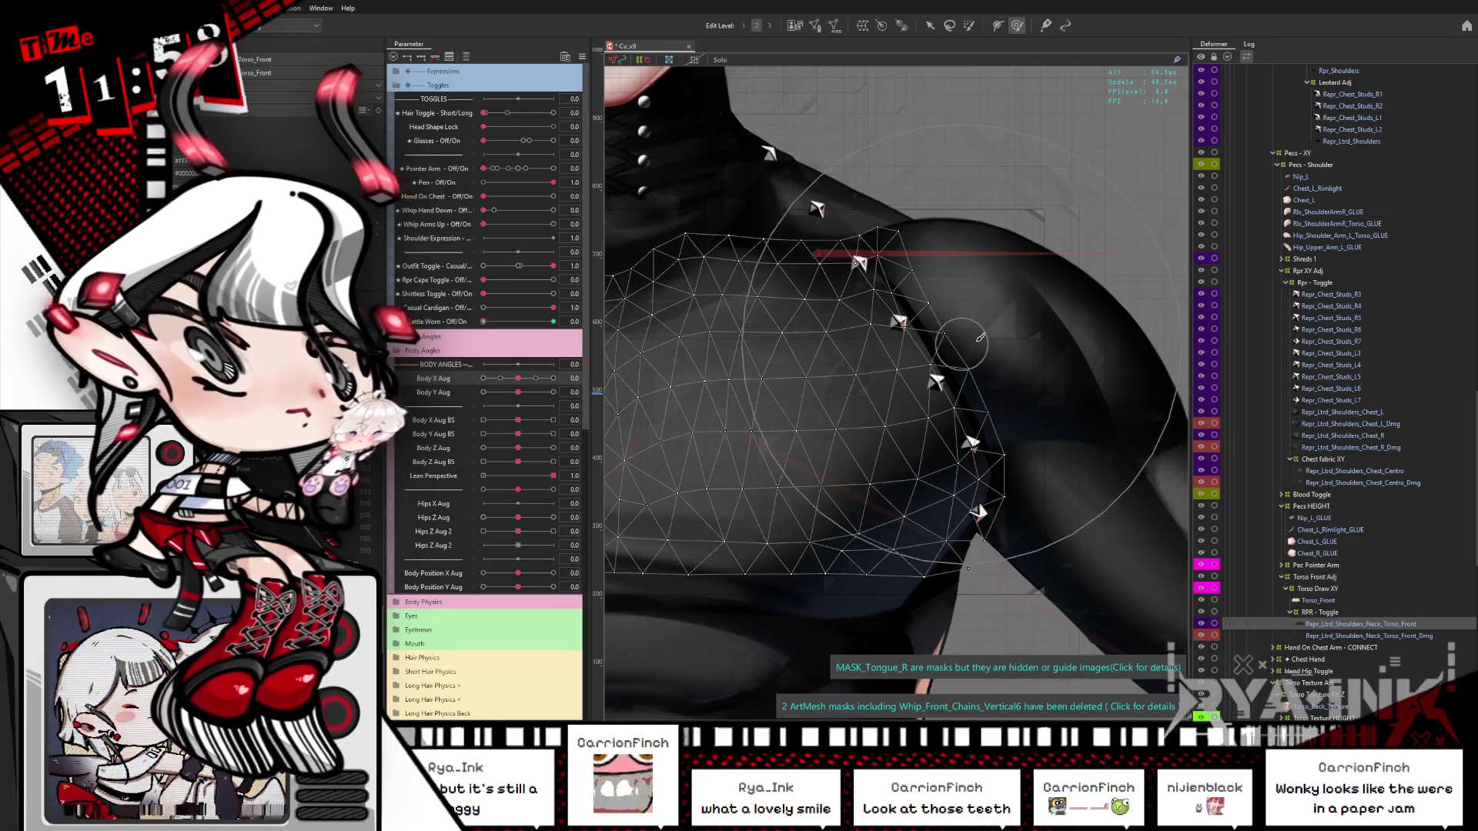
{"action": "key", "text": "ctrl+h"}
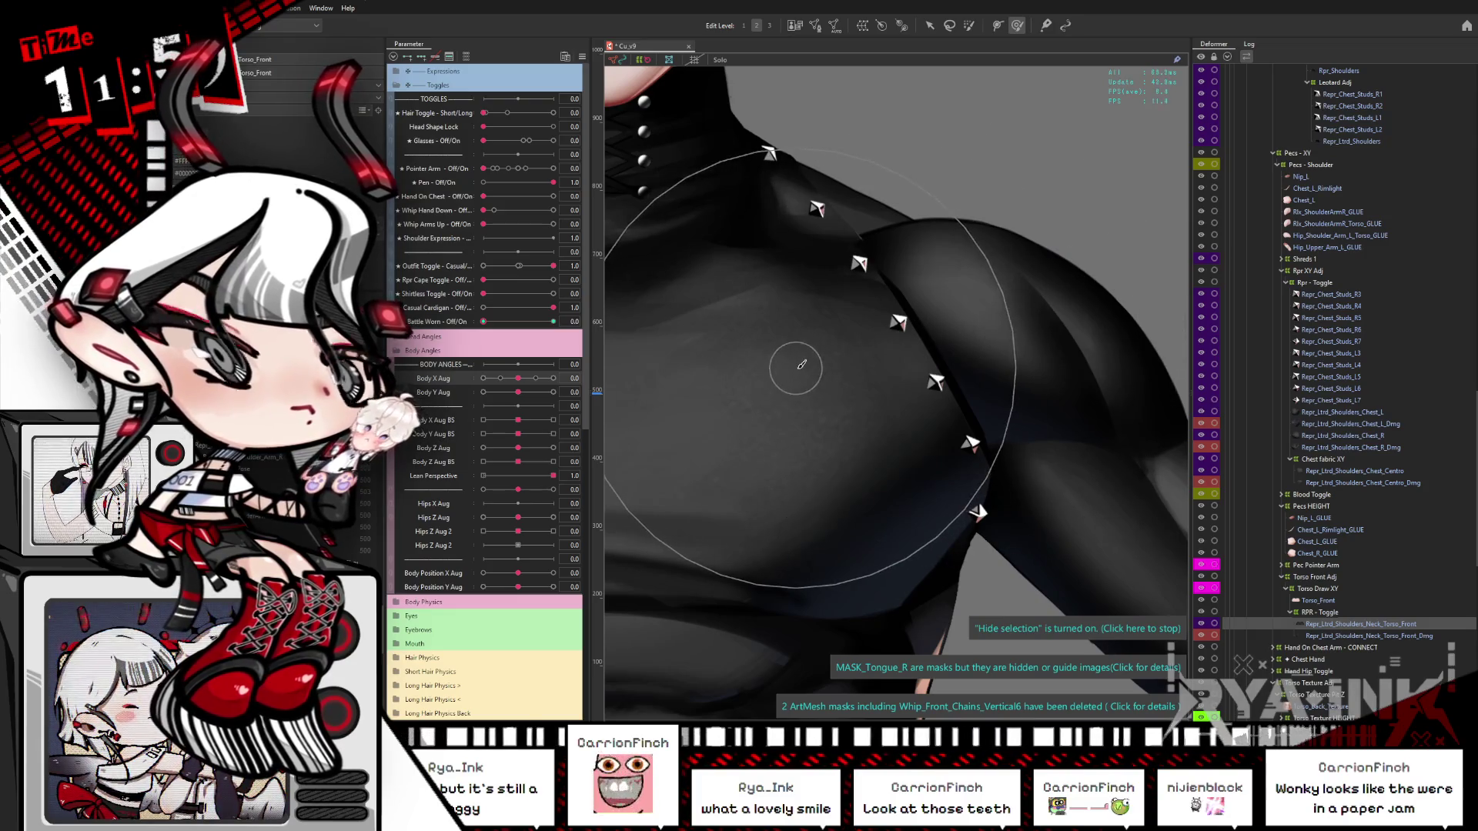
Step: Select the damaged torso-front mesh and preview it with the overlay toggled off and on
{"action": "left_click", "coordinate": [791, 357]}
{"action": "key", "text": "ctrl+z"}
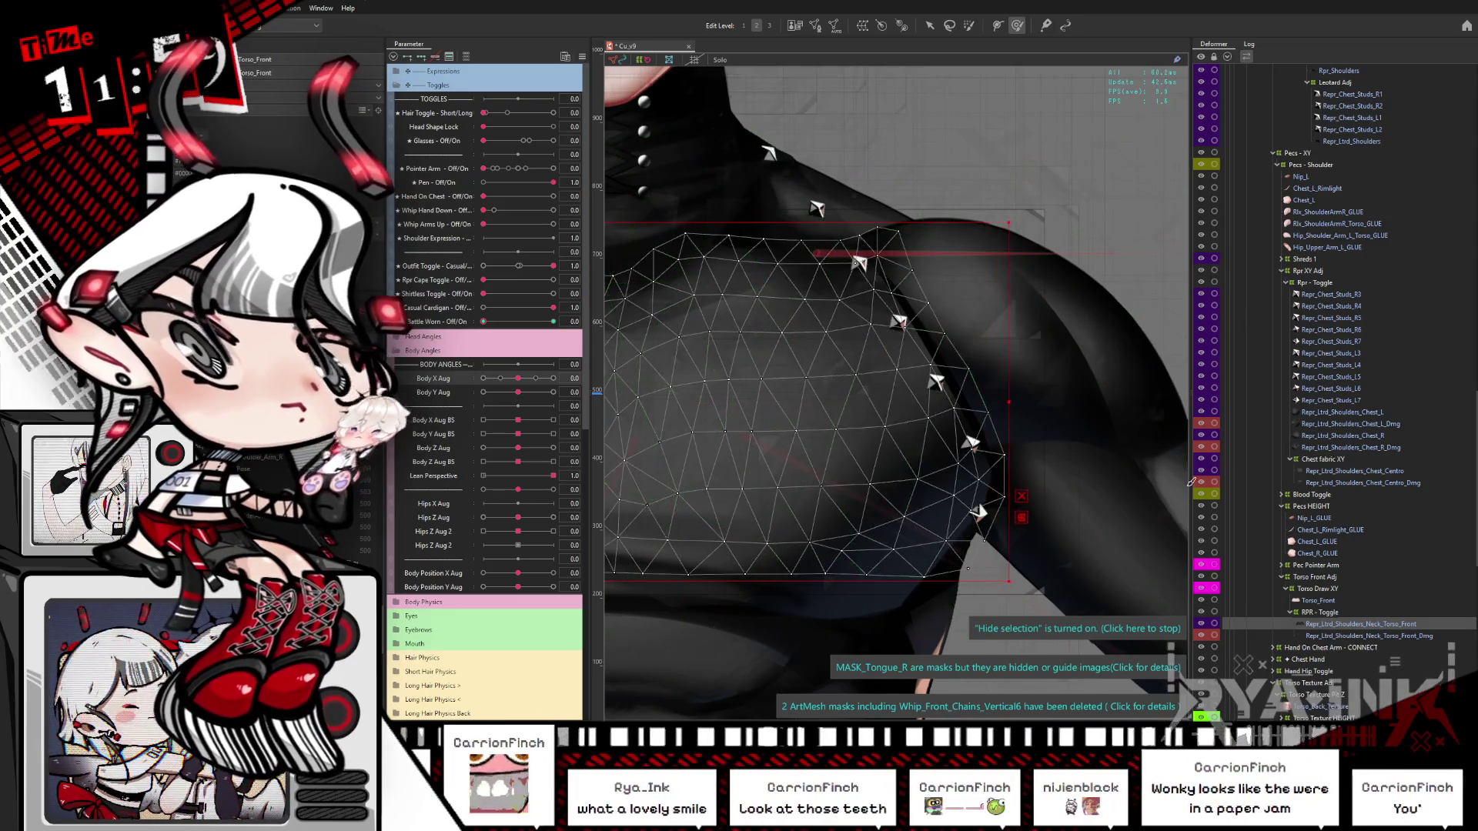
{"action": "left_click", "coordinate": [1347, 638]}
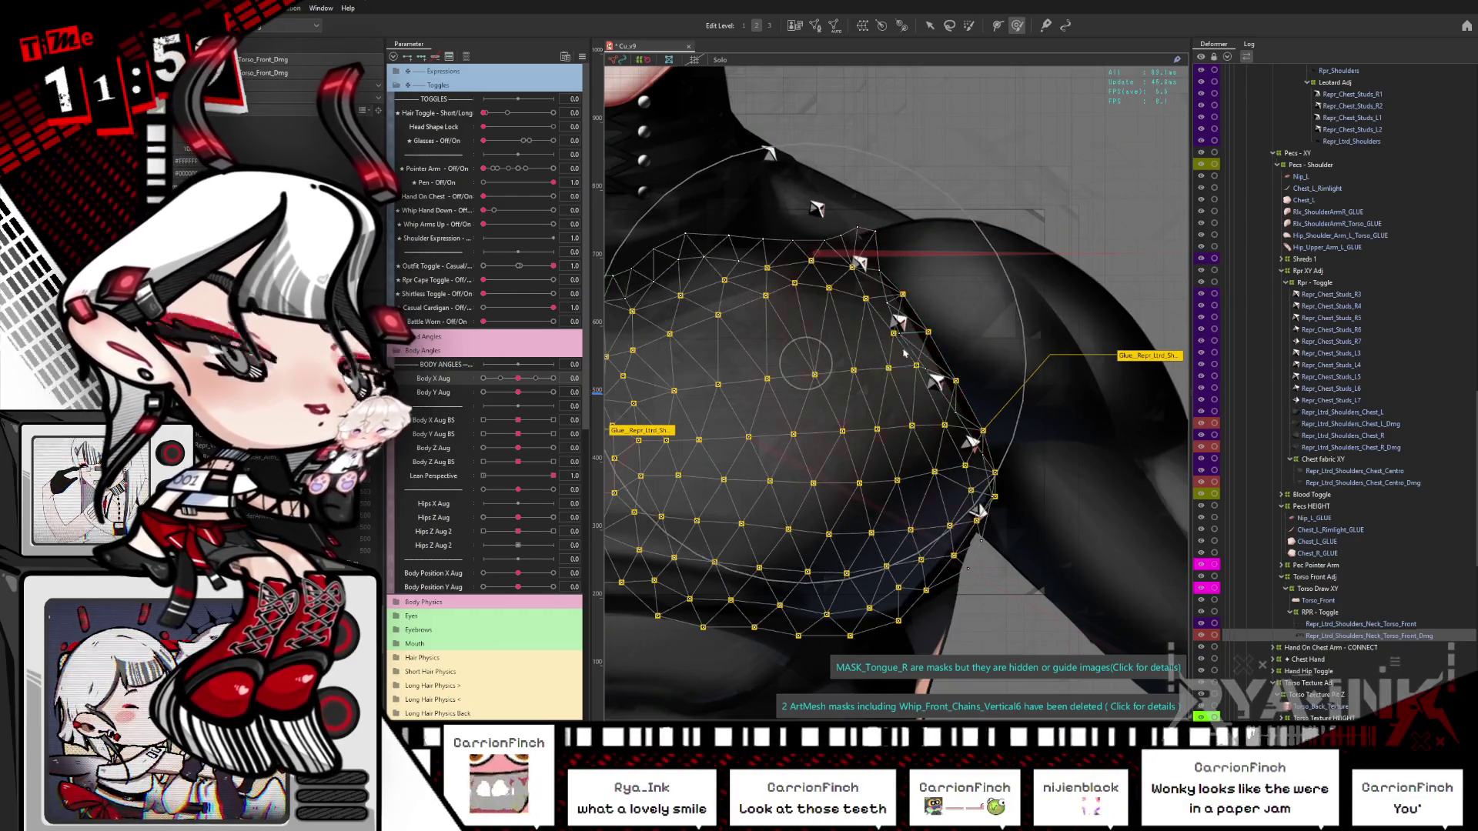
{"action": "key", "text": "ctrl+h"}
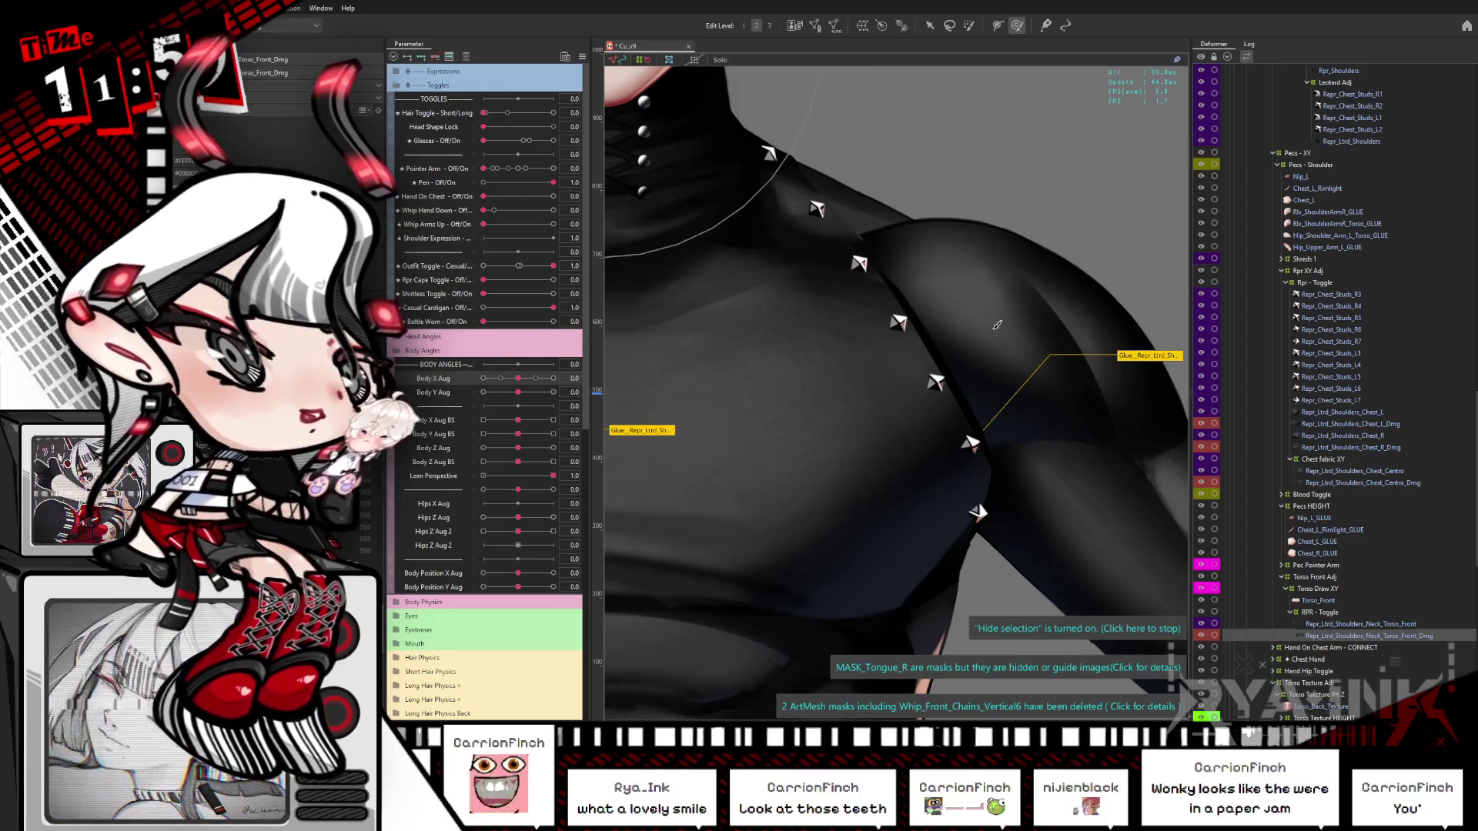
{"action": "key", "text": "ctrl+h"}
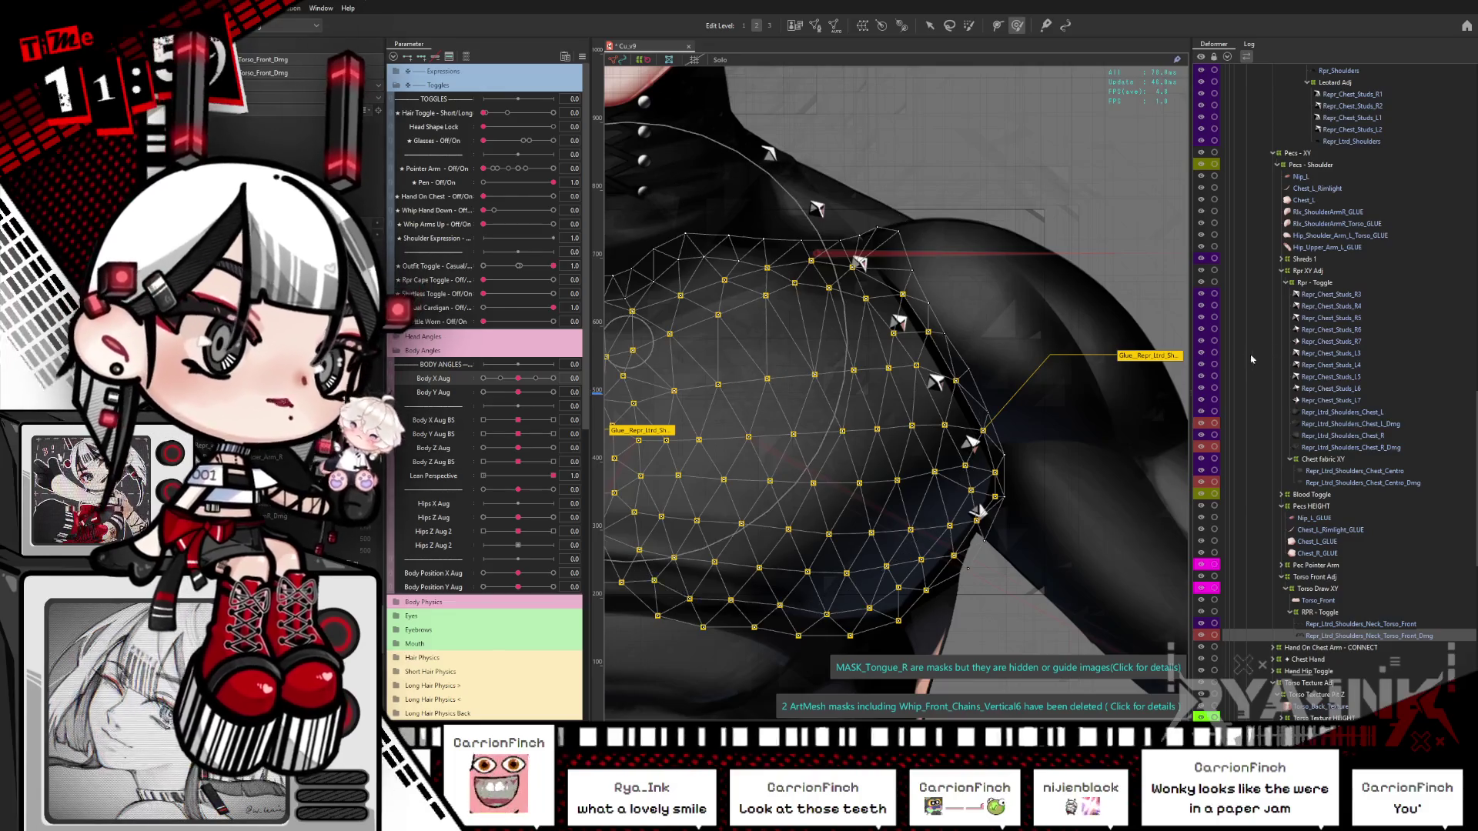
{"action": "key", "text": "w"}
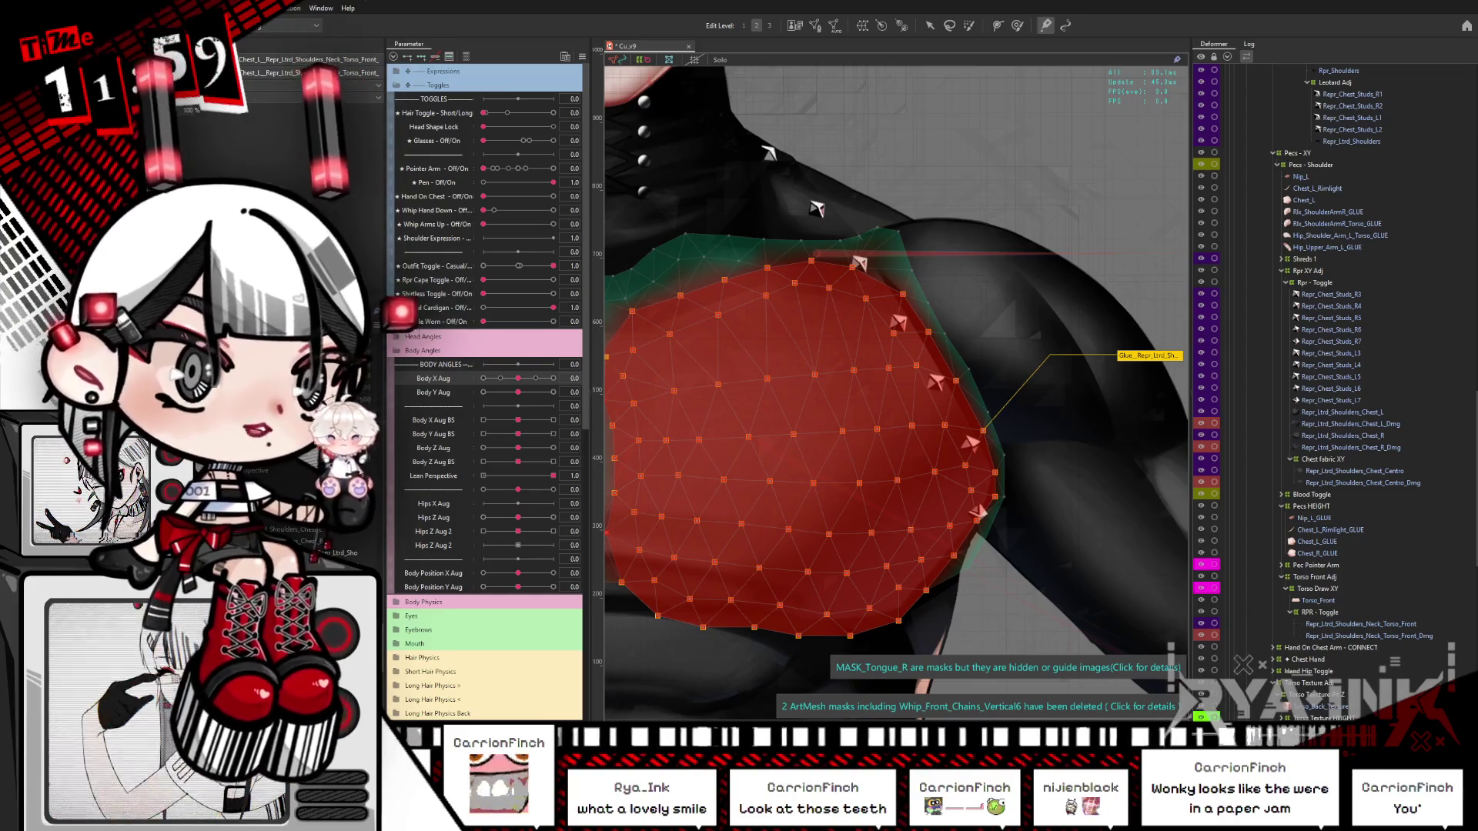
{"action": "left_click", "coordinate": [808, 231]}
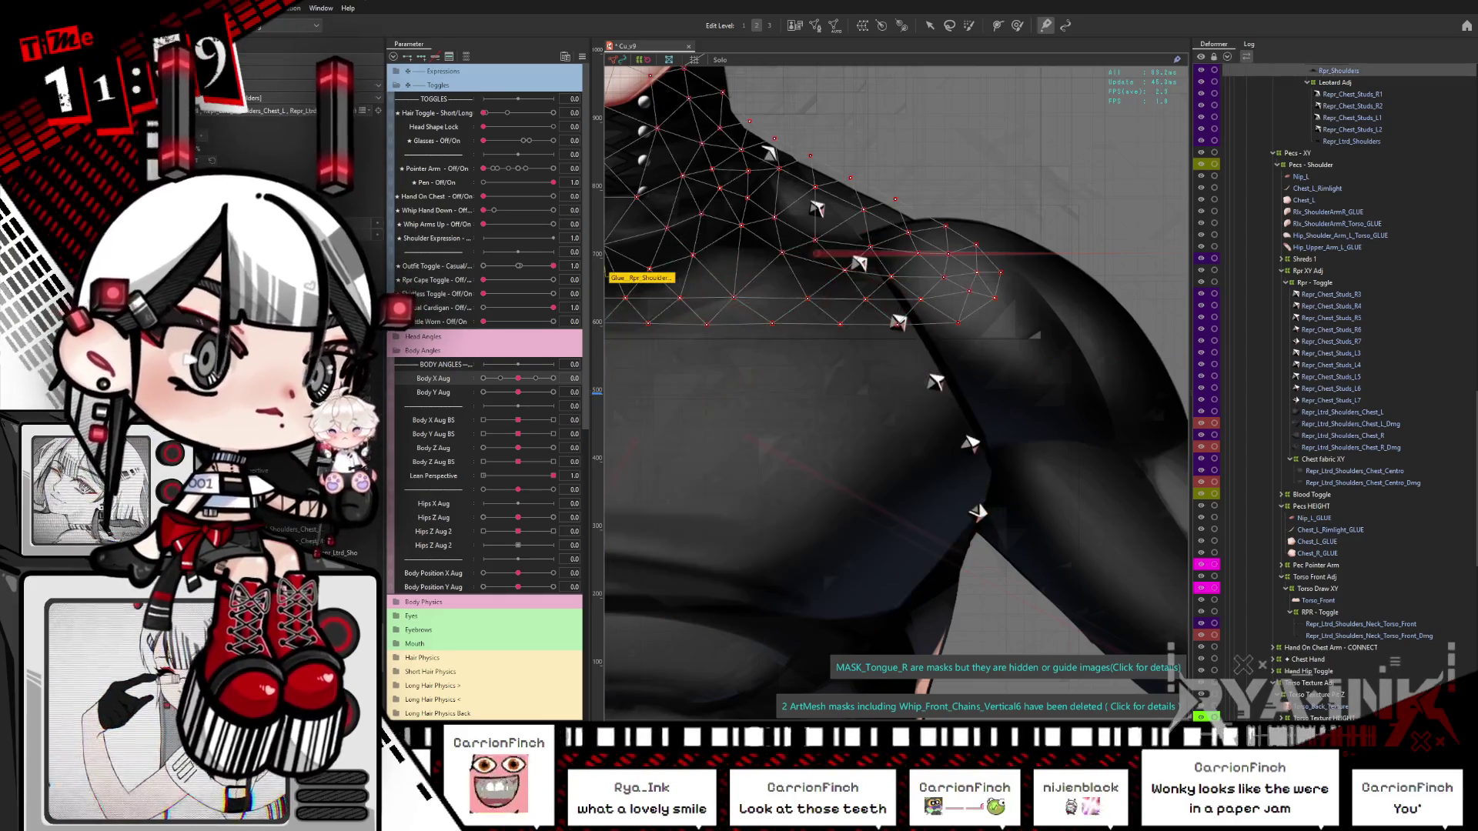
Step: Select the chest glue mesh and nudge its shoulder edge with the deform brush
{"action": "left_click", "coordinate": [985, 346]}
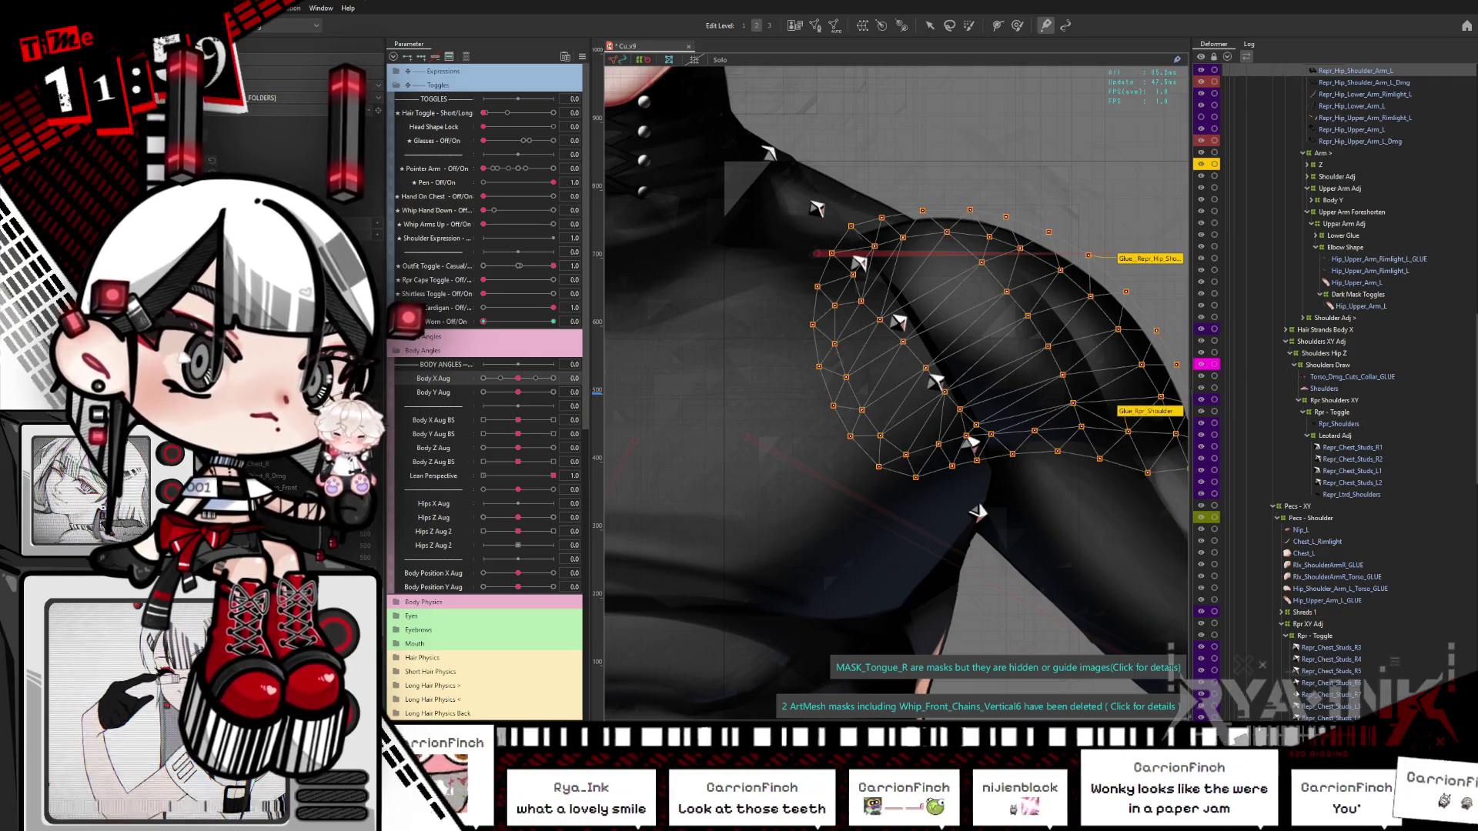
{"action": "left_click", "coordinate": [808, 216]}
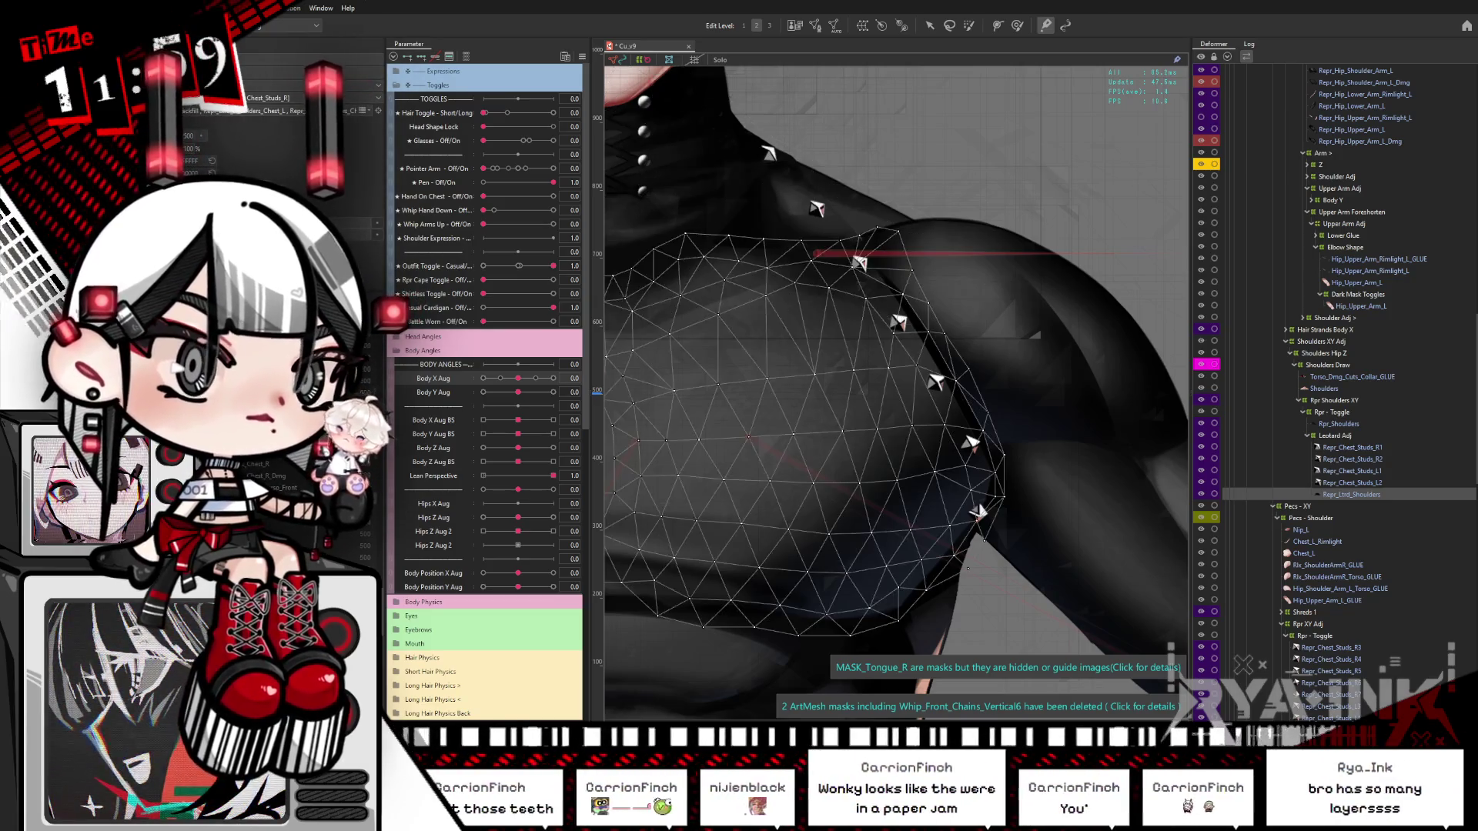
{"action": "left_click", "coordinate": [913, 344]}
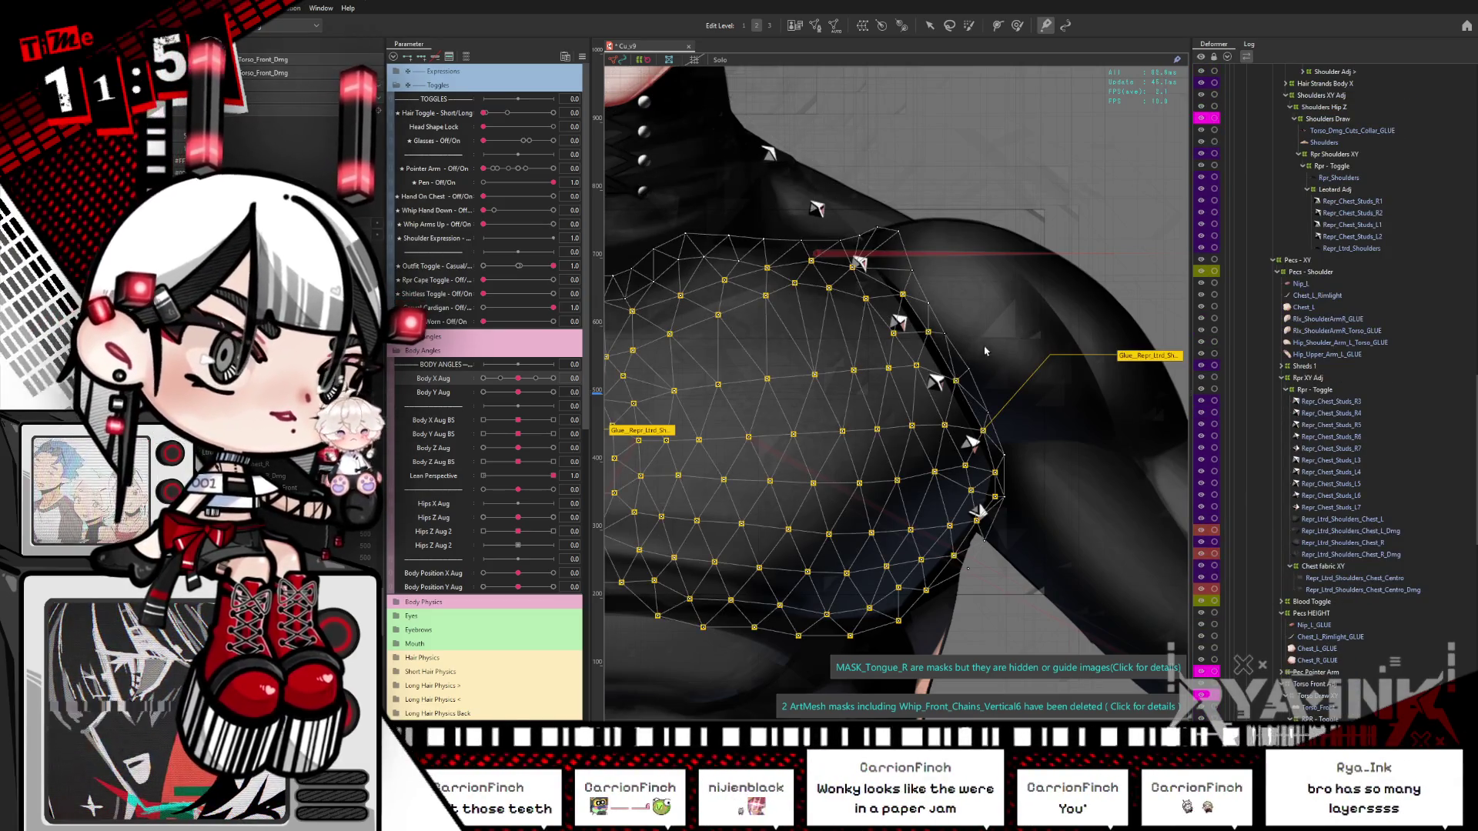
{"action": "key", "text": "b"}
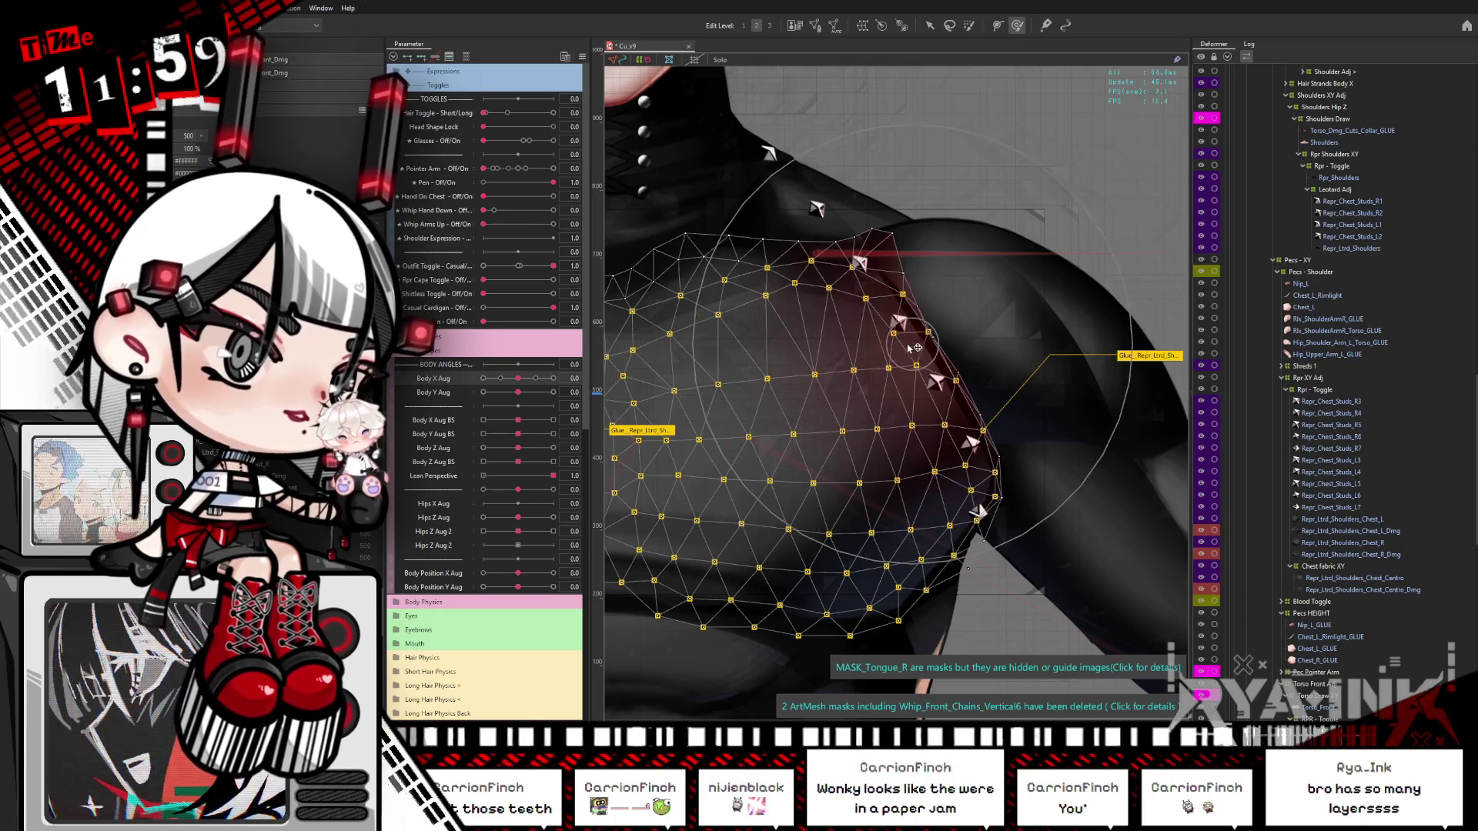
{"action": "key", "text": "v"}
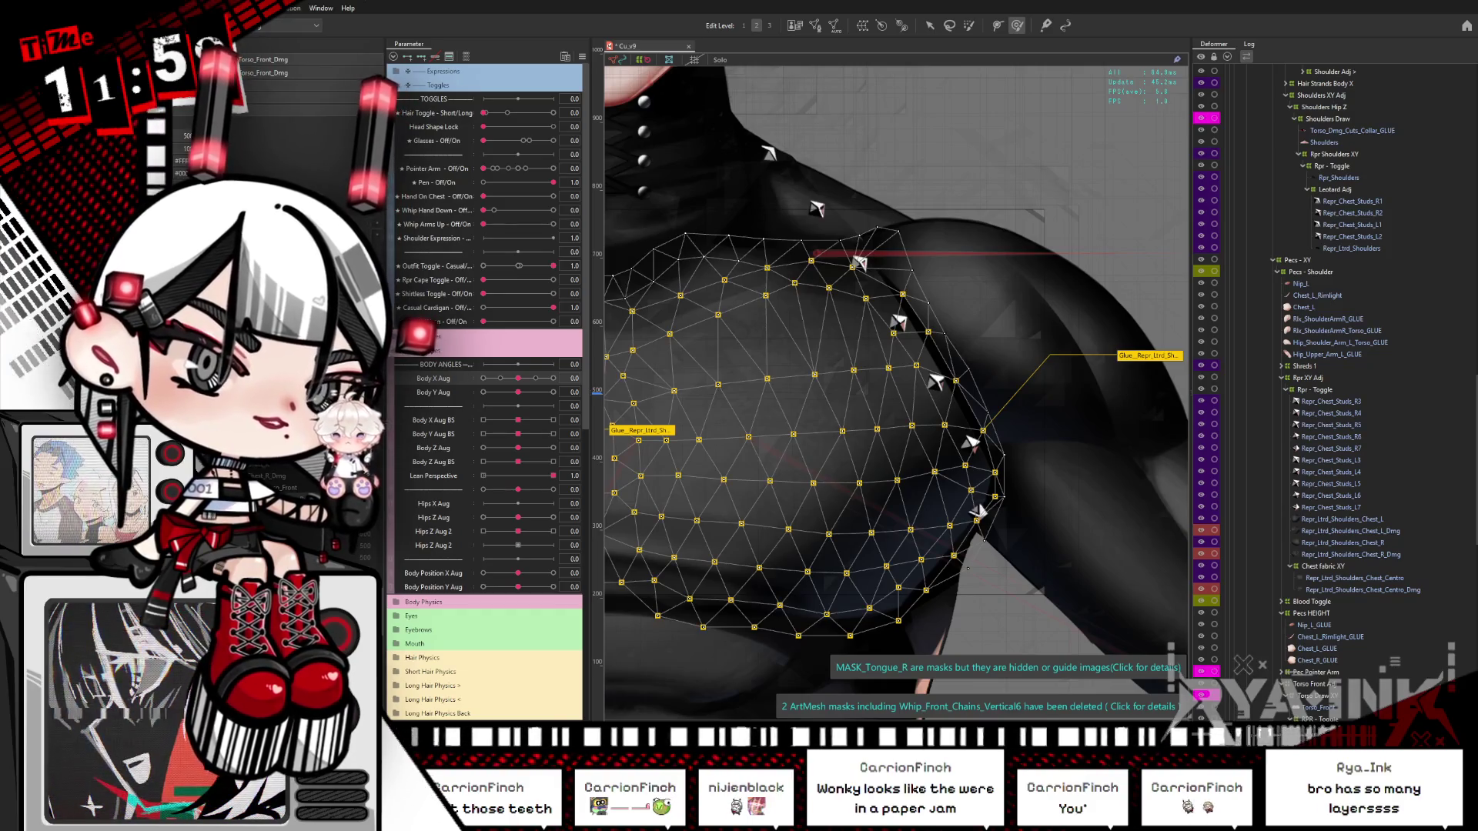
{"action": "key", "text": "ctrl+z"}
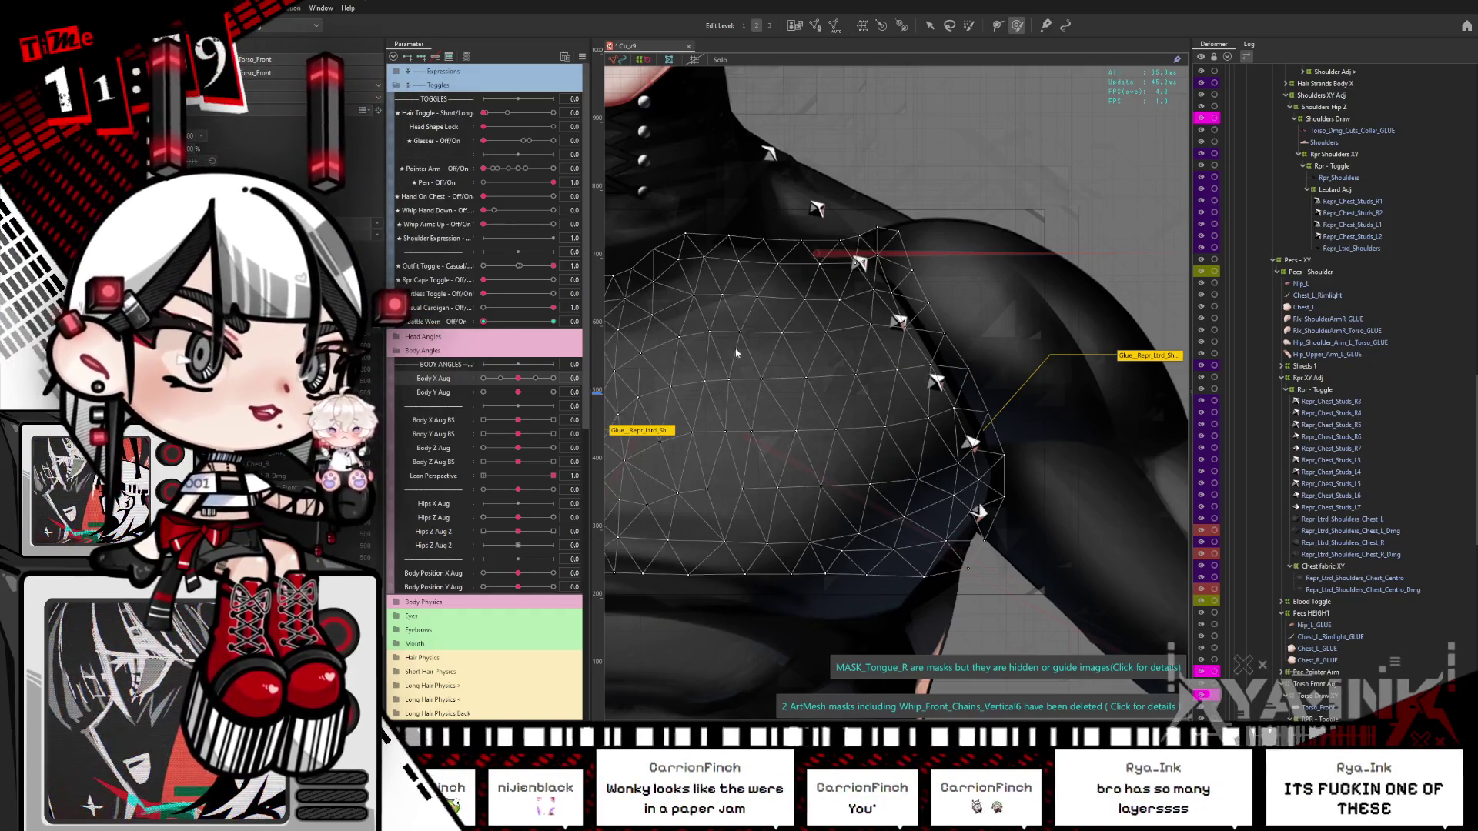
{"action": "key", "text": "b"}
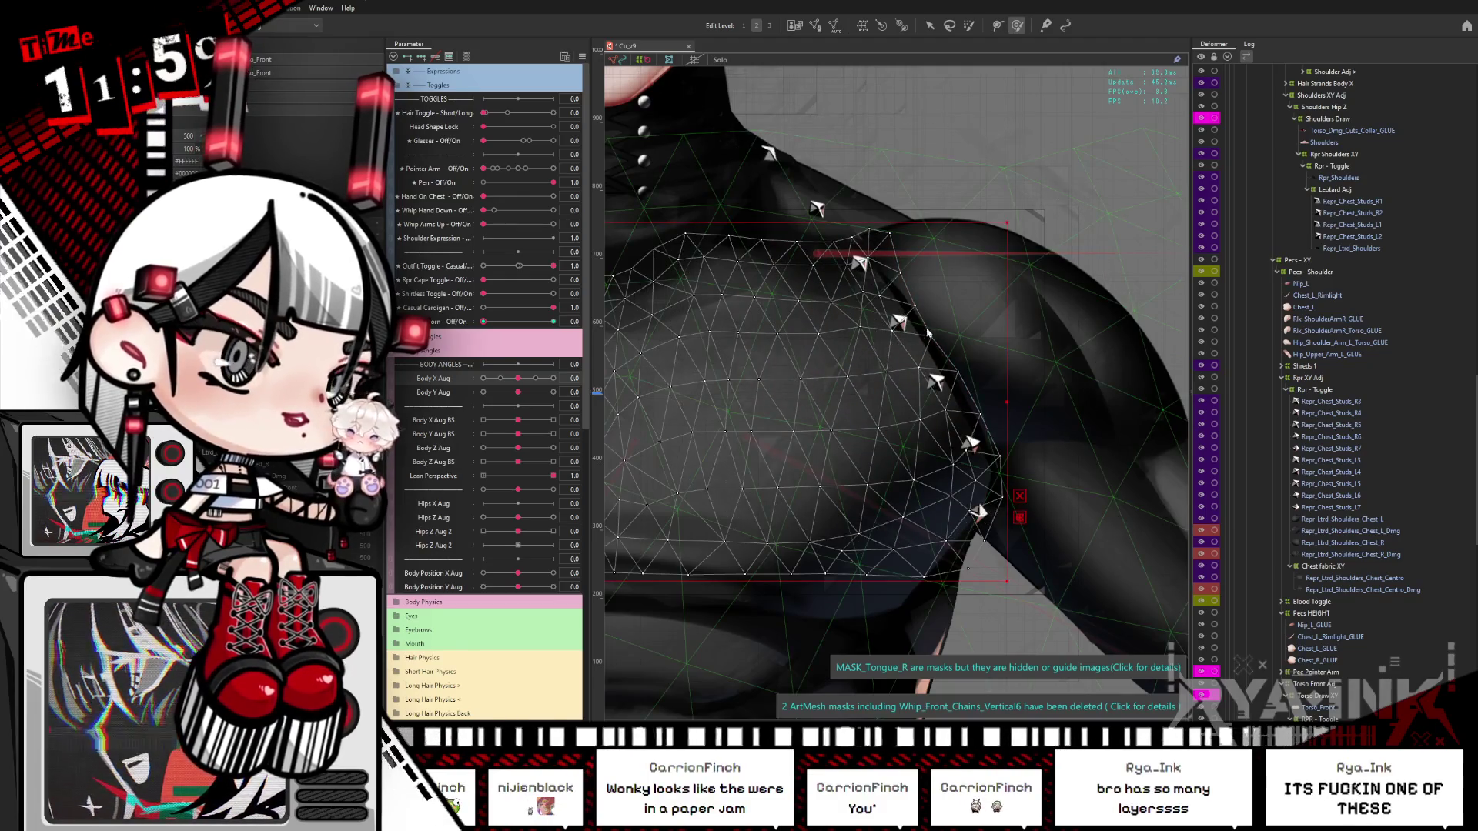
{"action": "key", "text": "ctrl+h"}
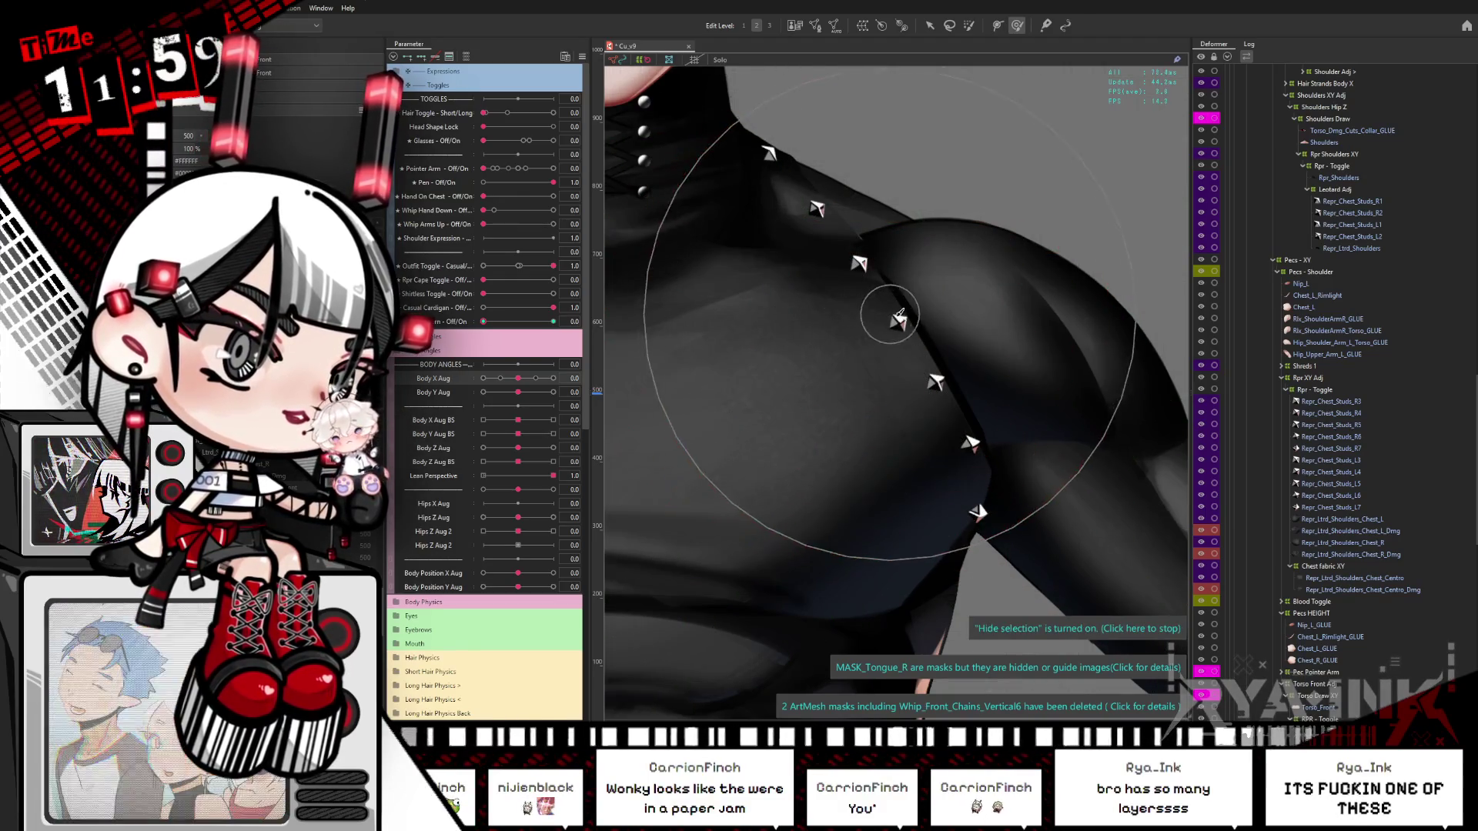
{"action": "key", "text": "v"}
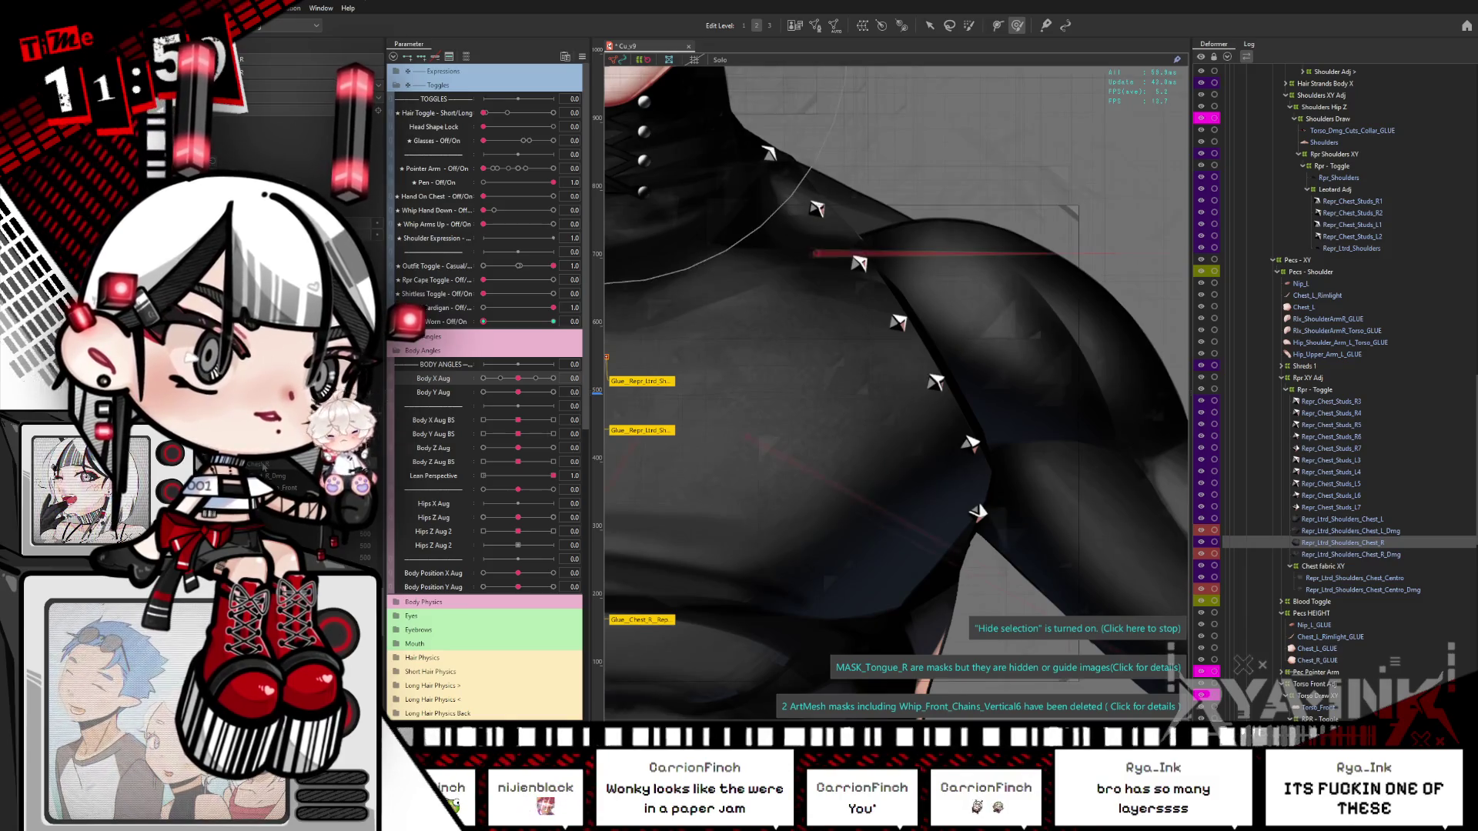
{"action": "left_click", "coordinate": [609, 390]}
{"action": "key", "text": "b"}
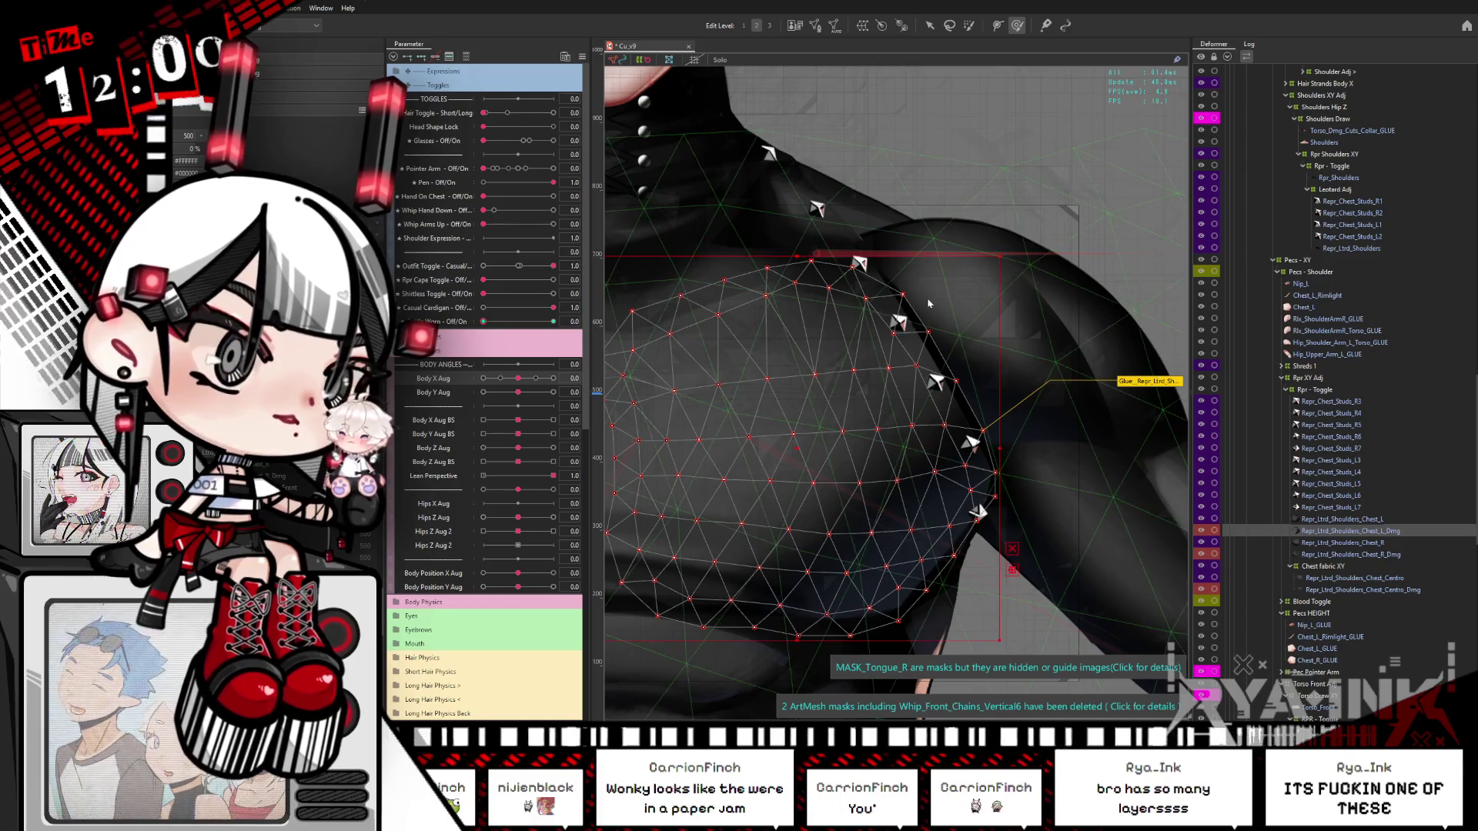
{"action": "key", "text": "v"}
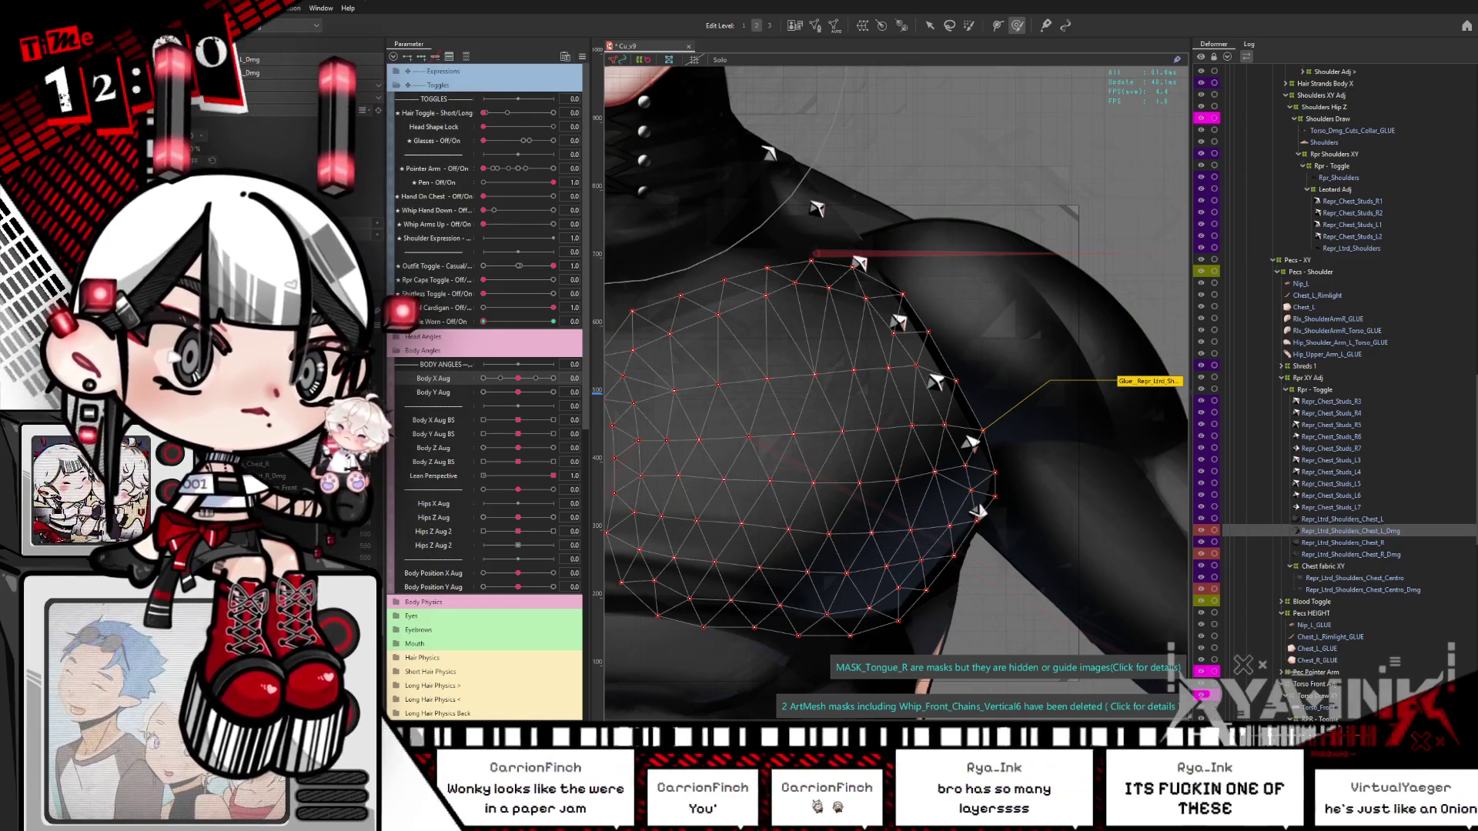
{"action": "left_click", "coordinate": [823, 380]}
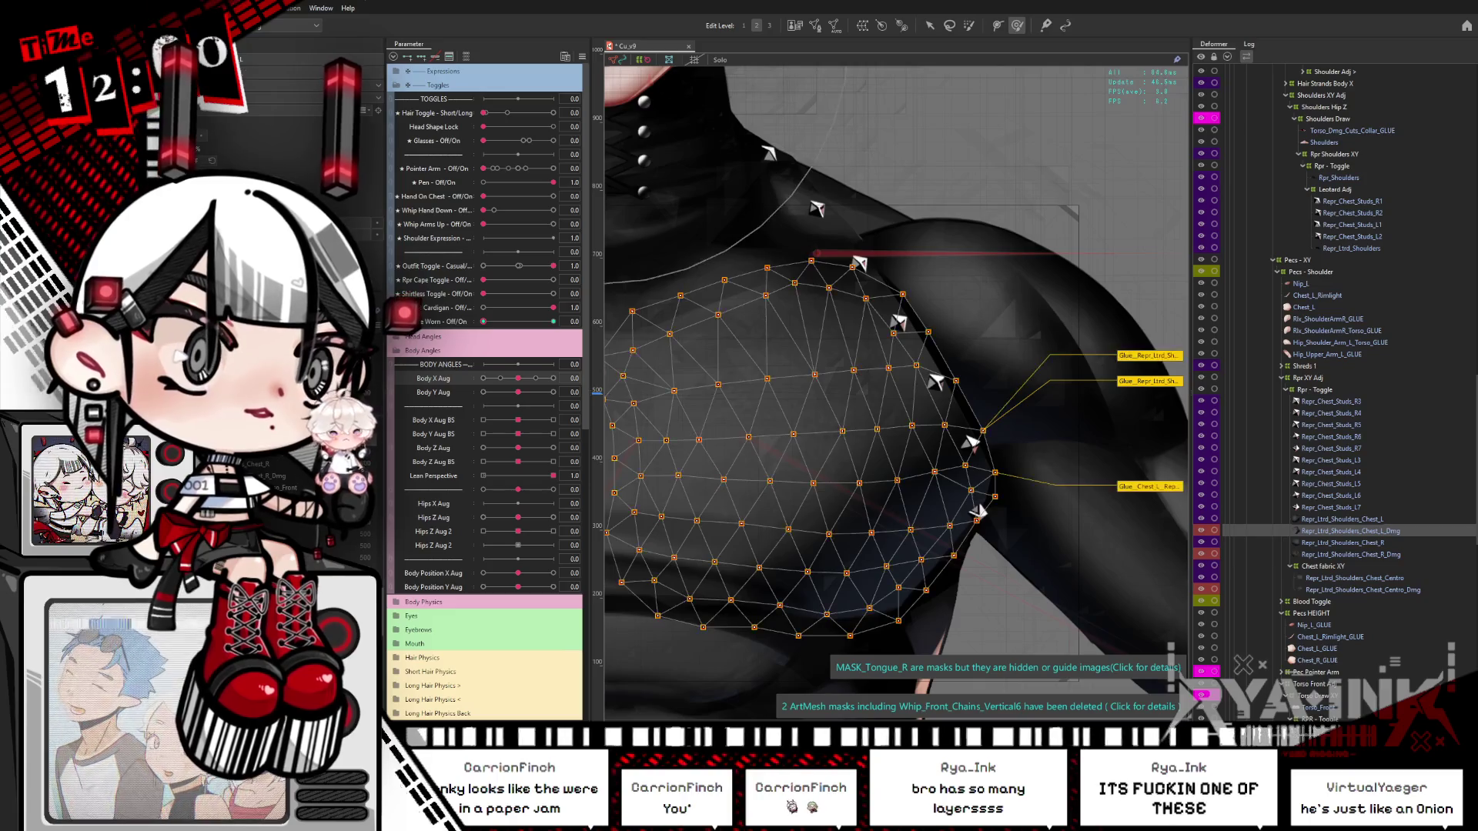
{"action": "key", "text": "b"}
{"action": "key", "text": "v"}
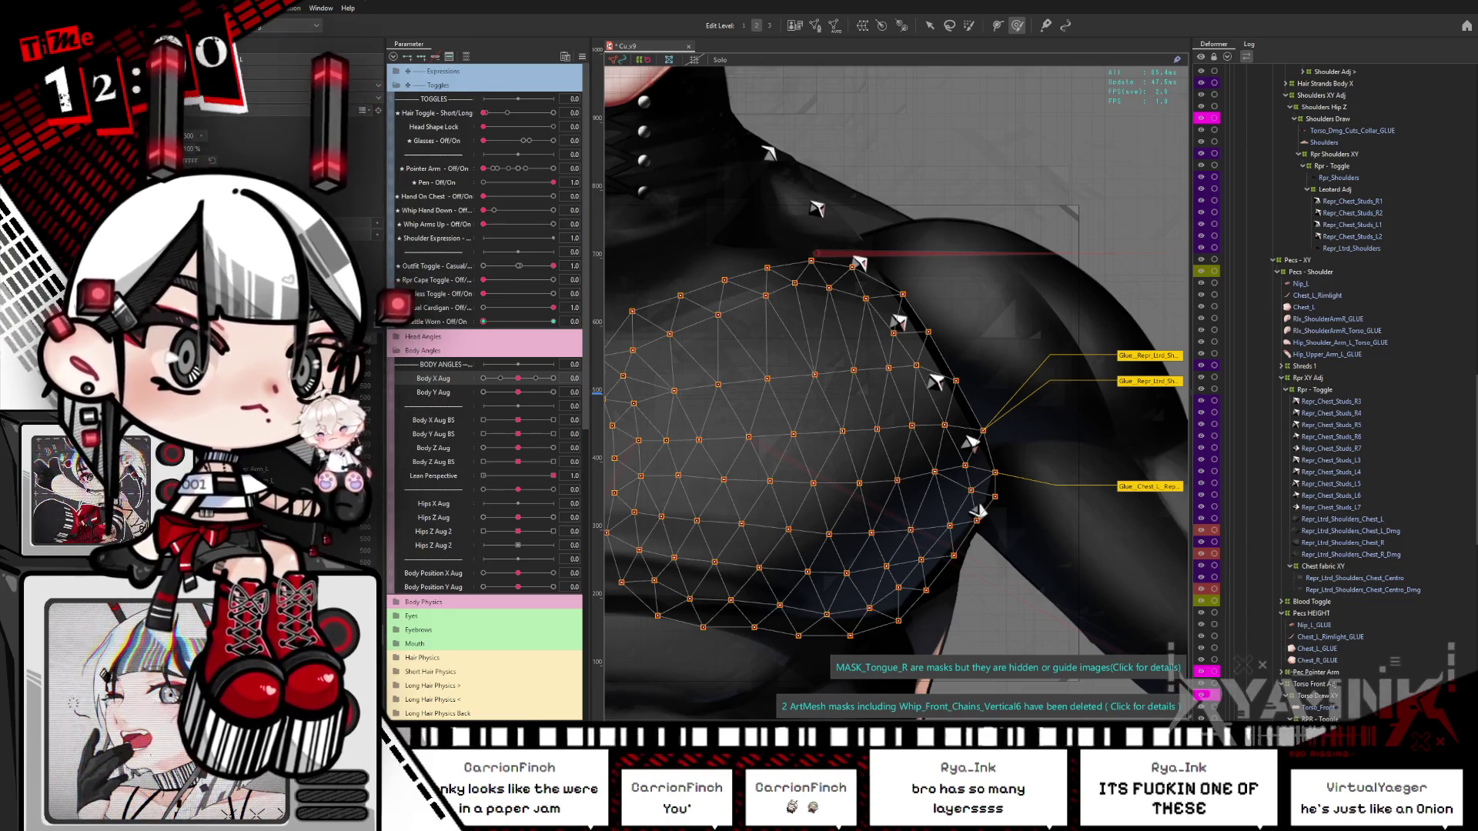
{"action": "key", "text": "Escape"}
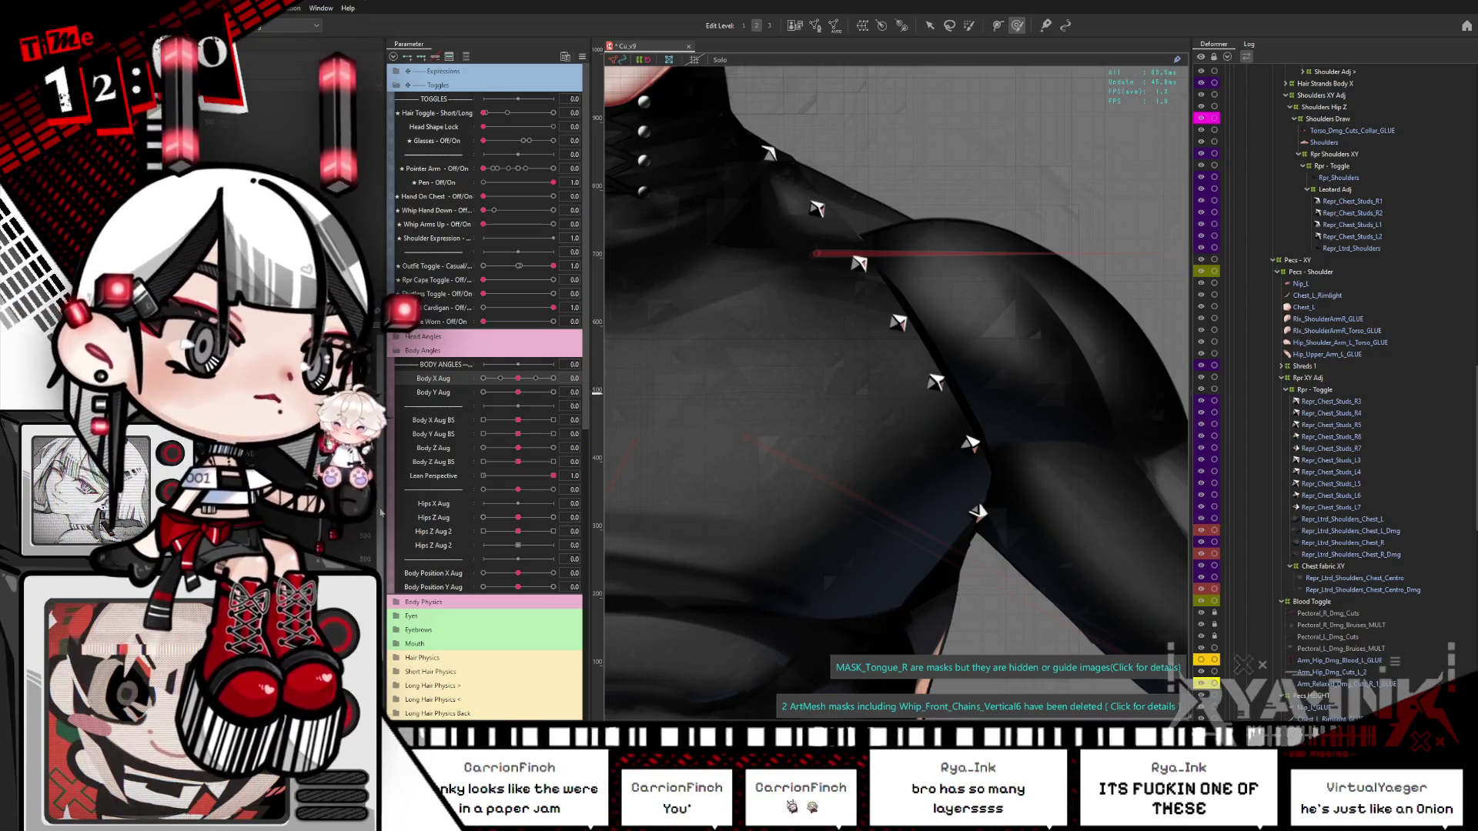
{"action": "right_click", "coordinate": [803, 442]}
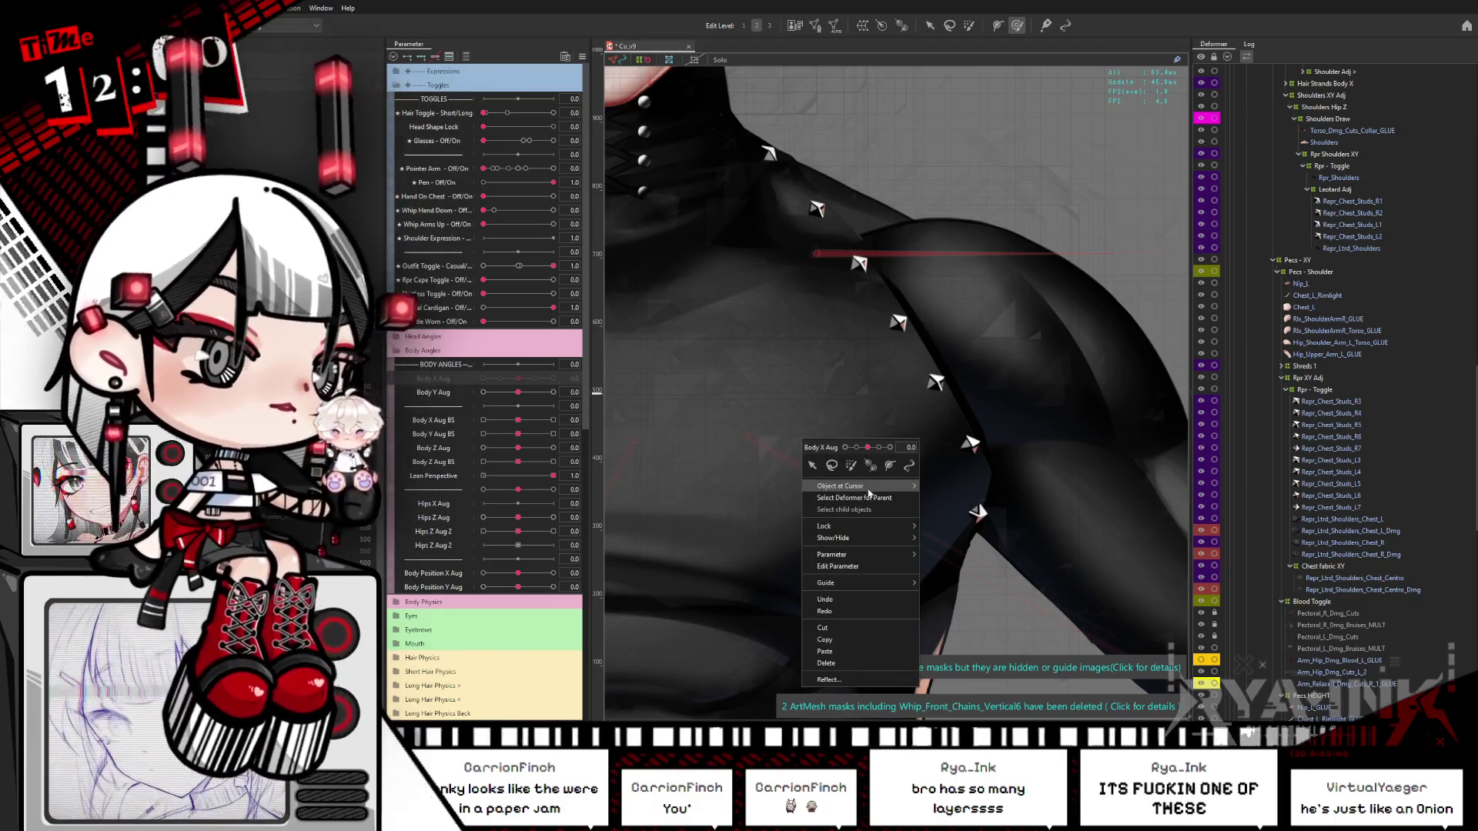
{"action": "key", "text": "Escape"}
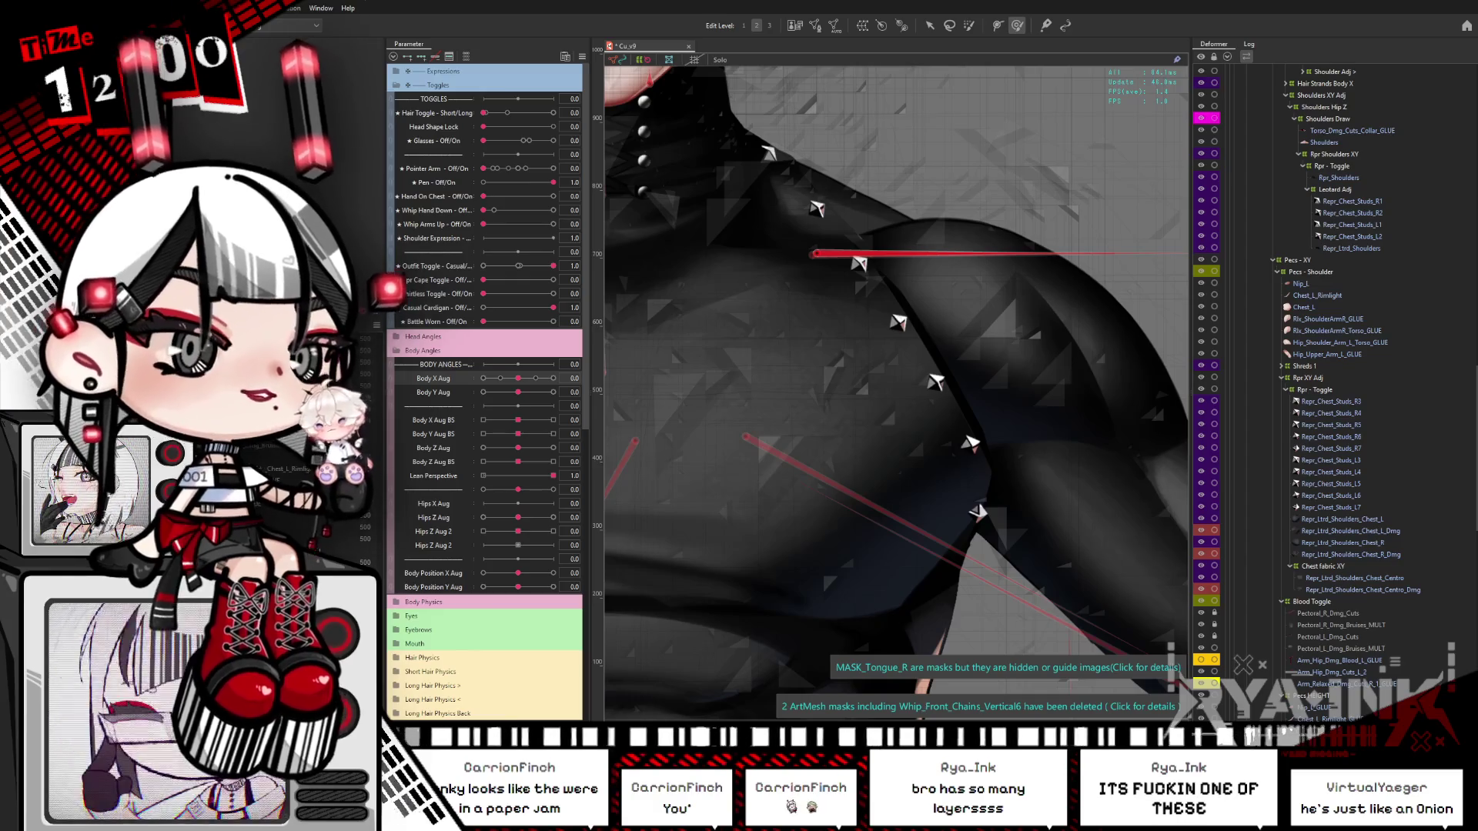
{"action": "key", "text": "h"}
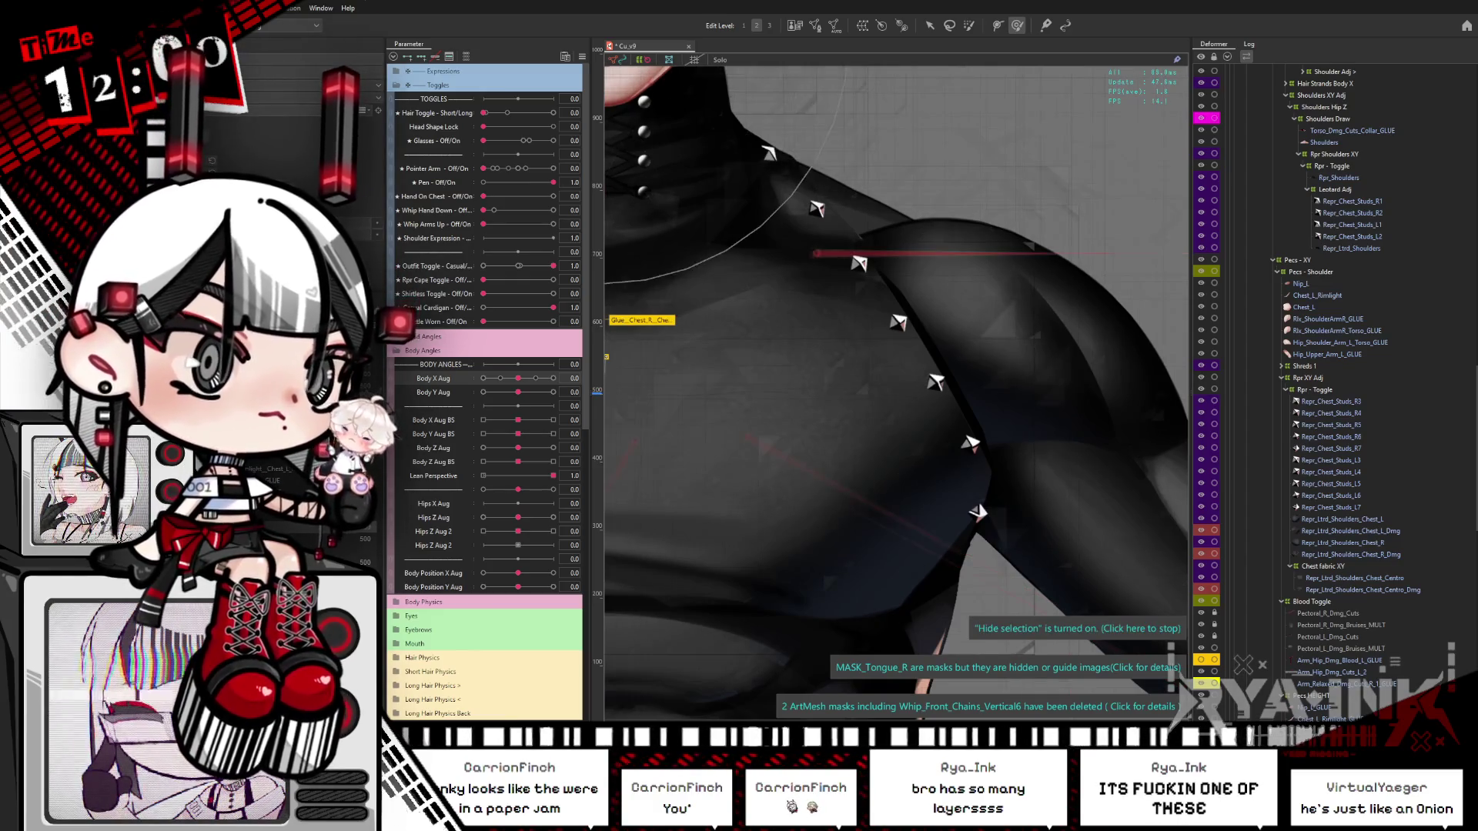
{"action": "left_click", "coordinate": [800, 447]}
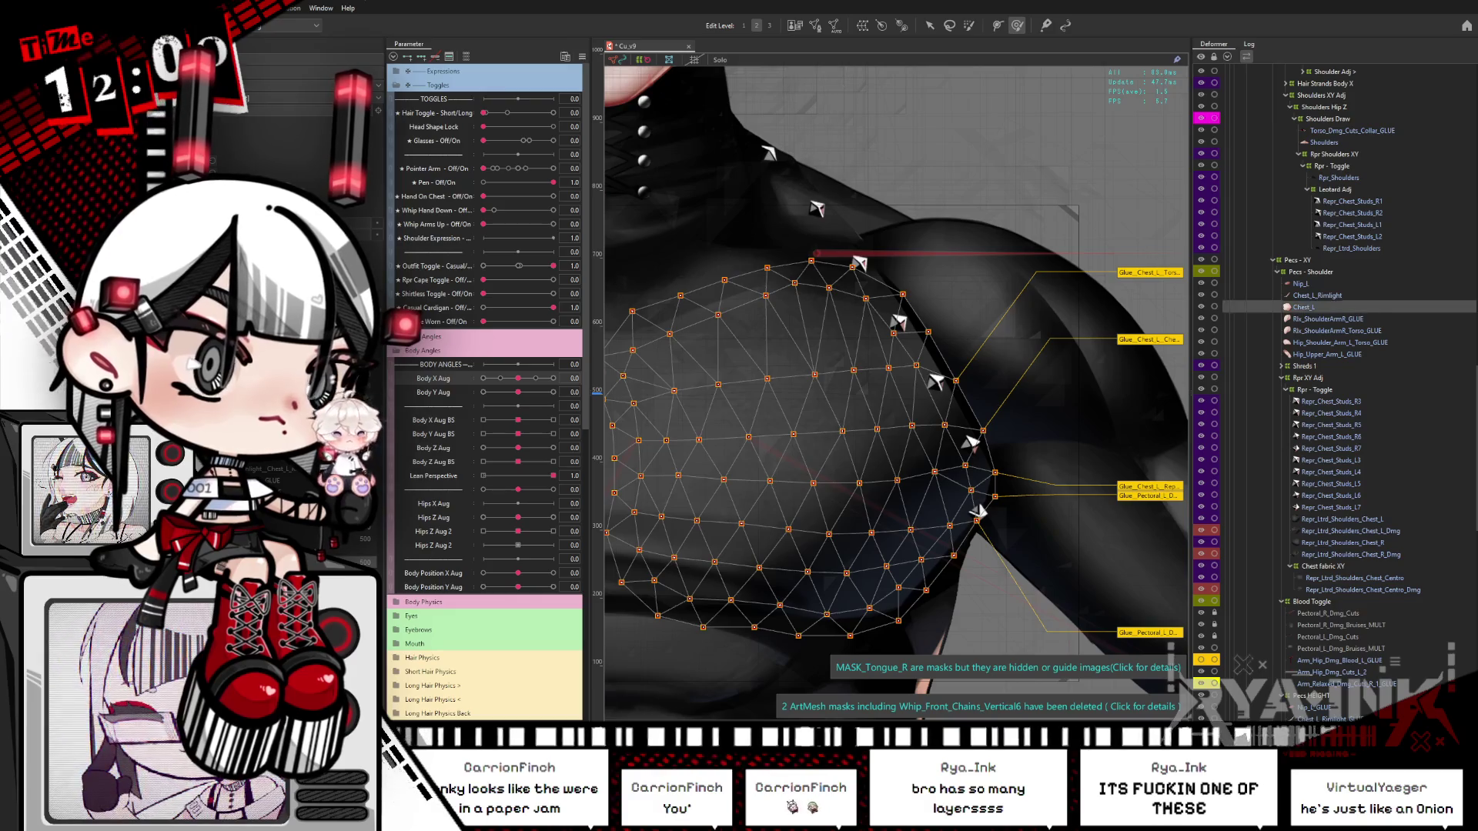
{"action": "left_click_drag", "start_coordinate": [923, 385], "coordinate": [785, 342]}
{"action": "key", "text": "ctrl+z"}
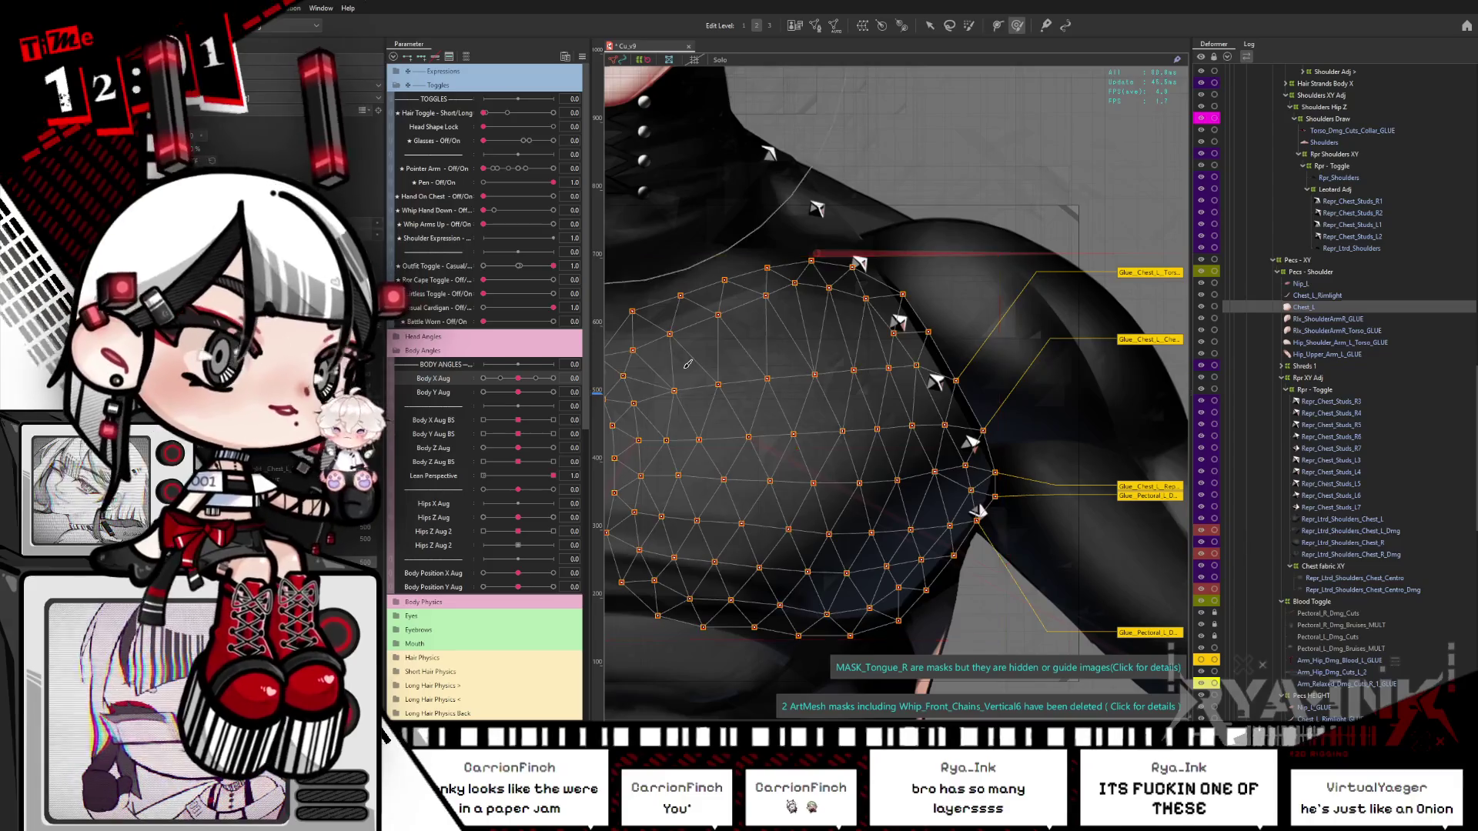
{"action": "scroll", "coordinate": [687, 364], "scroll_direction": "down", "scroll_amount": 3}
{"action": "left_click_drag", "start_coordinate": [770, 369], "coordinate": [1016, 397]}
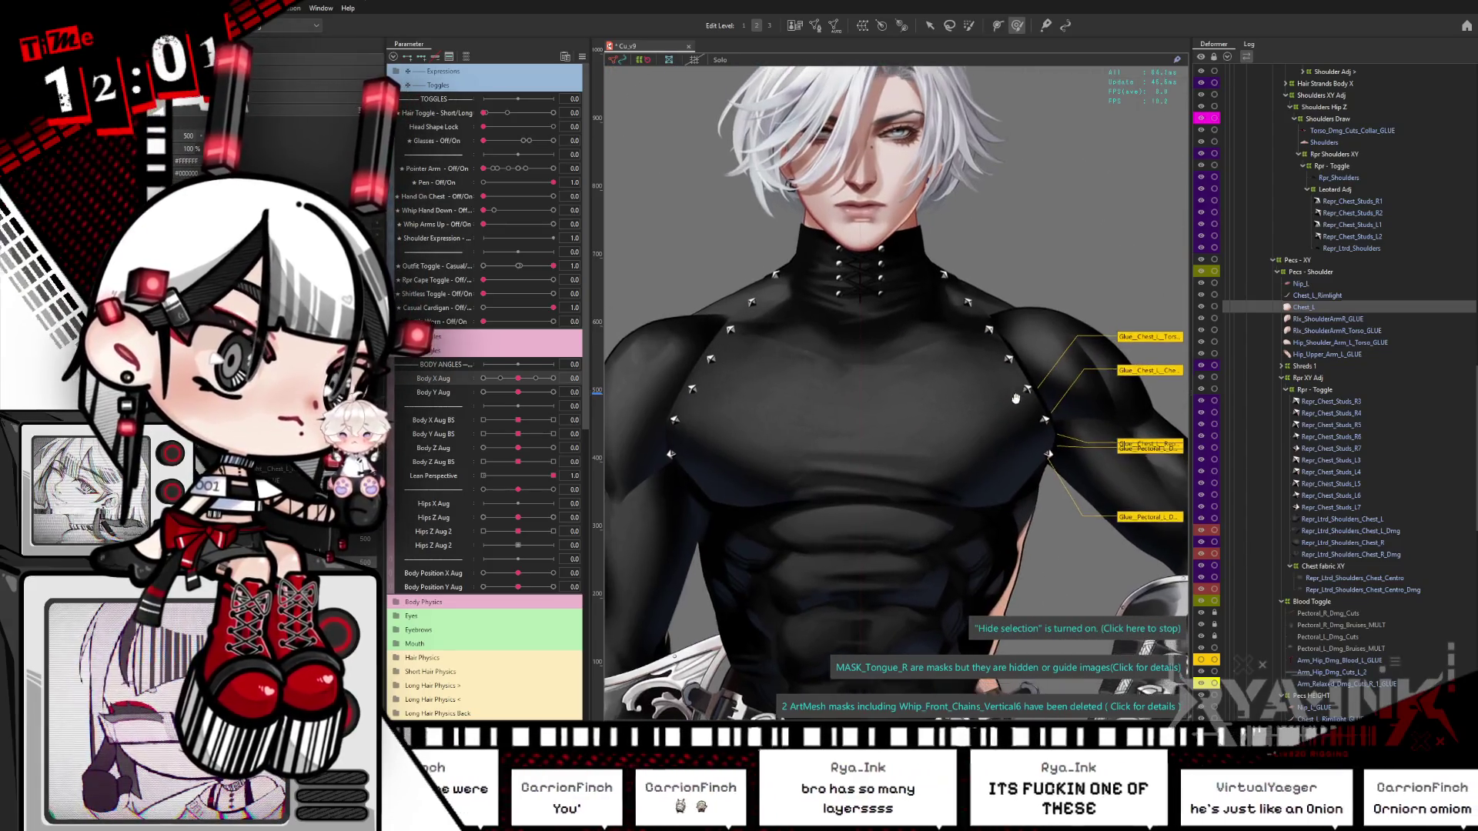
{"action": "scroll", "coordinate": [1027, 425], "scroll_direction": "up", "scroll_amount": 2}
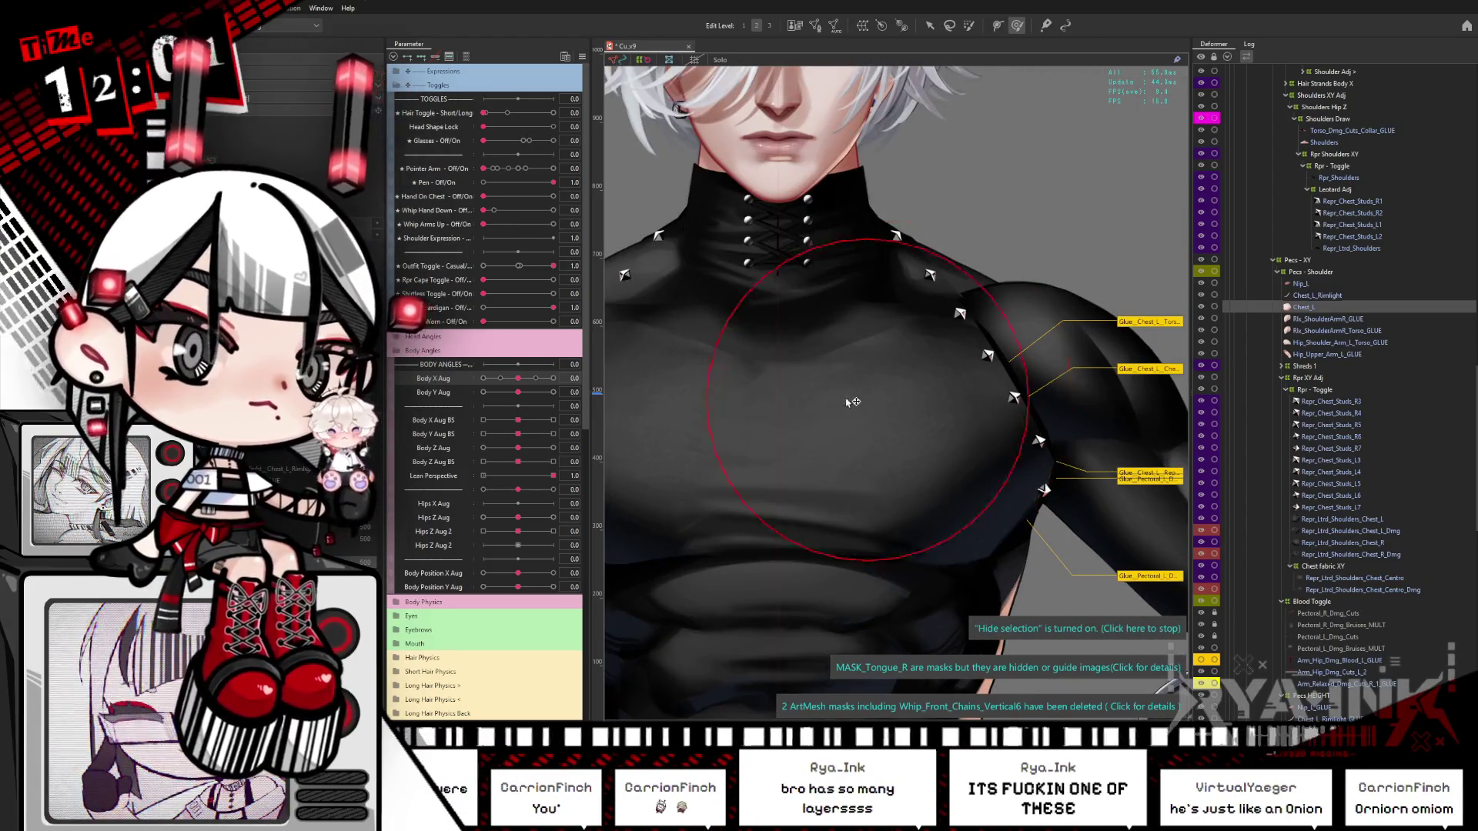
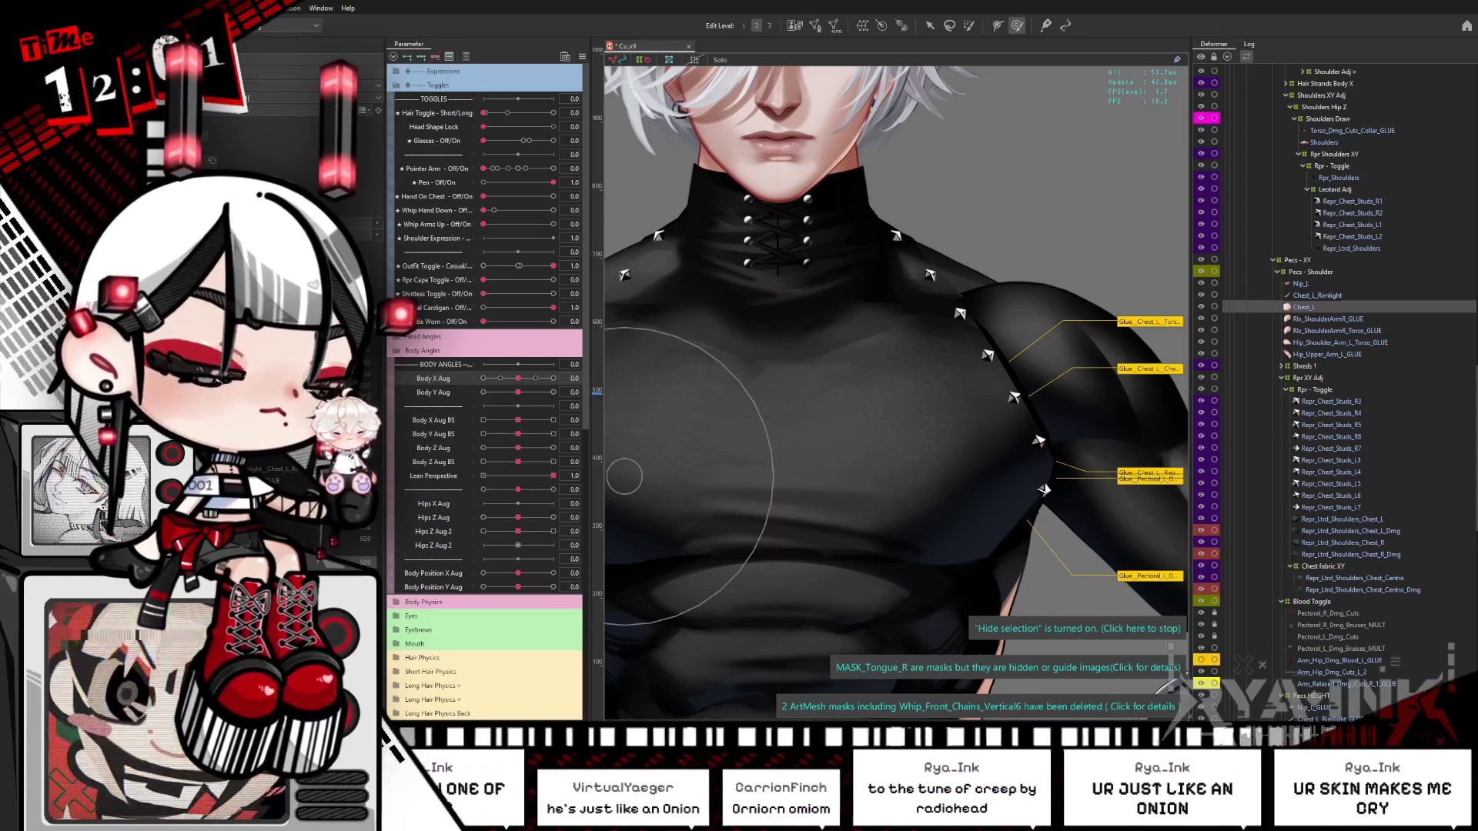
Step: Pan to the left shoulder and pick the left shoulder chest mesh via Object at Cursor
{"action": "mouse_move", "coordinate": [974, 477]}
{"action": "left_mouse_down"}
{"action": "mouse_move", "coordinate": [847, 439]}
{"action": "mouse_move", "coordinate": [692, 429]}
{"action": "left_mouse_up"}
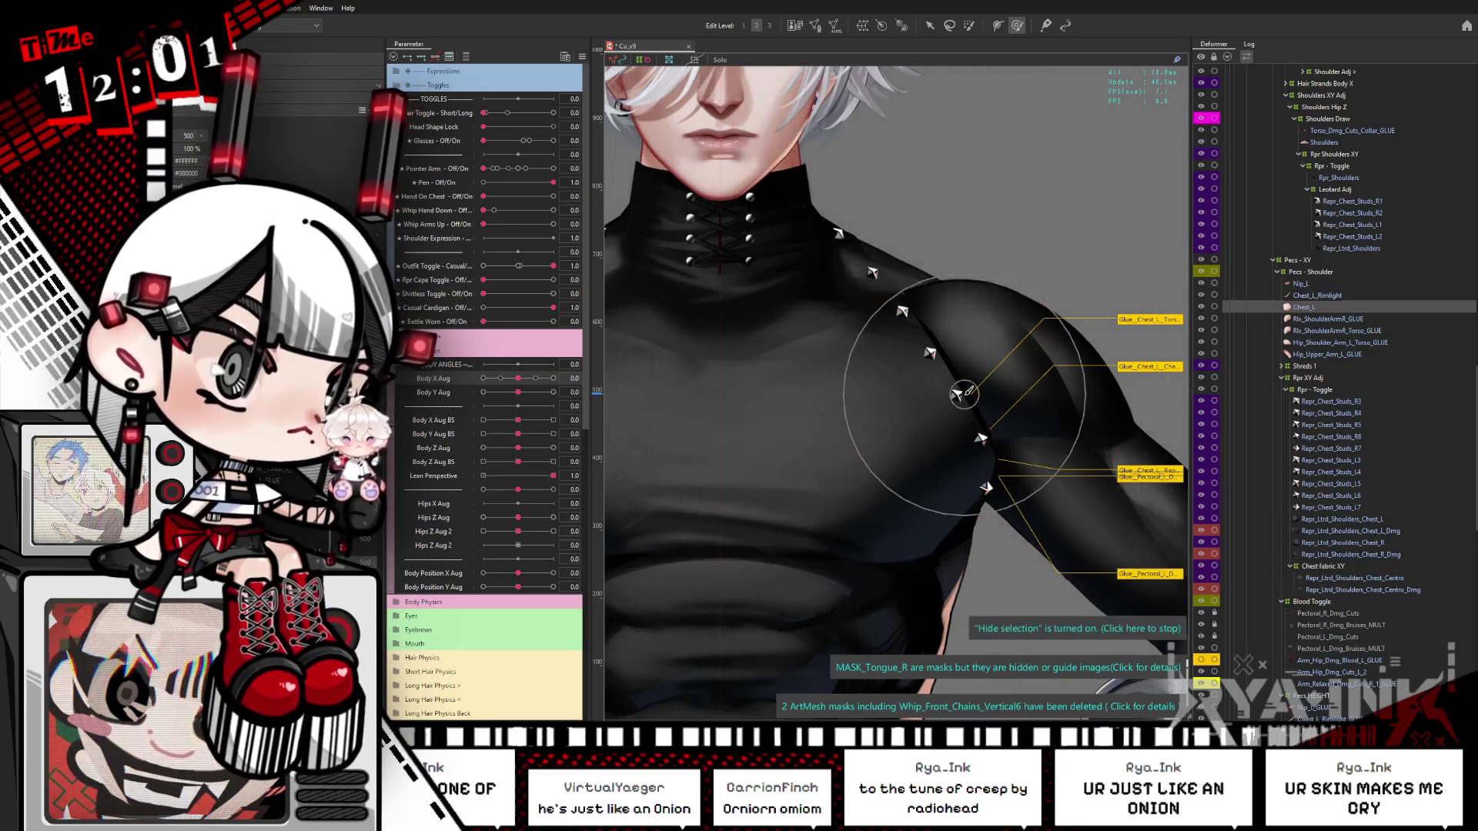
{"action": "scroll", "coordinate": [962, 394], "scroll_direction": "up", "scroll_amount": 3}
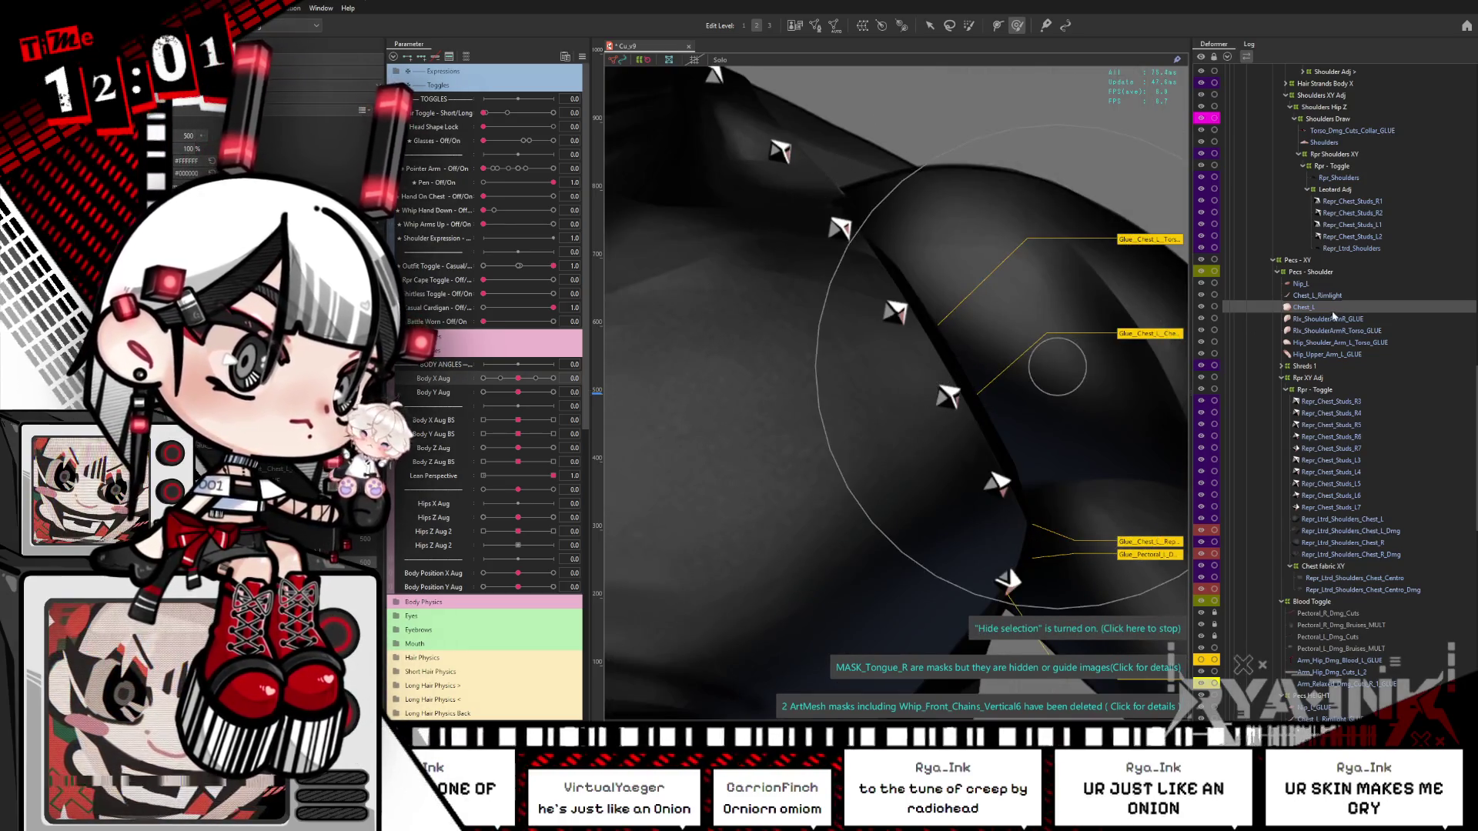
{"action": "scroll", "coordinate": [920, 311], "scroll_direction": "down", "scroll_amount": 2}
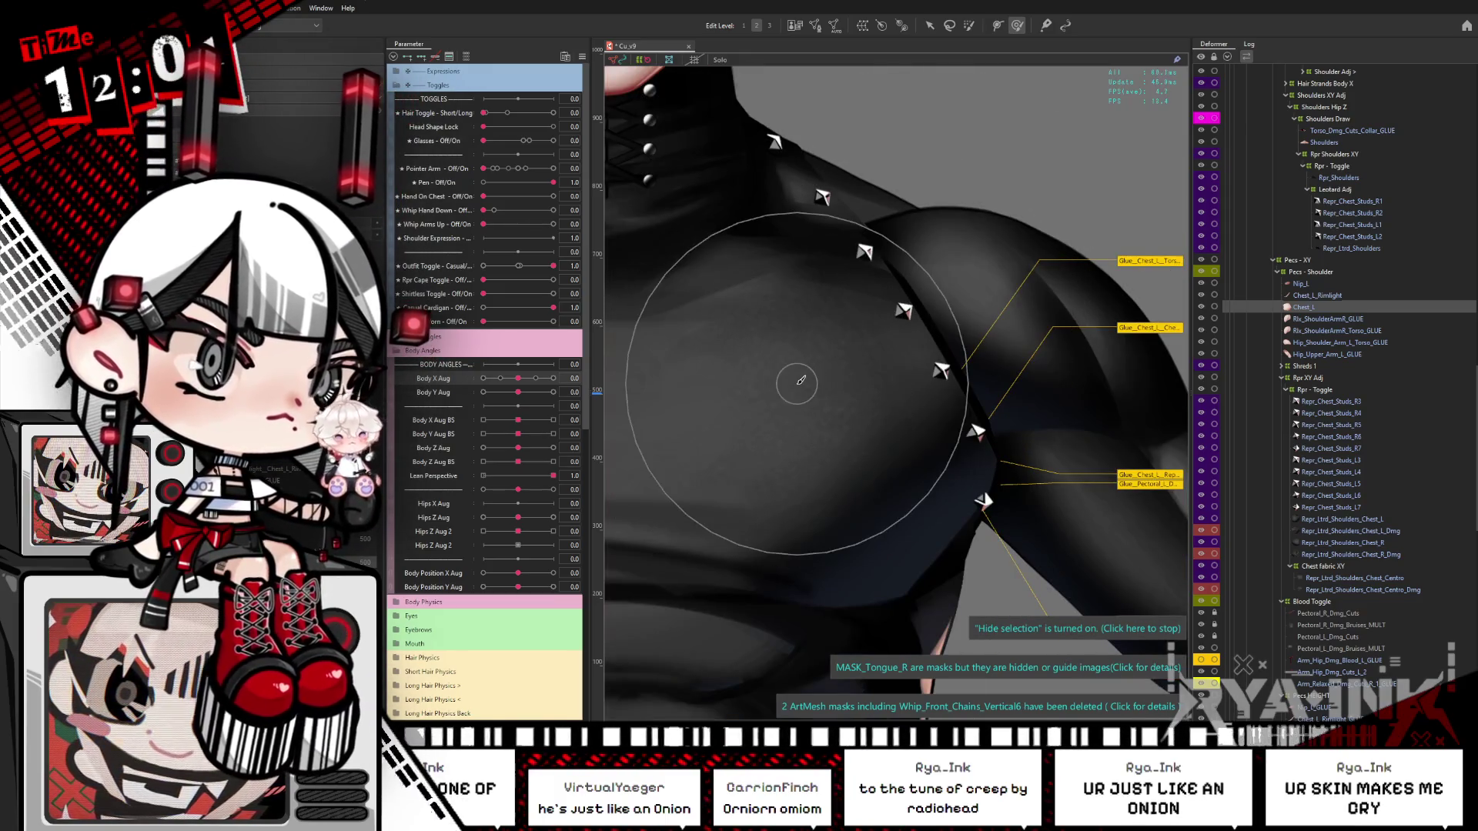
{"action": "scroll", "coordinate": [796, 385], "scroll_direction": "down", "scroll_amount": 2}
{"action": "right_click", "coordinate": [893, 356]}
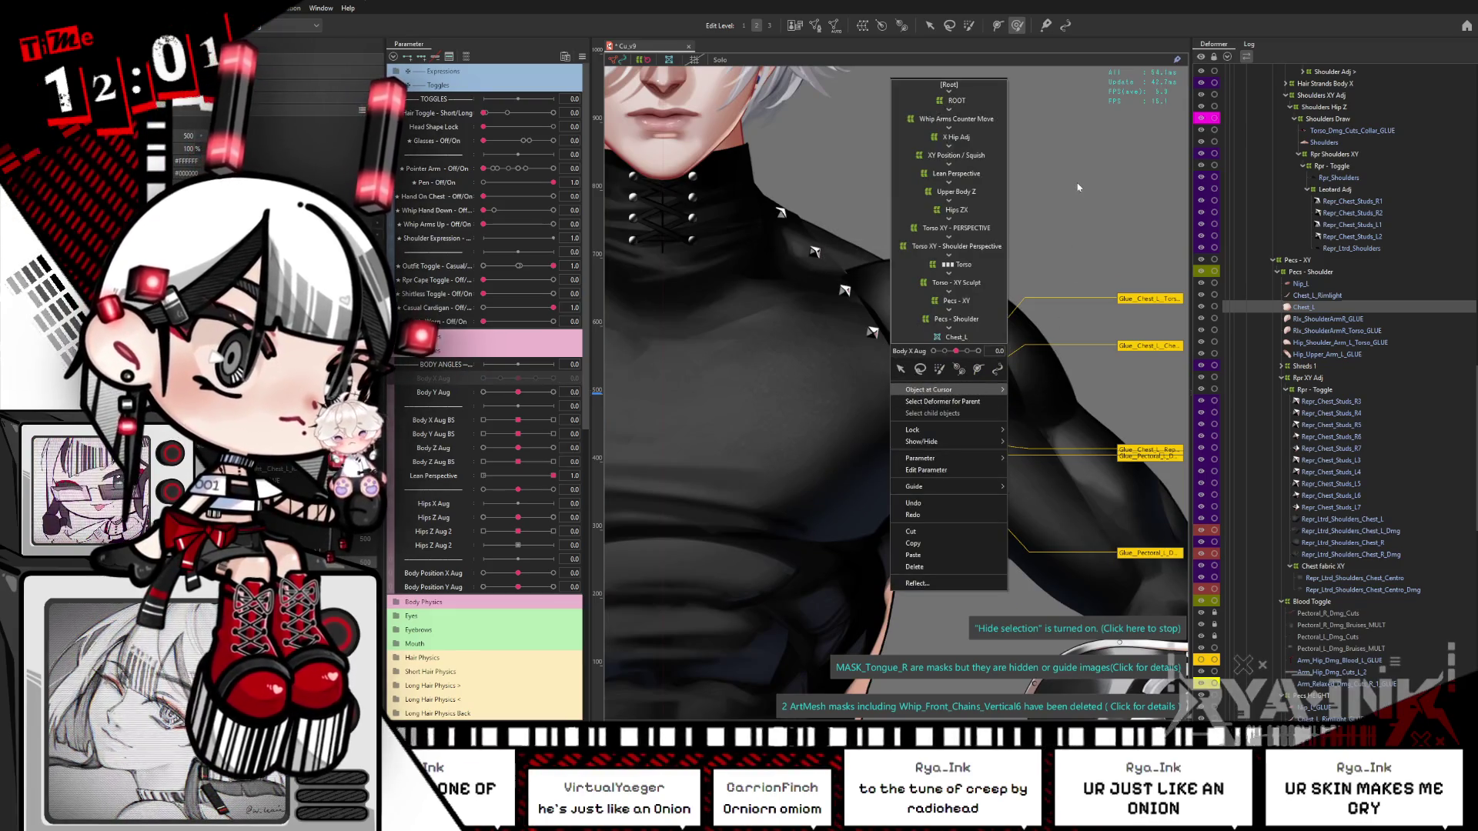
{"action": "left_click", "coordinate": [1078, 187]}
Step: Select Repr_Chest_Studs_L4 with its Rpr XY Adj deformer and push the studs along the pec seam
{"action": "right_click", "coordinate": [874, 333]}
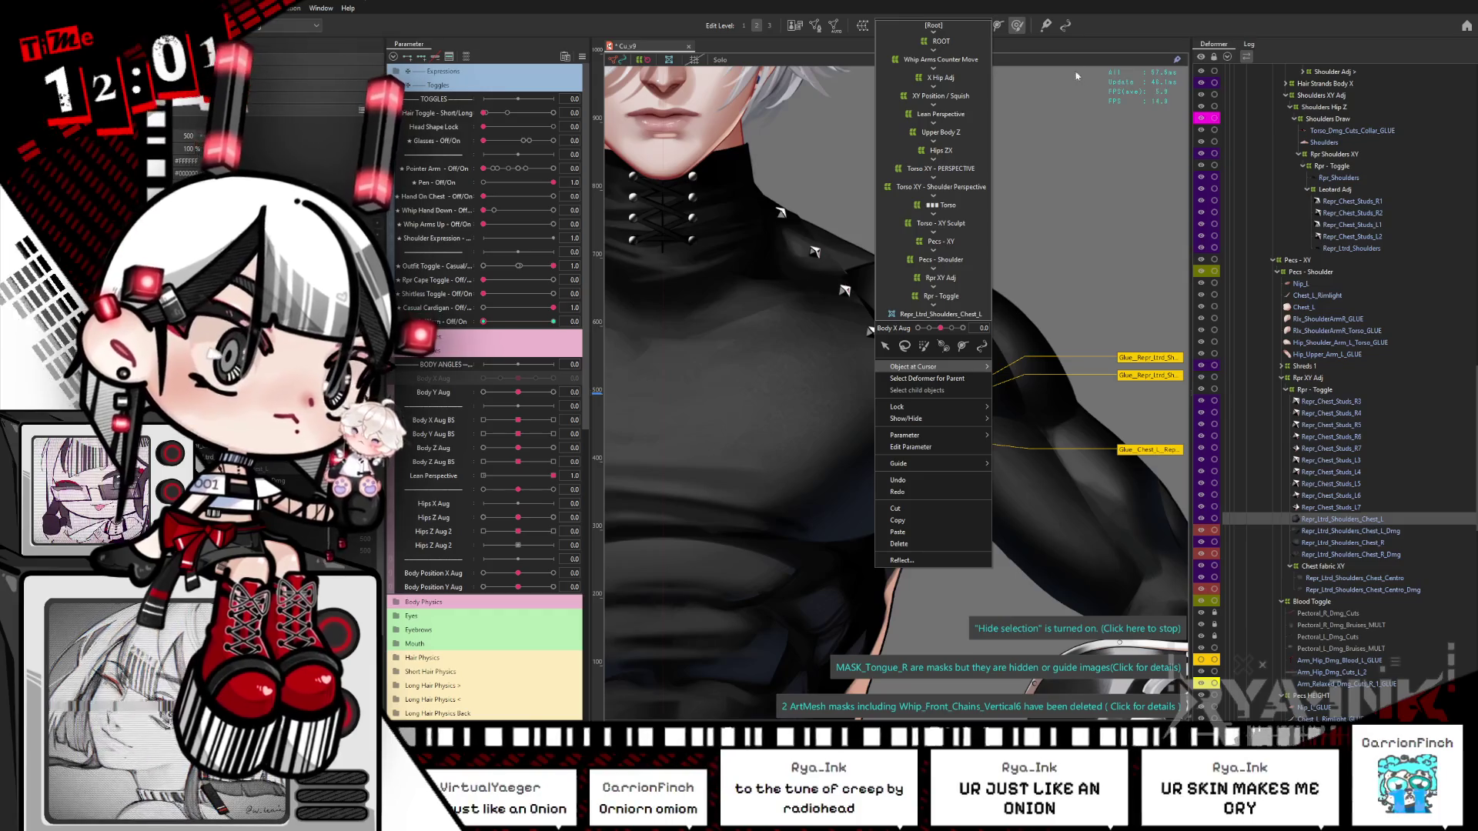
{"action": "left_click", "coordinate": [1270, 472]}
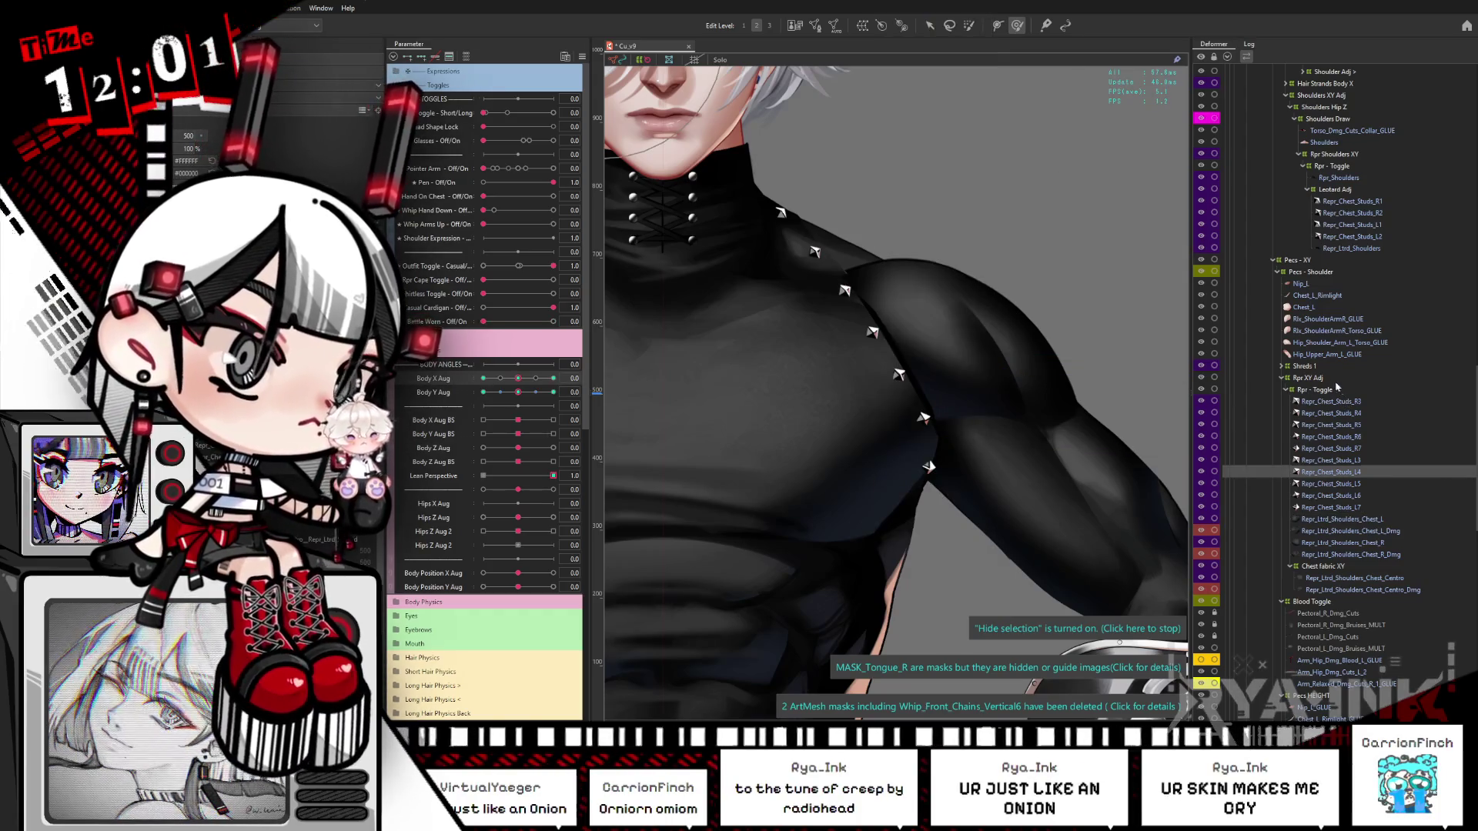
{"action": "left_click", "coordinate": [1331, 379]}
{"action": "mouse_move", "coordinate": [907, 264]}
{"action": "left_mouse_down"}
{"action": "mouse_move", "coordinate": [908, 331]}
{"action": "mouse_move", "coordinate": [967, 327]}
{"action": "left_mouse_up"}
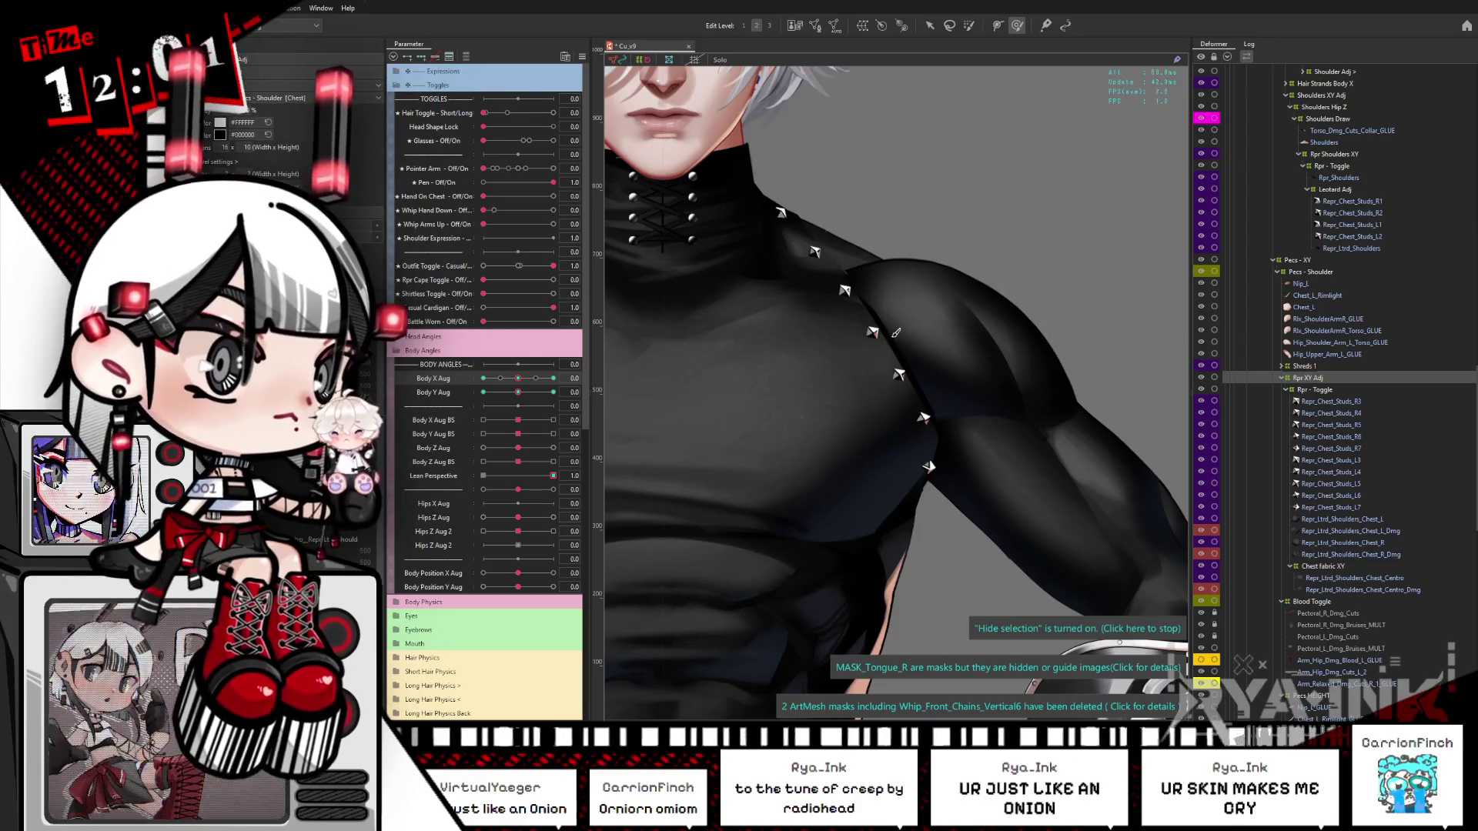
{"action": "right_click", "coordinate": [892, 368]}
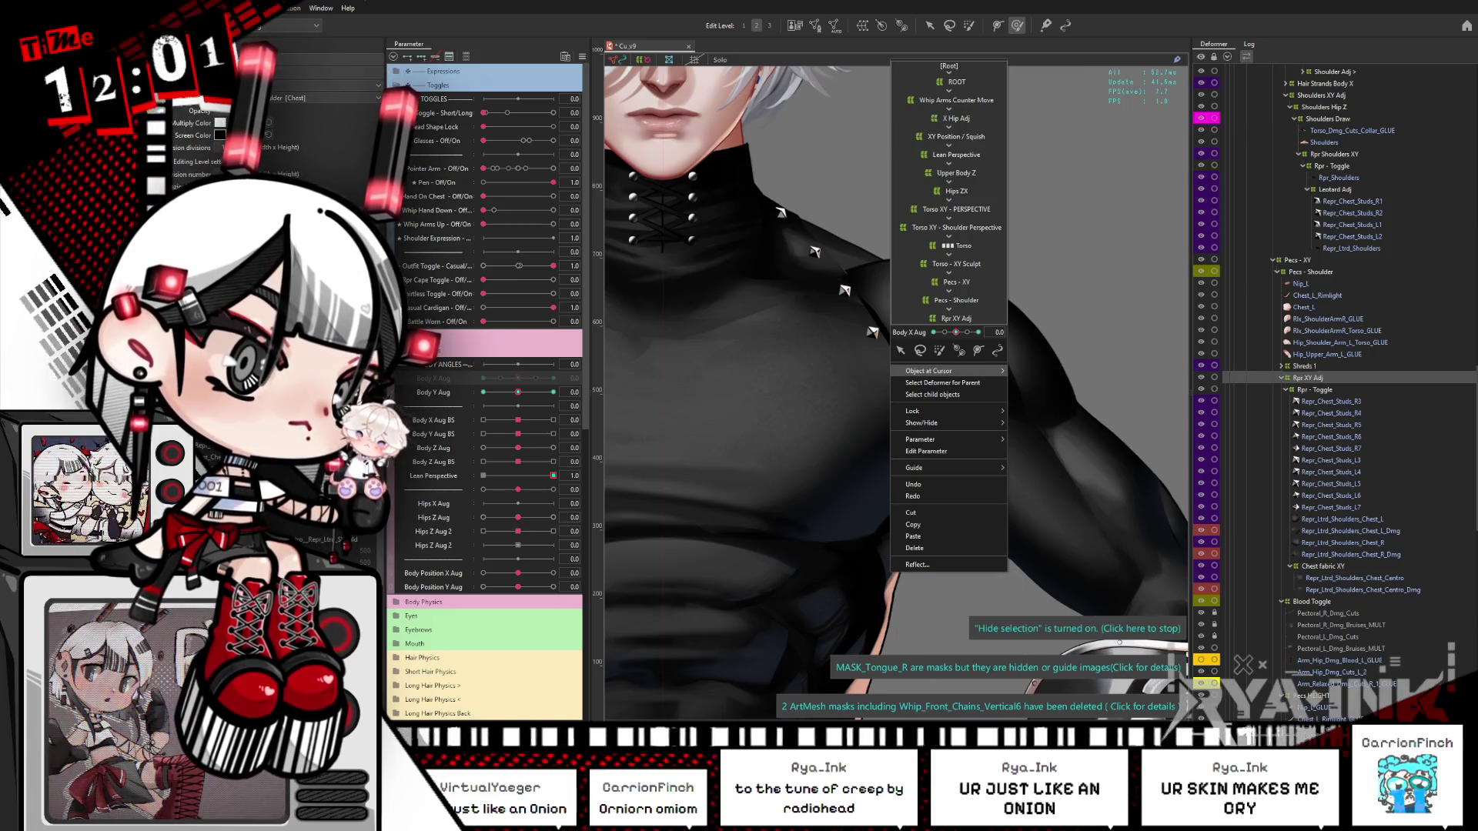
{"action": "left_click", "coordinate": [677, 520]}
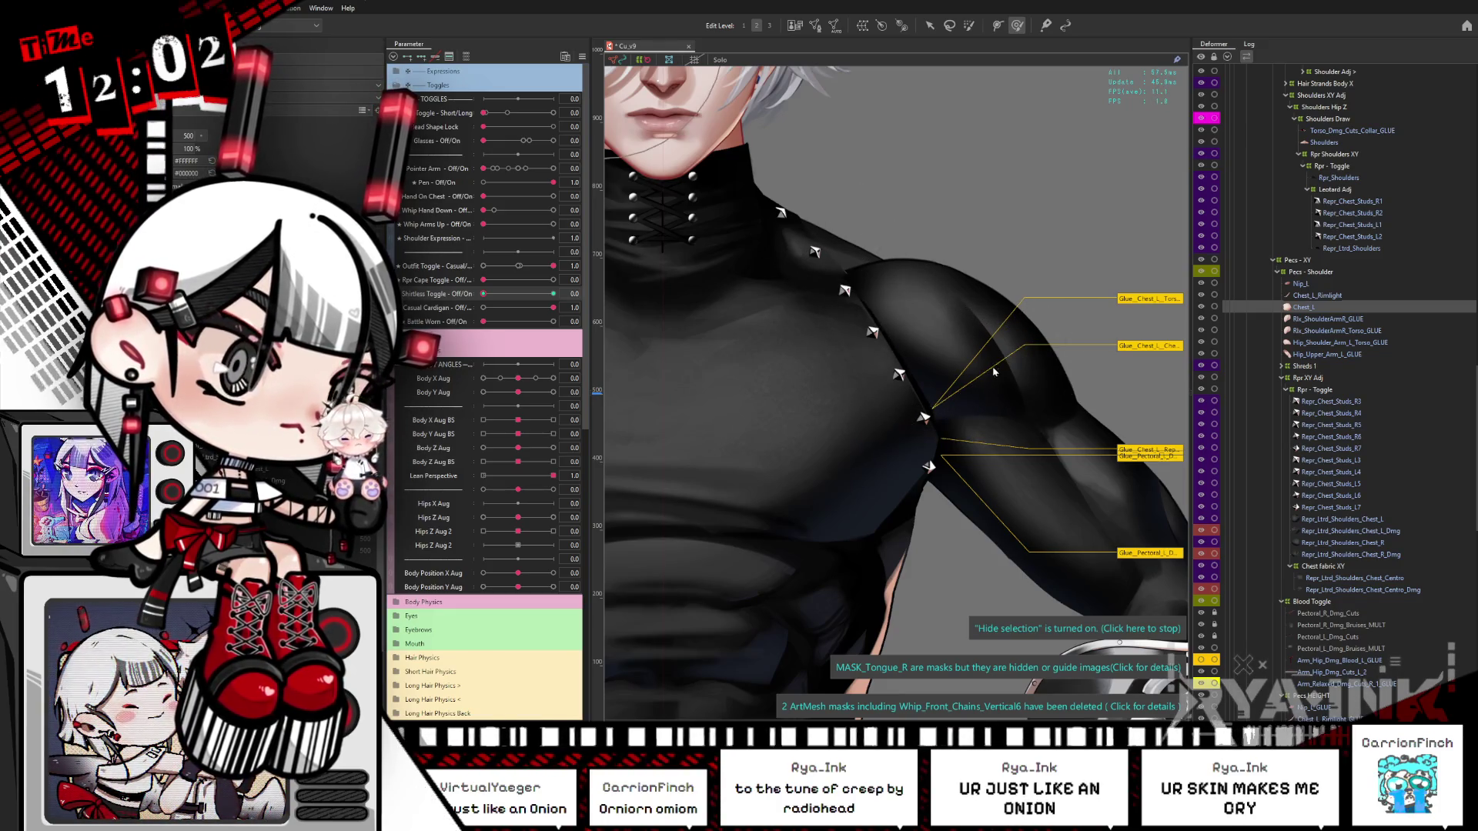
{"action": "left_click_drag", "start_coordinate": [866, 412], "coordinate": [878, 366]}
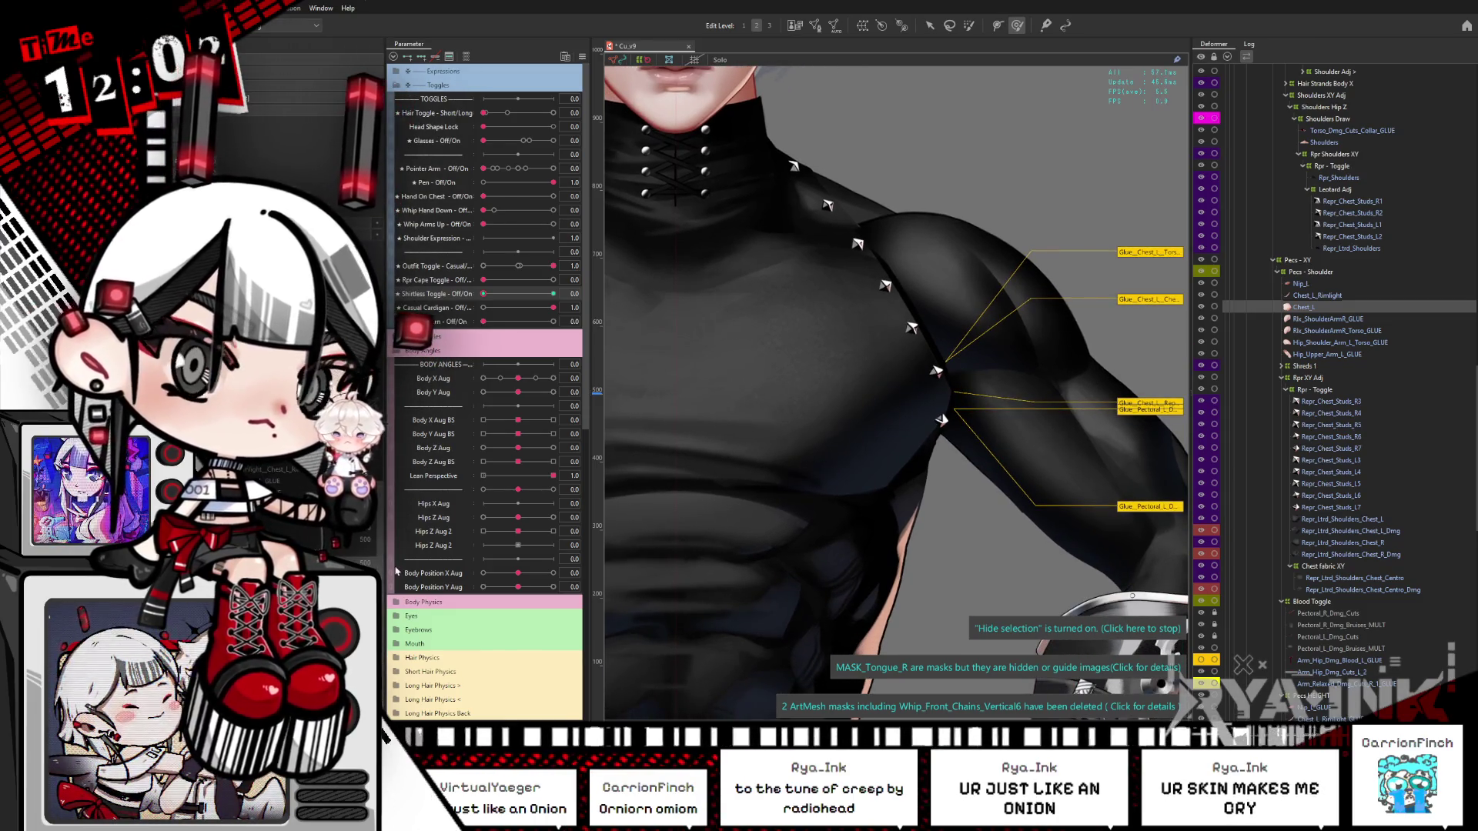
{"action": "scroll", "coordinate": [977, 302], "scroll_direction": "up", "scroll_amount": 3}
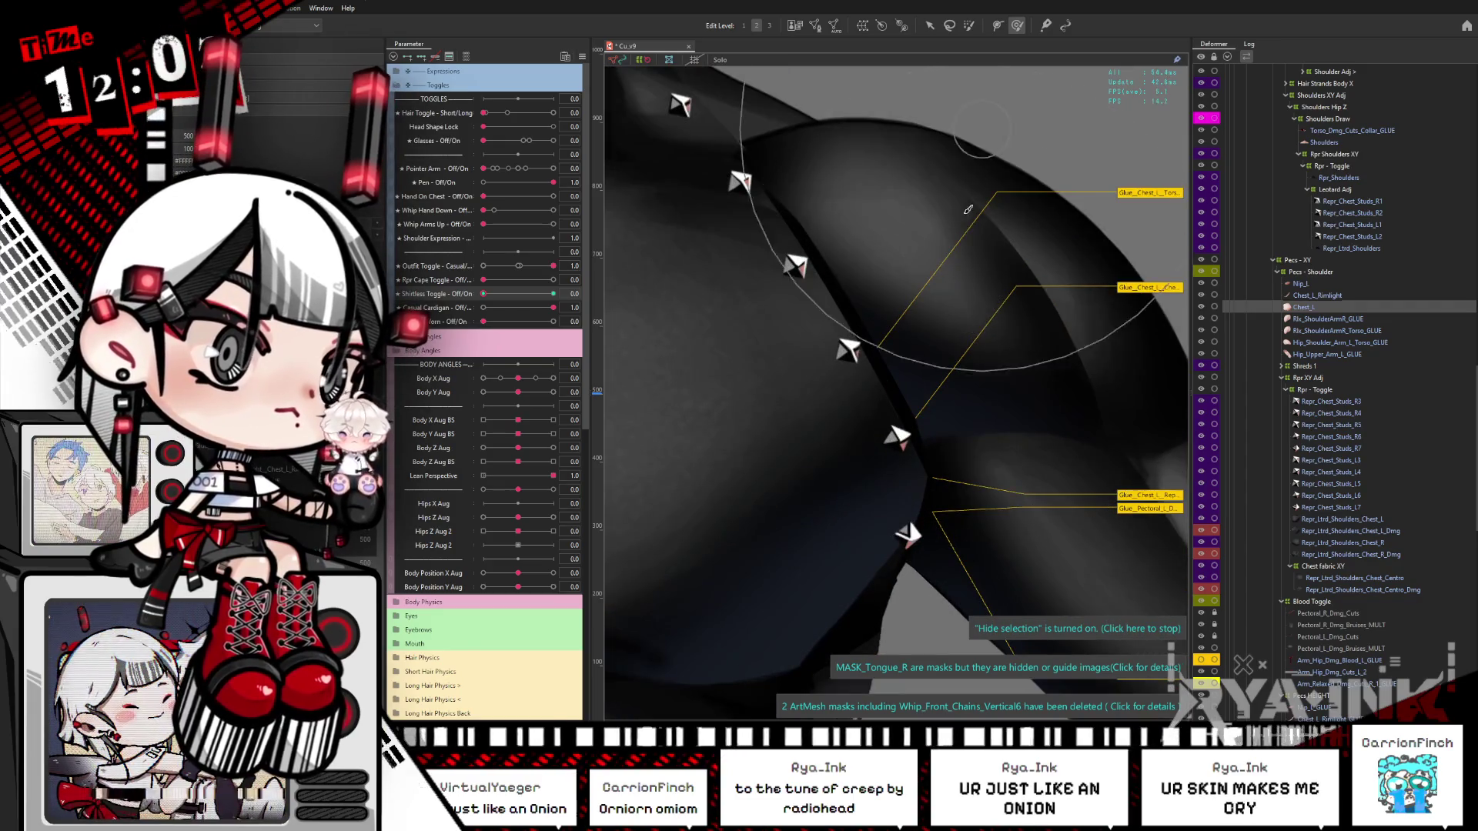
{"action": "mouse_move", "coordinate": [916, 347]}
{"action": "left_mouse_down"}
{"action": "mouse_move", "coordinate": [1124, 315]}
{"action": "mouse_move", "coordinate": [914, 316]}
{"action": "mouse_move", "coordinate": [870, 384]}
{"action": "left_mouse_up"}
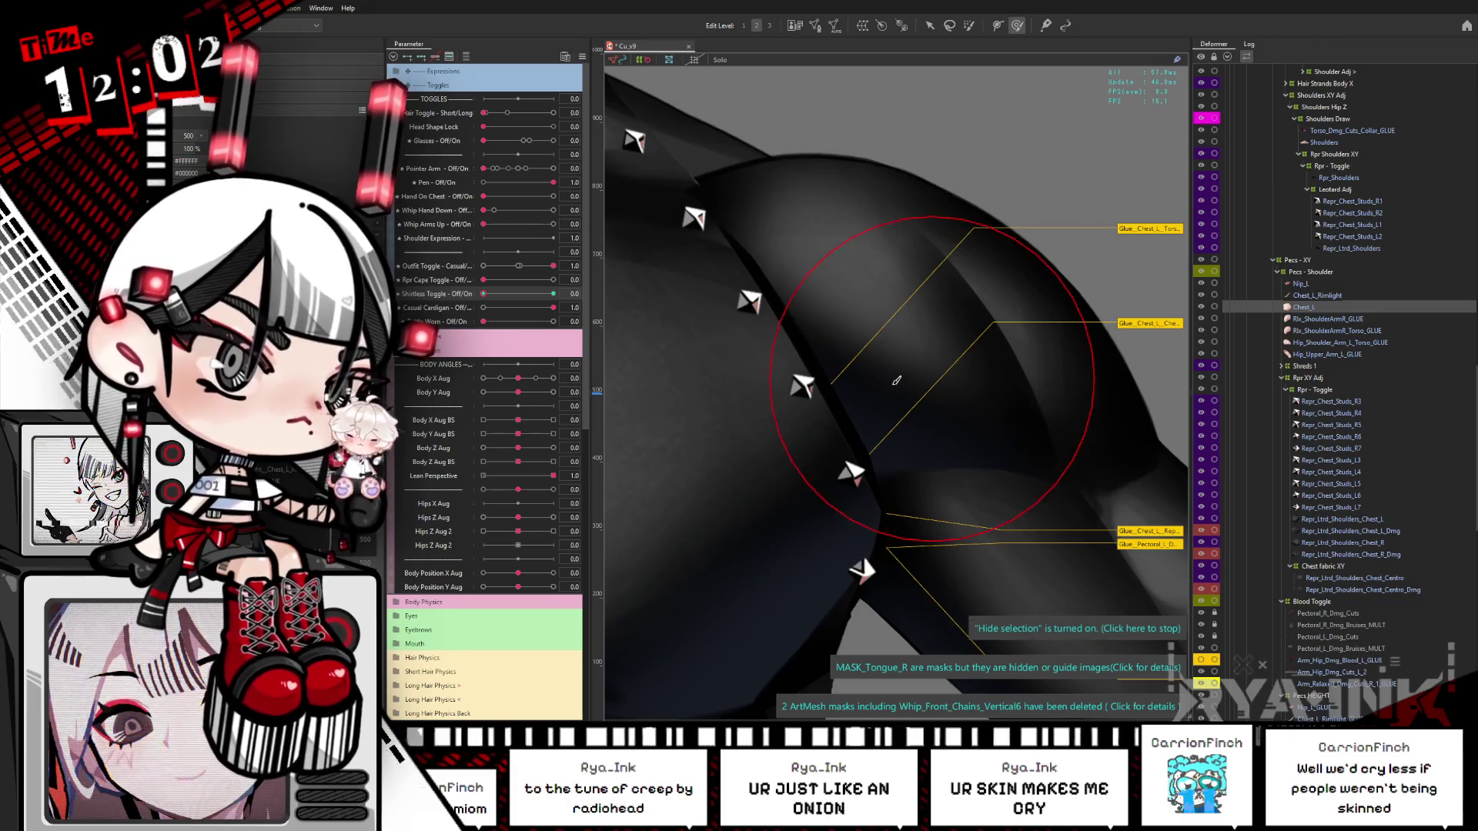
{"action": "left_click_drag", "start_coordinate": [890, 419], "coordinate": [1022, 393]}
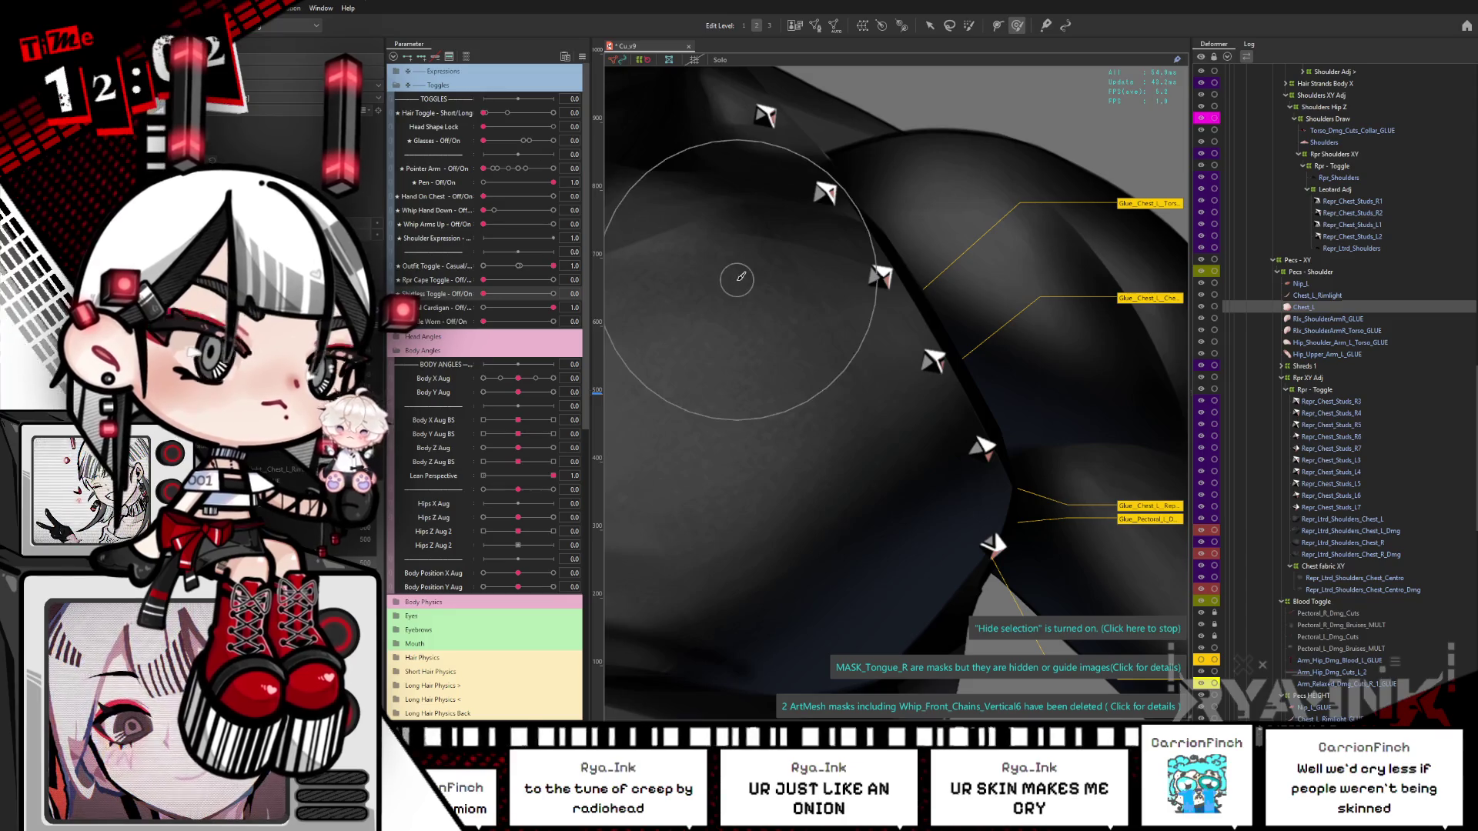
{"action": "scroll", "coordinate": [740, 276], "scroll_direction": "down", "scroll_amount": 5}
{"action": "scroll", "coordinate": [862, 318], "scroll_direction": "up", "scroll_amount": 3}
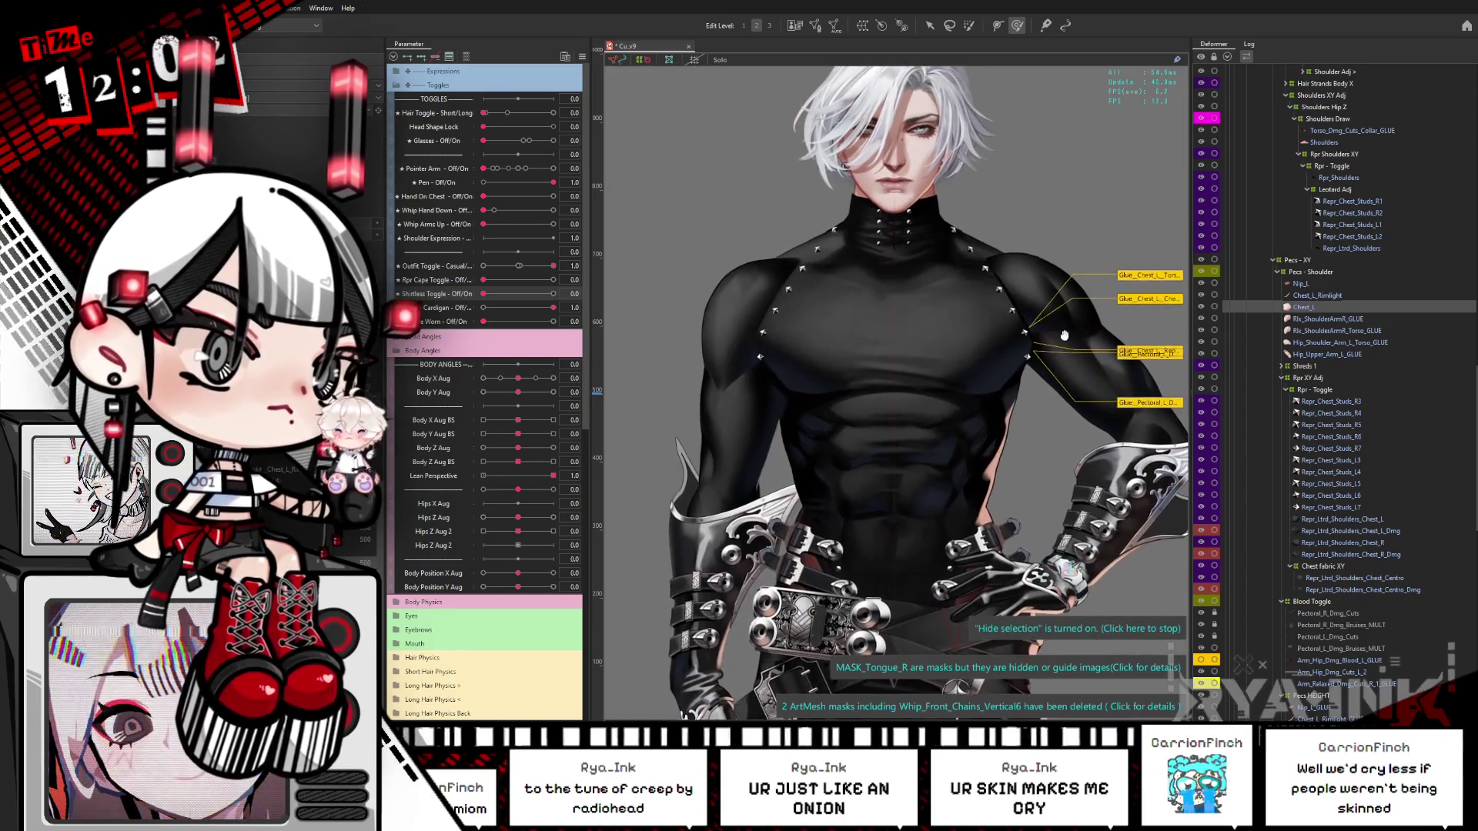
{"action": "scroll", "coordinate": [937, 359], "scroll_direction": "up", "scroll_amount": 1}
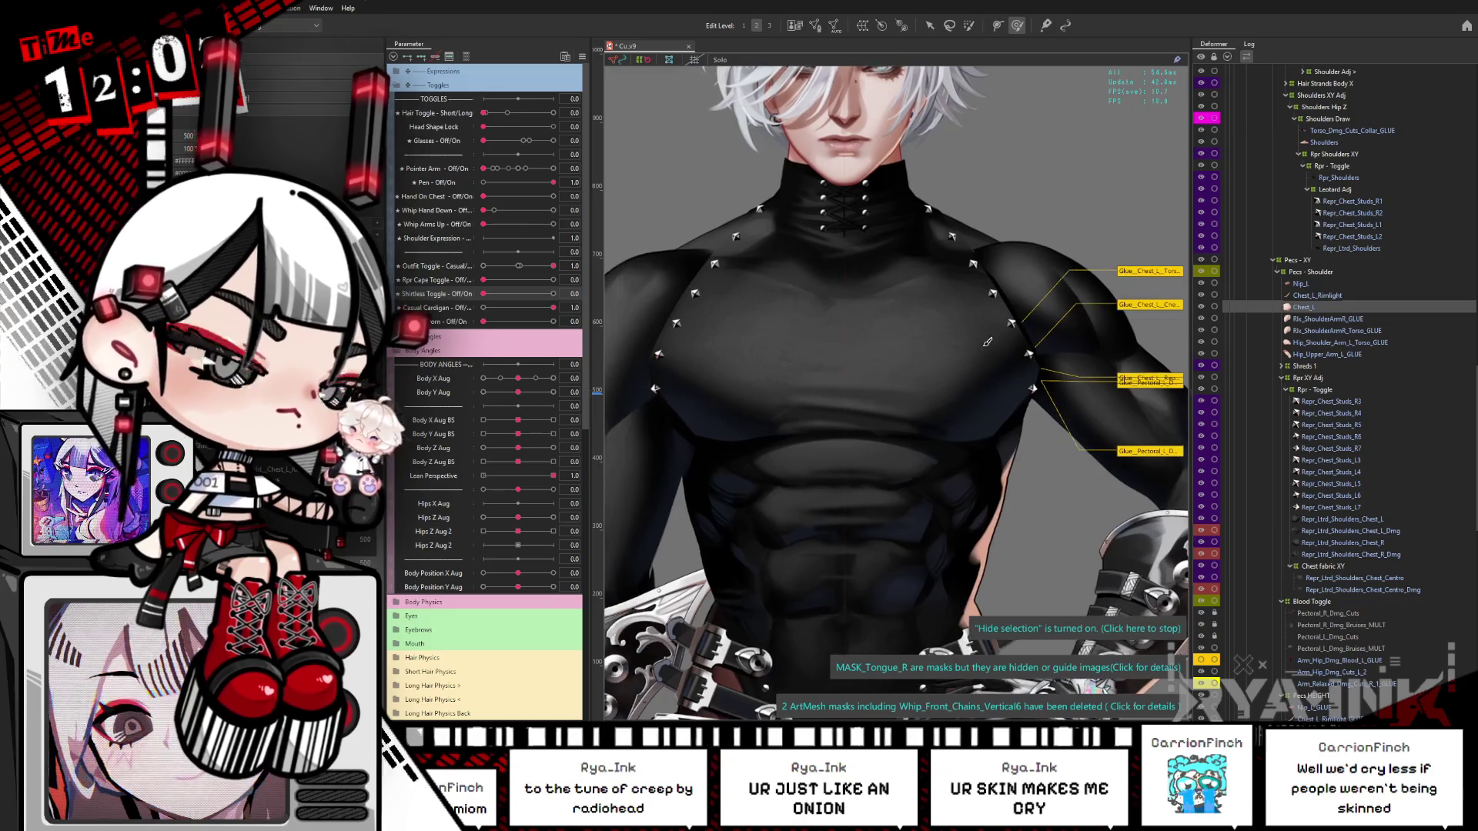
{"action": "scroll", "coordinate": [1006, 313], "scroll_direction": "up", "scroll_amount": 2}
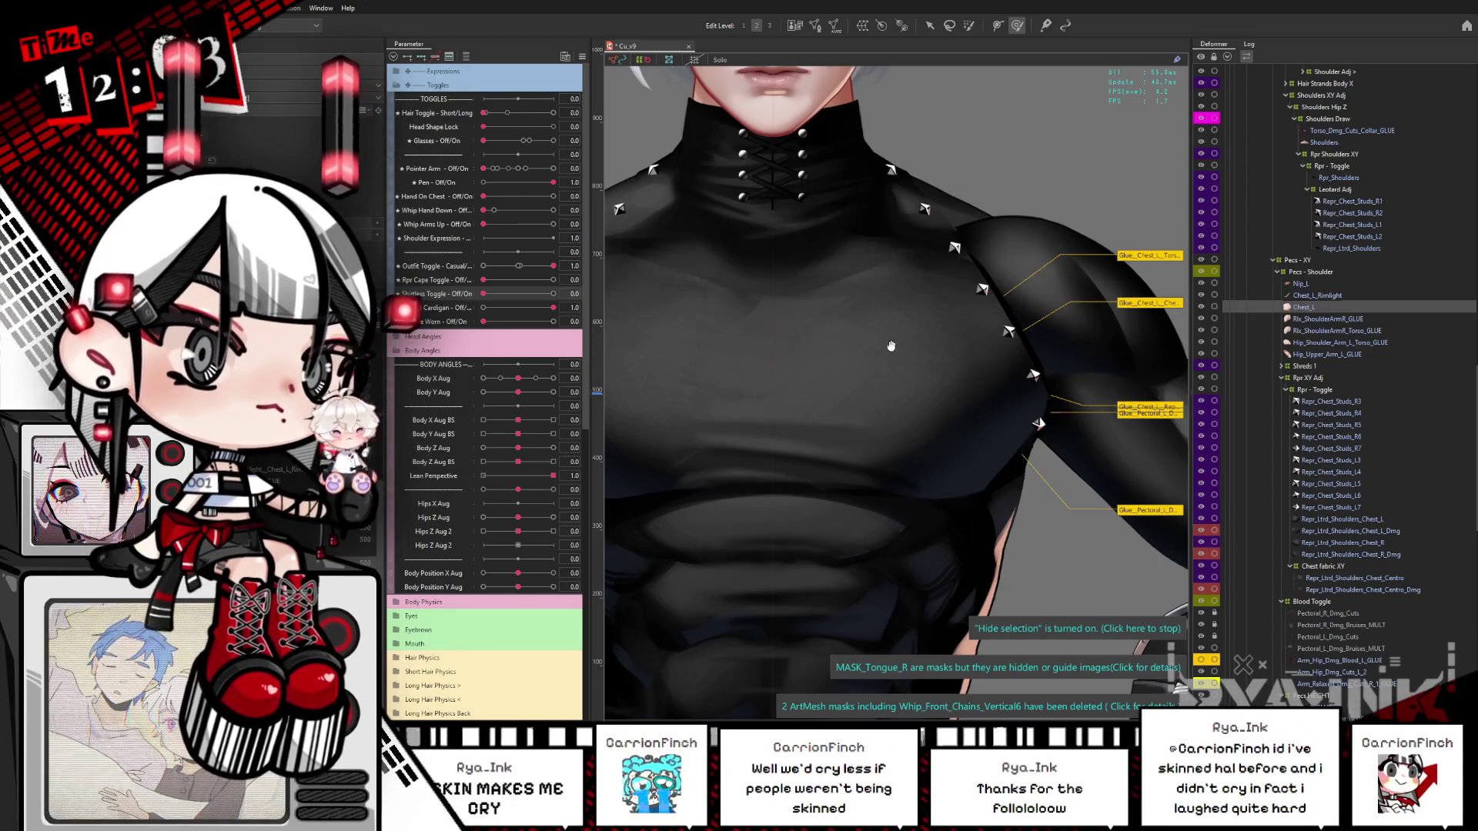
{"action": "left_click_drag", "start_coordinate": [893, 347], "coordinate": [942, 346]}
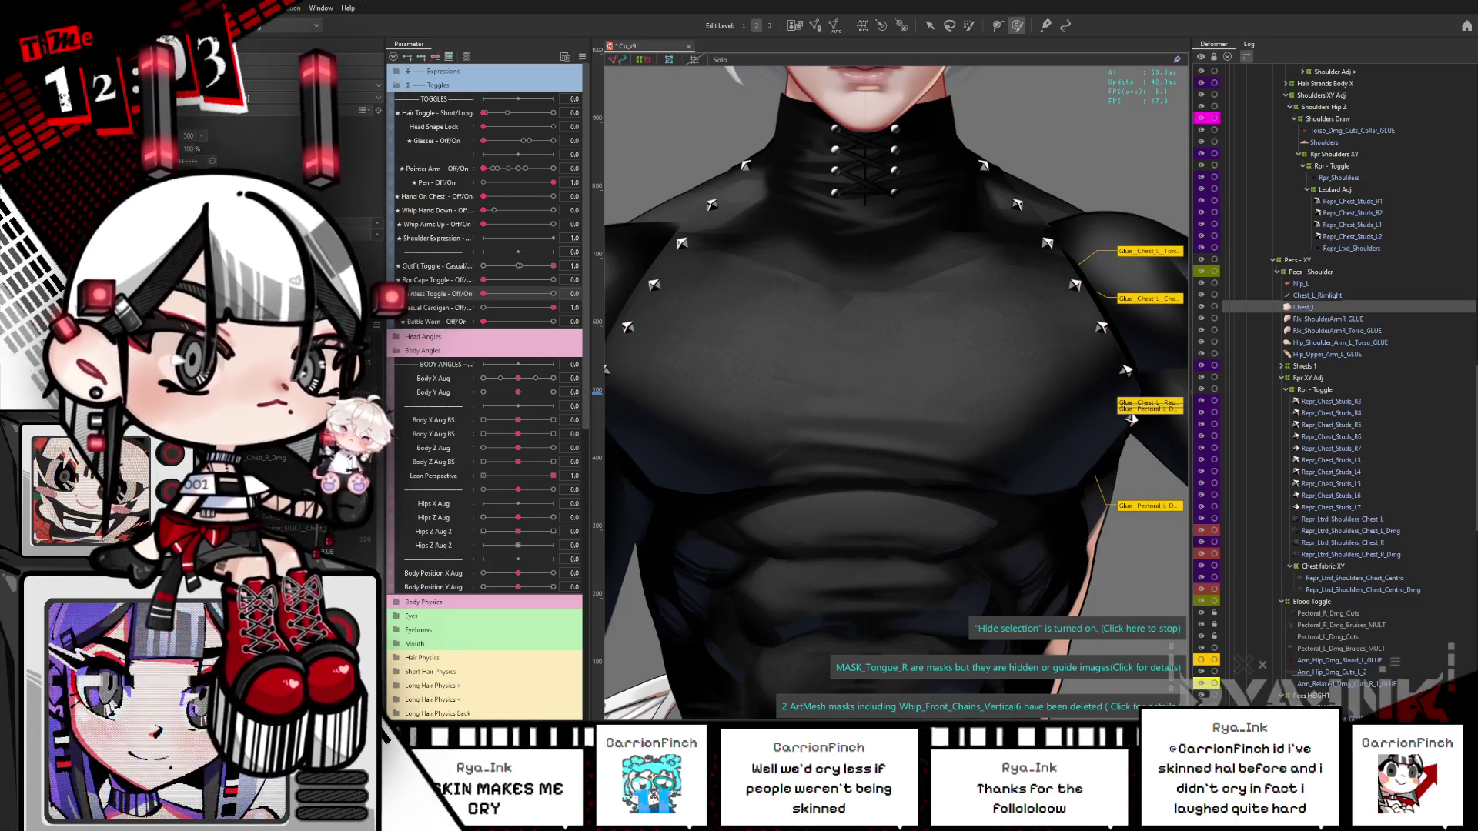
{"action": "left_click", "coordinate": [1130, 418]}
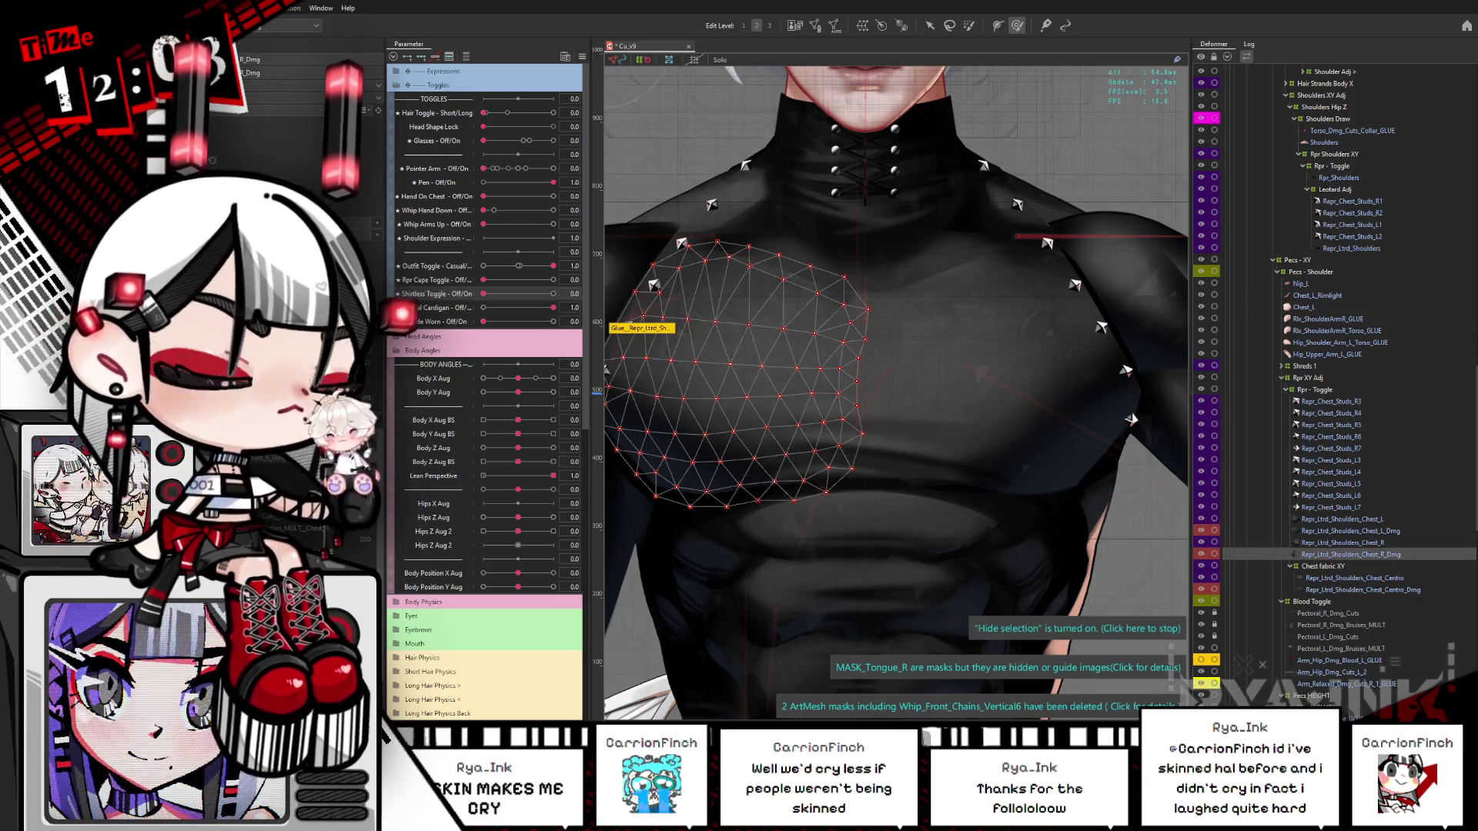
Step: Hide the Repr_Ltrd_Shoulders_Chest_L, Chest_L_Dmg, Chest_Centro and Chest_Centro_Dmg meshes with Ctrl+H
{"action": "left_click", "coordinate": [1070, 362]}
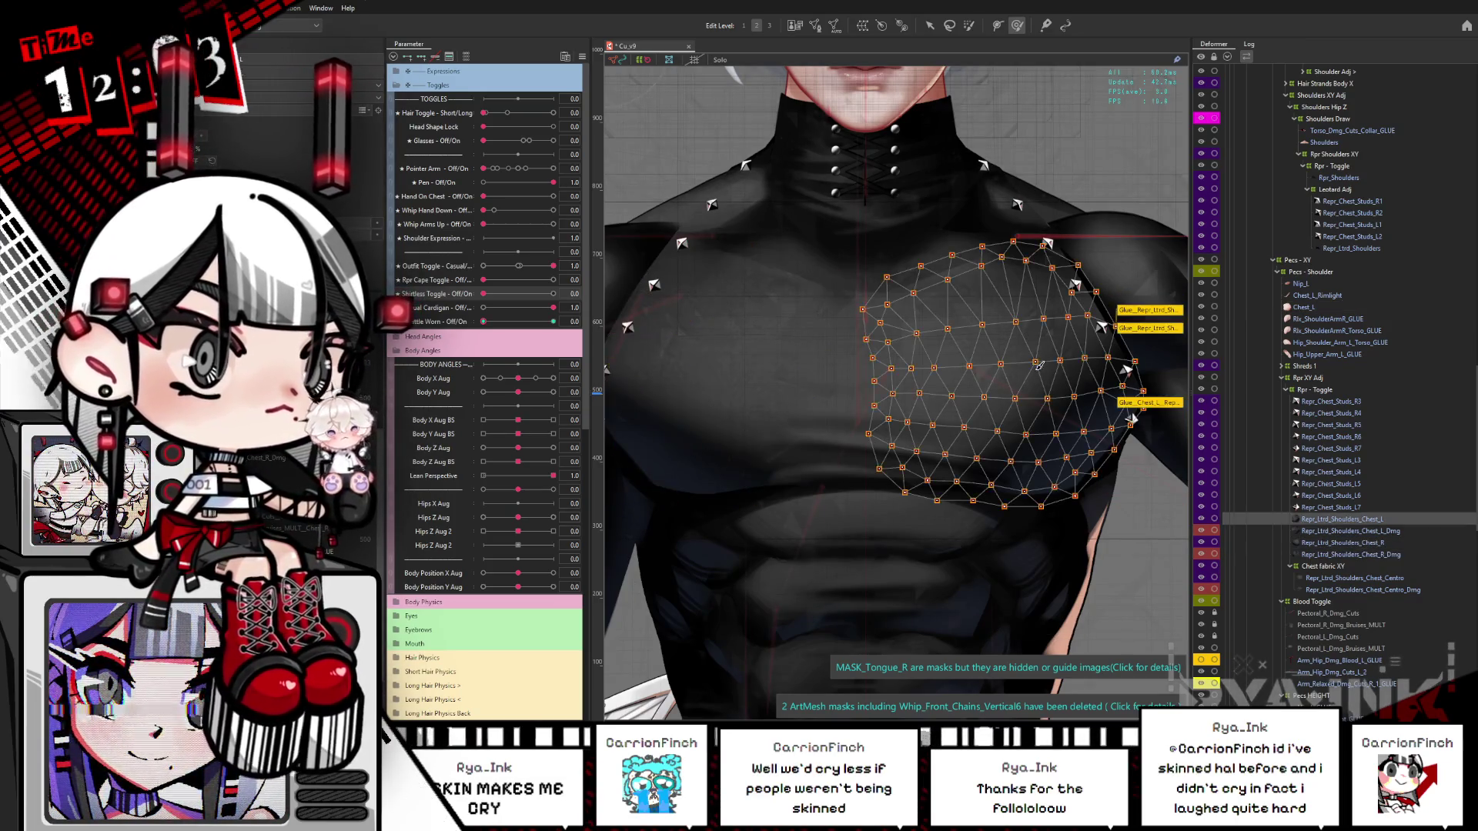
{"action": "key", "text": "ctrl+h"}
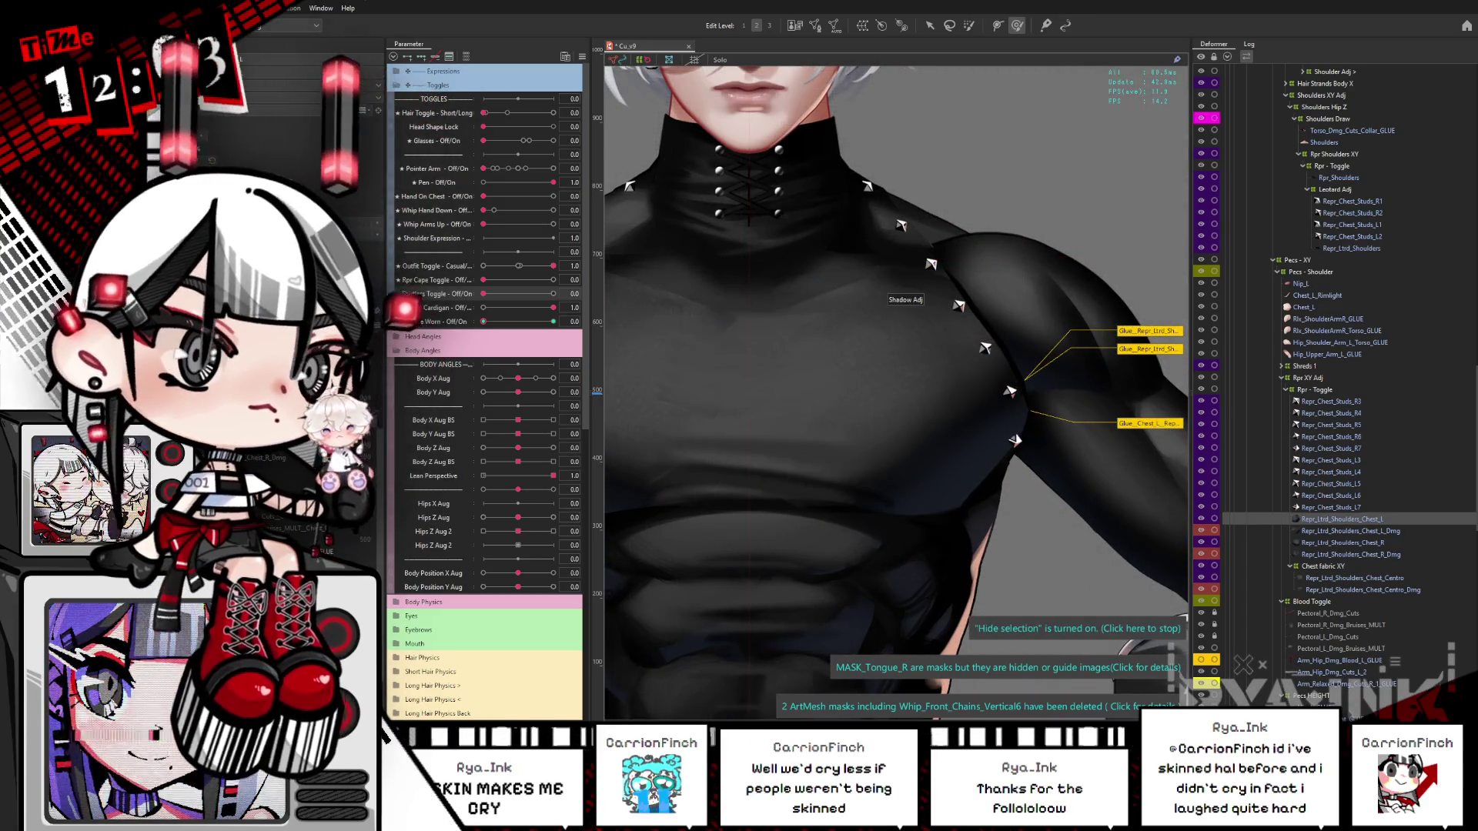
{"action": "left_click", "coordinate": [1347, 531]}
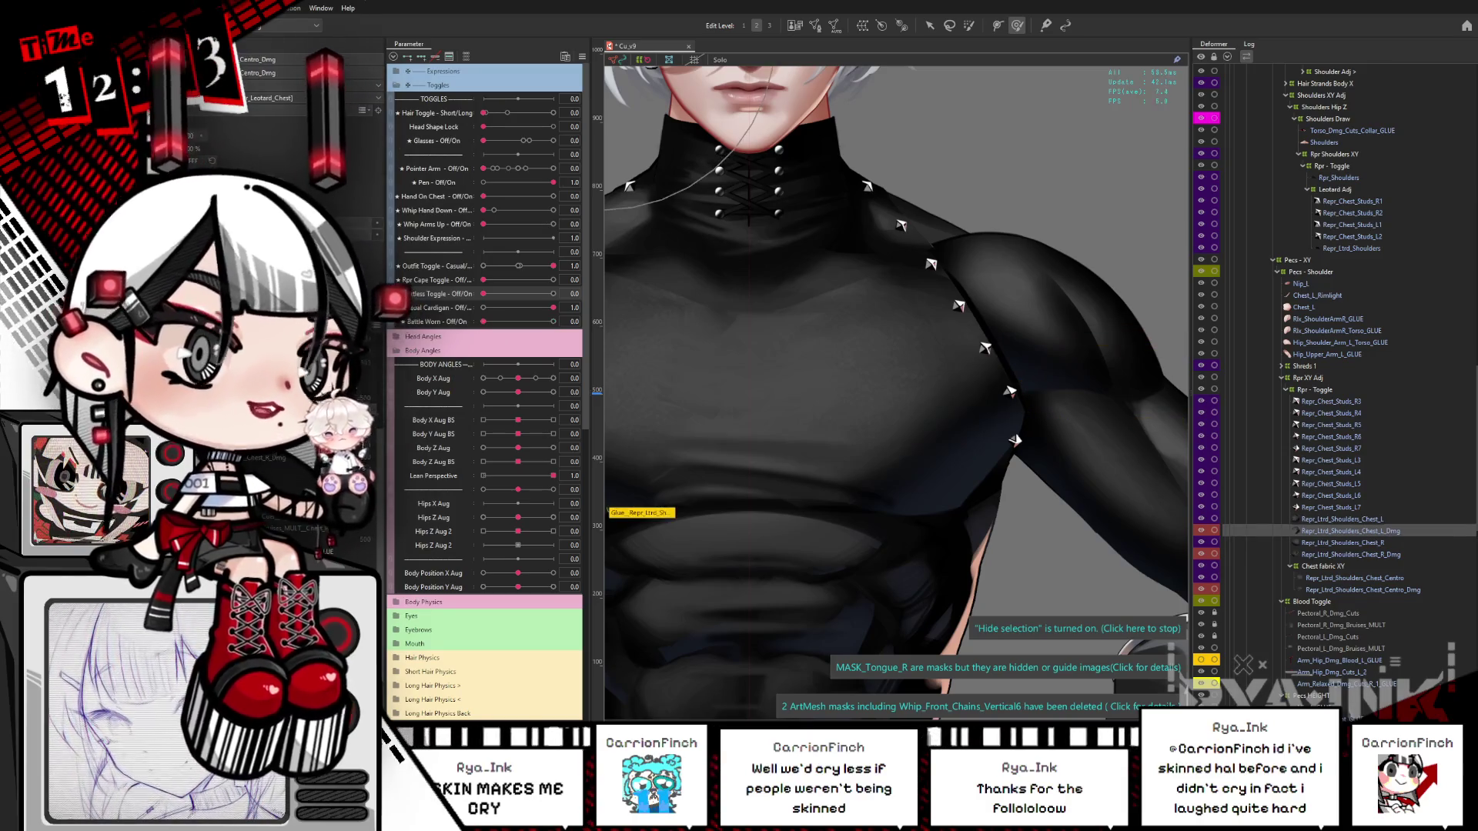
{"action": "left_click", "coordinate": [1355, 589]}
{"action": "left_click", "coordinate": [1355, 578]}
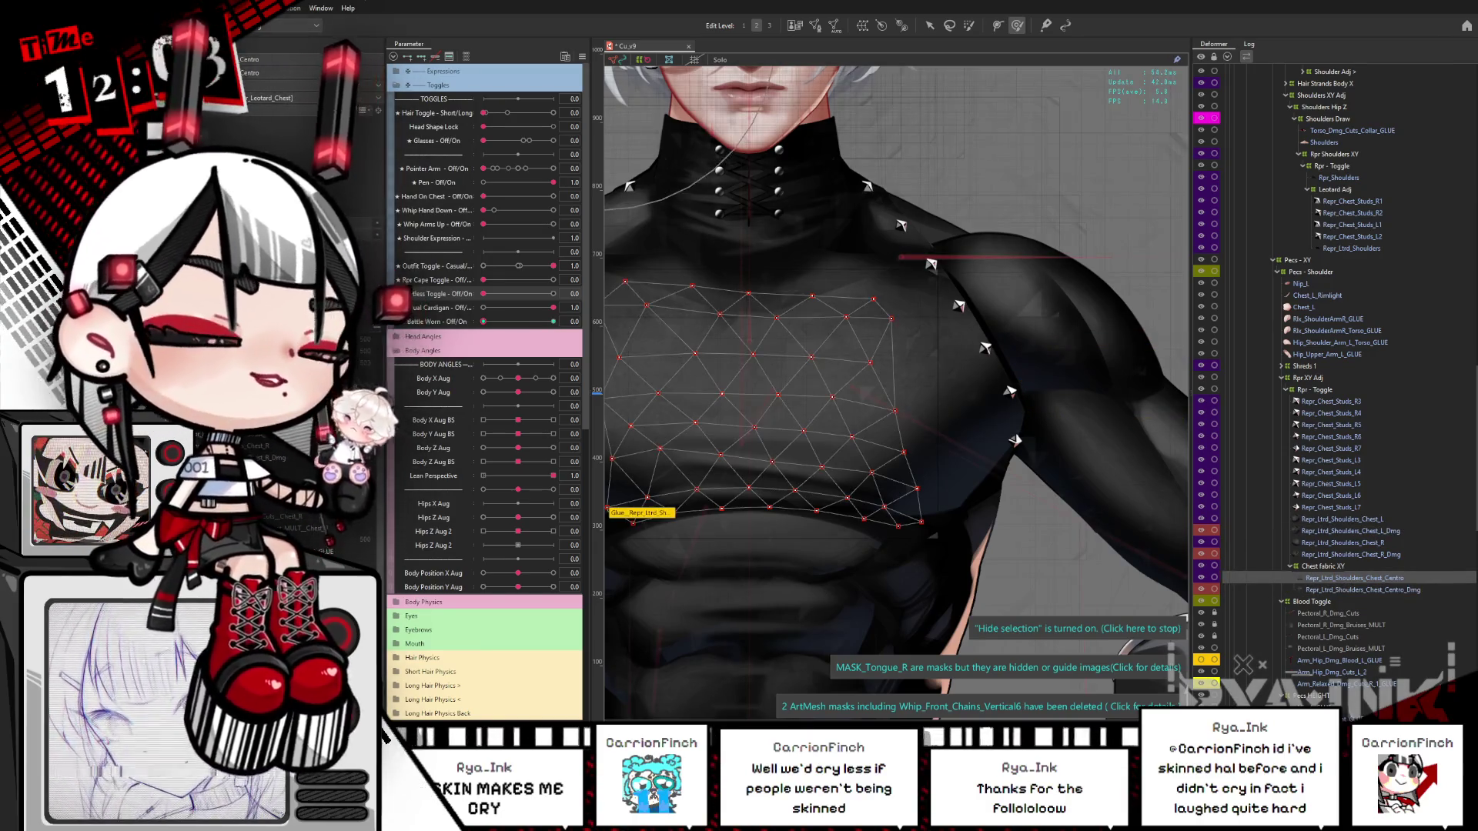
{"action": "left_click", "coordinate": [993, 333]}
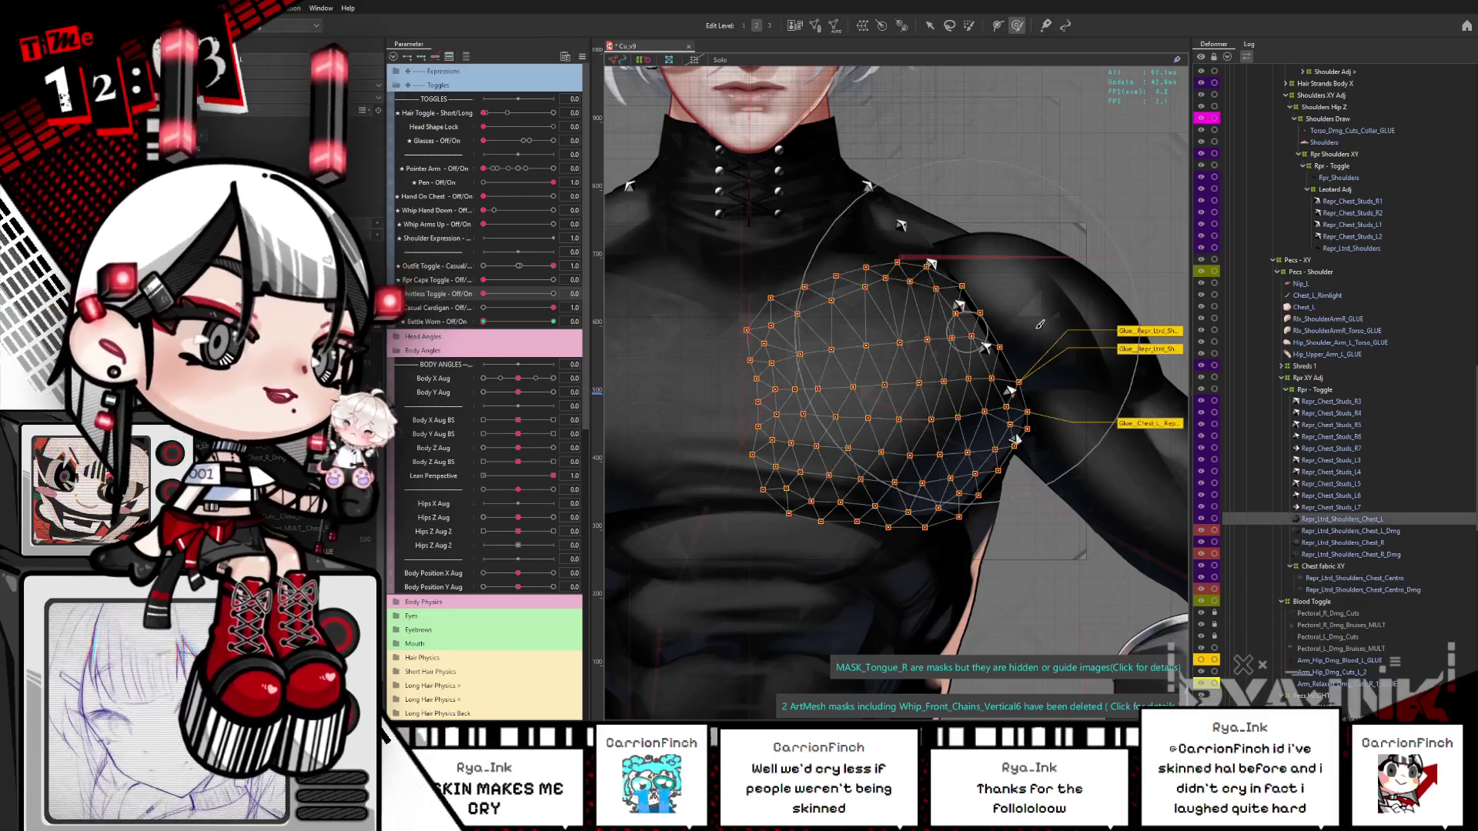
{"action": "key", "text": "ctrl+h"}
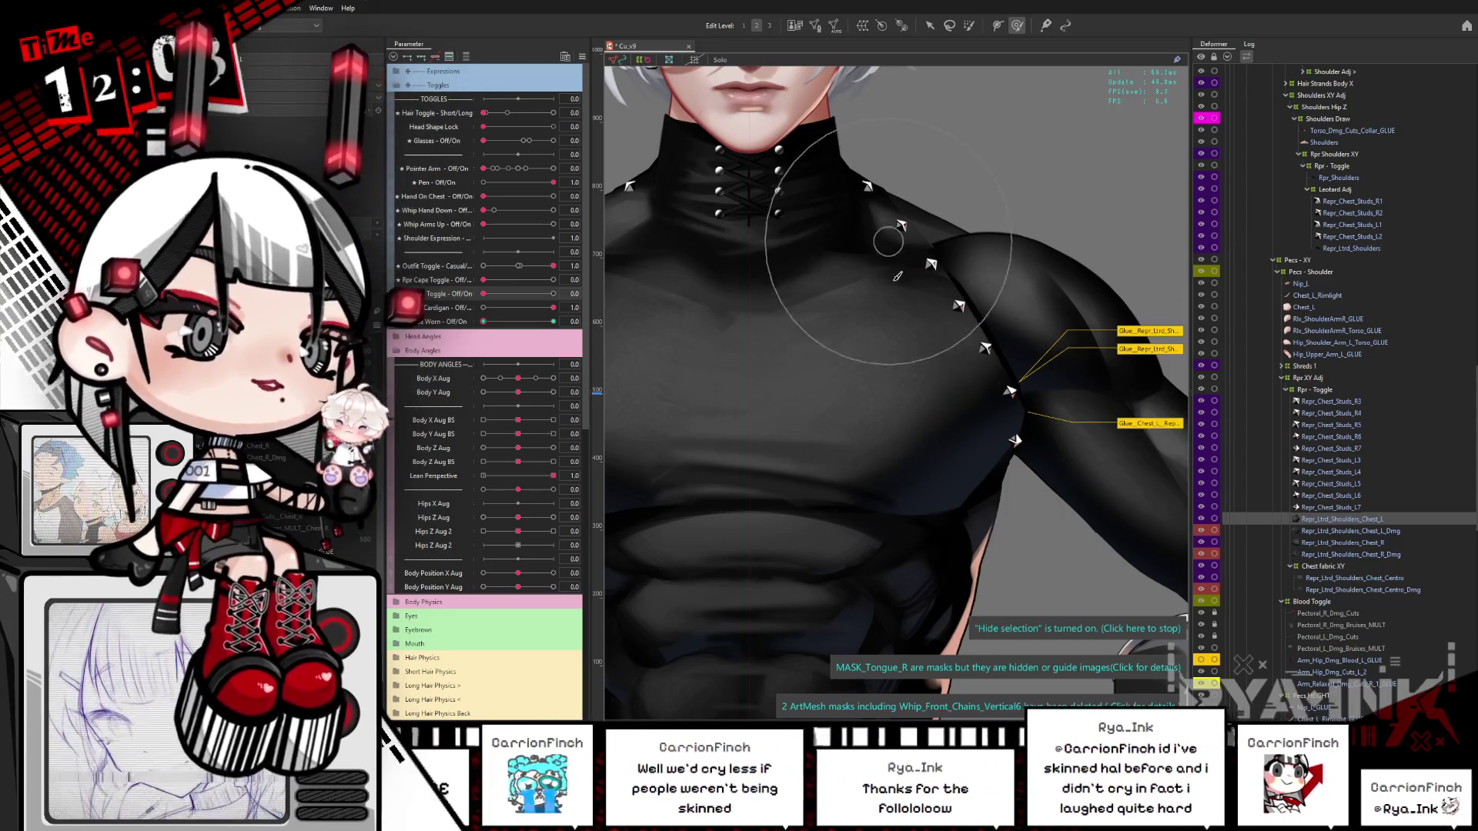
Step: Pan up toward the face and leave the weight painting view
{"action": "mouse_move", "coordinate": [890, 352]}
{"action": "left_mouse_down"}
{"action": "mouse_move", "coordinate": [908, 379]}
{"action": "mouse_move", "coordinate": [866, 419]}
{"action": "left_mouse_up"}
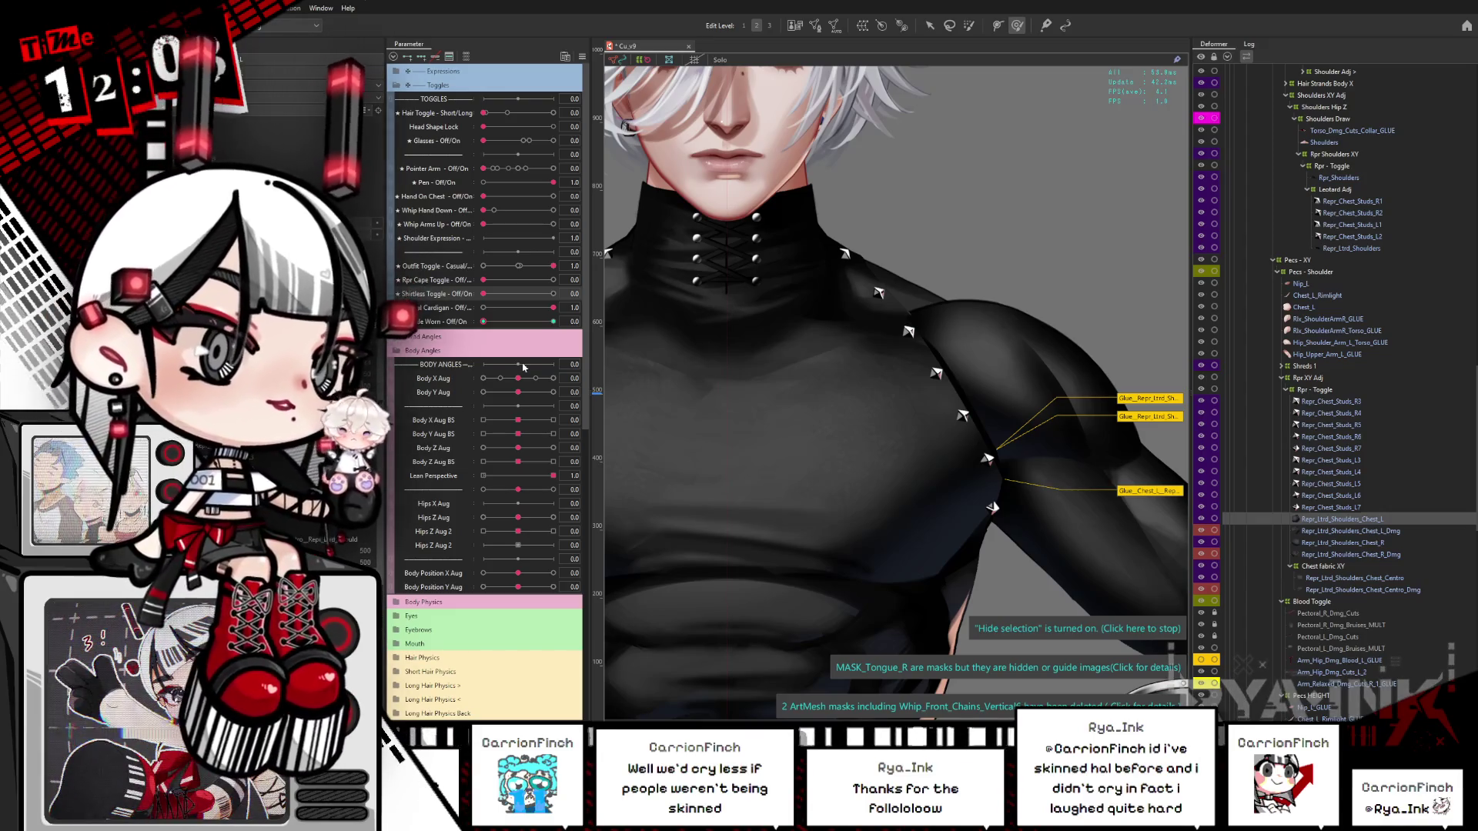
{"action": "scroll", "coordinate": [948, 420], "scroll_direction": "down", "scroll_amount": 5}
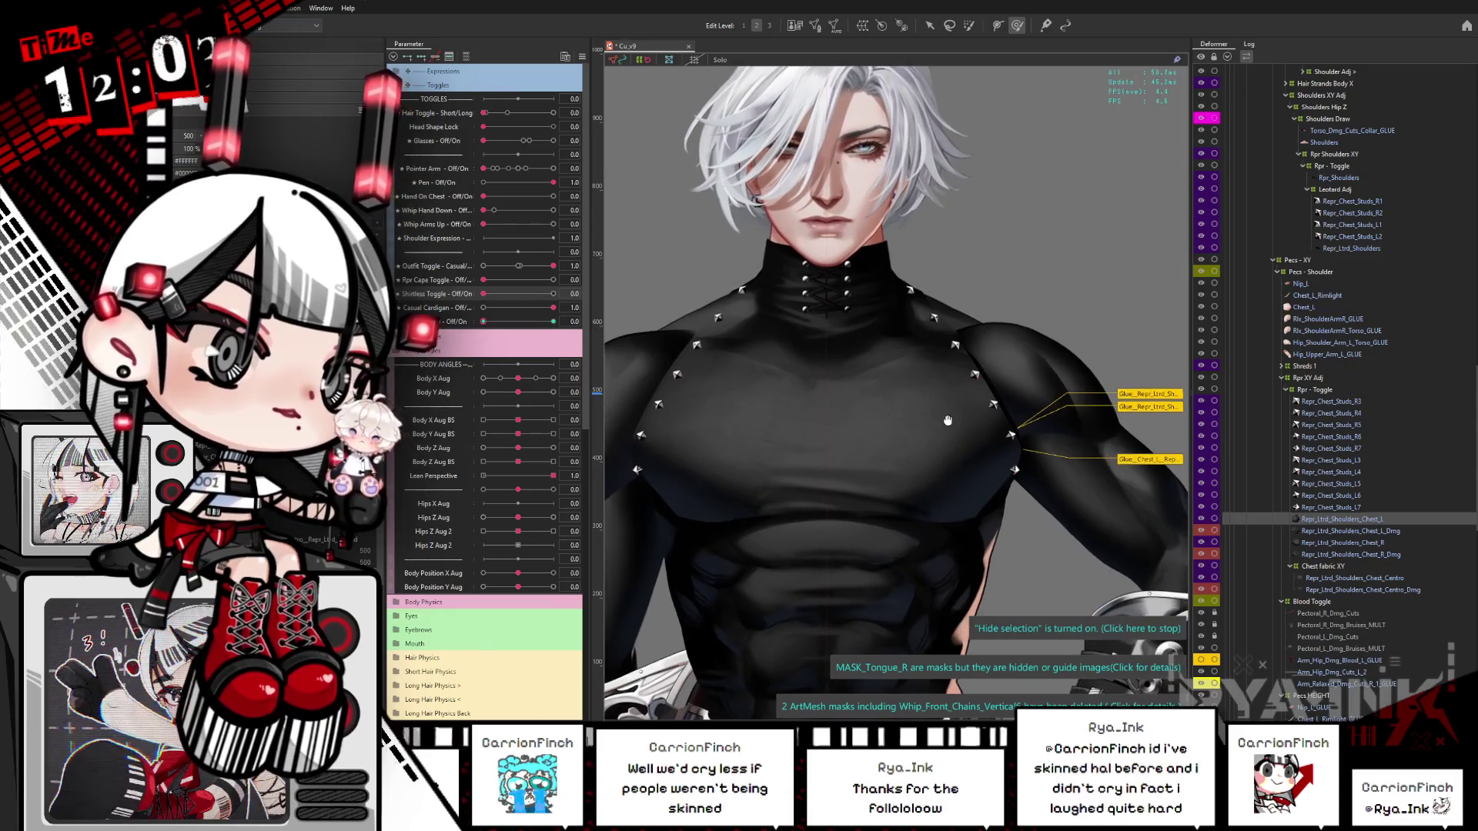
{"action": "scroll", "coordinate": [985, 385], "scroll_direction": "up", "scroll_amount": 6}
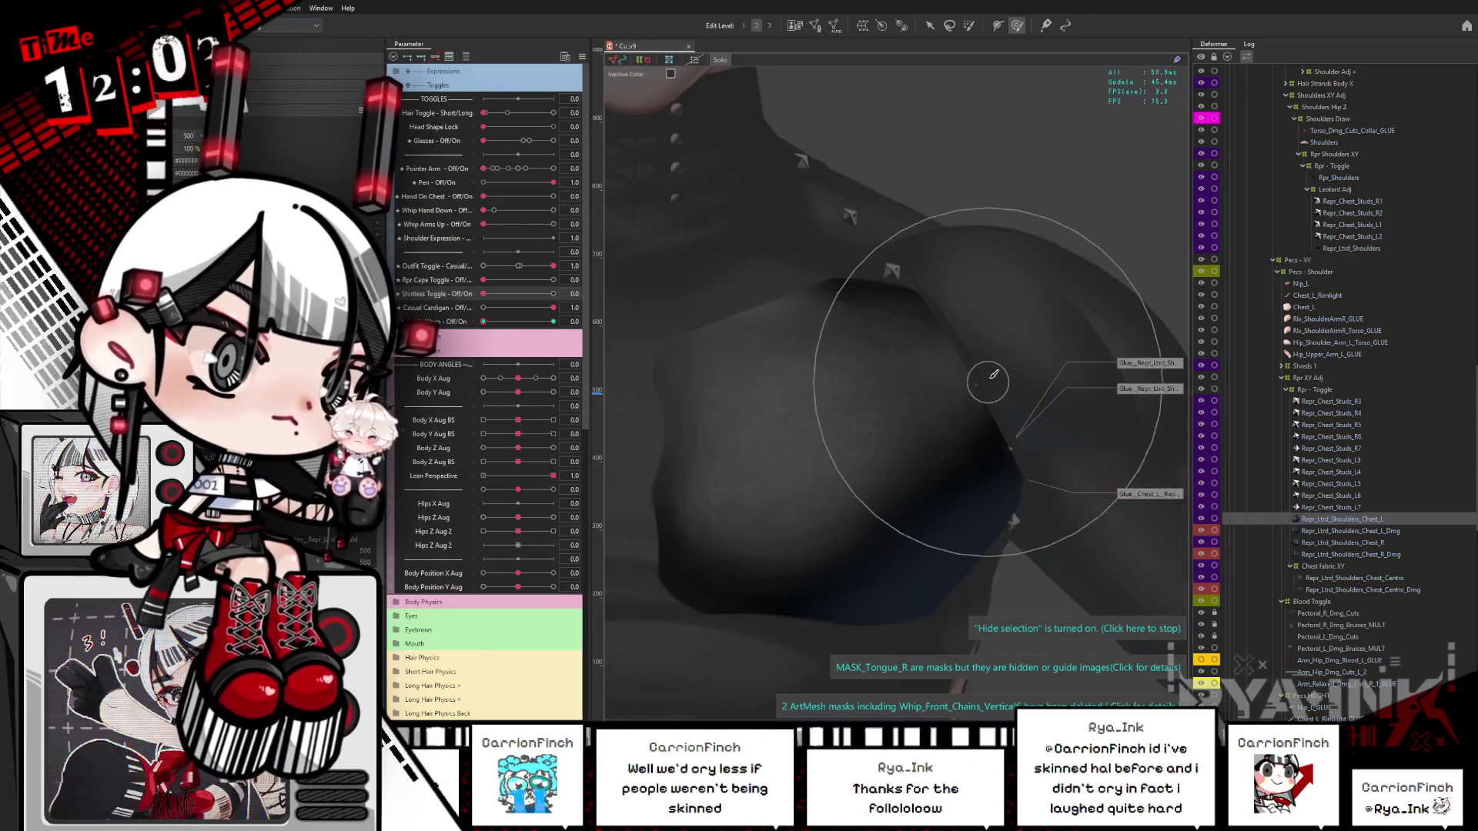
{"action": "key", "text": "Escape"}
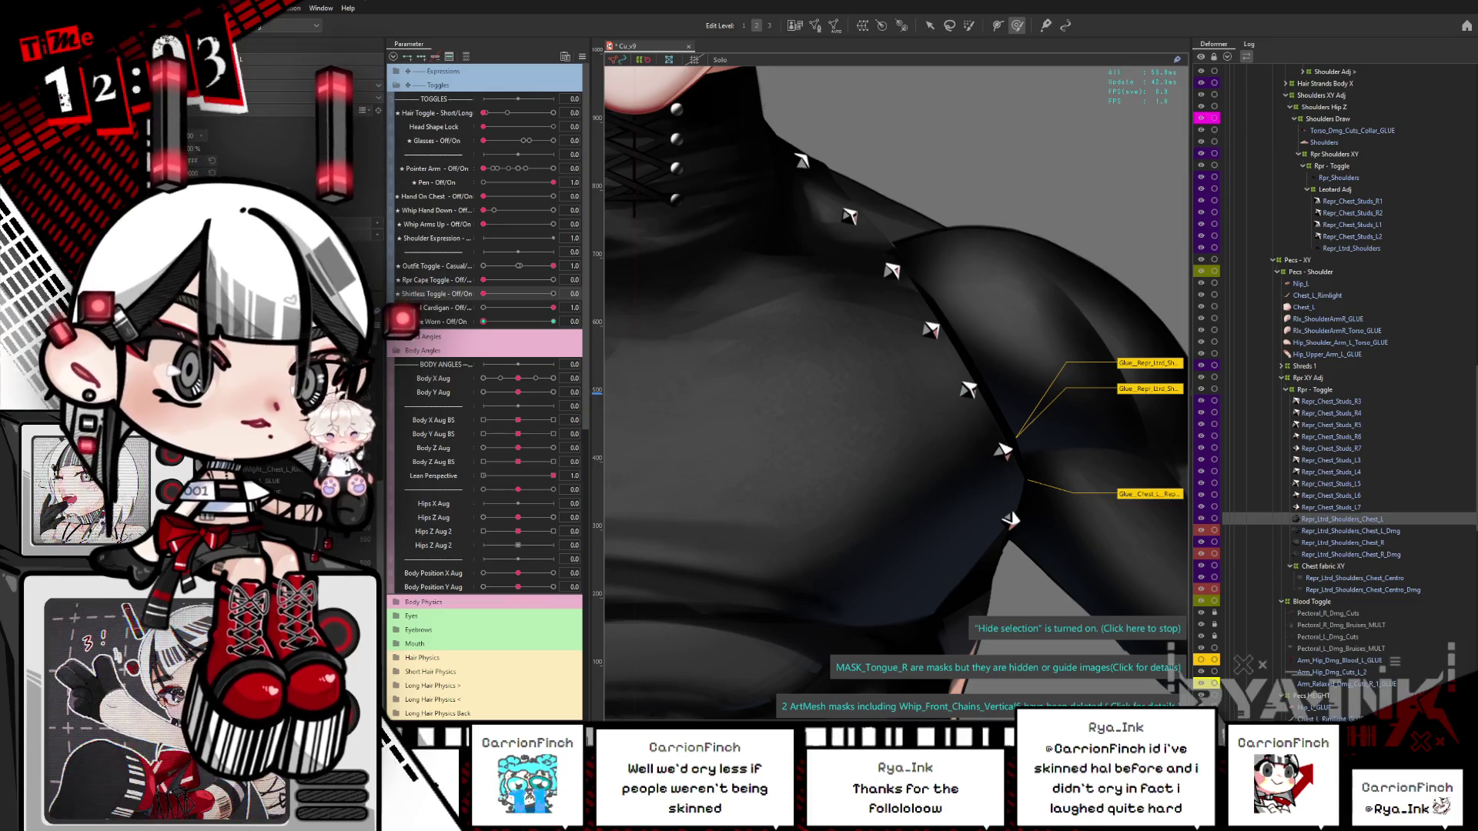
{"action": "right_click", "coordinate": [950, 331]}
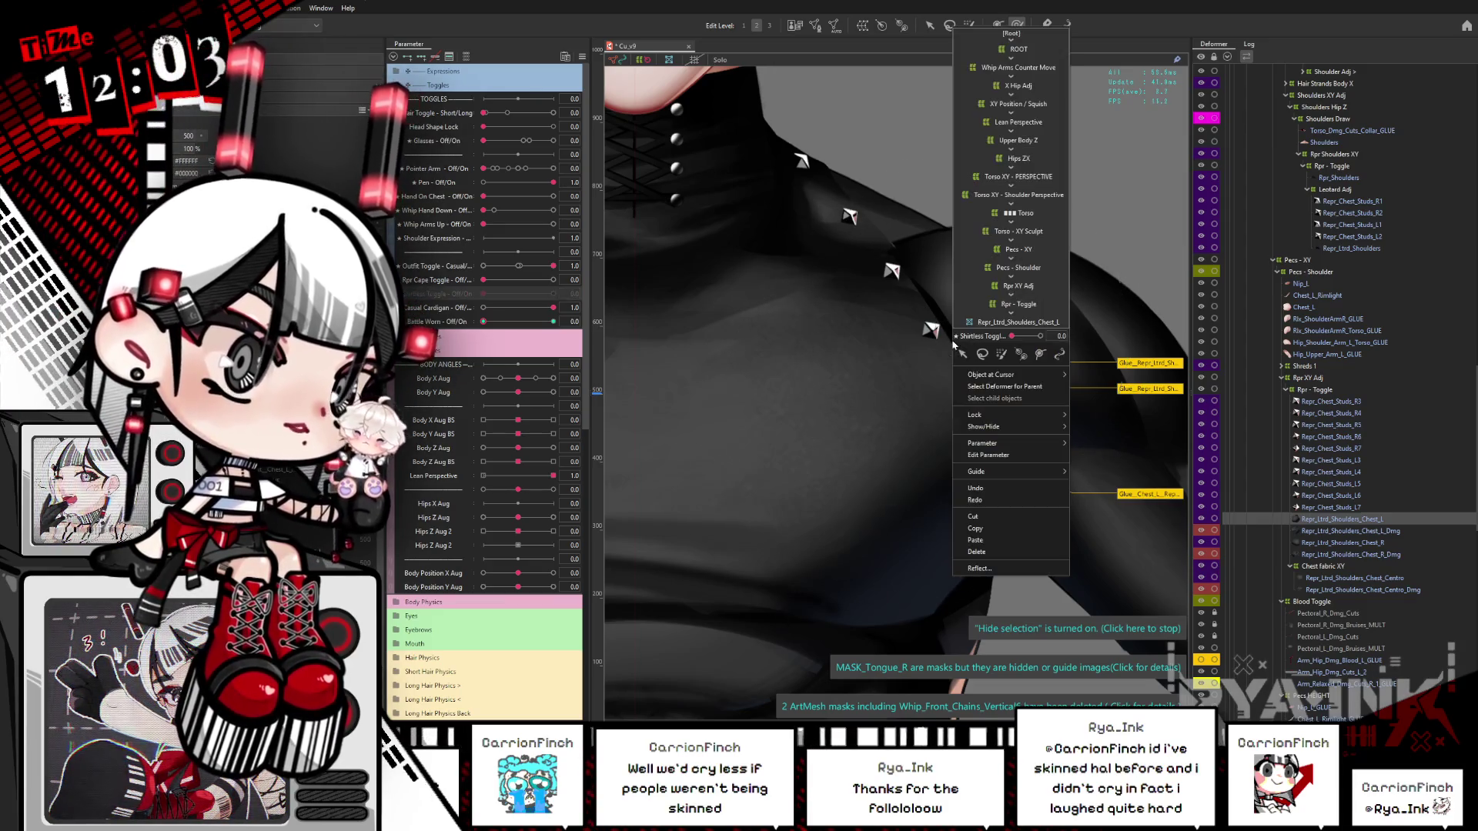
{"action": "left_click", "coordinate": [1110, 208]}
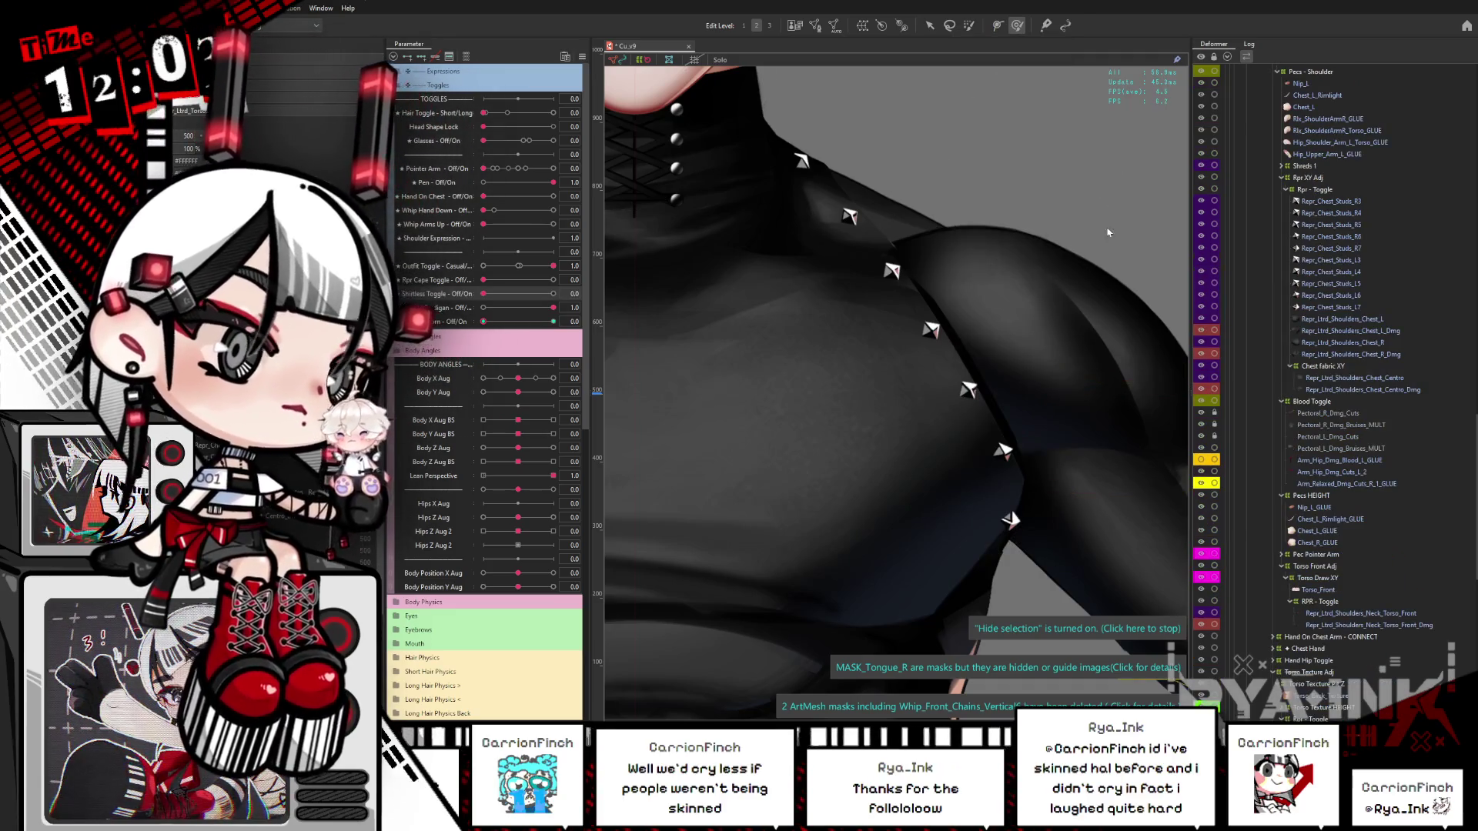
{"action": "key", "text": "Escape"}
{"action": "scroll", "coordinate": [1220, 501], "scroll_direction": "down", "scroll_amount": 3}
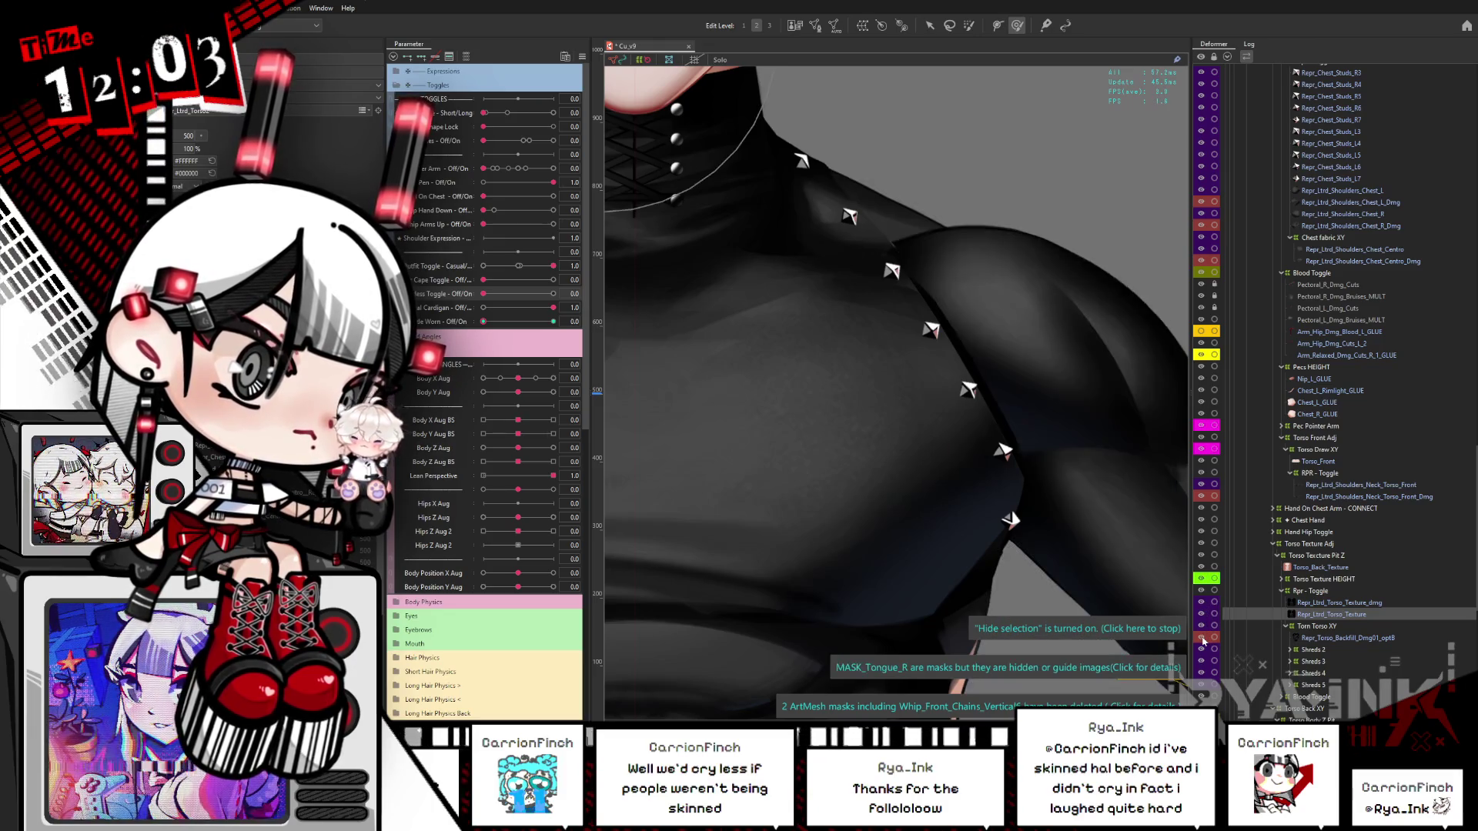
{"action": "left_click", "coordinate": [1356, 642]}
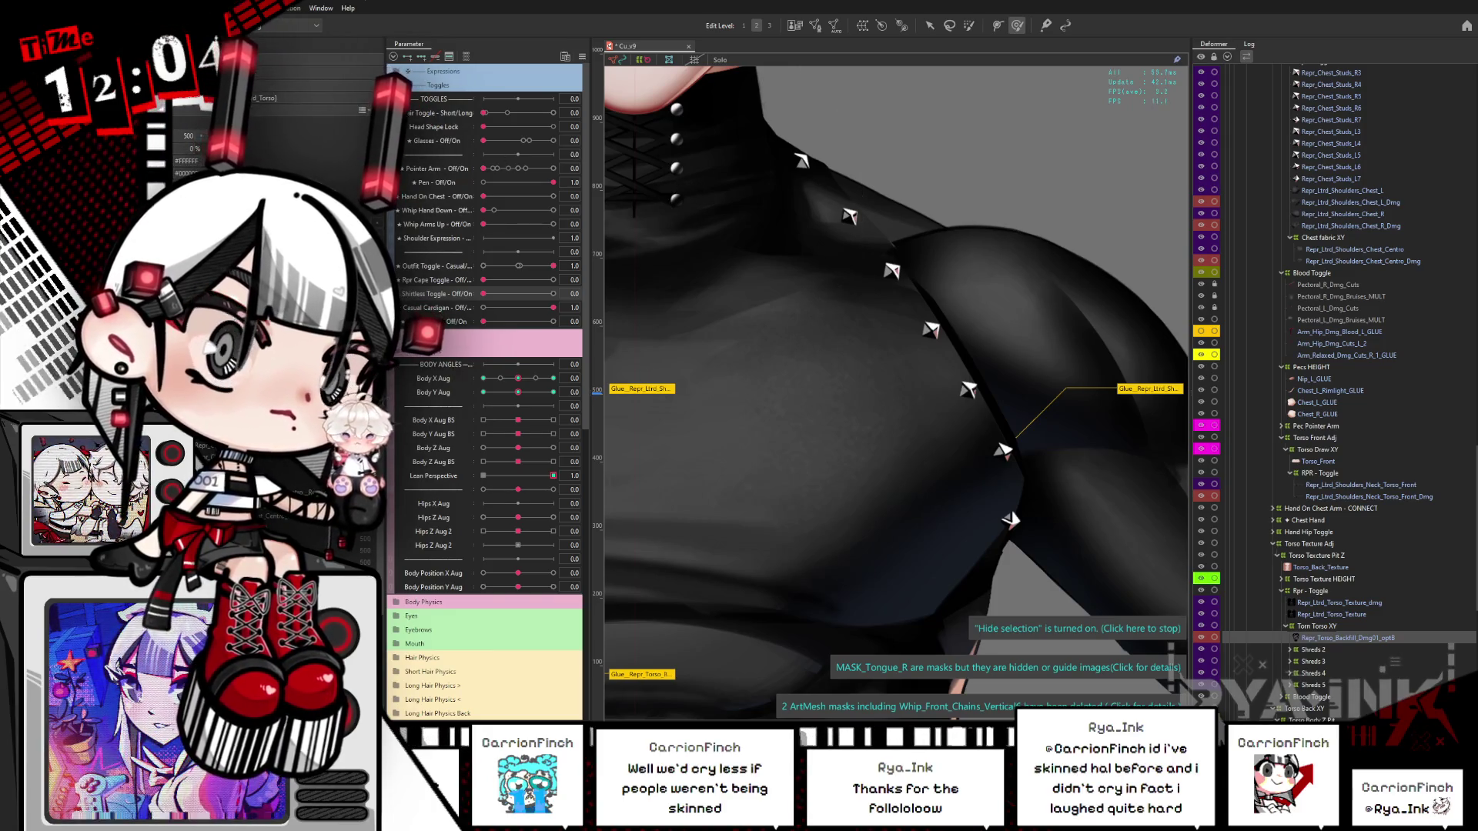
{"action": "left_click_drag", "start_coordinate": [518, 378], "coordinate": [464, 388]}
{"action": "left_click", "coordinate": [518, 378]}
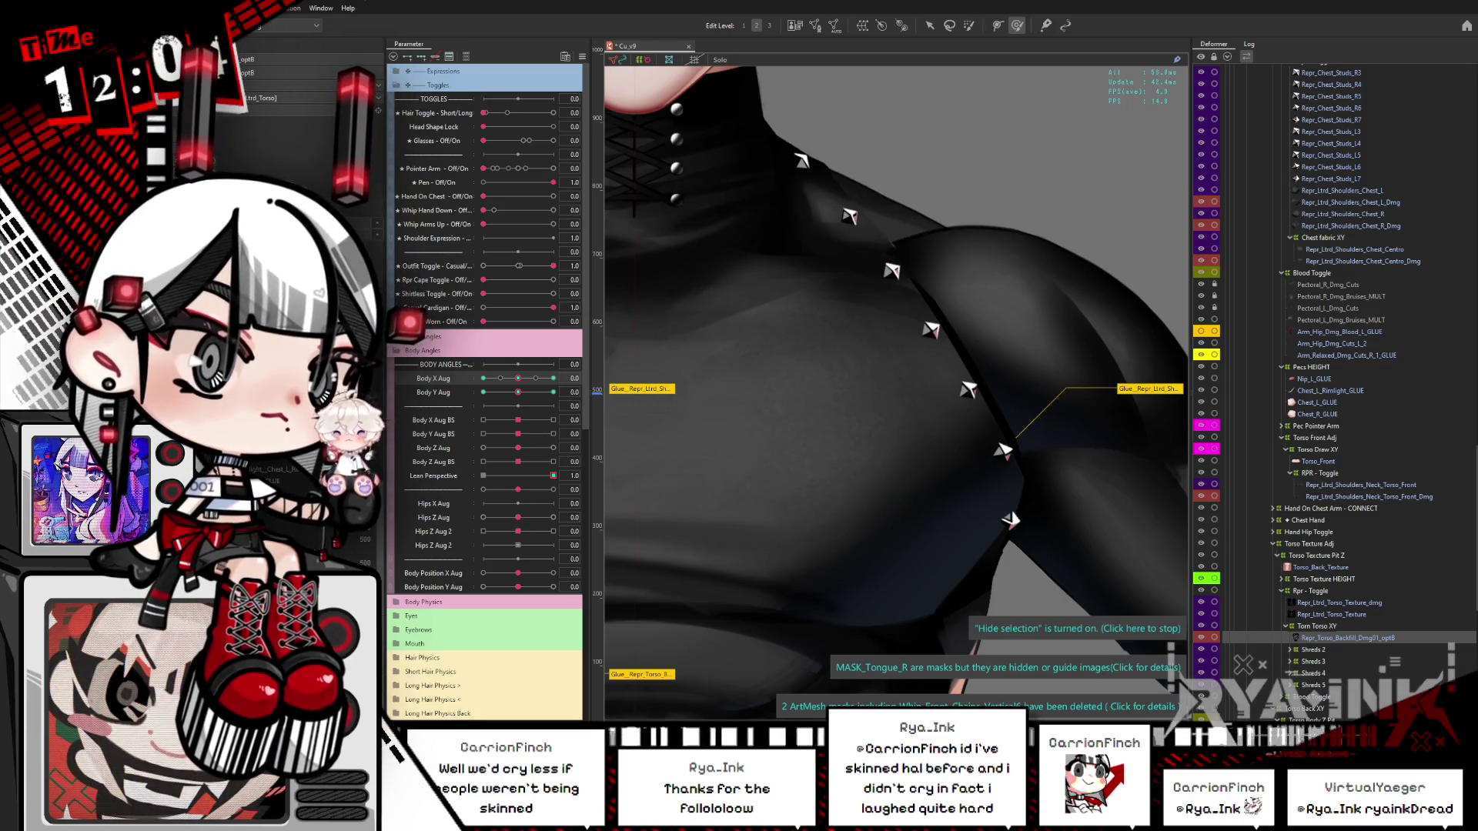
{"action": "right_click", "coordinate": [955, 328]}
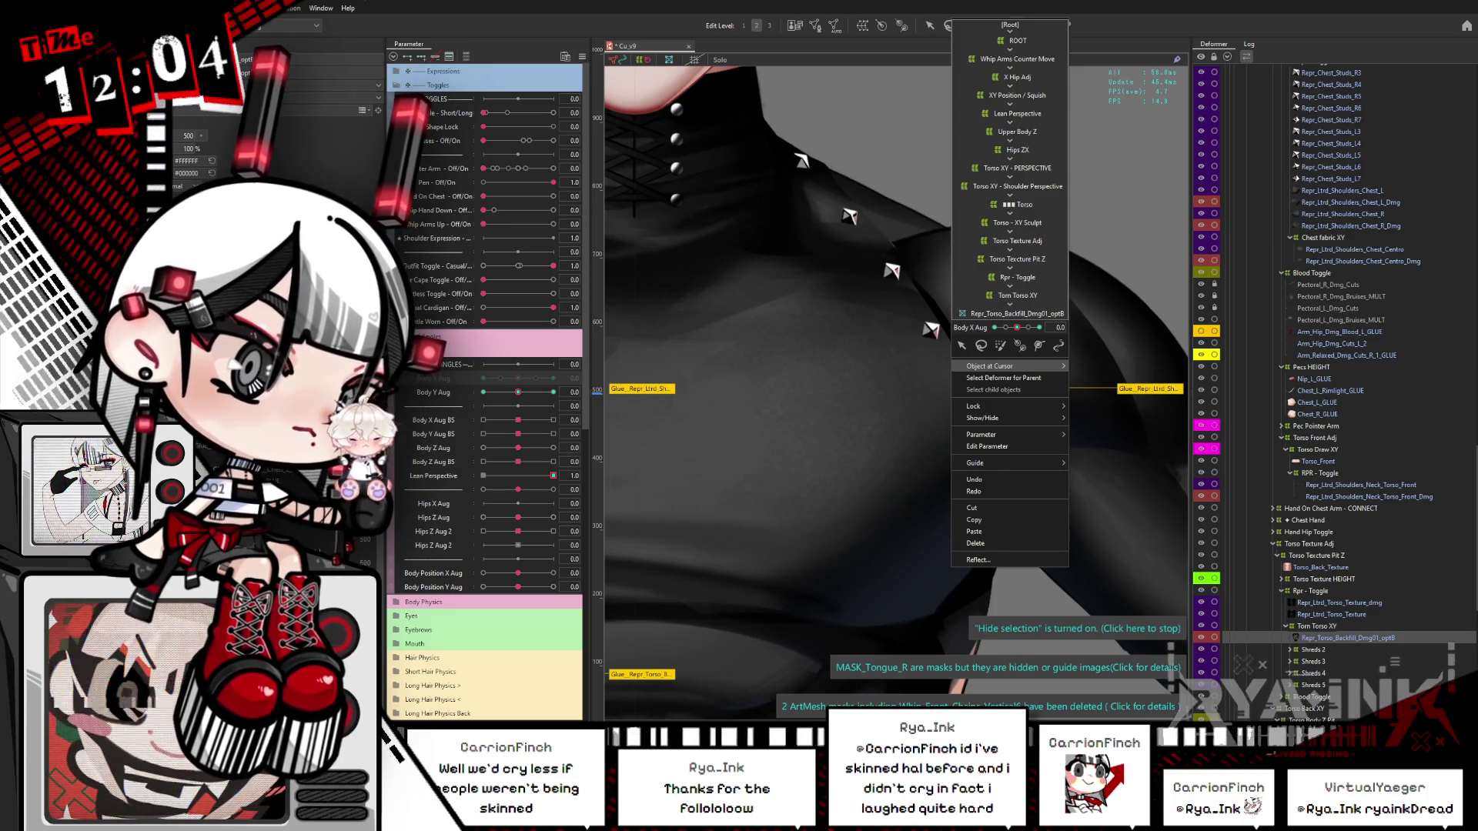
Step: List objects under the torso and select the lower backfill, backfill and torn torso meshes
{"action": "left_click", "coordinate": [1052, 455]}
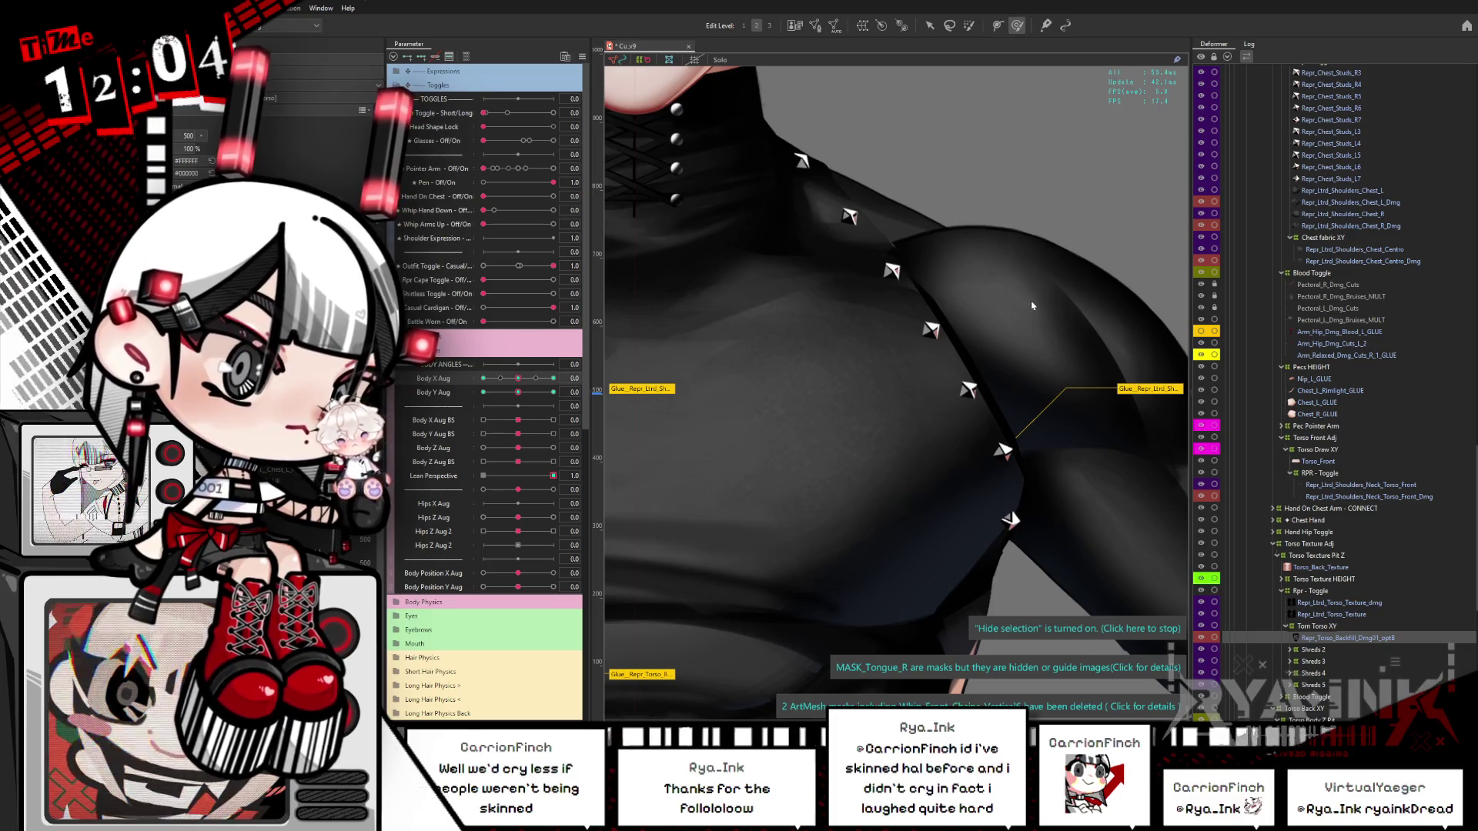
{"action": "right_click", "coordinate": [936, 314]}
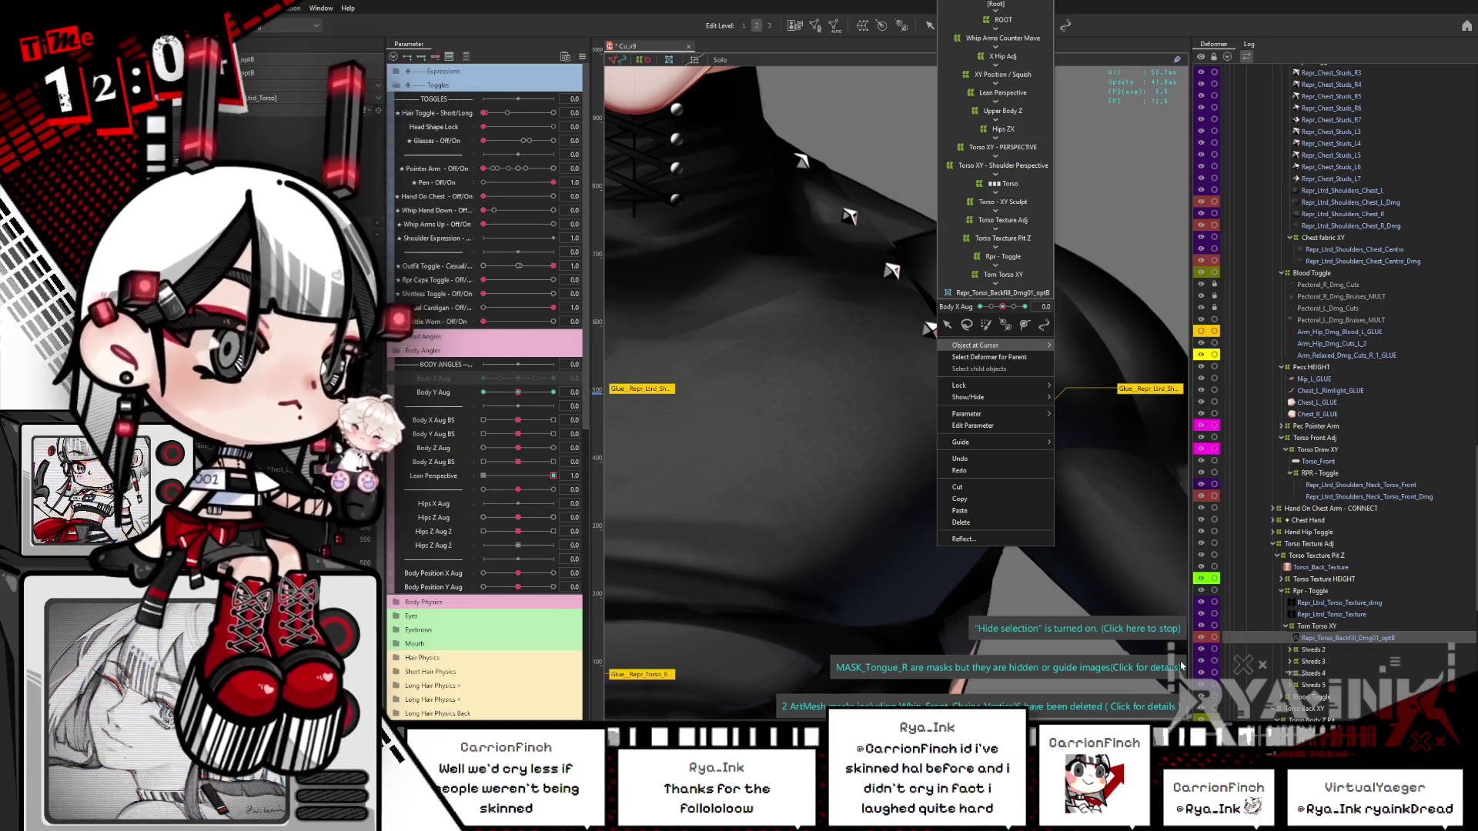
{"action": "scroll", "coordinate": [1317, 574], "scroll_direction": "down", "scroll_amount": 1}
{"action": "scroll", "coordinate": [1335, 608], "scroll_direction": "down", "scroll_amount": 5}
{"action": "left_click", "coordinate": [1316, 612]}
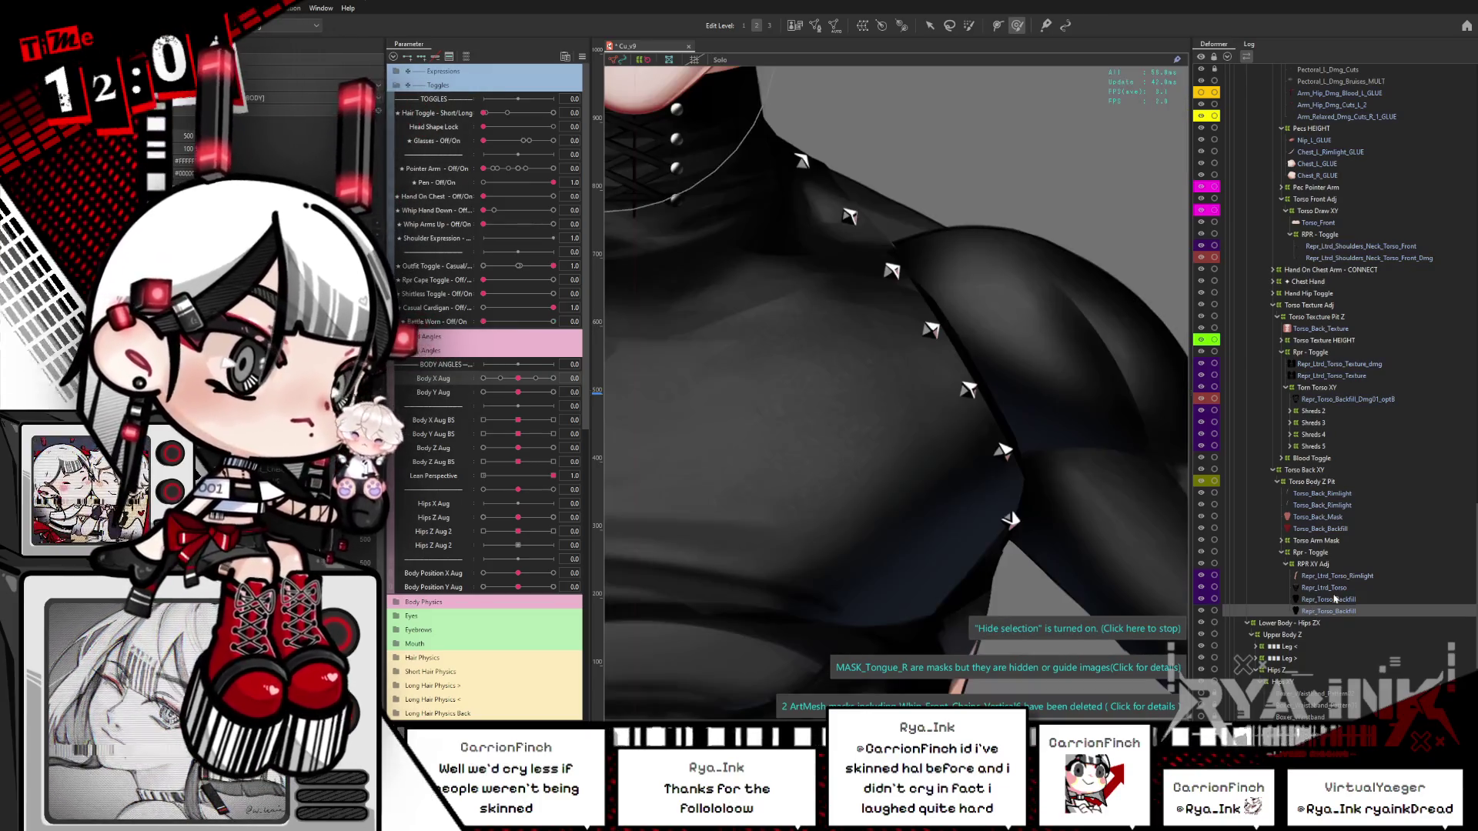
{"action": "left_click", "coordinate": [1327, 600]}
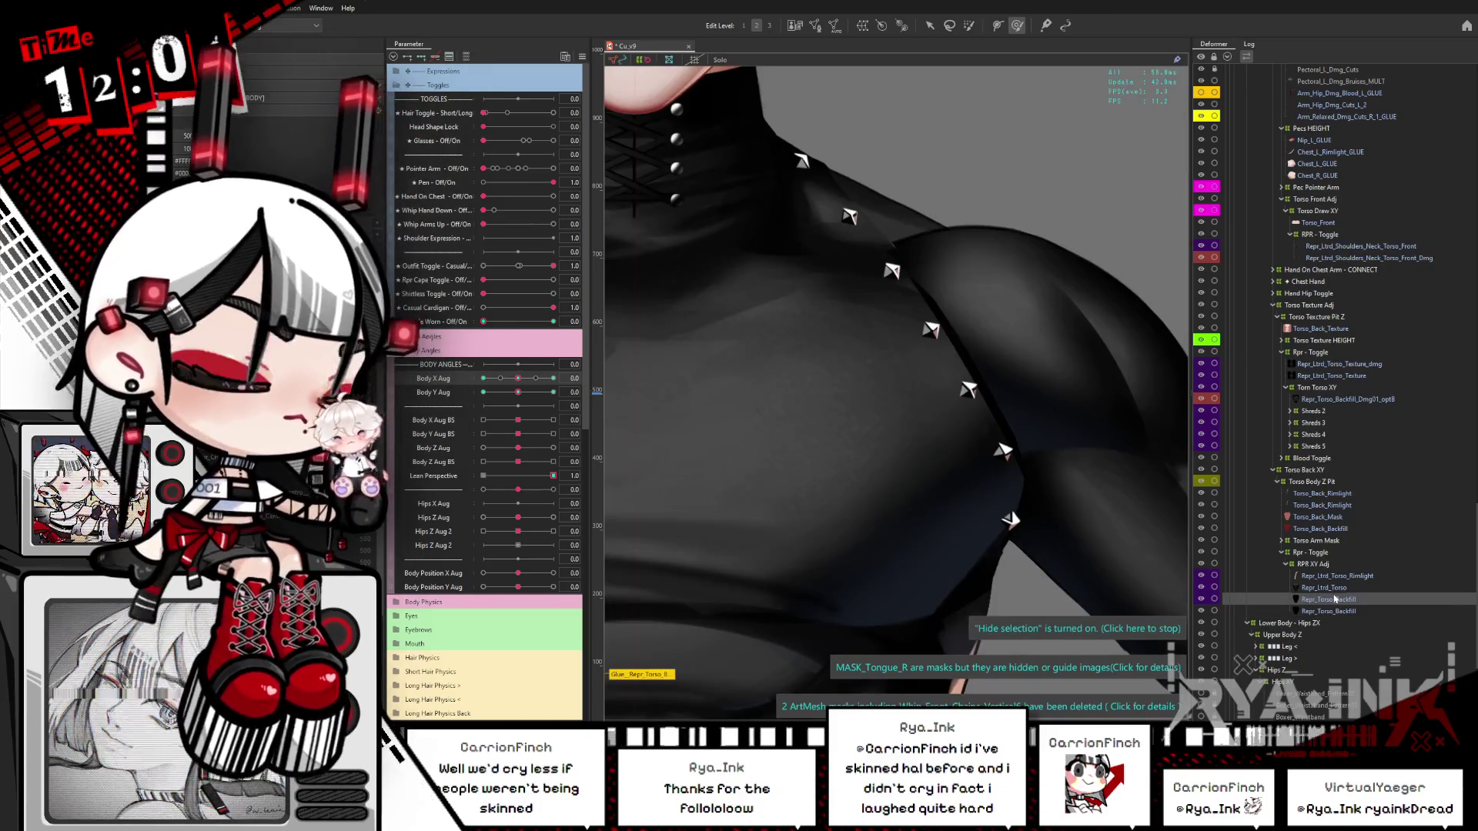
{"action": "left_click", "coordinate": [1330, 588]}
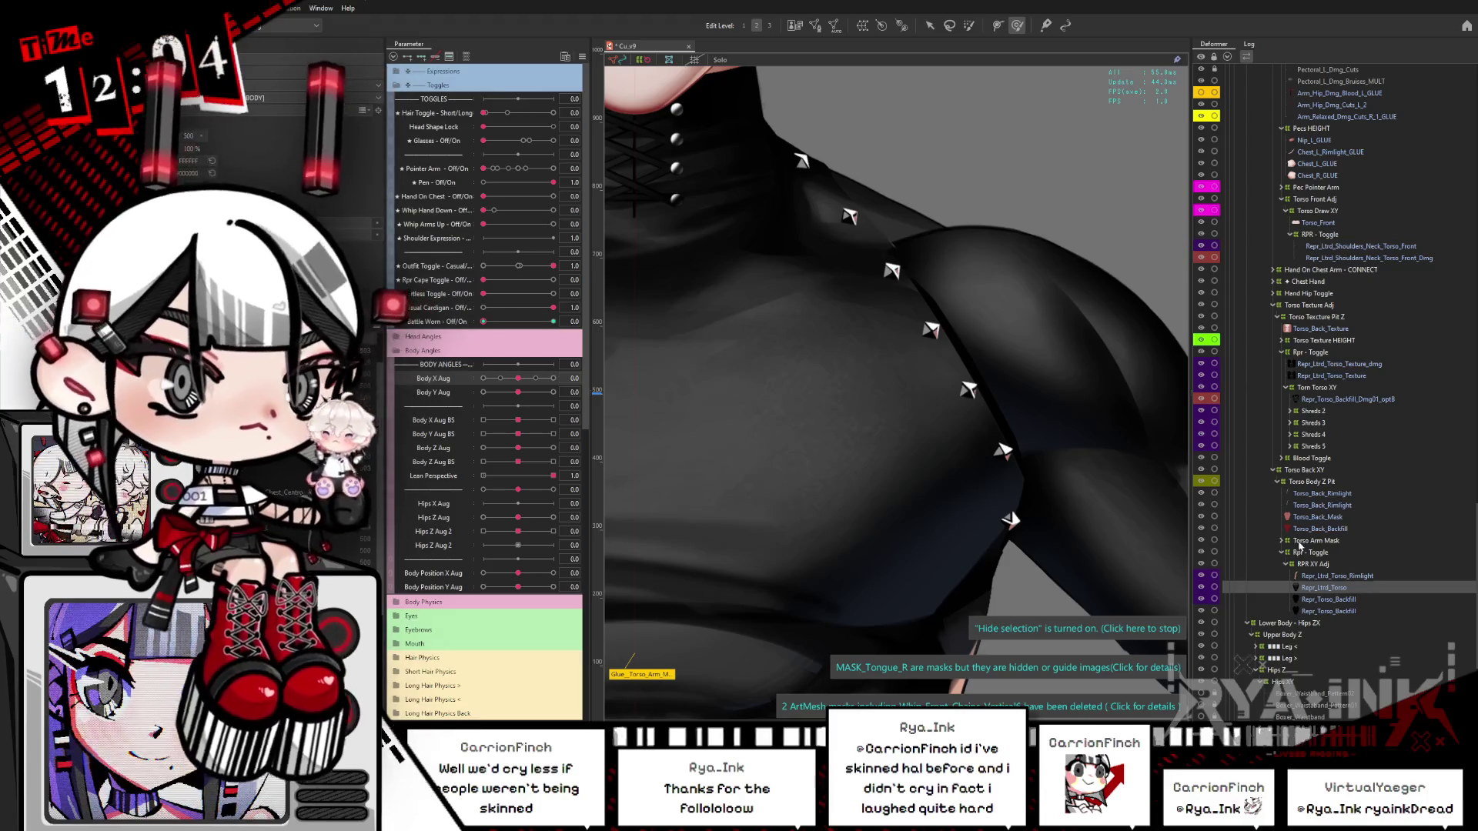
Step: Inspect the damaged backfill, torso texture and damaged torso texture meshes, ending on the damaged backfill
{"action": "left_click", "coordinate": [1313, 400]}
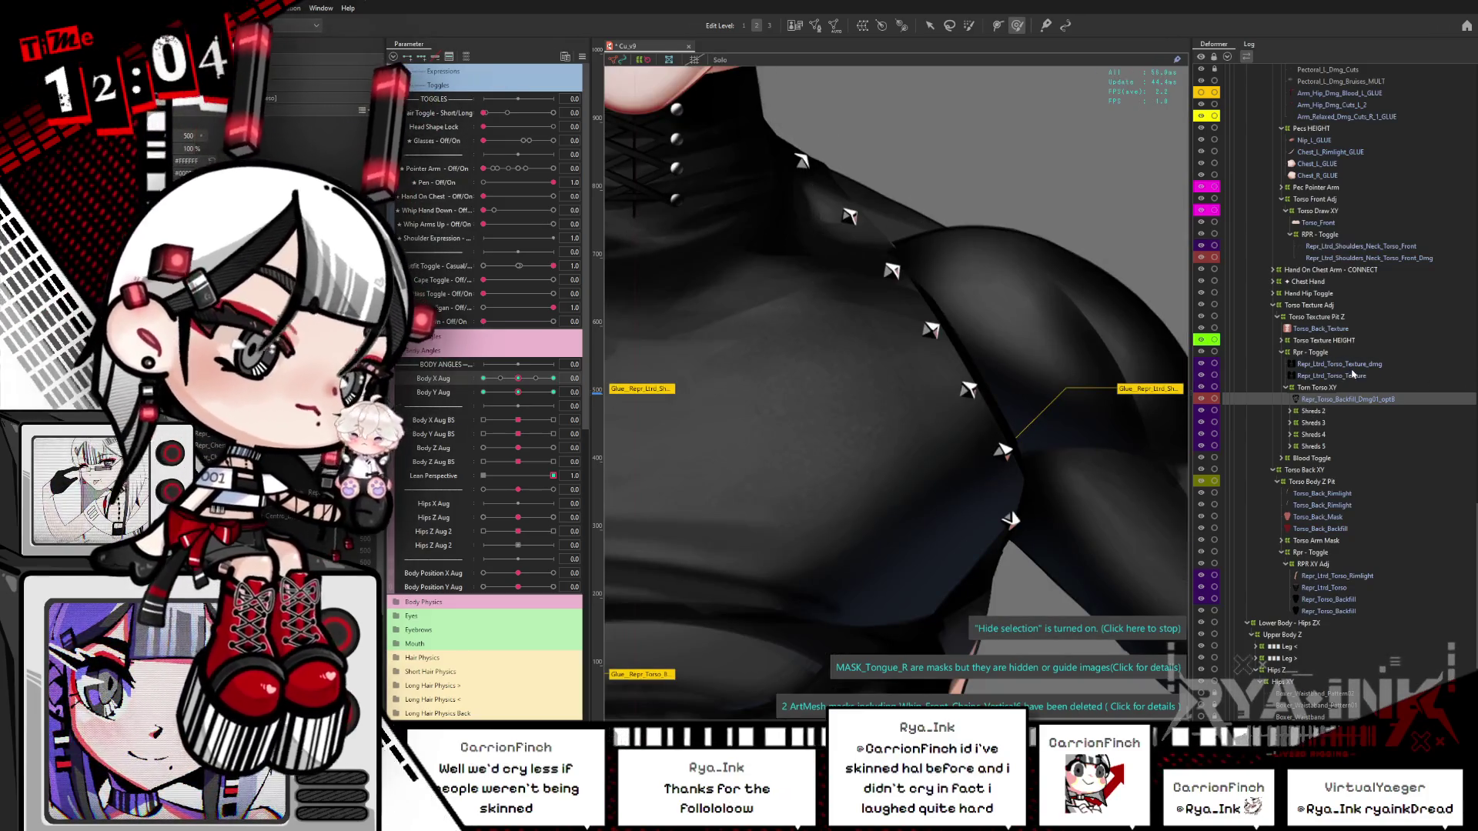
{"action": "left_click", "coordinate": [1350, 376]}
{"action": "left_click", "coordinate": [1348, 364]}
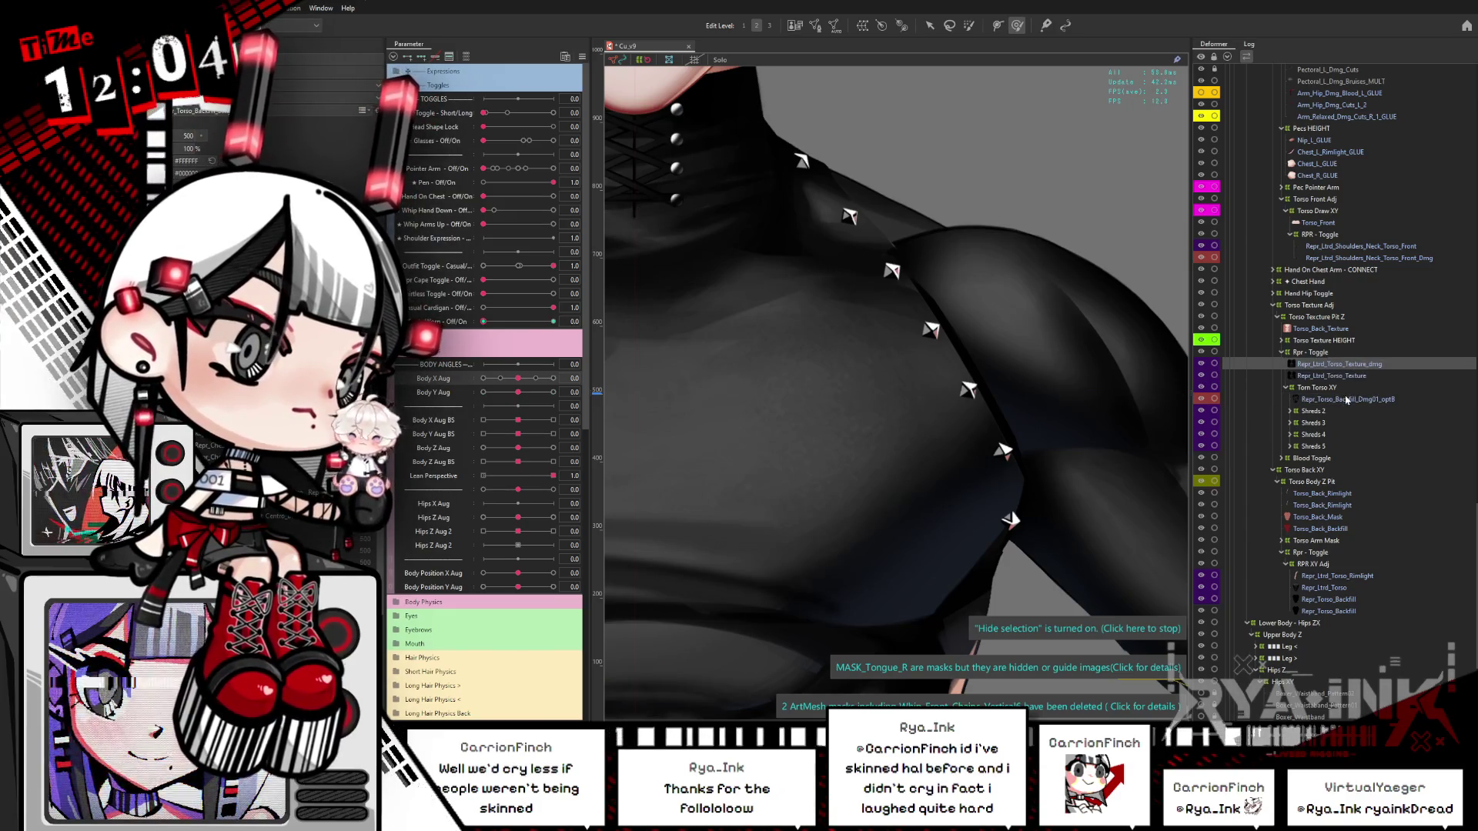
{"action": "left_click", "coordinate": [1339, 400], "text": "ctrl"}
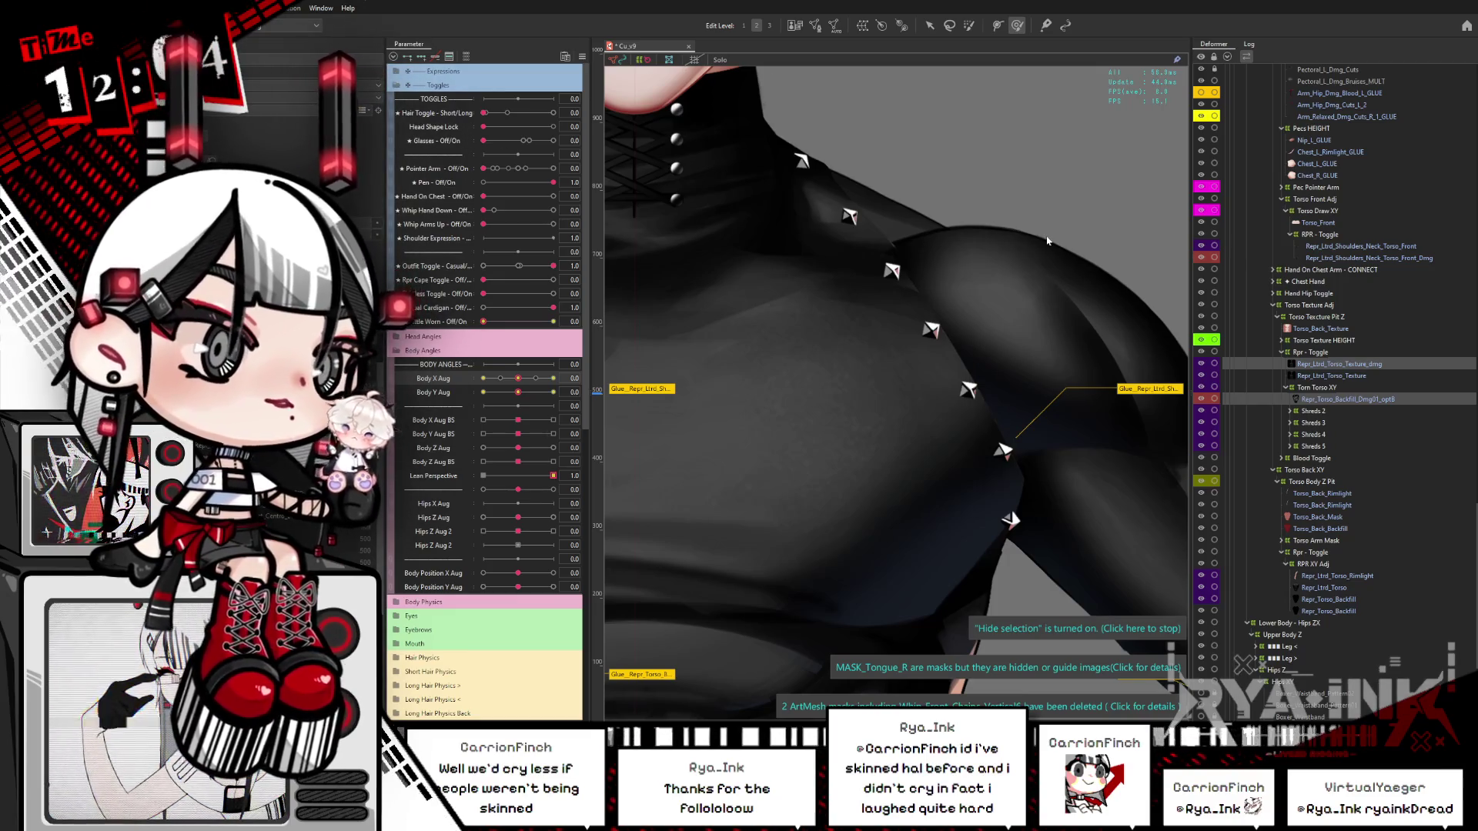
{"action": "key", "text": "b"}
{"action": "left_click", "coordinate": [824, 290]}
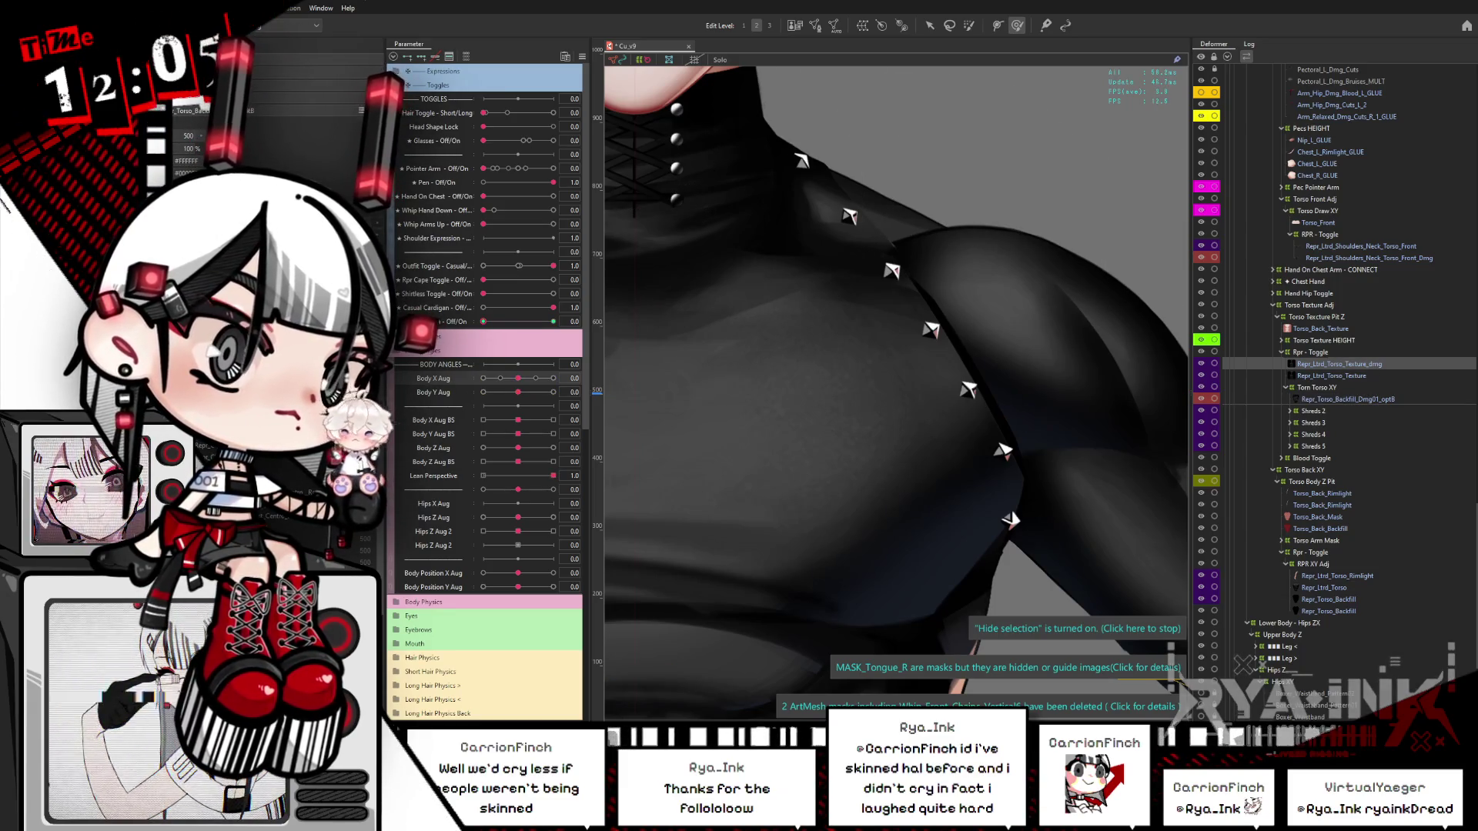
{"action": "left_click", "coordinate": [1050, 319]}
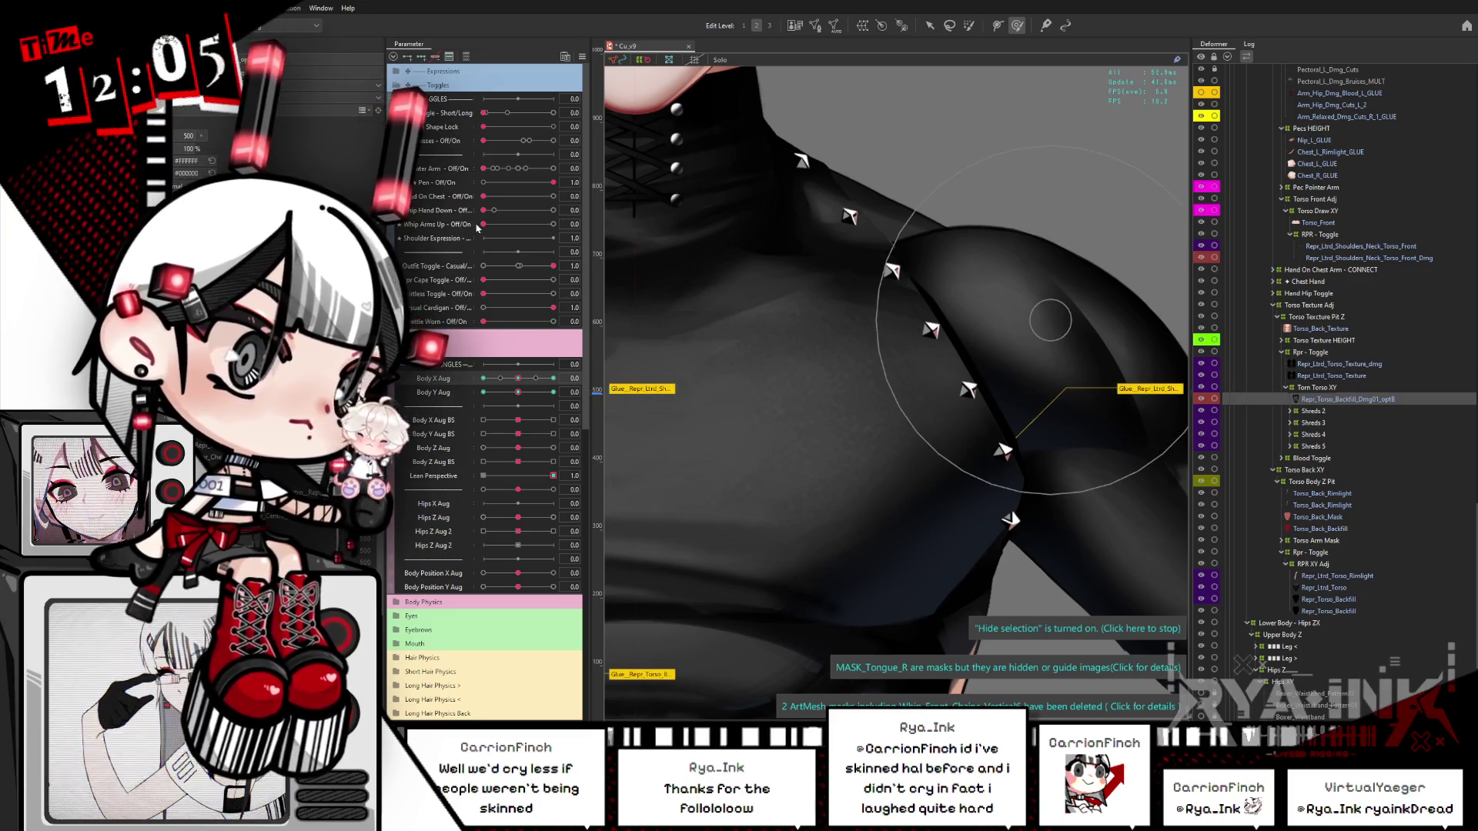
Step: Set the Battle Worn parameter to 1.0 and select the Torn Torso XY deformer
{"action": "left_click", "coordinate": [554, 322]}
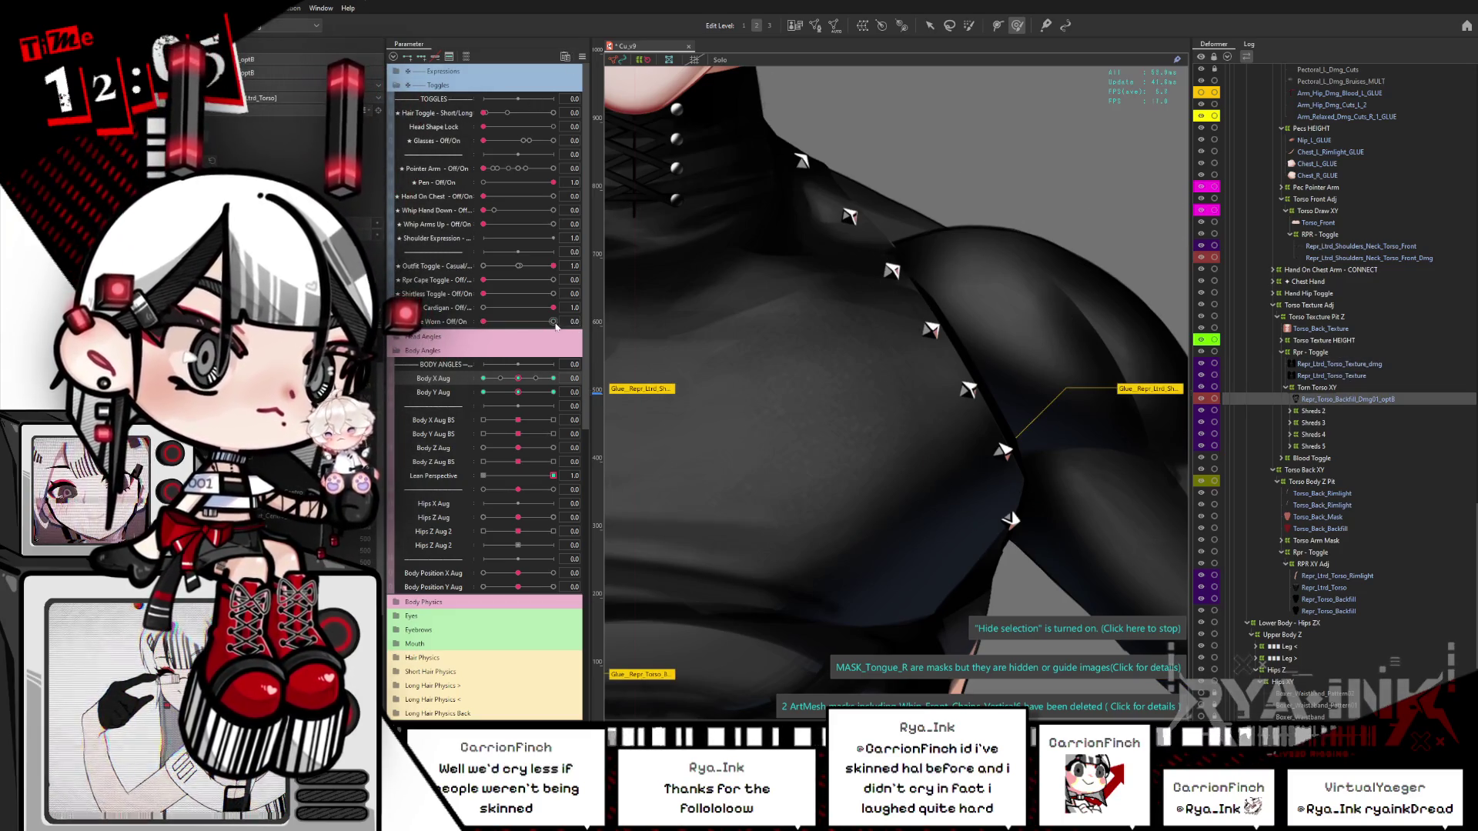
{"action": "scroll", "coordinate": [742, 446], "scroll_direction": "down", "scroll_amount": 3}
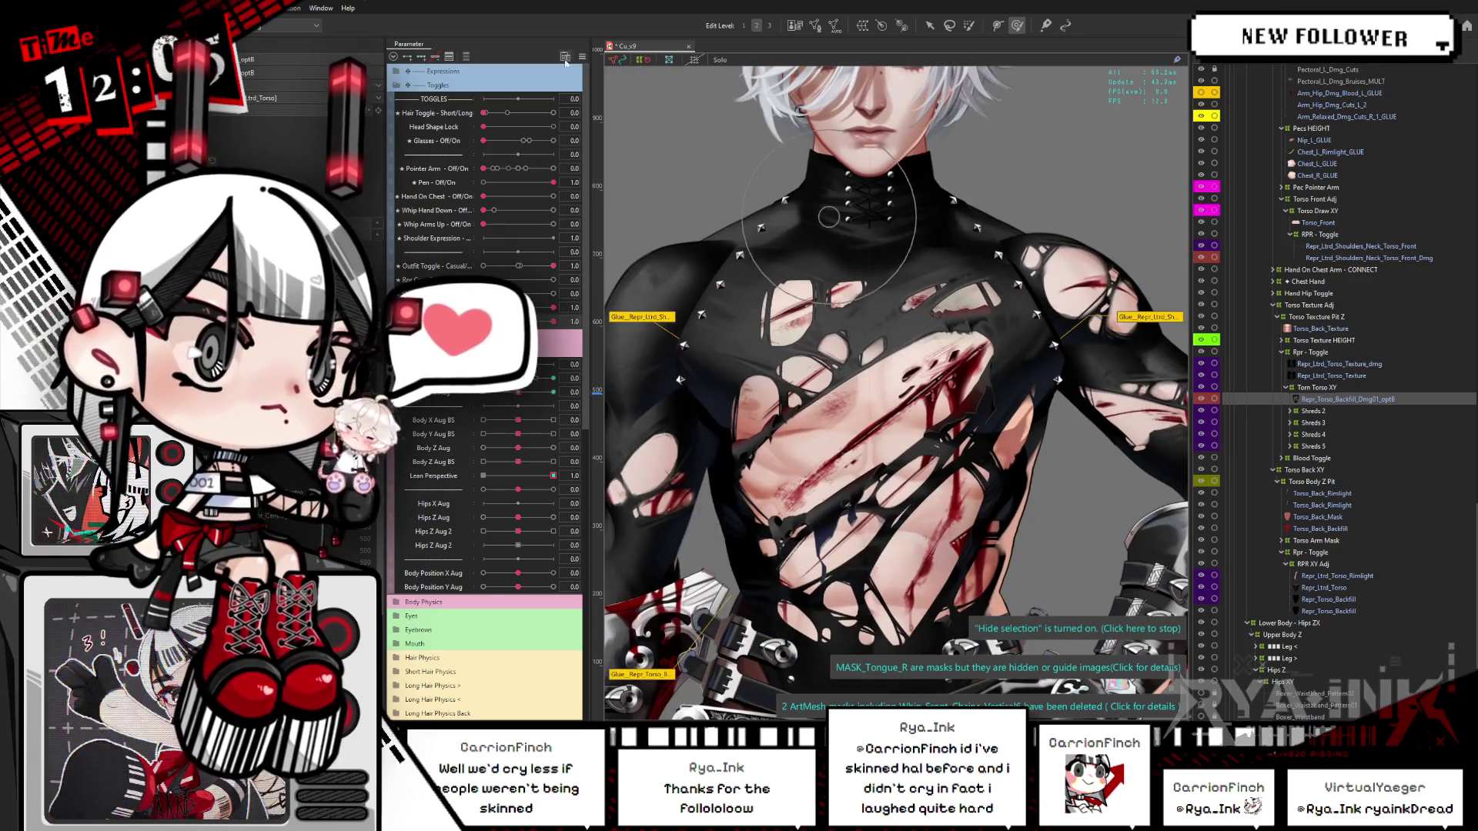
{"action": "left_click", "coordinate": [582, 57]}
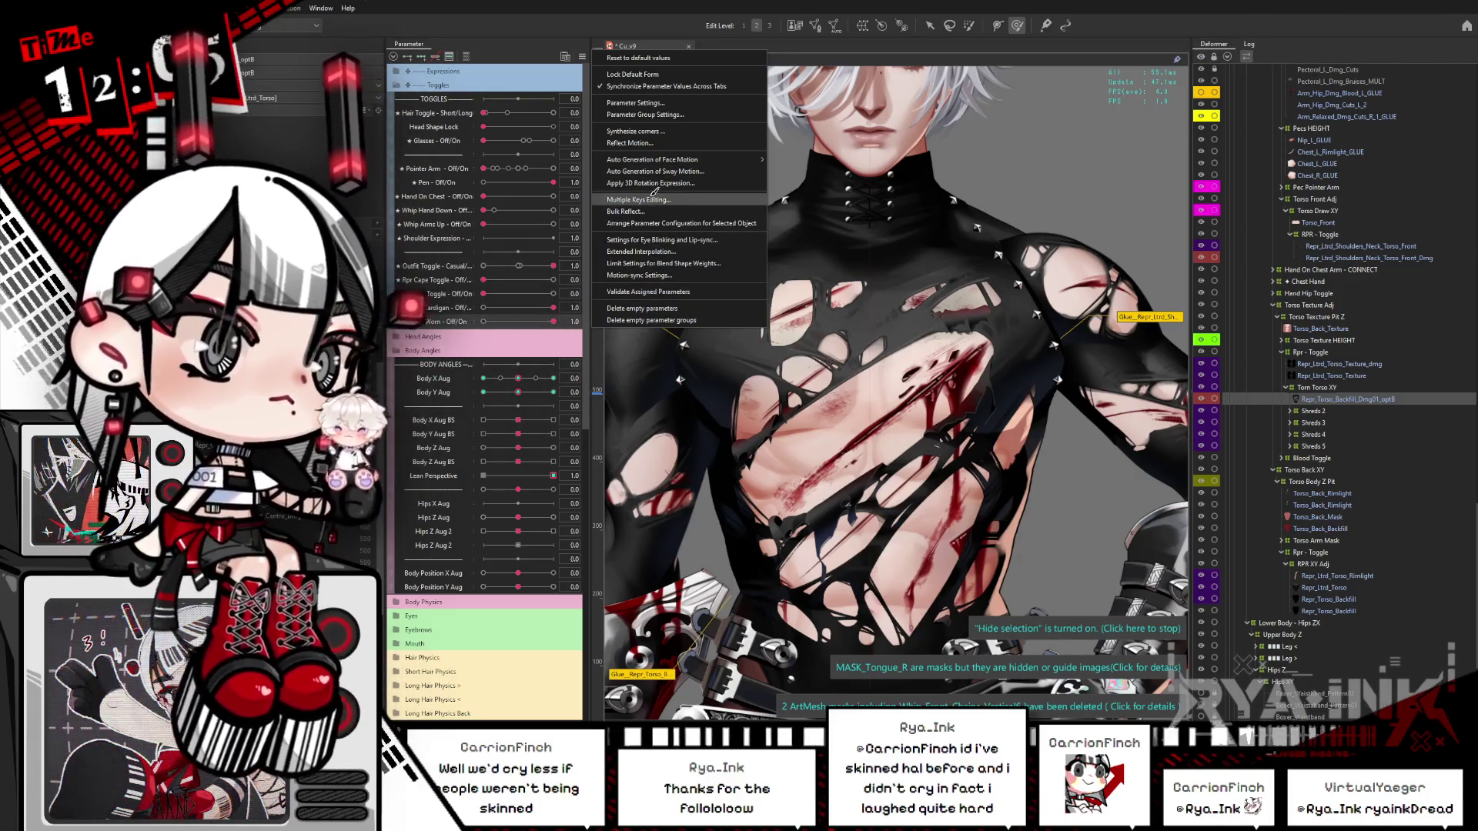
{"action": "left_click", "coordinate": [855, 266]}
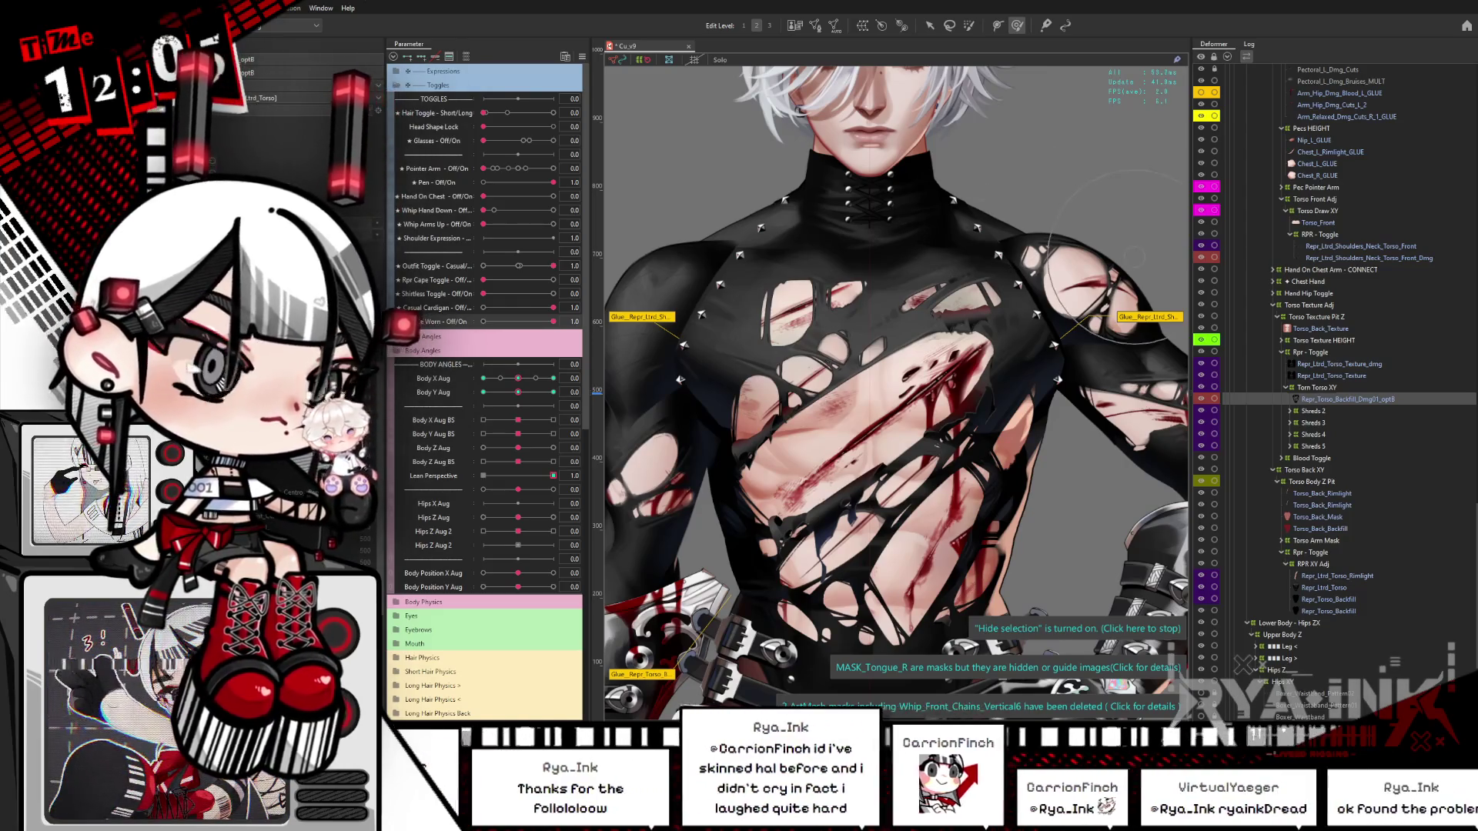
{"action": "left_click", "coordinate": [1334, 387]}
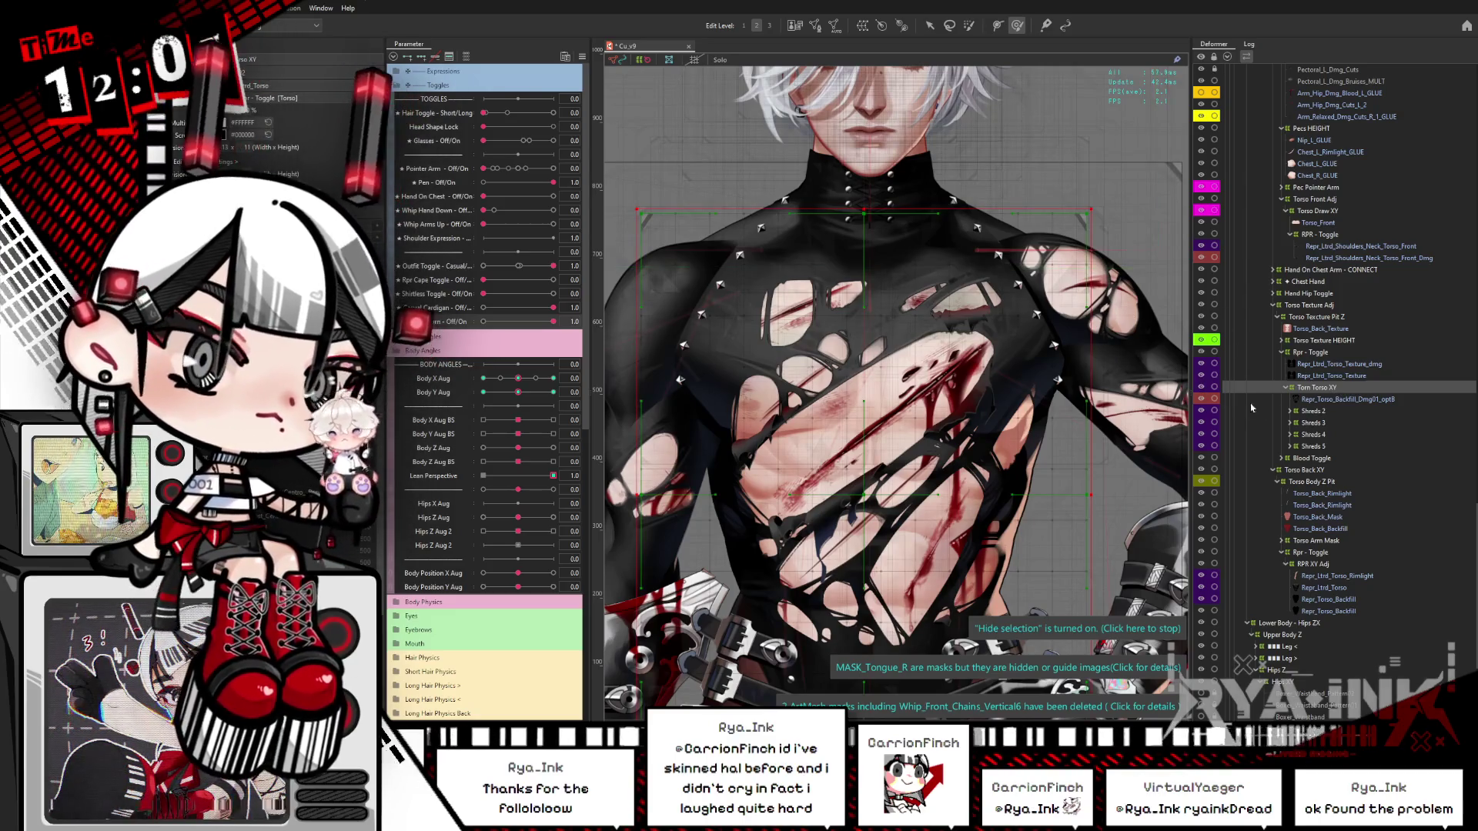
Step: Add a Torn Torso Toggle parent deformer and move Shreds 2–5 and the backfill into it
{"action": "left_click", "coordinate": [1322, 390]}
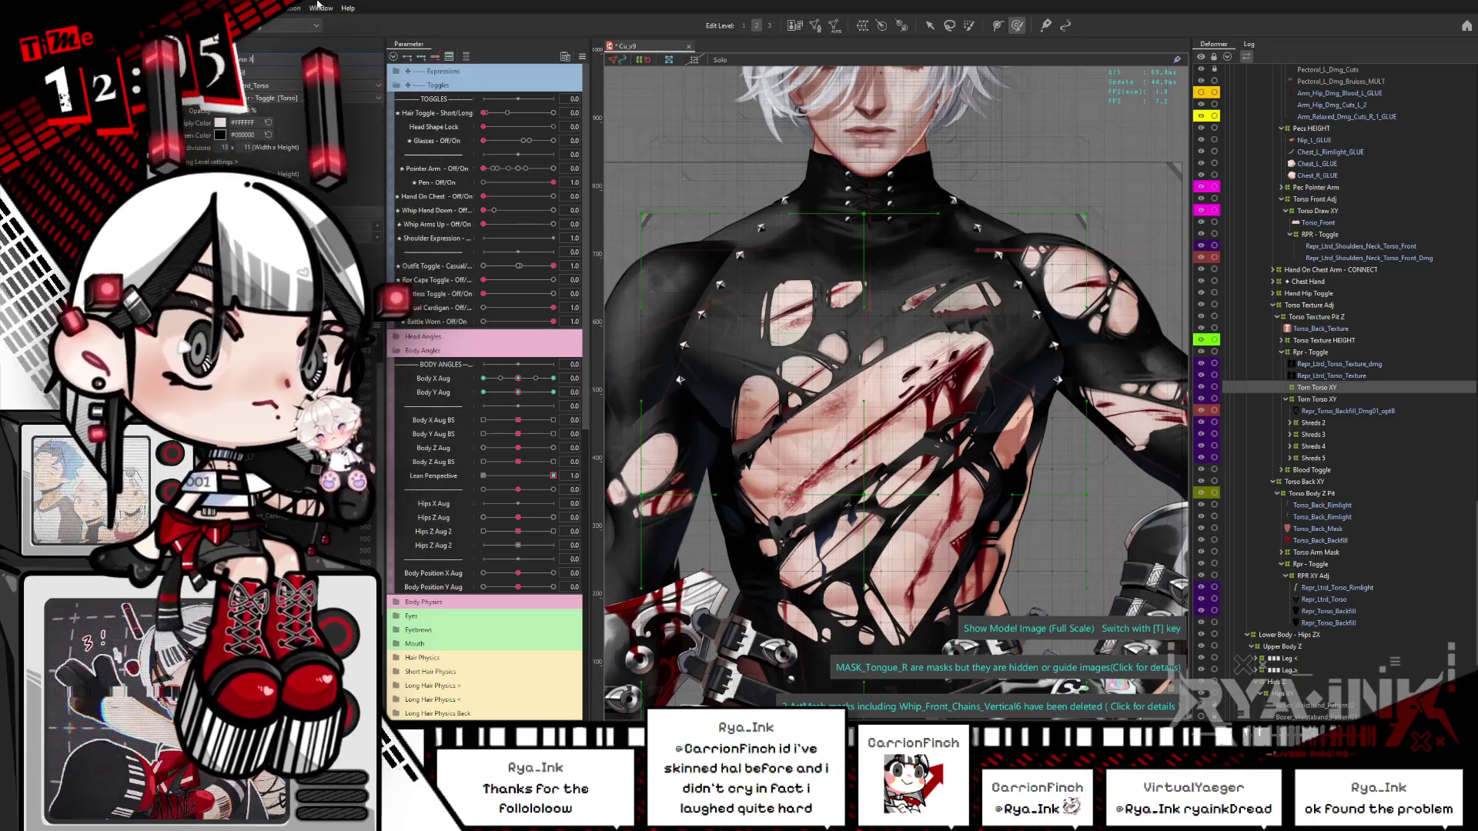
{"action": "type", "text": "so Toggle"}
{"action": "key", "text": "Return"}
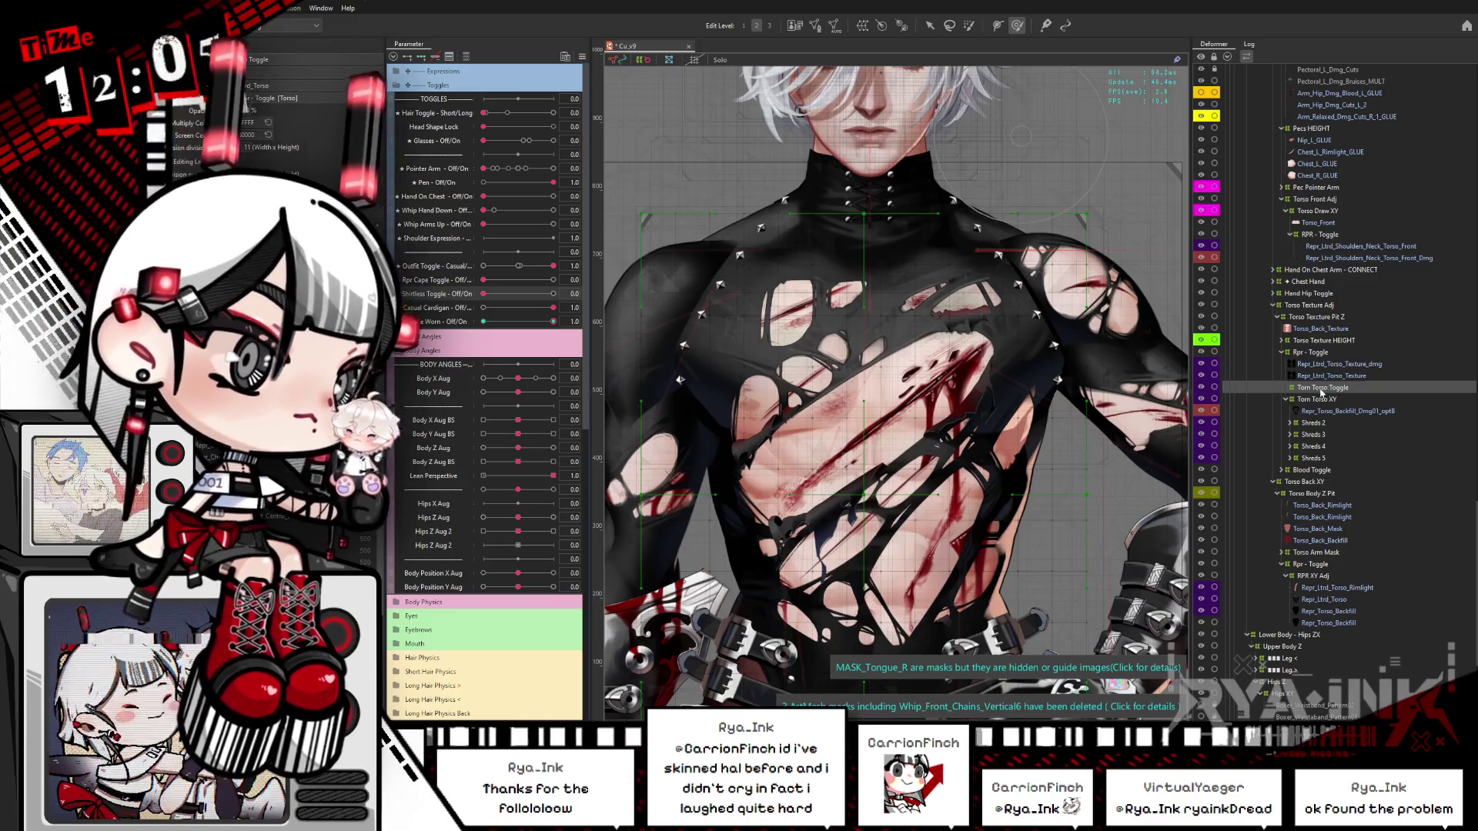
{"action": "left_click_drag", "start_coordinate": [1323, 391], "coordinate": [1313, 462]}
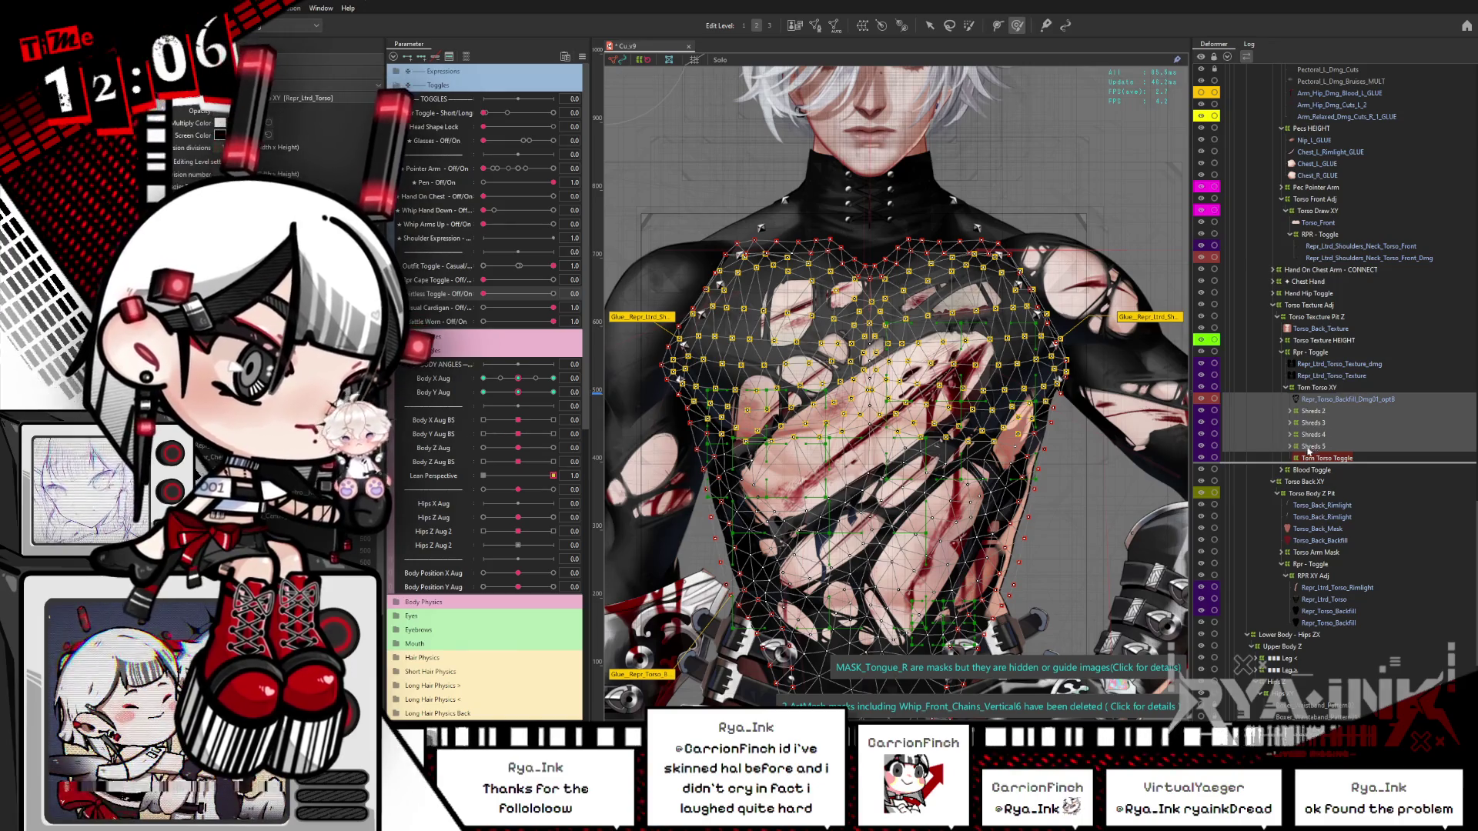
{"action": "left_click_drag", "start_coordinate": [1330, 422], "coordinate": [1357, 392]}
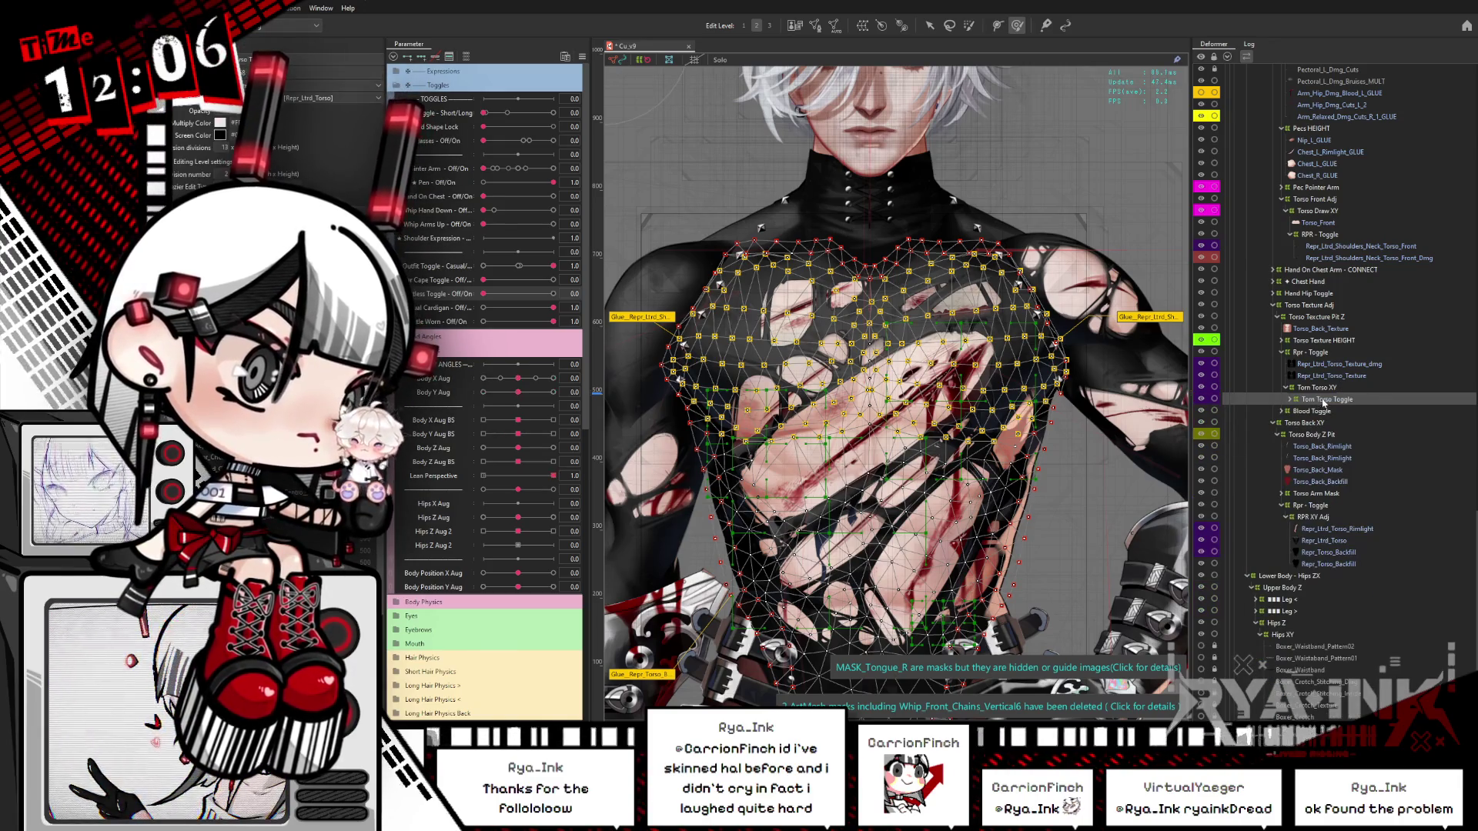
{"action": "double_click", "coordinate": [1355, 400]}
{"action": "left_click", "coordinate": [1356, 411]}
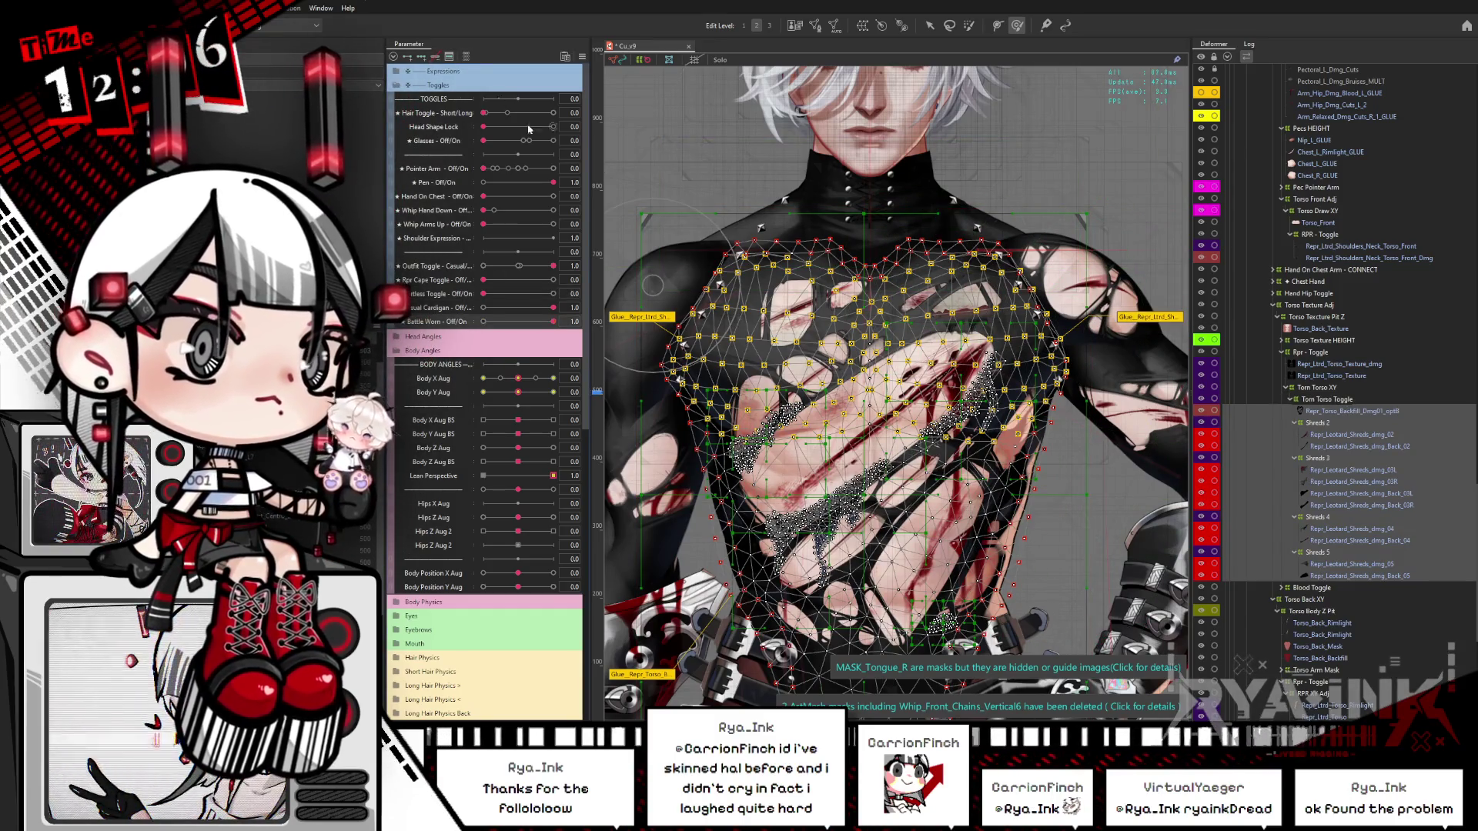
{"action": "left_click", "coordinate": [1345, 400]}
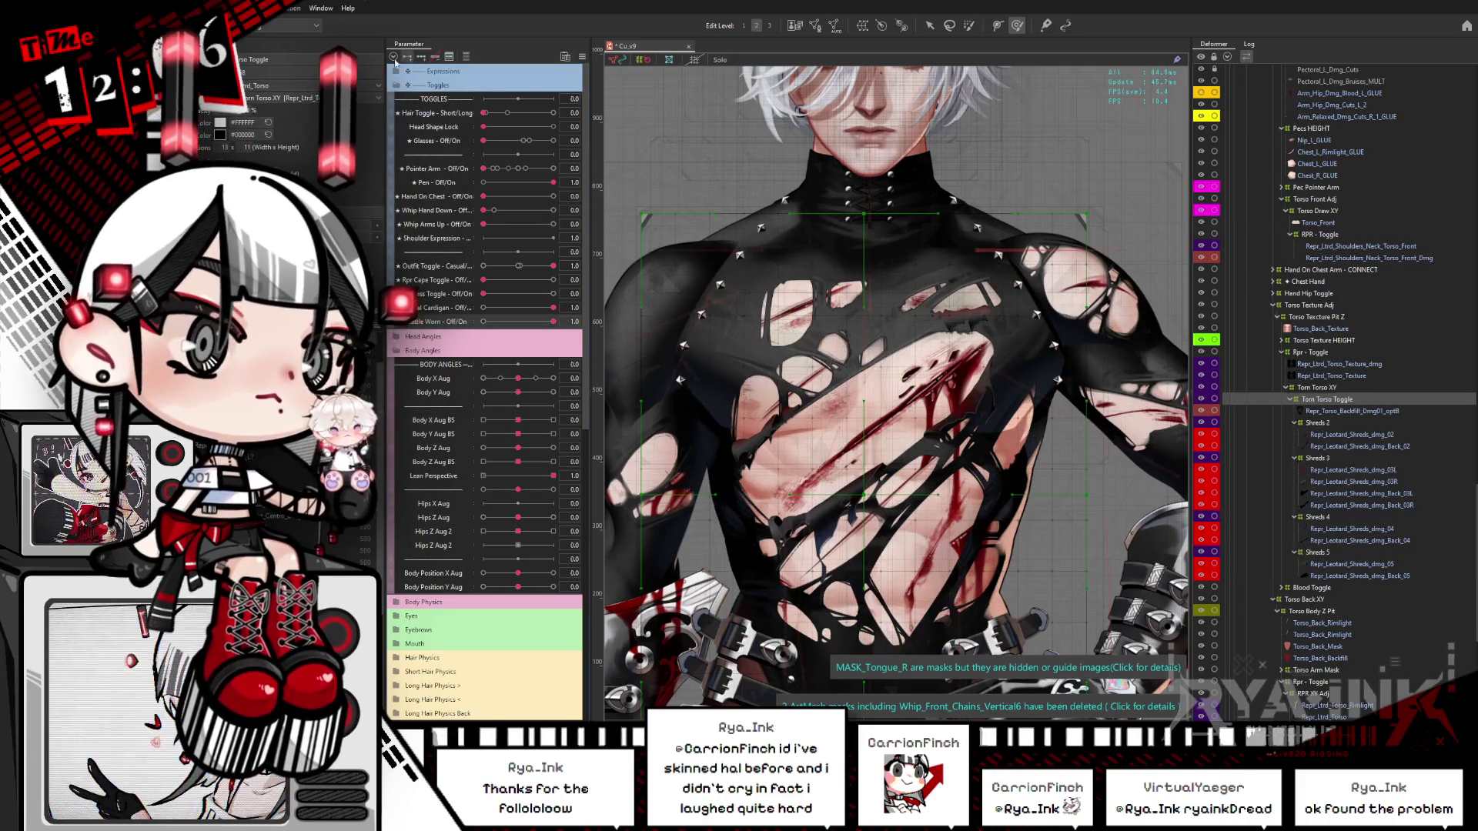
Step: Test the Battle Worn slider between intact and torn shirt, ending with it on
{"action": "left_click", "coordinate": [521, 324]}
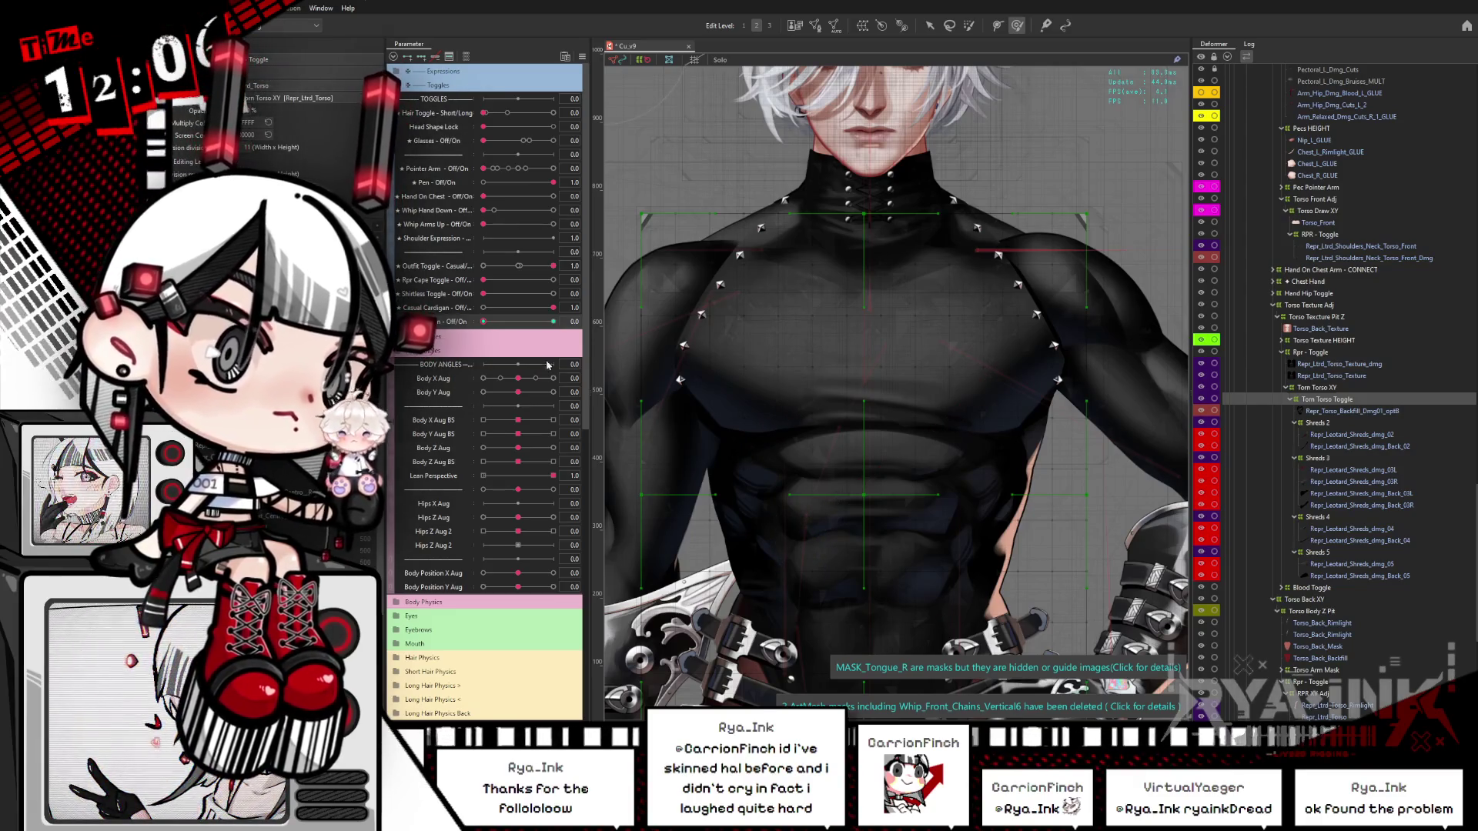
{"action": "mouse_move", "coordinate": [496, 324]}
{"action": "left_mouse_down"}
{"action": "mouse_move", "coordinate": [552, 322]}
{"action": "mouse_move", "coordinate": [484, 322]}
{"action": "left_mouse_up"}
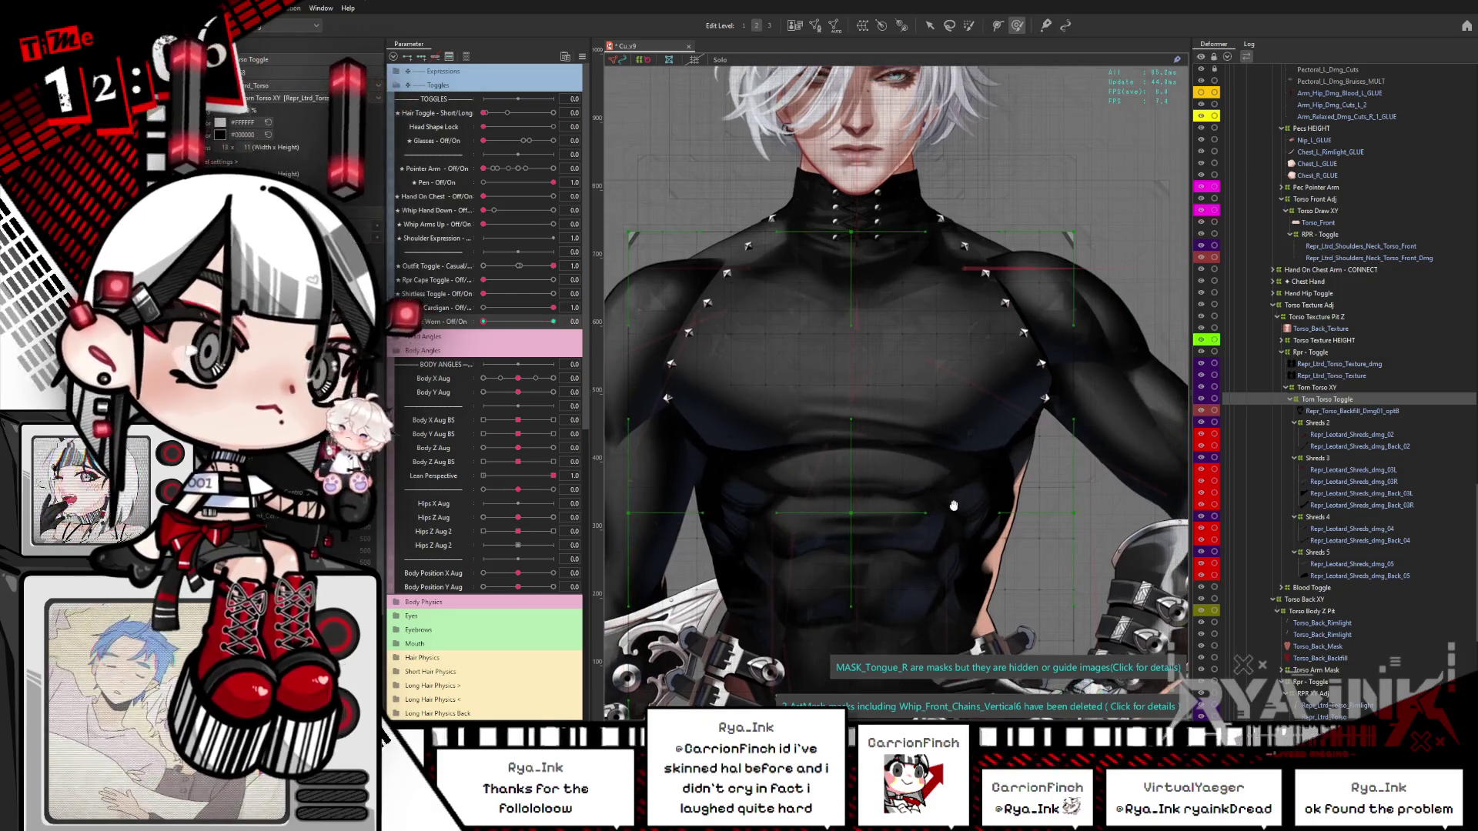
{"action": "left_click", "coordinate": [1335, 364]}
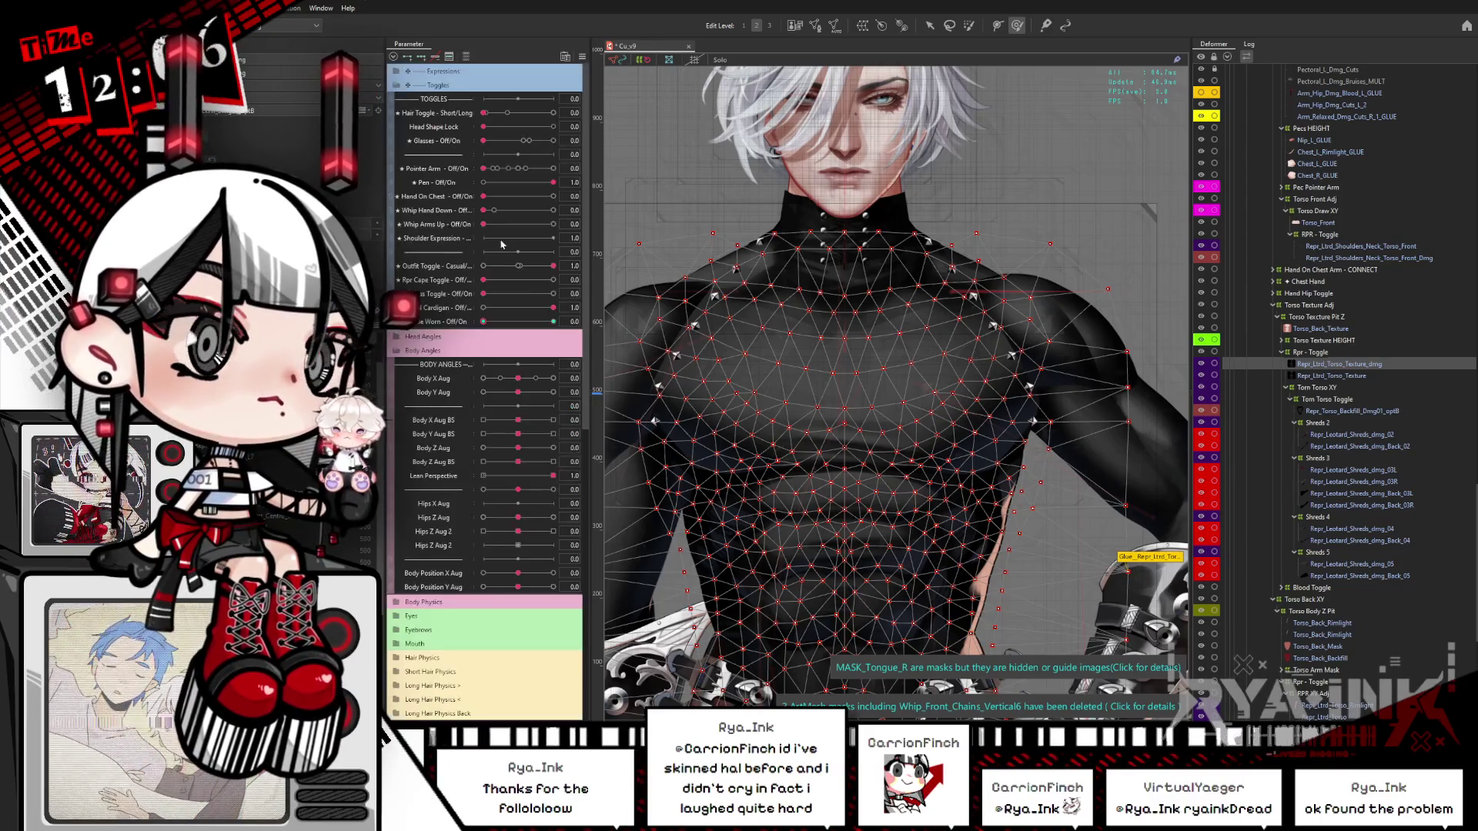
{"action": "key", "text": "ctrl+h"}
{"action": "mouse_move", "coordinate": [485, 322]}
{"action": "left_mouse_down"}
{"action": "mouse_move", "coordinate": [574, 318]}
{"action": "mouse_move", "coordinate": [484, 321]}
{"action": "left_mouse_up"}
{"action": "left_click", "coordinate": [552, 322]}
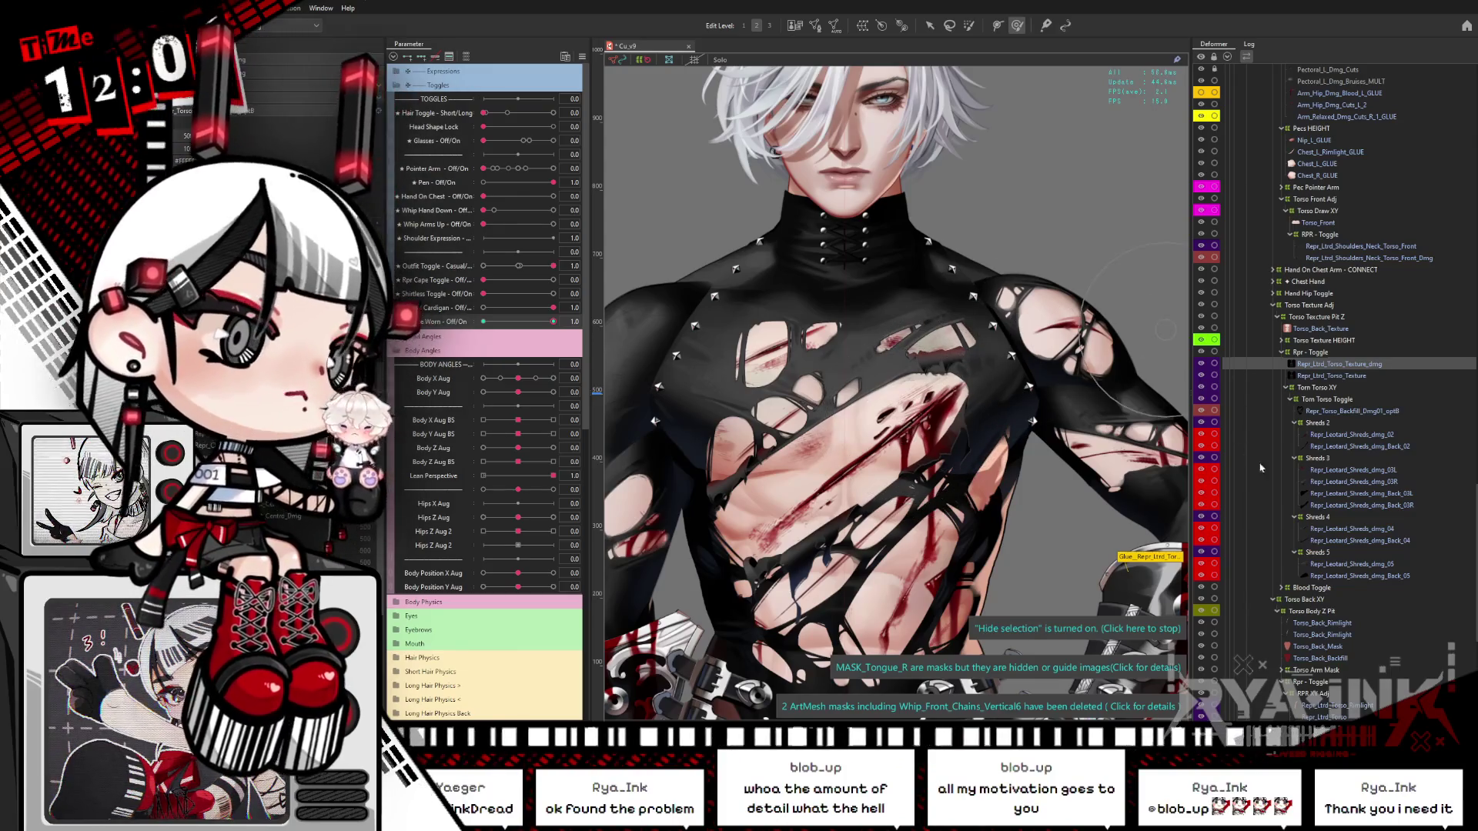
Step: Select and inspect the torso backfill mesh inside Torn Torso Toggle
{"action": "left_click", "coordinate": [954, 368]}
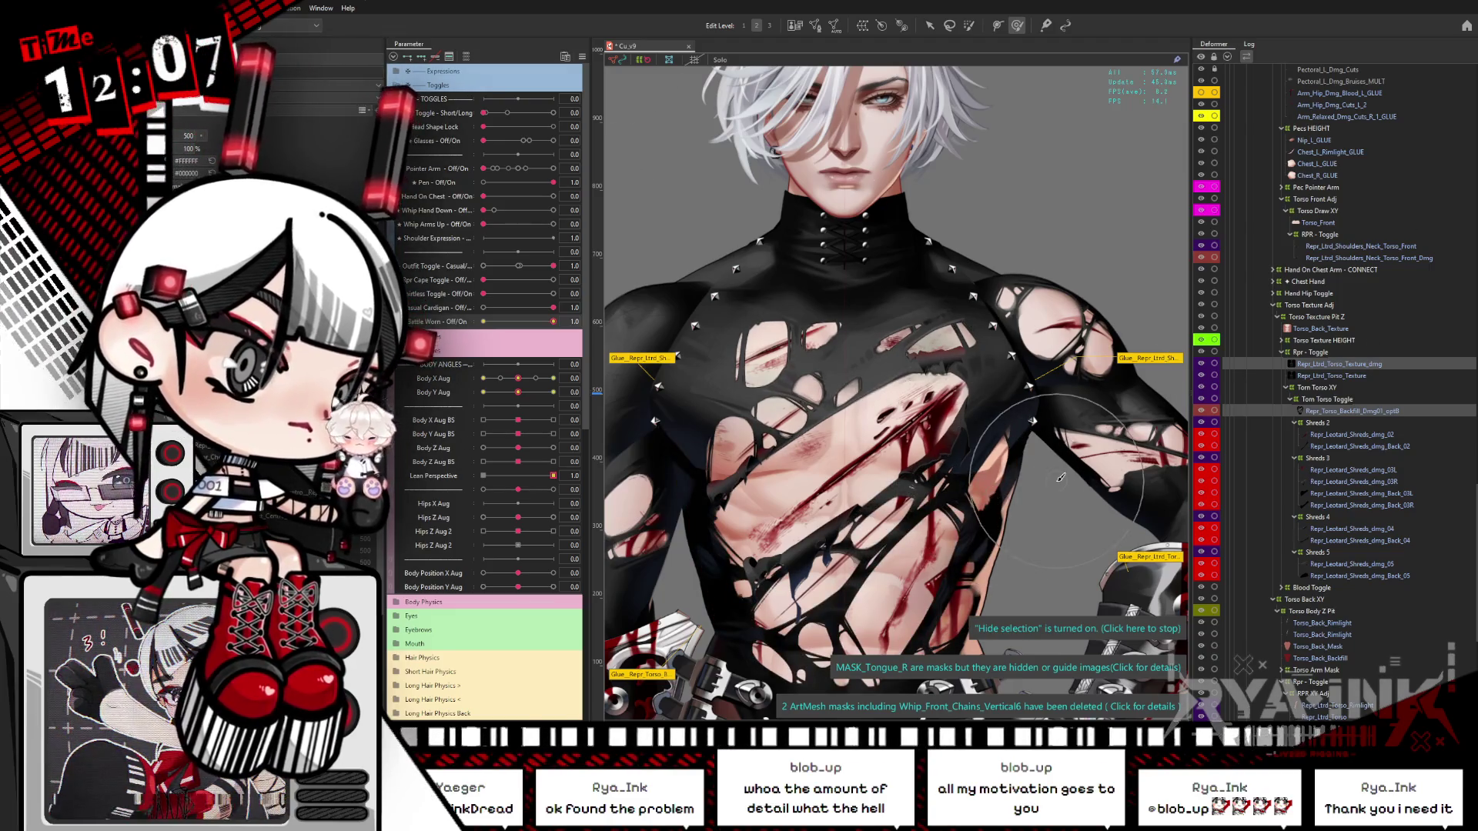
{"action": "scroll", "coordinate": [1060, 478], "scroll_direction": "down", "scroll_amount": 3}
{"action": "scroll", "coordinate": [1010, 490], "scroll_direction": "up", "scroll_amount": 6}
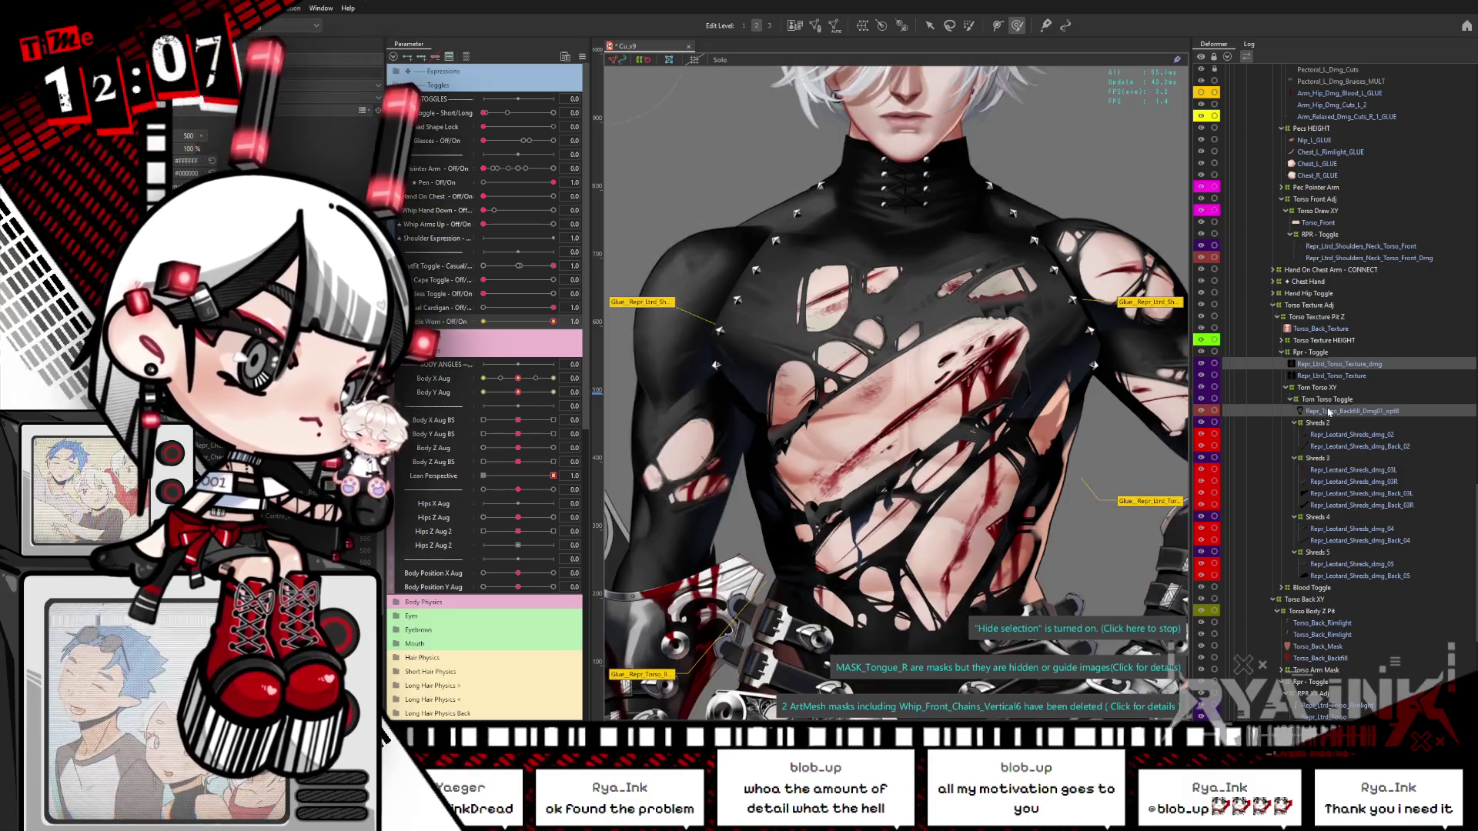
{"action": "left_click", "coordinate": [1328, 413]}
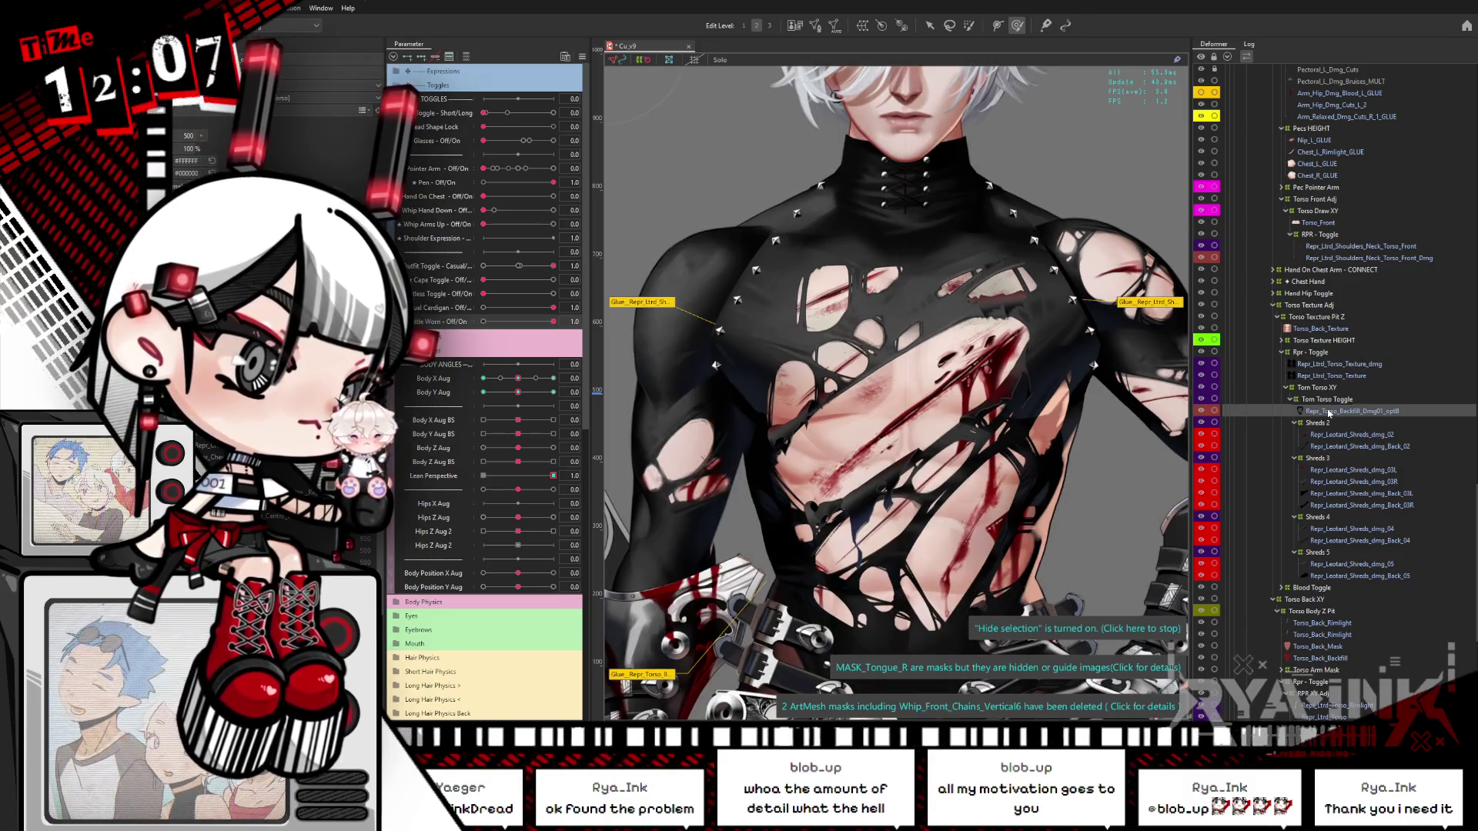
{"action": "left_click", "coordinate": [1380, 413]}
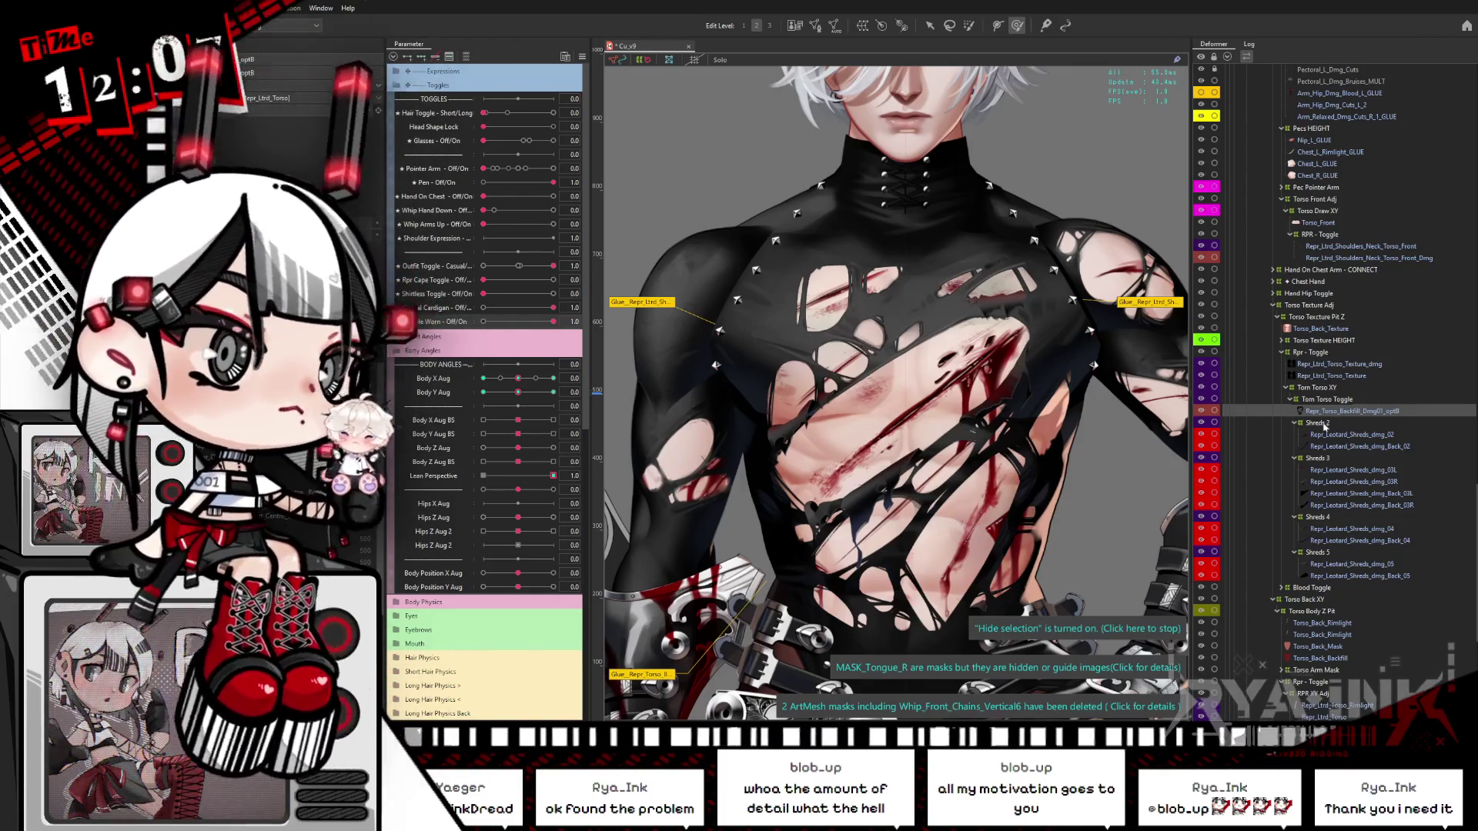
Step: Collapse the Shreds groups and move Shreds 2–5 above Torn Torso Toggle
{"action": "left_click", "coordinate": [1318, 424]}
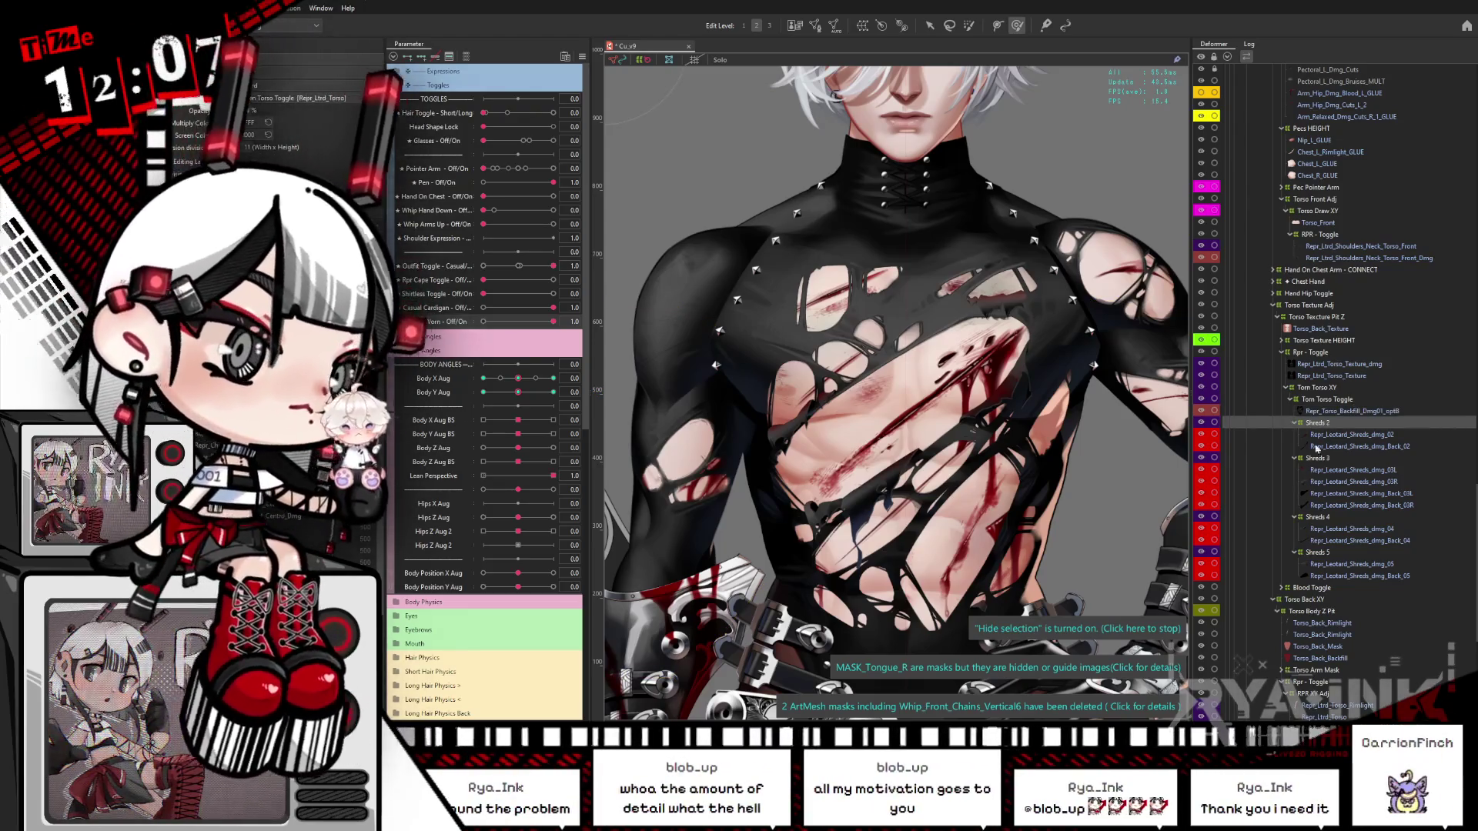
{"action": "left_click", "coordinate": [1295, 459]}
{"action": "left_click", "coordinate": [1293, 470]}
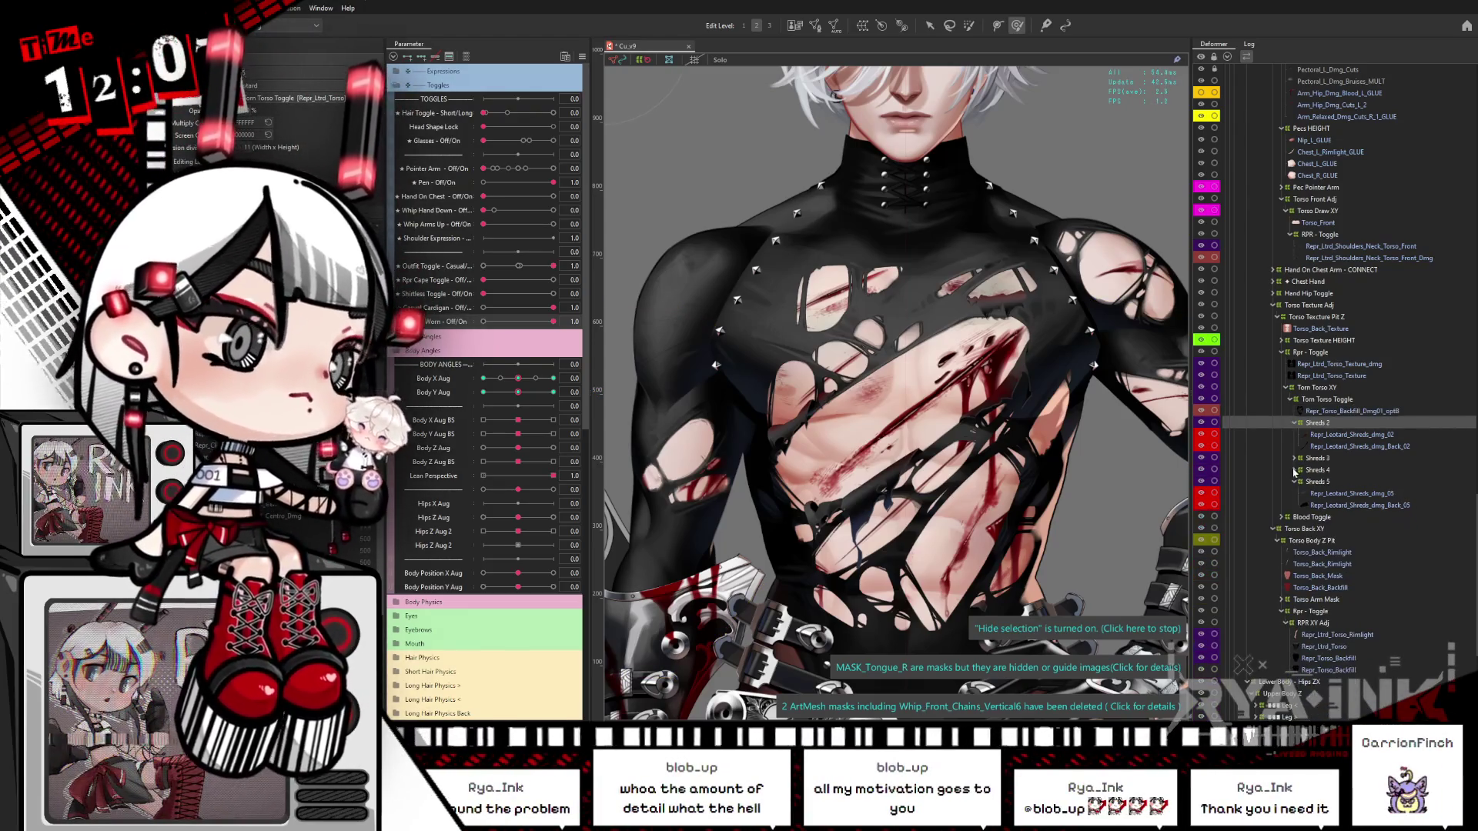
{"action": "left_click", "coordinate": [1306, 484]}
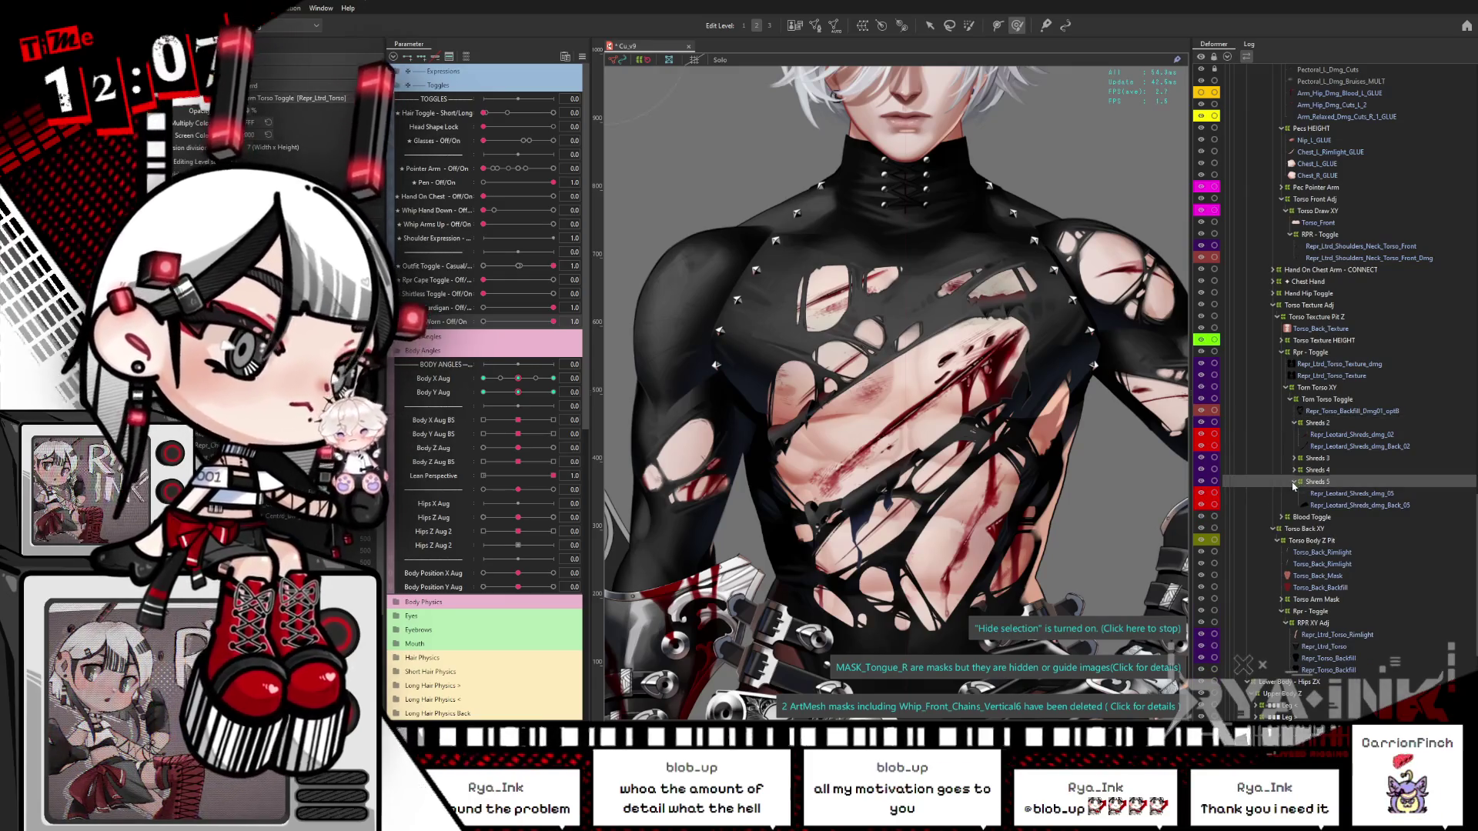
{"action": "left_click", "coordinate": [1295, 483]}
{"action": "left_click", "coordinate": [1294, 424]}
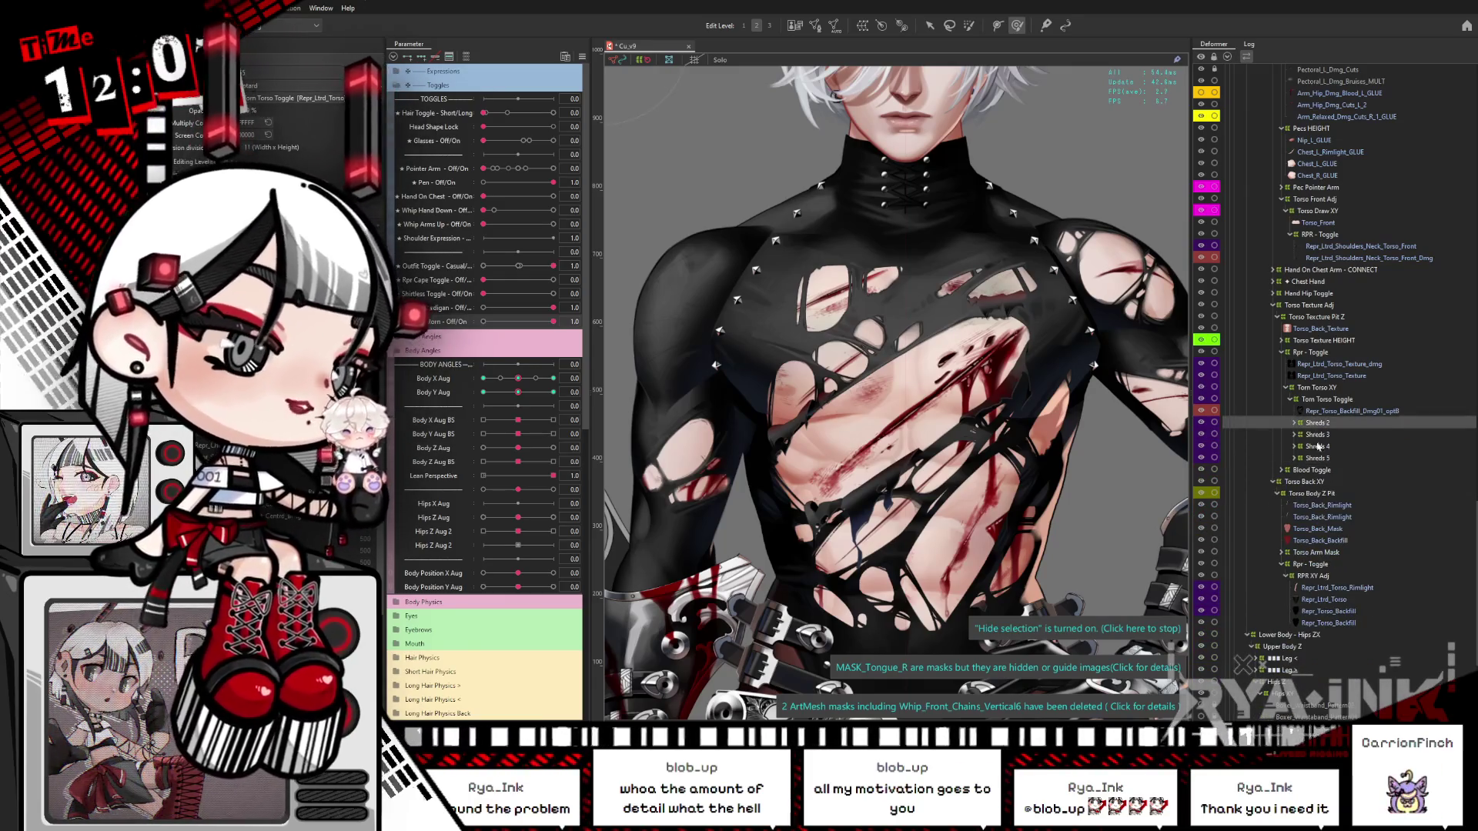
{"action": "left_click", "coordinate": [1317, 428], "text": "shift"}
{"action": "left_click_drag", "start_coordinate": [1320, 401], "coordinate": [1316, 398]}
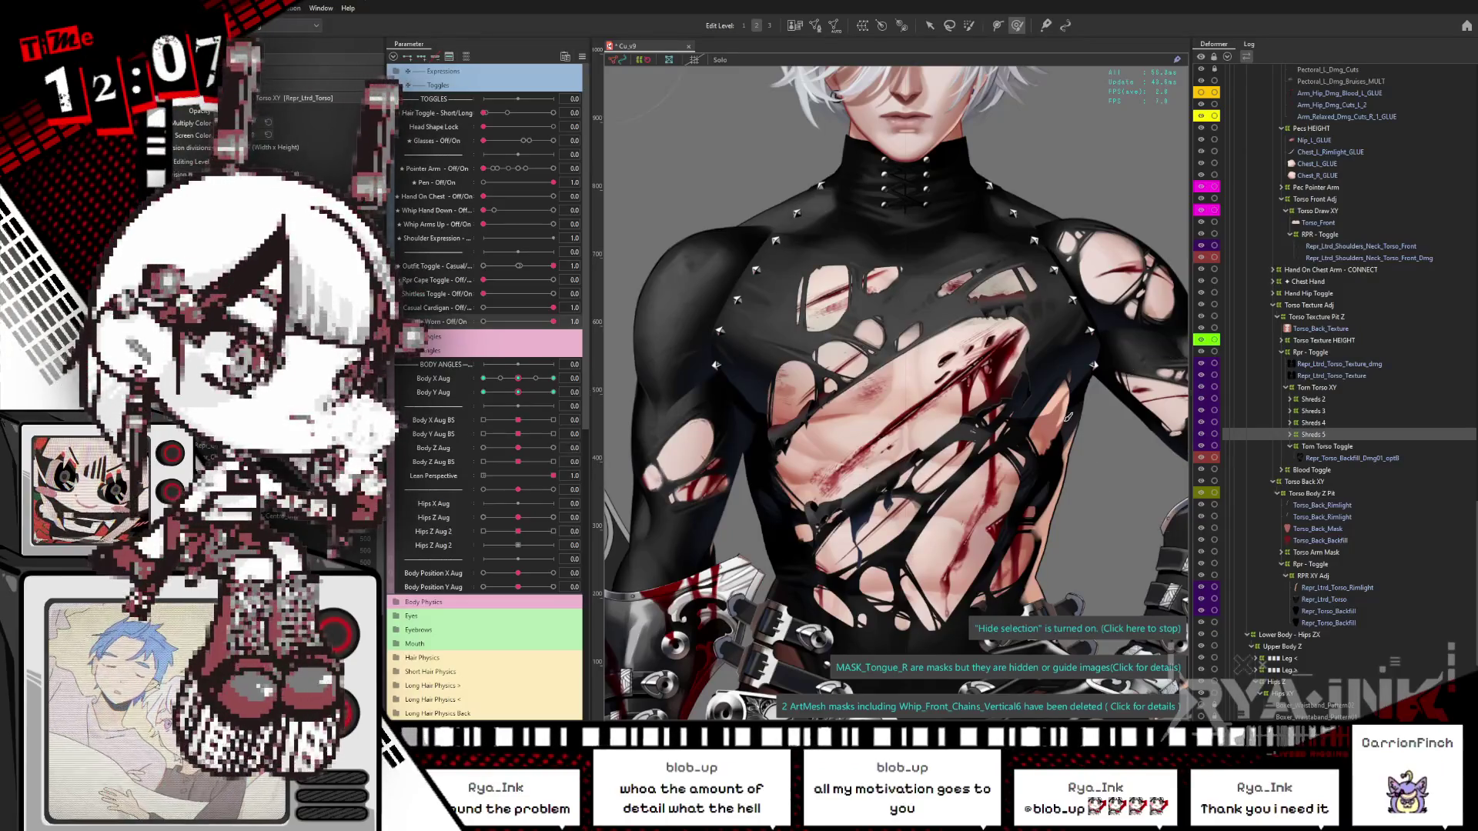
Step: Test a body turn and switch Battle Worn off and back on
{"action": "mouse_move", "coordinate": [518, 392]}
{"action": "left_mouse_down"}
{"action": "mouse_move", "coordinate": [549, 392]}
{"action": "mouse_move", "coordinate": [479, 394]}
{"action": "left_mouse_up"}
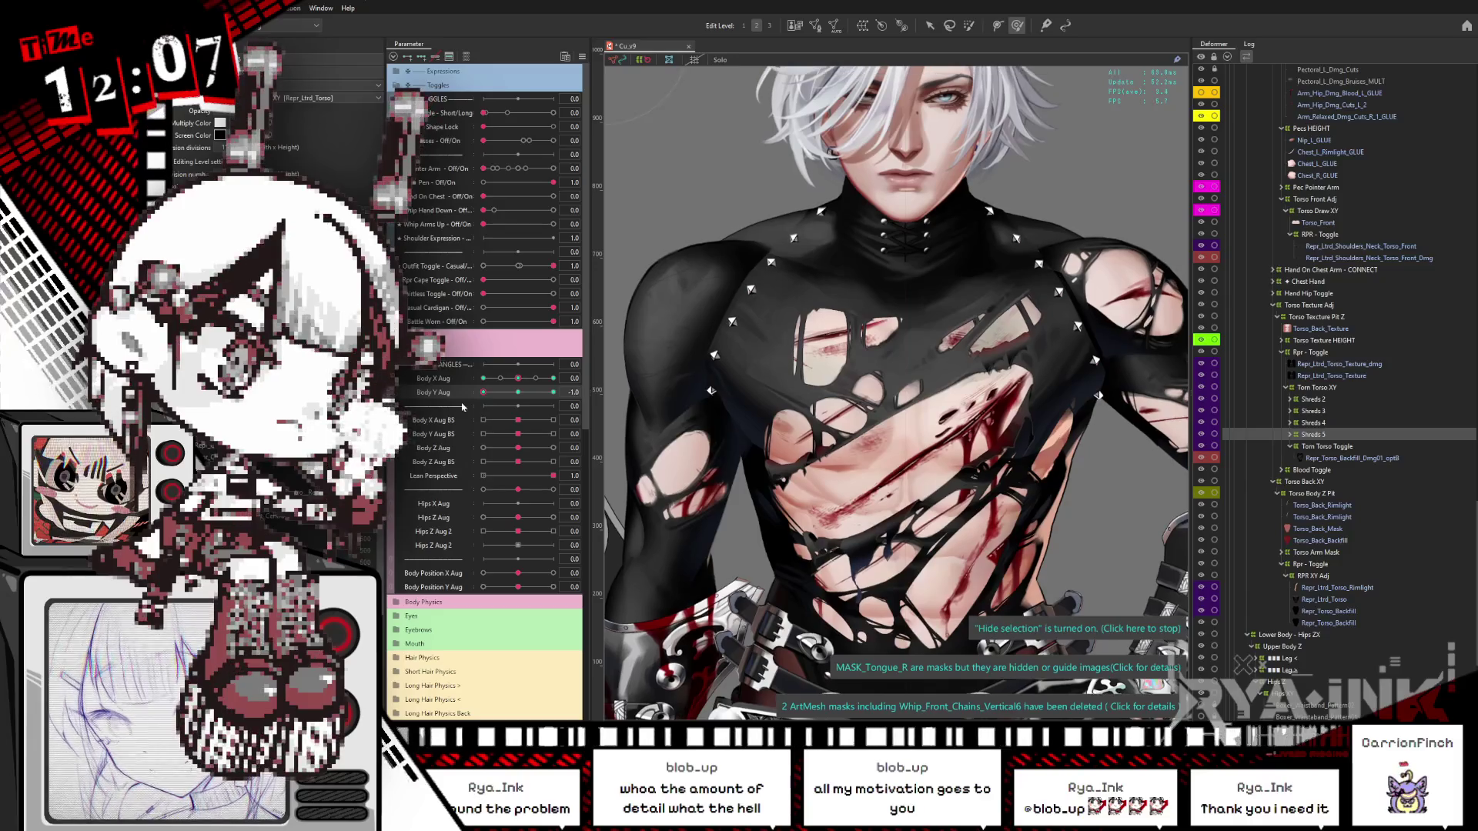
{"action": "left_click", "coordinate": [532, 398]}
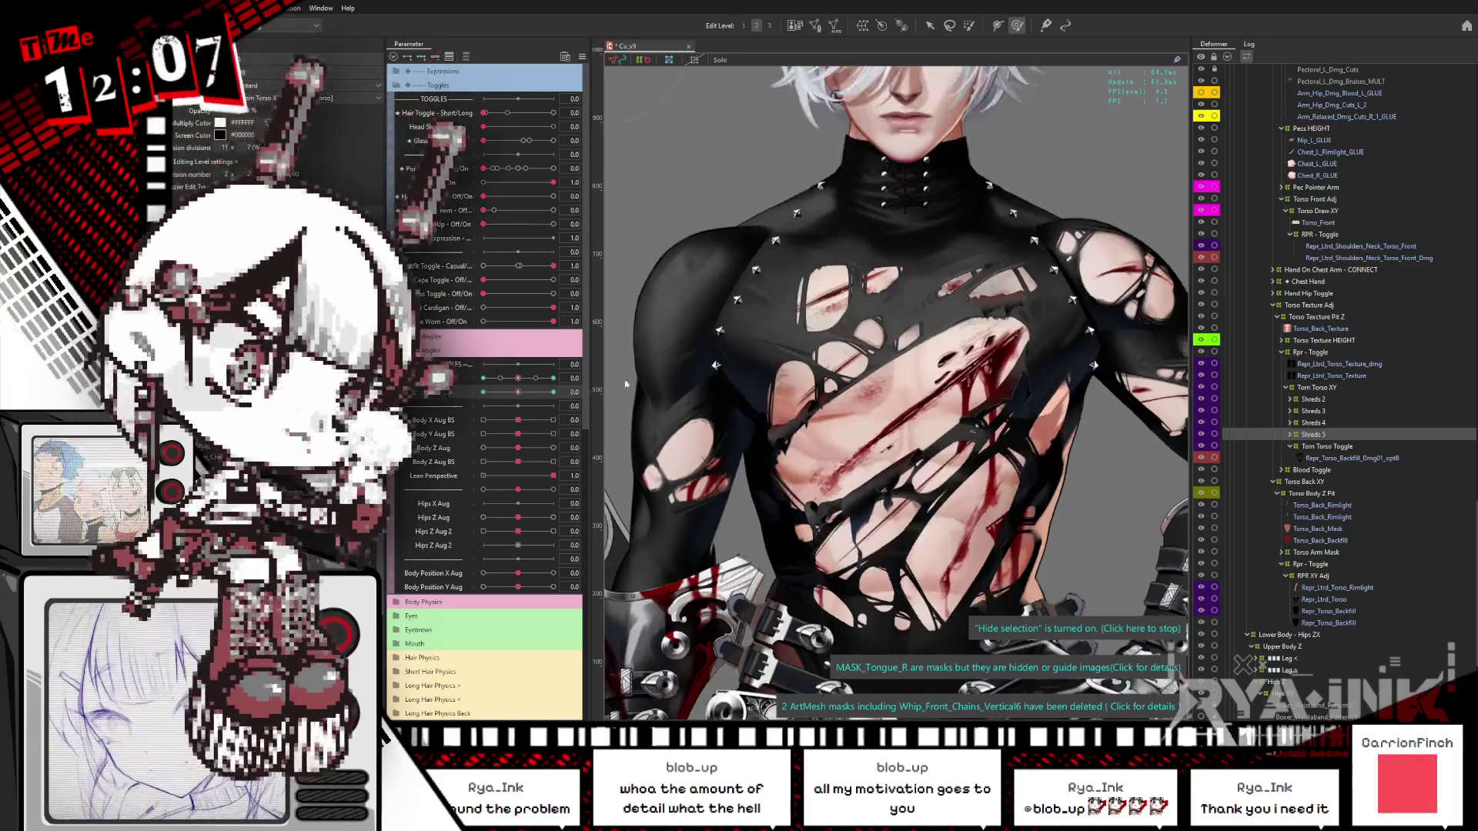
{"action": "left_click", "coordinate": [1338, 447]}
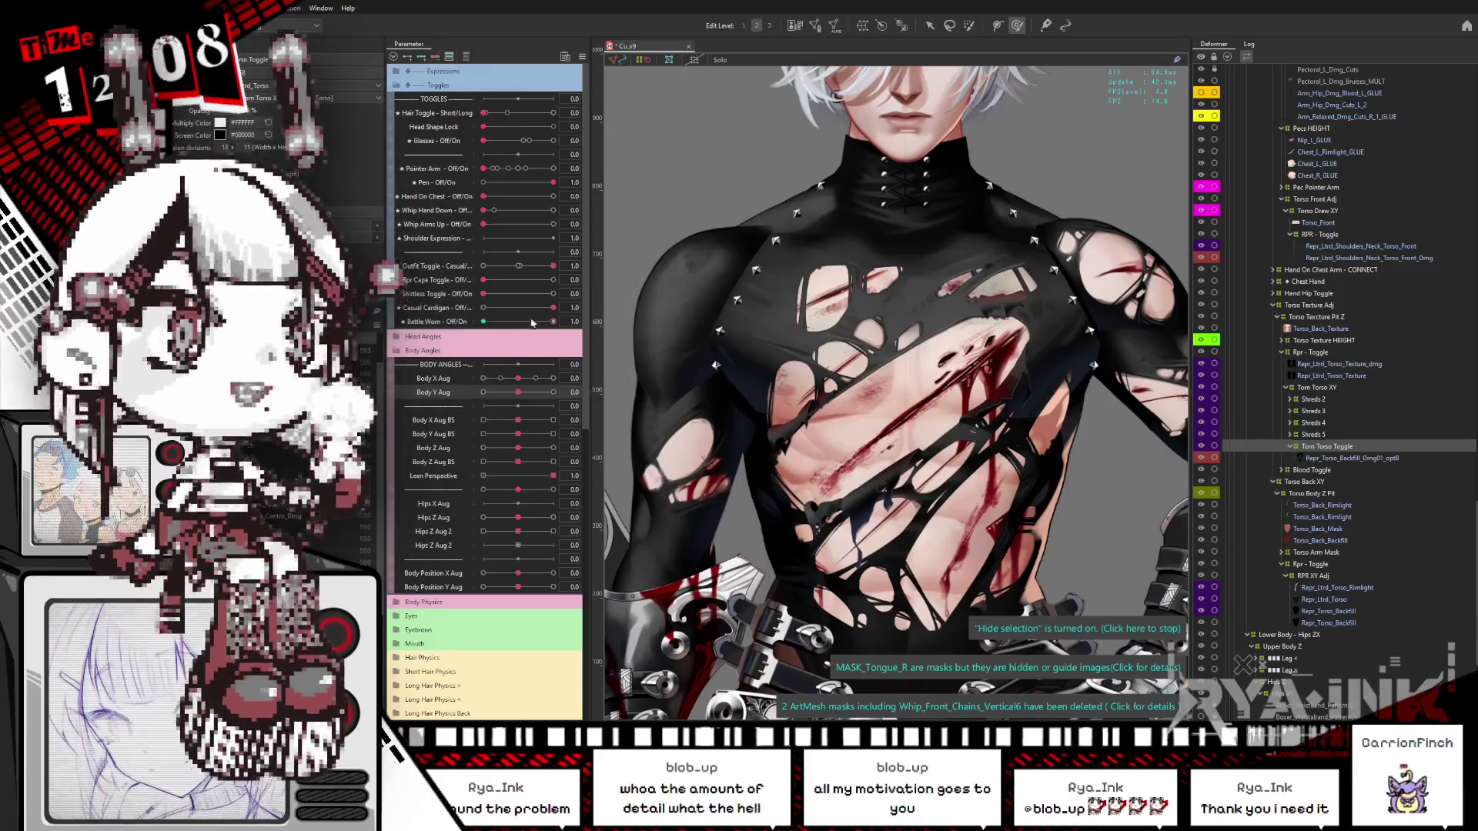
{"action": "left_click", "coordinate": [467, 58]}
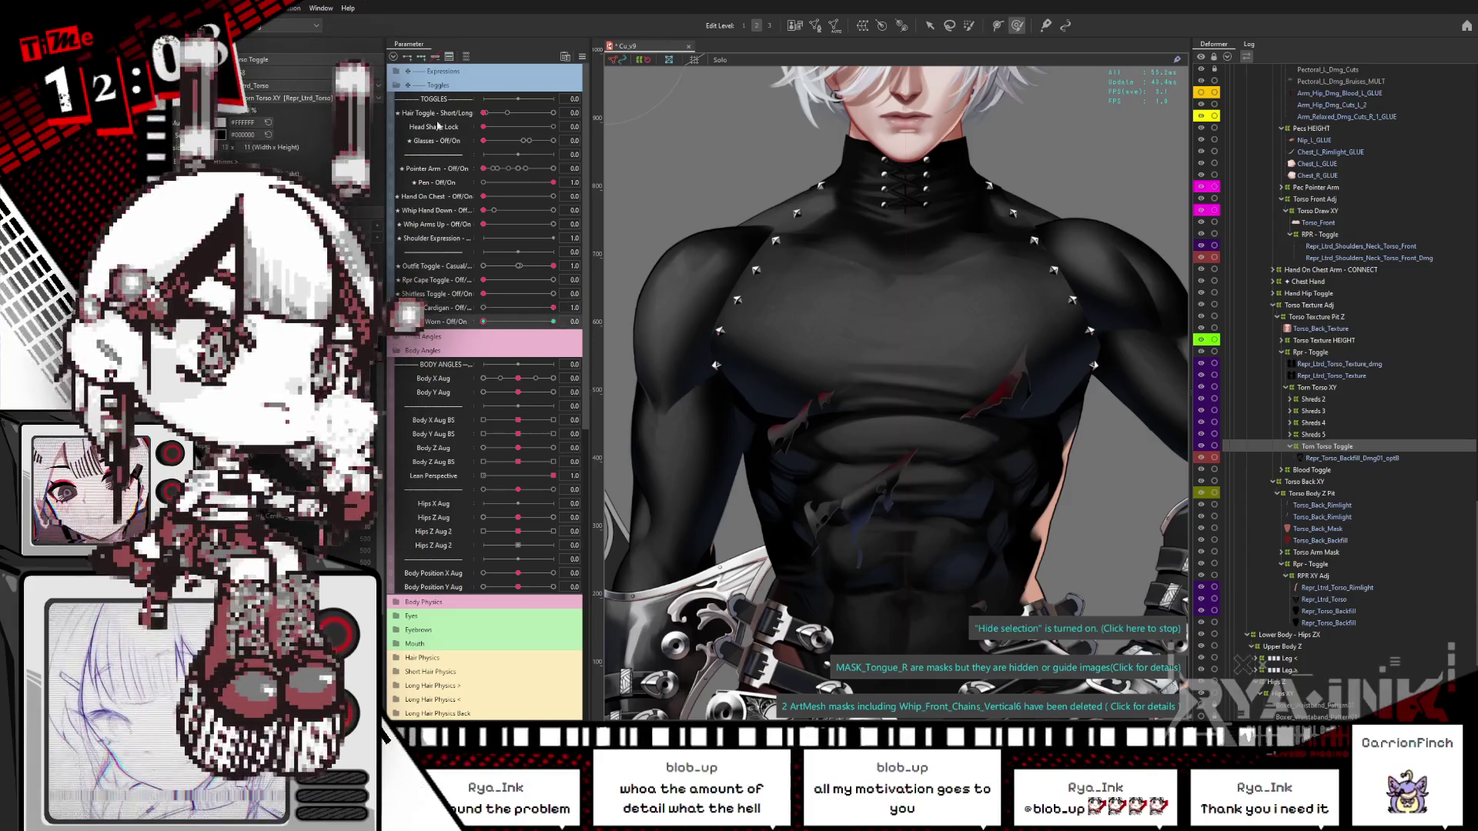
{"action": "left_click", "coordinate": [435, 58]}
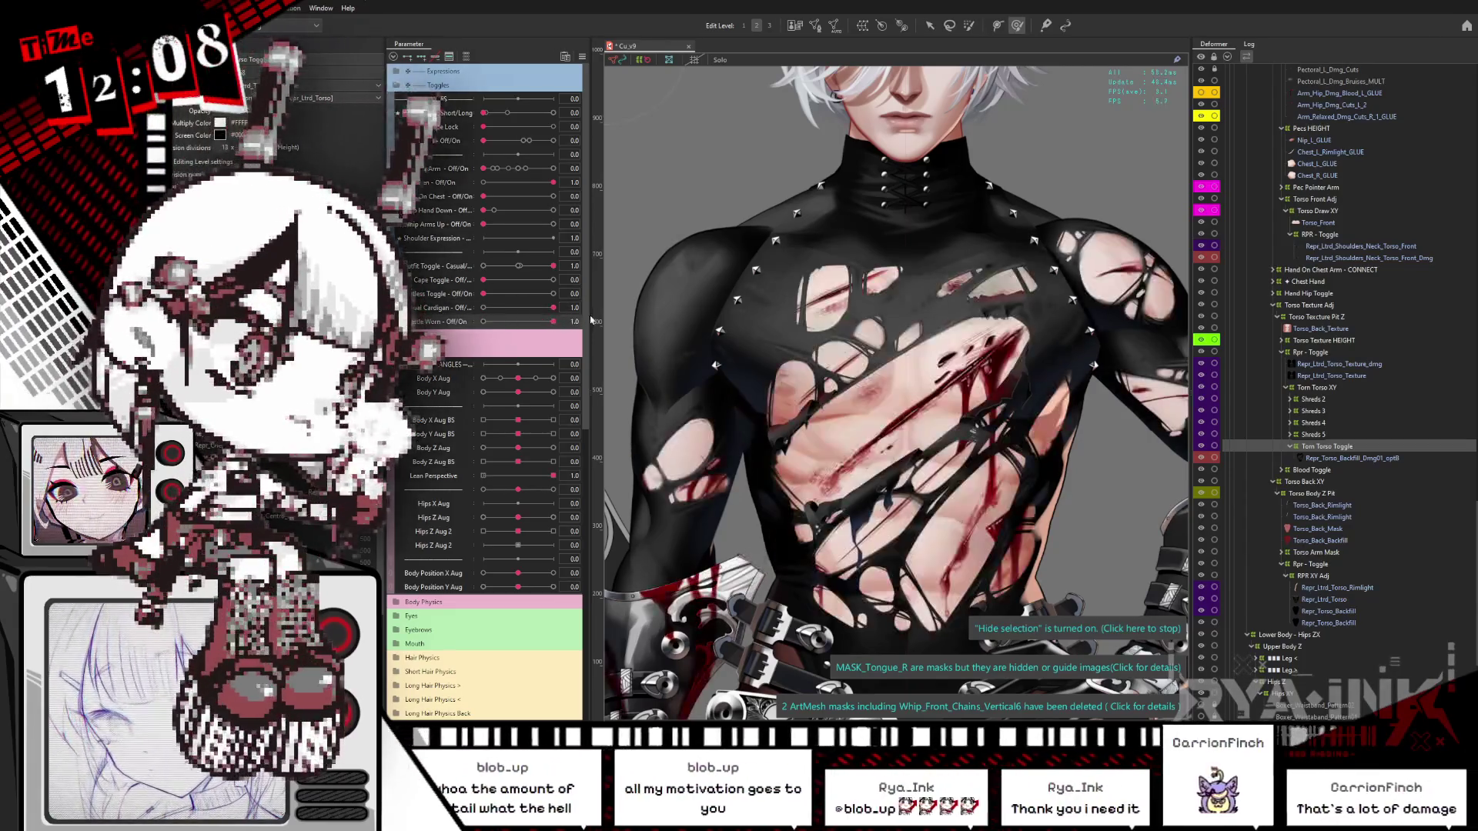
{"action": "left_click", "coordinate": [876, 341]}
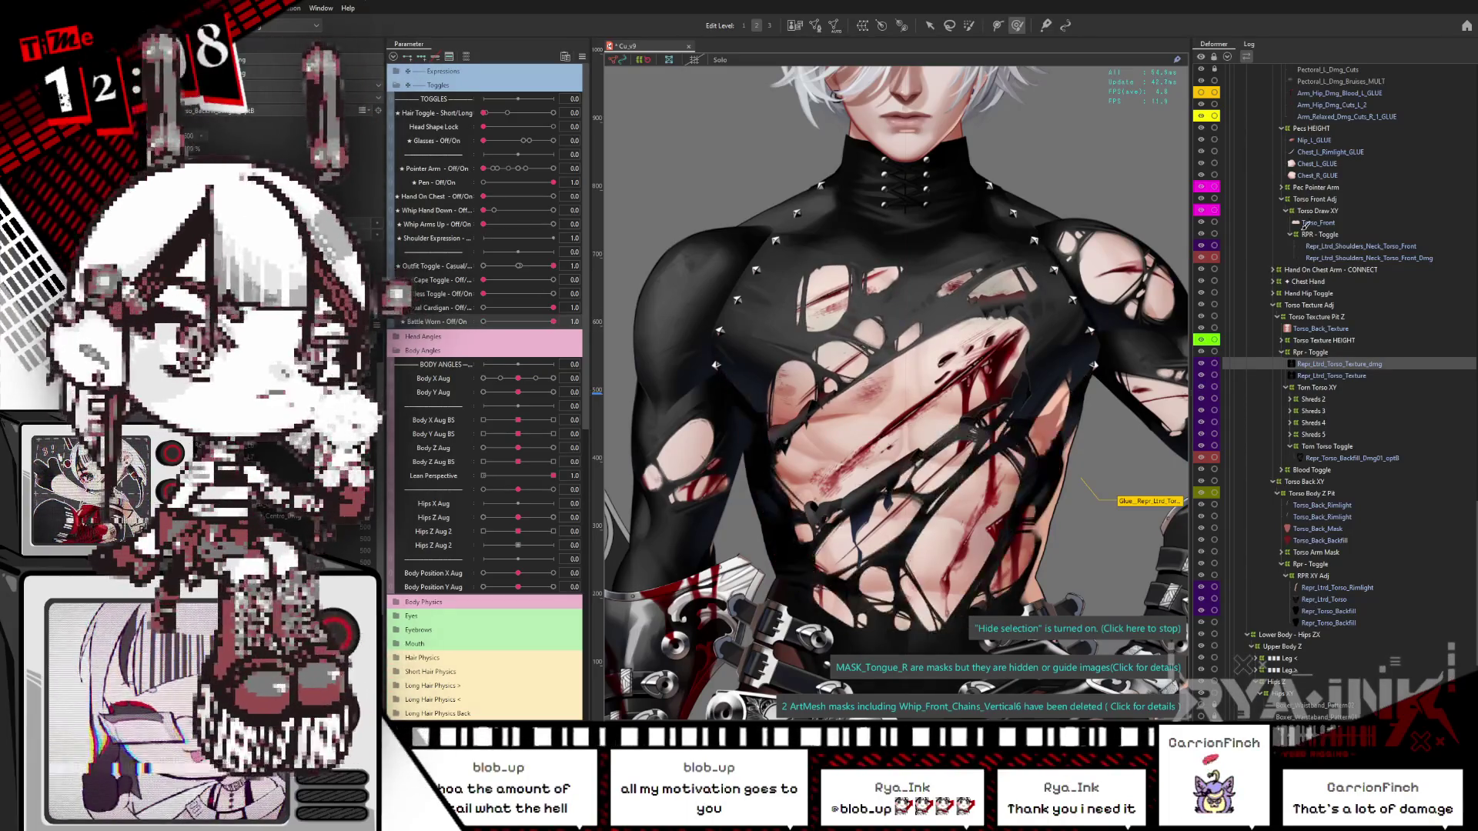
Step: Select the Torn Torso Toggle group, the torso texture meshes and the torso backfill mesh
{"action": "left_click", "coordinate": [1345, 458]}
{"action": "left_click", "coordinate": [1340, 446]}
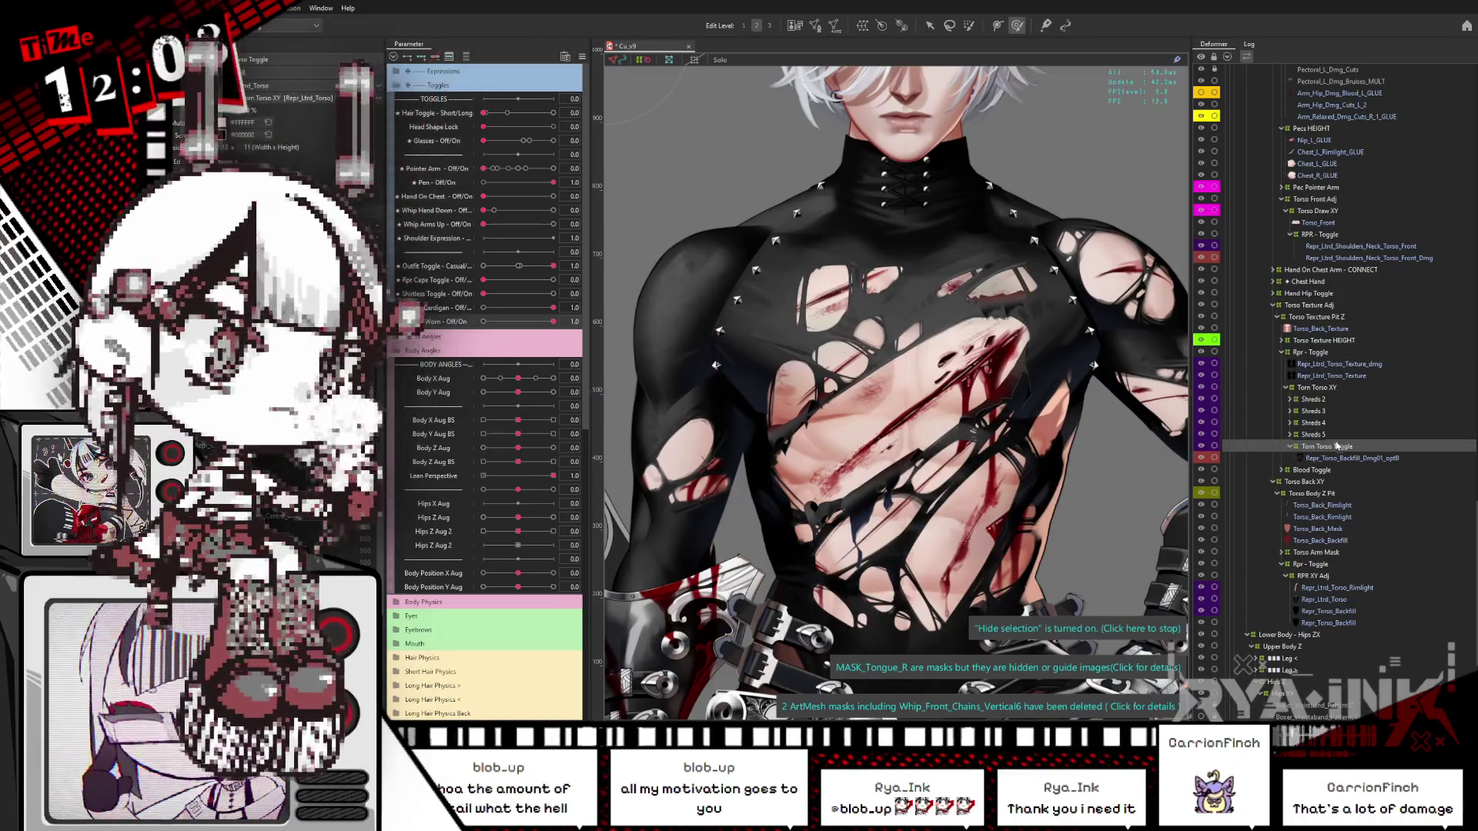
{"action": "left_click", "coordinate": [1340, 376]}
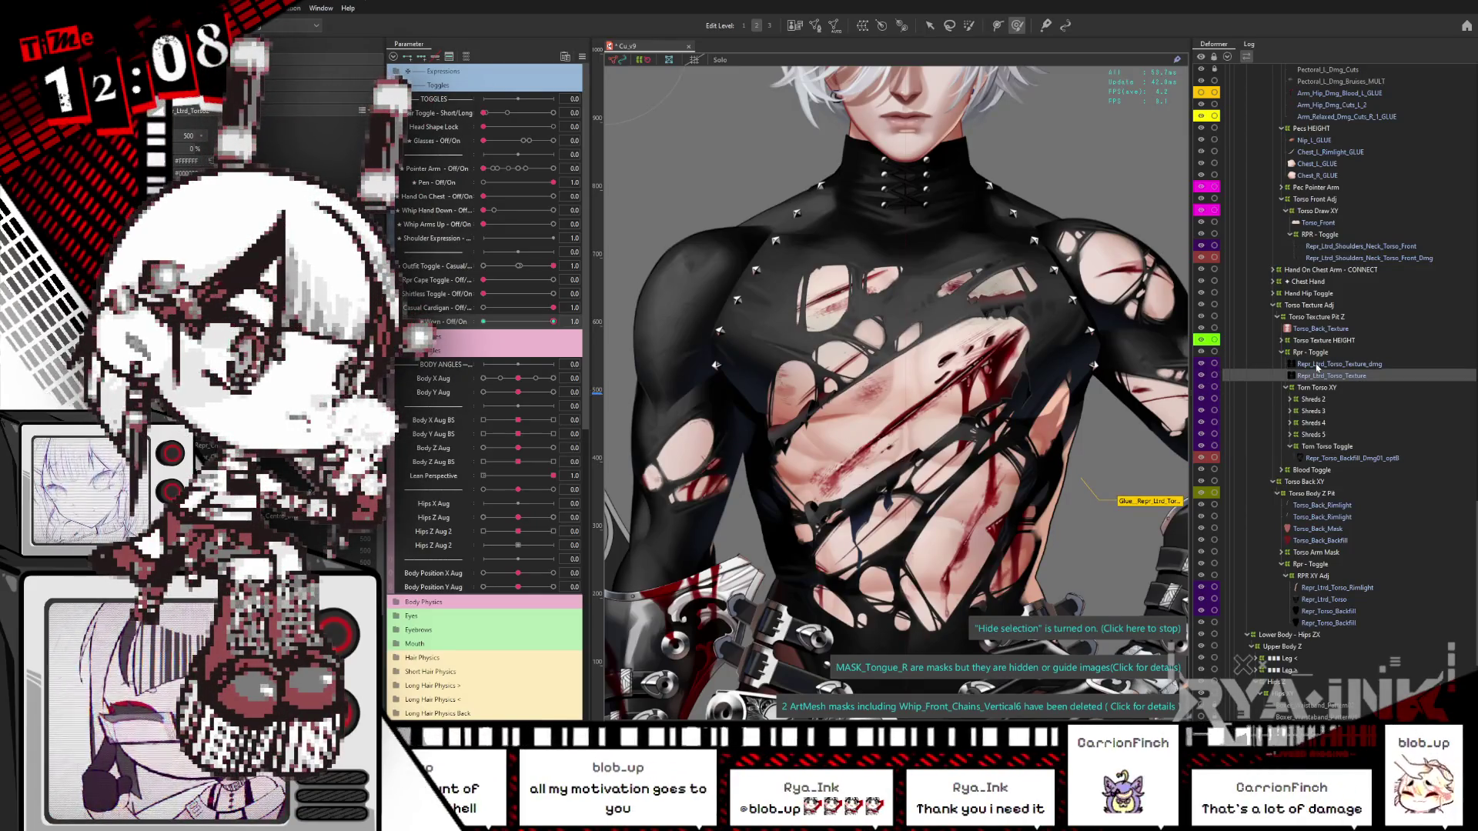
{"action": "left_click", "coordinate": [1317, 364]}
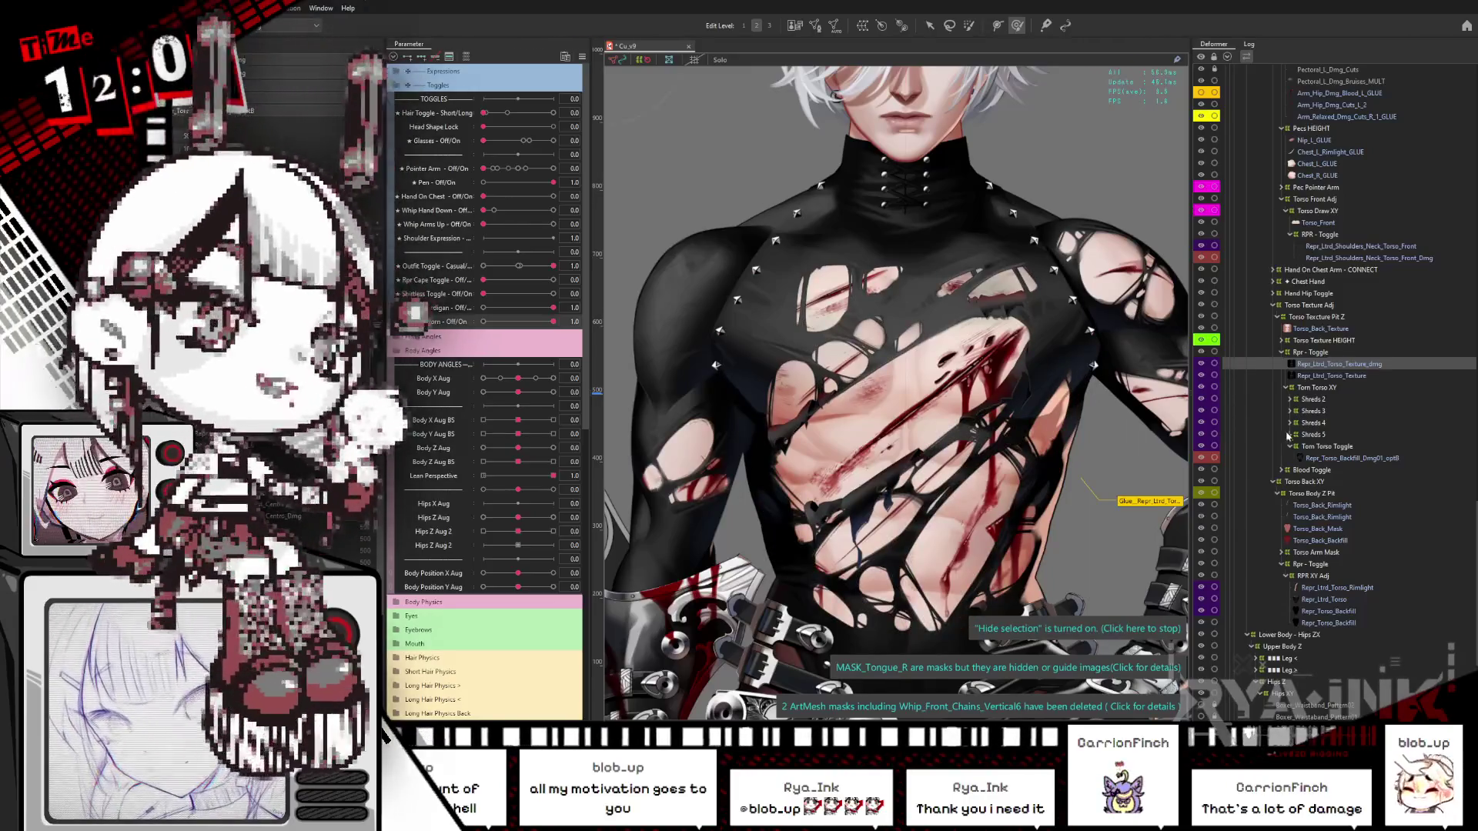
{"action": "left_click", "coordinate": [1352, 458]}
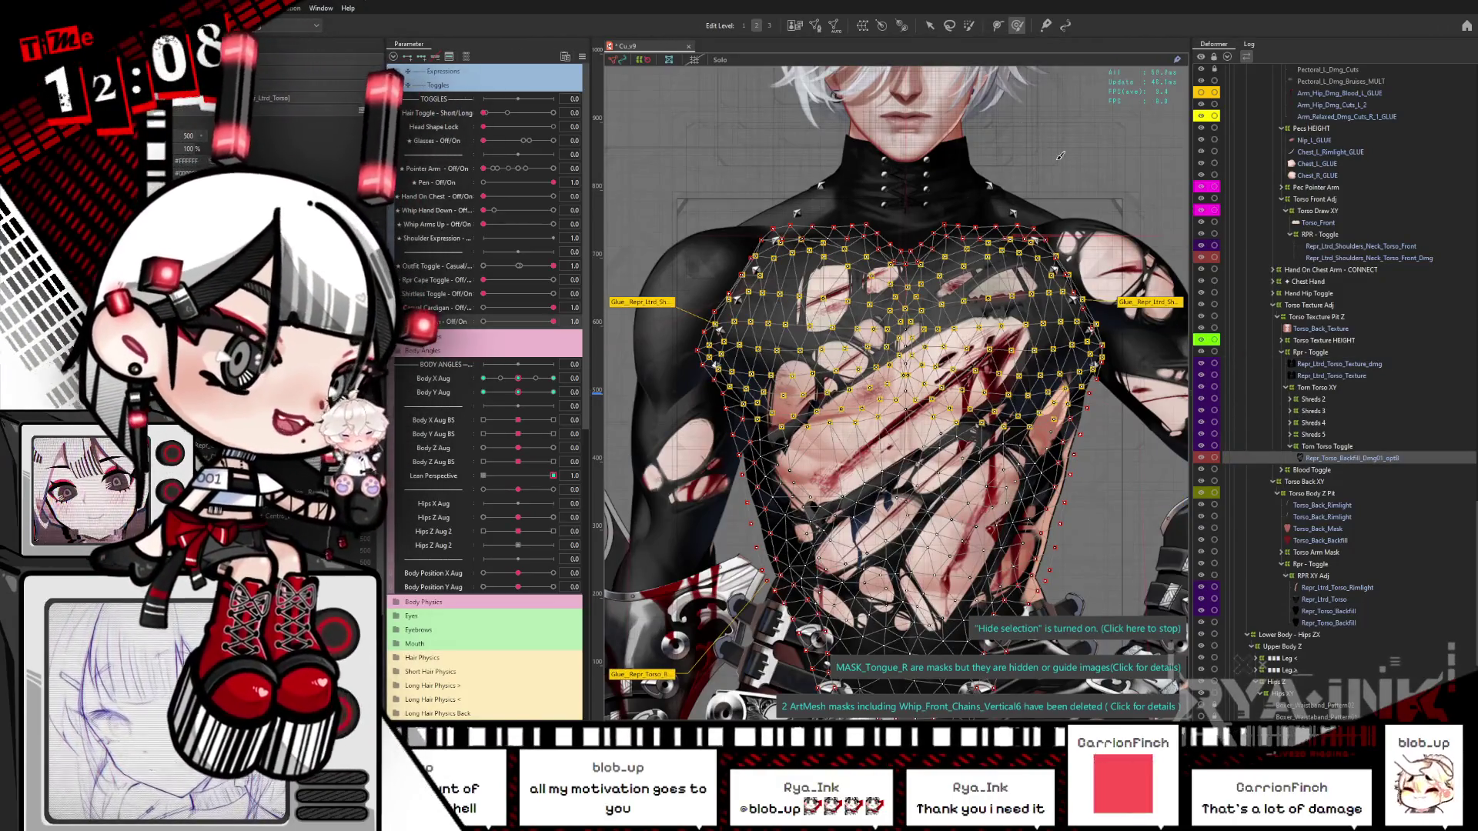
Step: Toggle Solo view on the backfill mesh and back off, then switch to the Cubism Viewer
{"action": "left_click", "coordinate": [1026, 19]}
{"action": "key", "text": "b"}
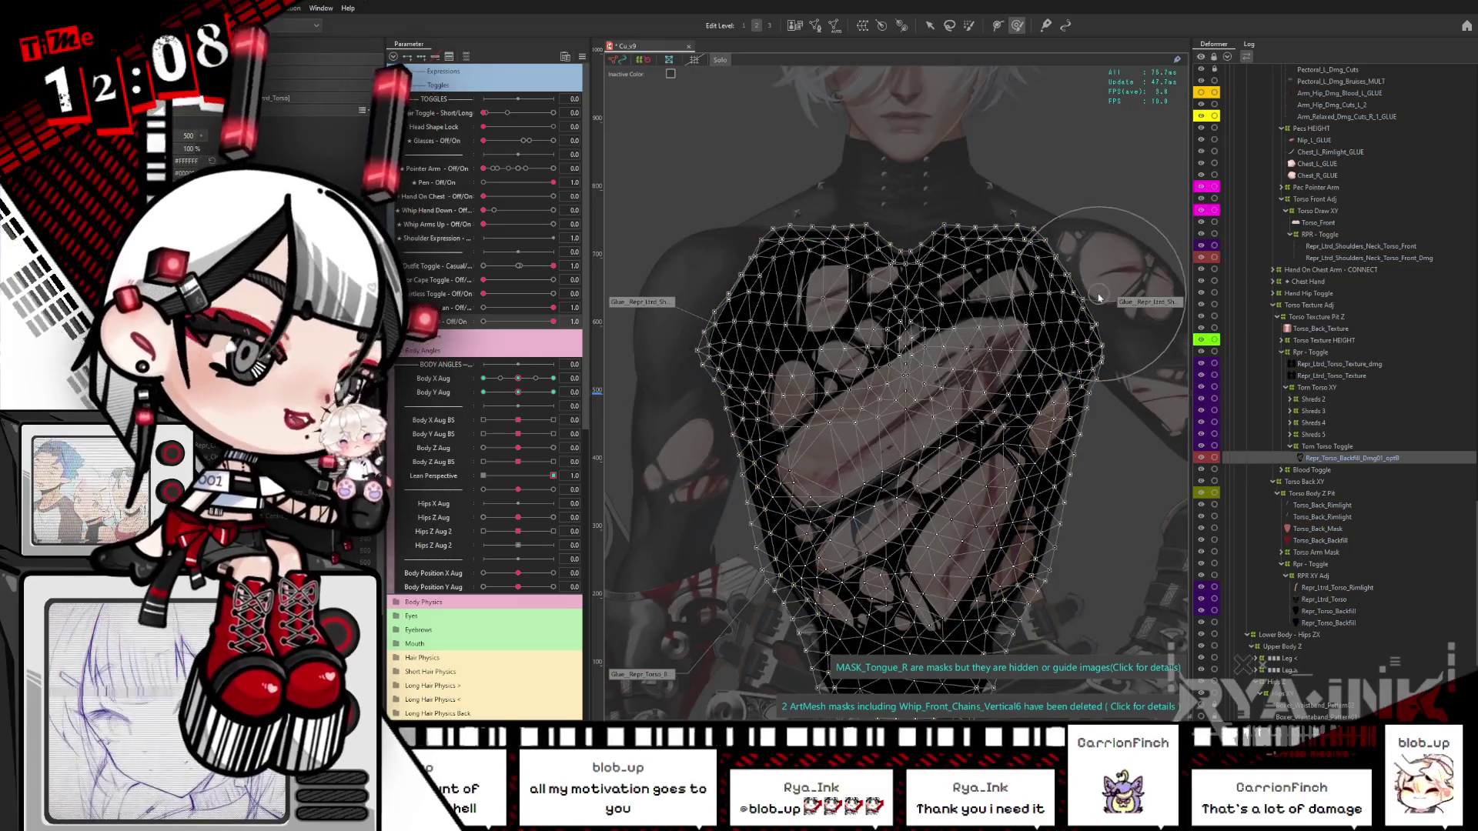
{"action": "key", "text": "v"}
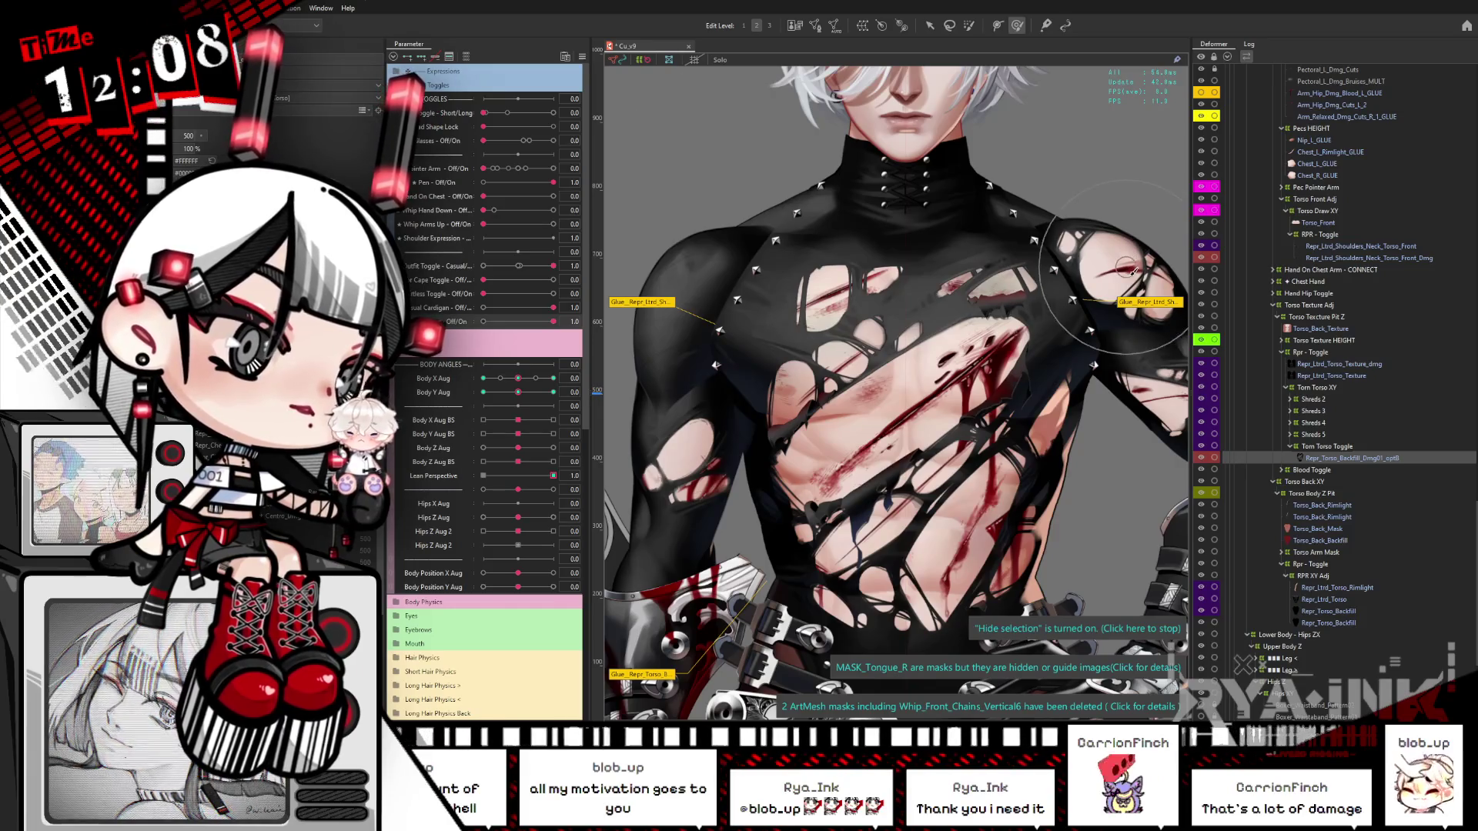
{"action": "key", "text": "ctrl+z"}
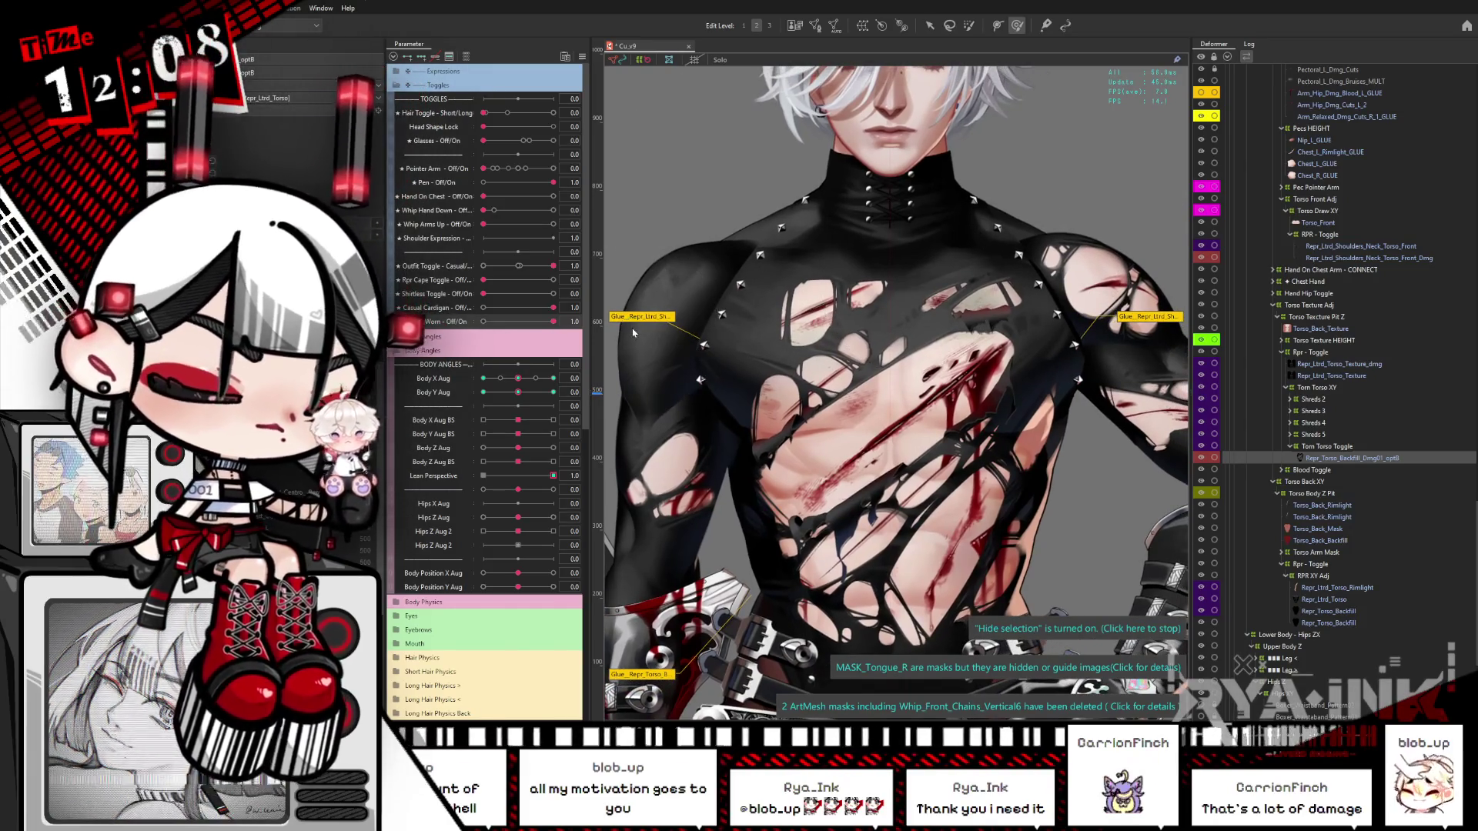
{"action": "key", "text": "alt+Tab"}
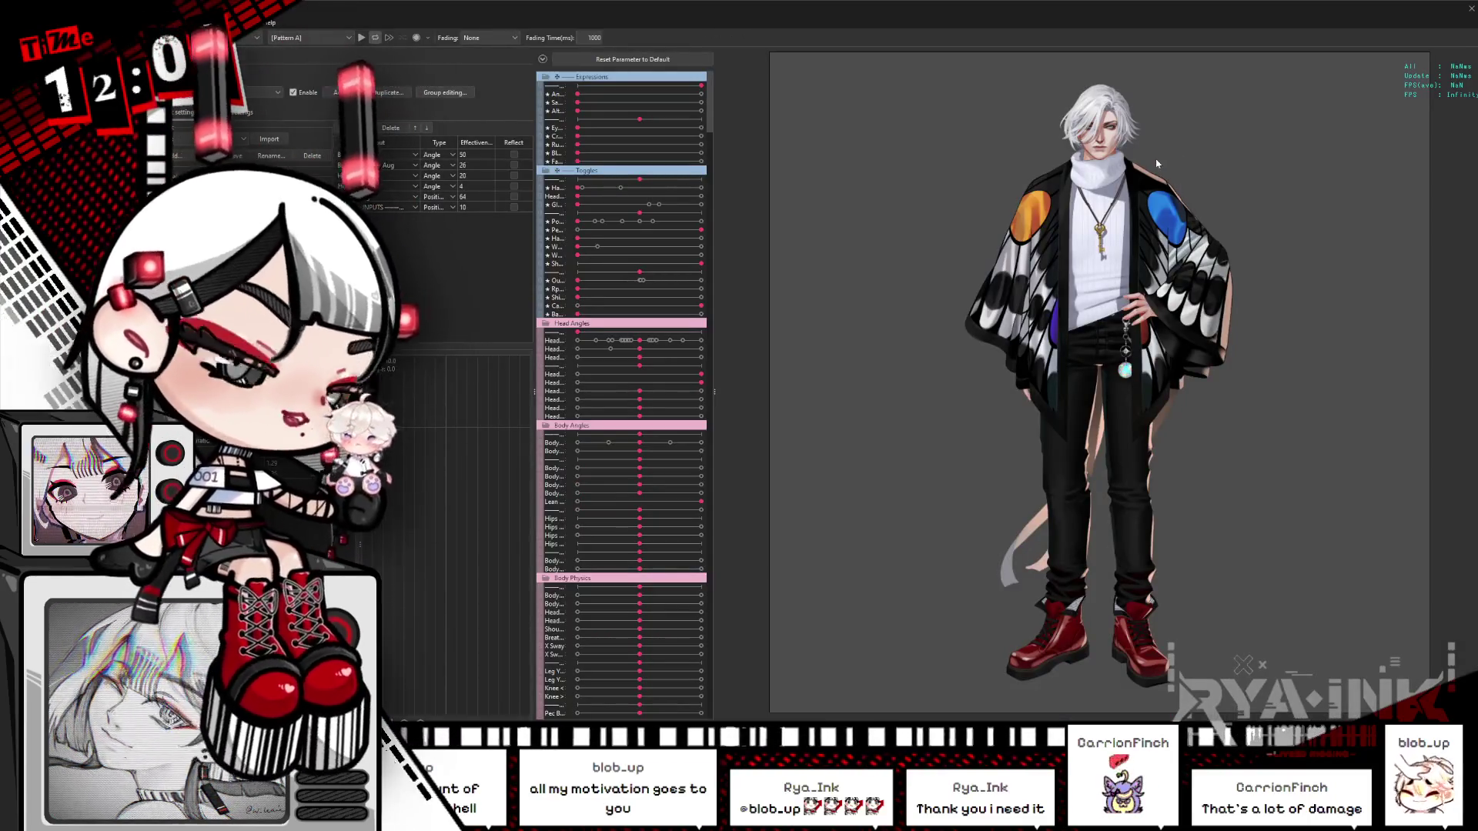
Step: Zoom in, set Outfit Toggle to the black armoured suit, and return to the editor
{"action": "scroll", "coordinate": [1159, 118], "scroll_direction": "up", "scroll_amount": 5}
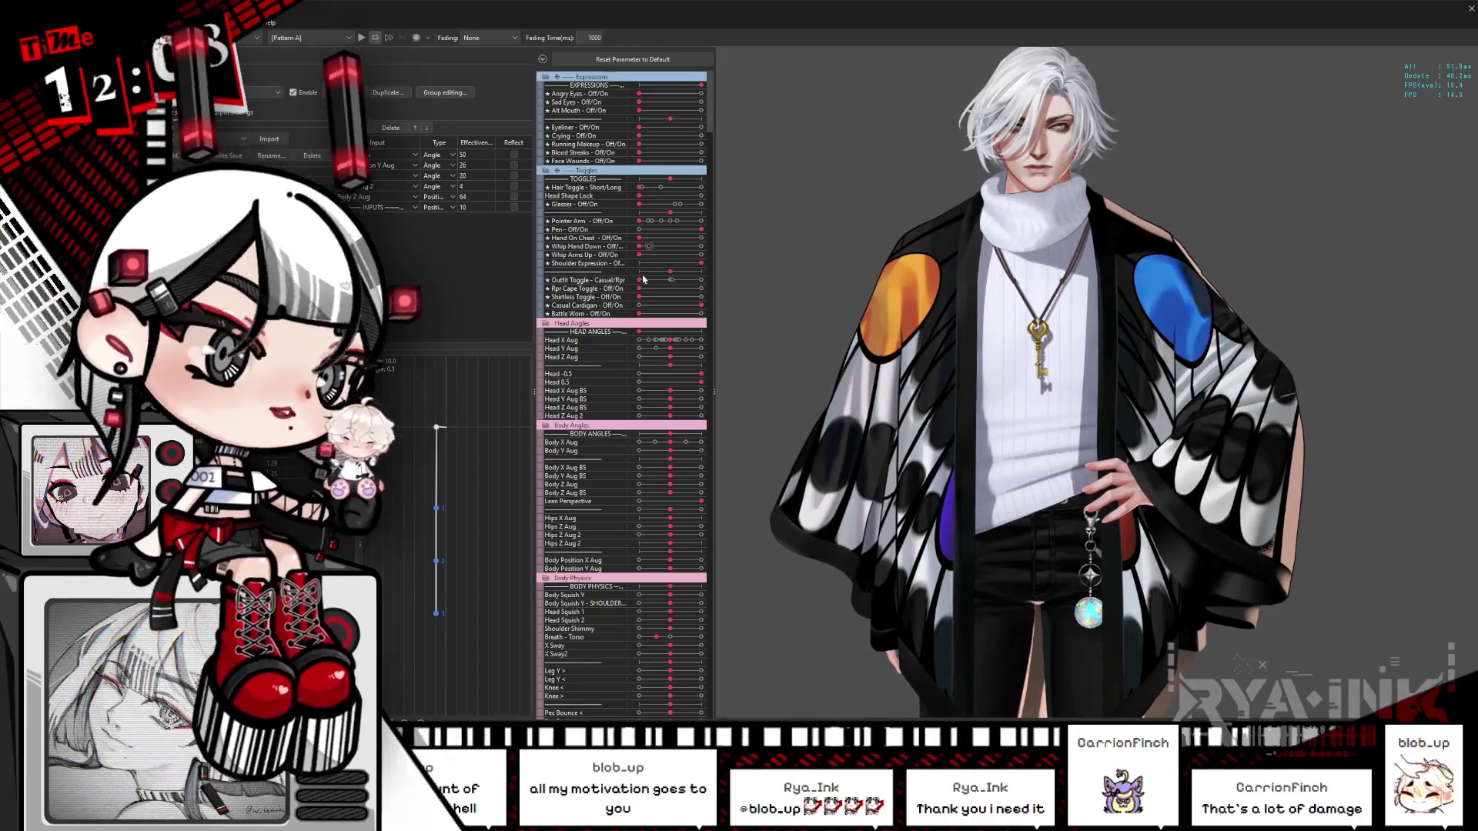
{"action": "left_click_drag", "start_coordinate": [671, 280], "coordinate": [743, 282]}
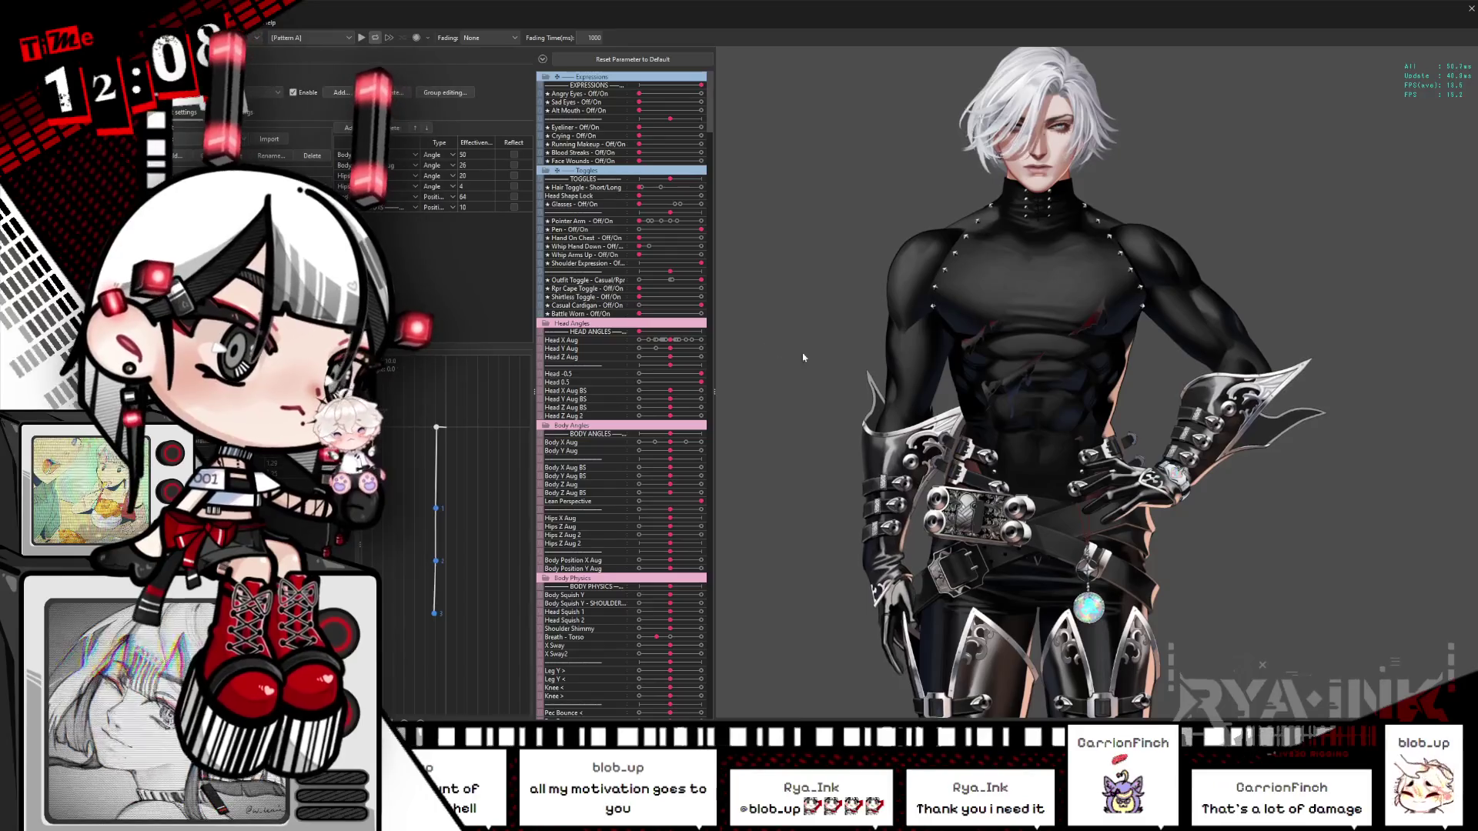
{"action": "key", "text": "alt+Tab"}
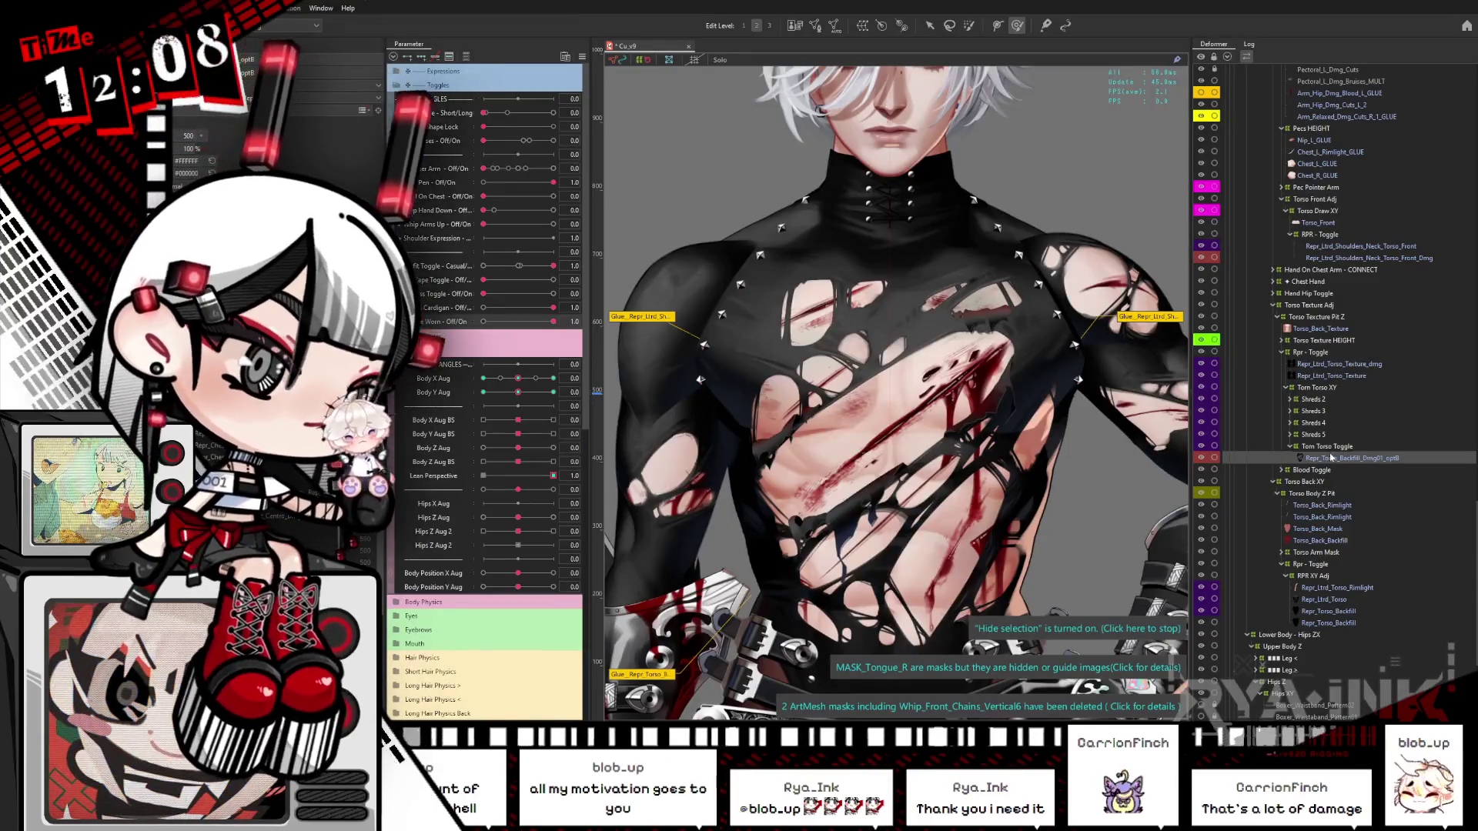
Step: Move the Shreds 2–5 groups into Torn Torso Toggle
{"action": "left_click", "coordinate": [1323, 448]}
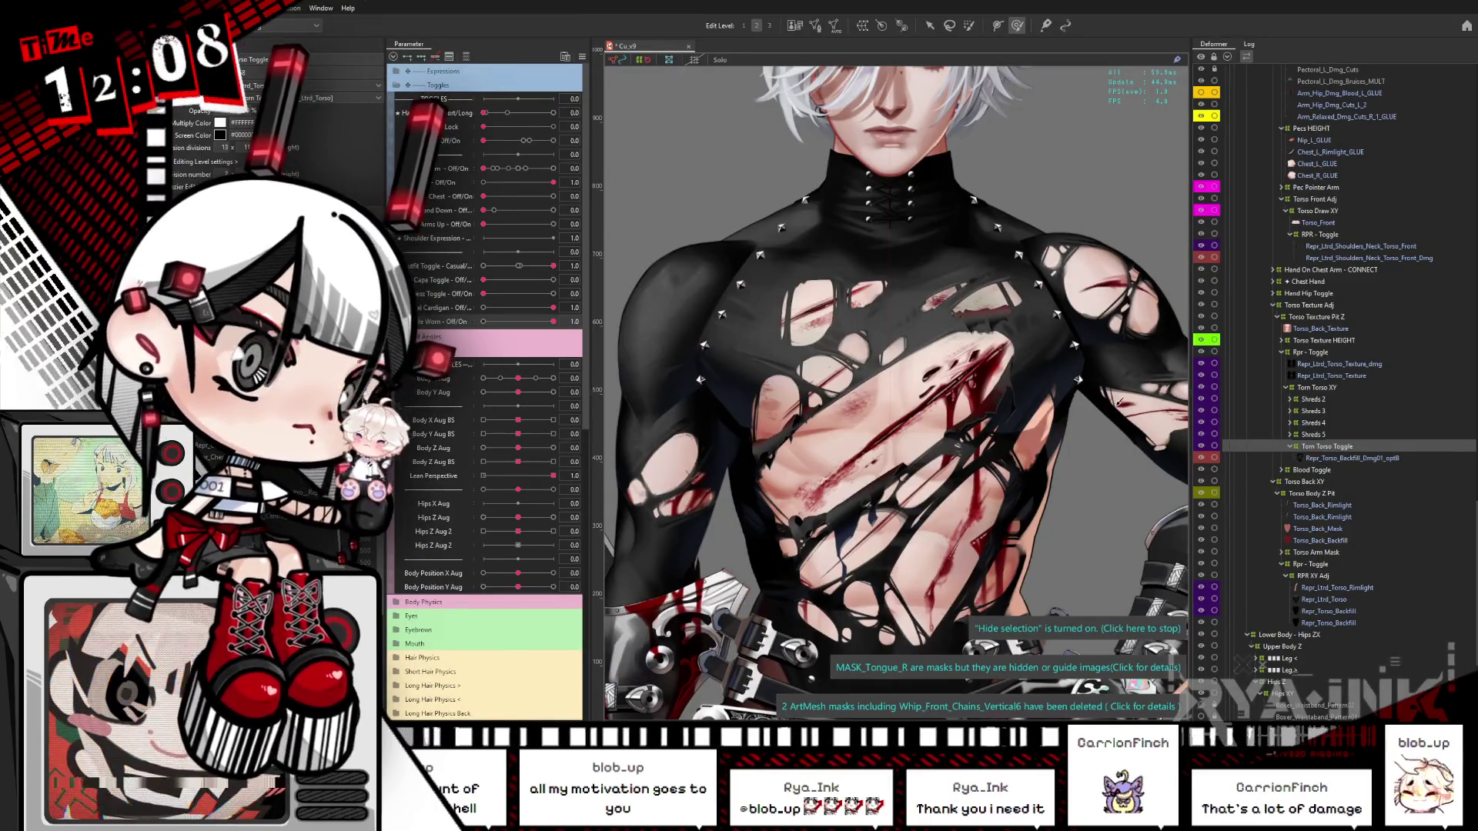
{"action": "left_click", "coordinate": [1313, 434]}
{"action": "left_click", "coordinate": [1331, 401], "text": "shift"}
{"action": "mouse_move", "coordinate": [1318, 402]}
{"action": "left_mouse_down"}
{"action": "mouse_move", "coordinate": [1321, 458]}
{"action": "mouse_move", "coordinate": [1325, 445]}
{"action": "left_mouse_up"}
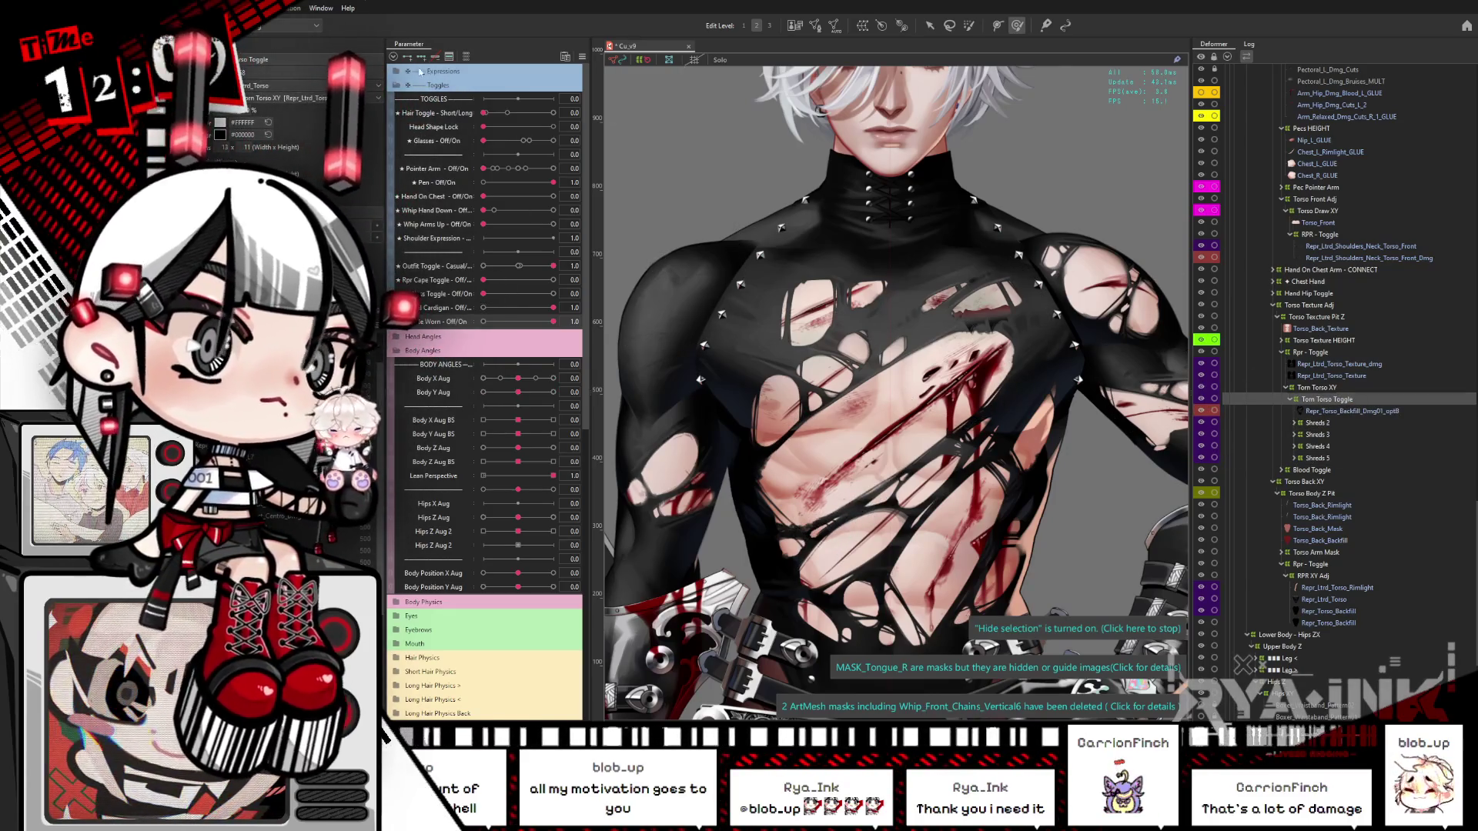
Step: Check Battle Worn off shows the intact shirt, solo the damaged texture, then open the Viewer
{"action": "left_click", "coordinate": [550, 321]}
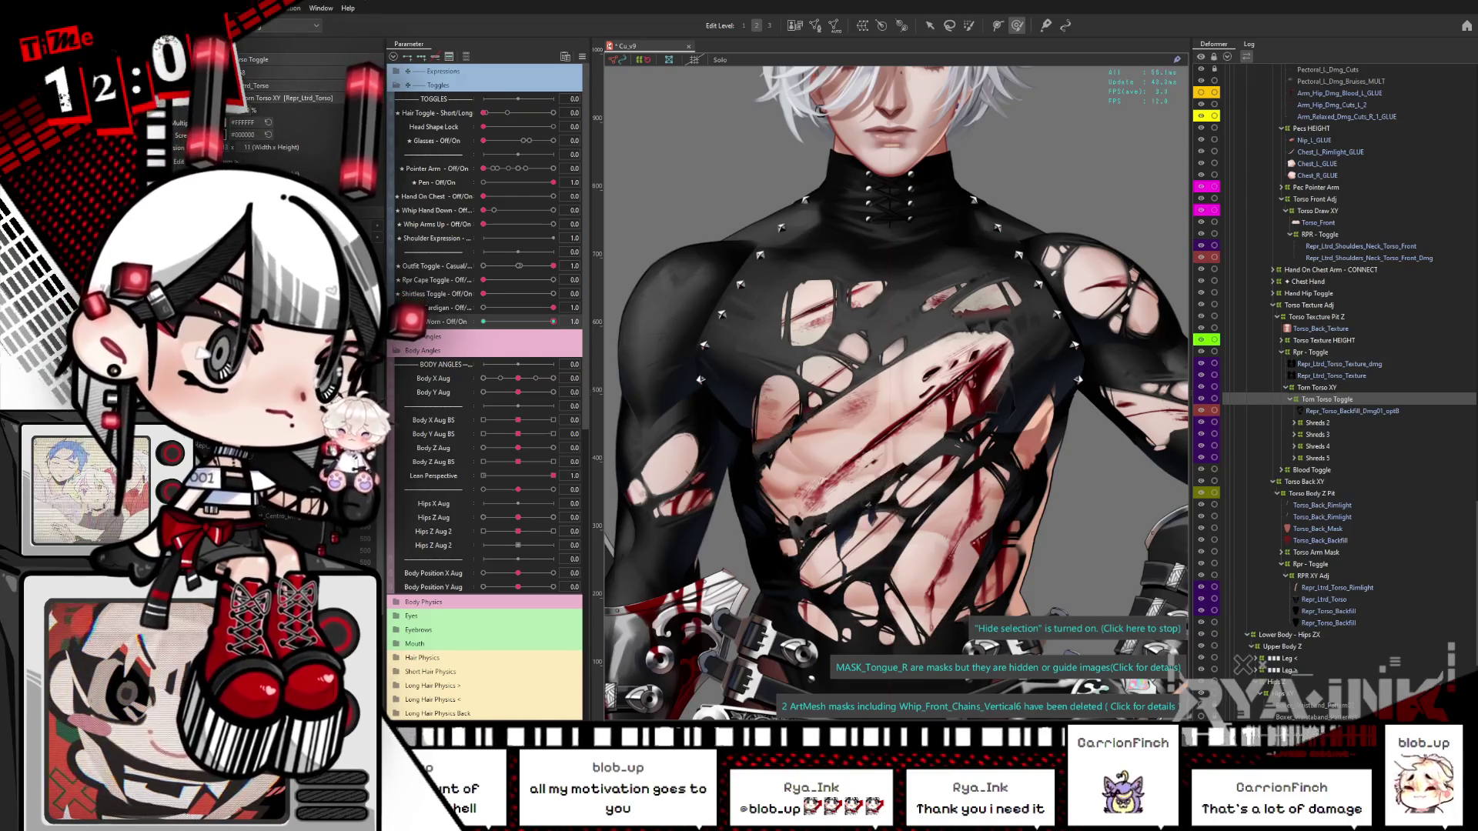
{"action": "left_click_drag", "start_coordinate": [553, 322], "coordinate": [452, 337]}
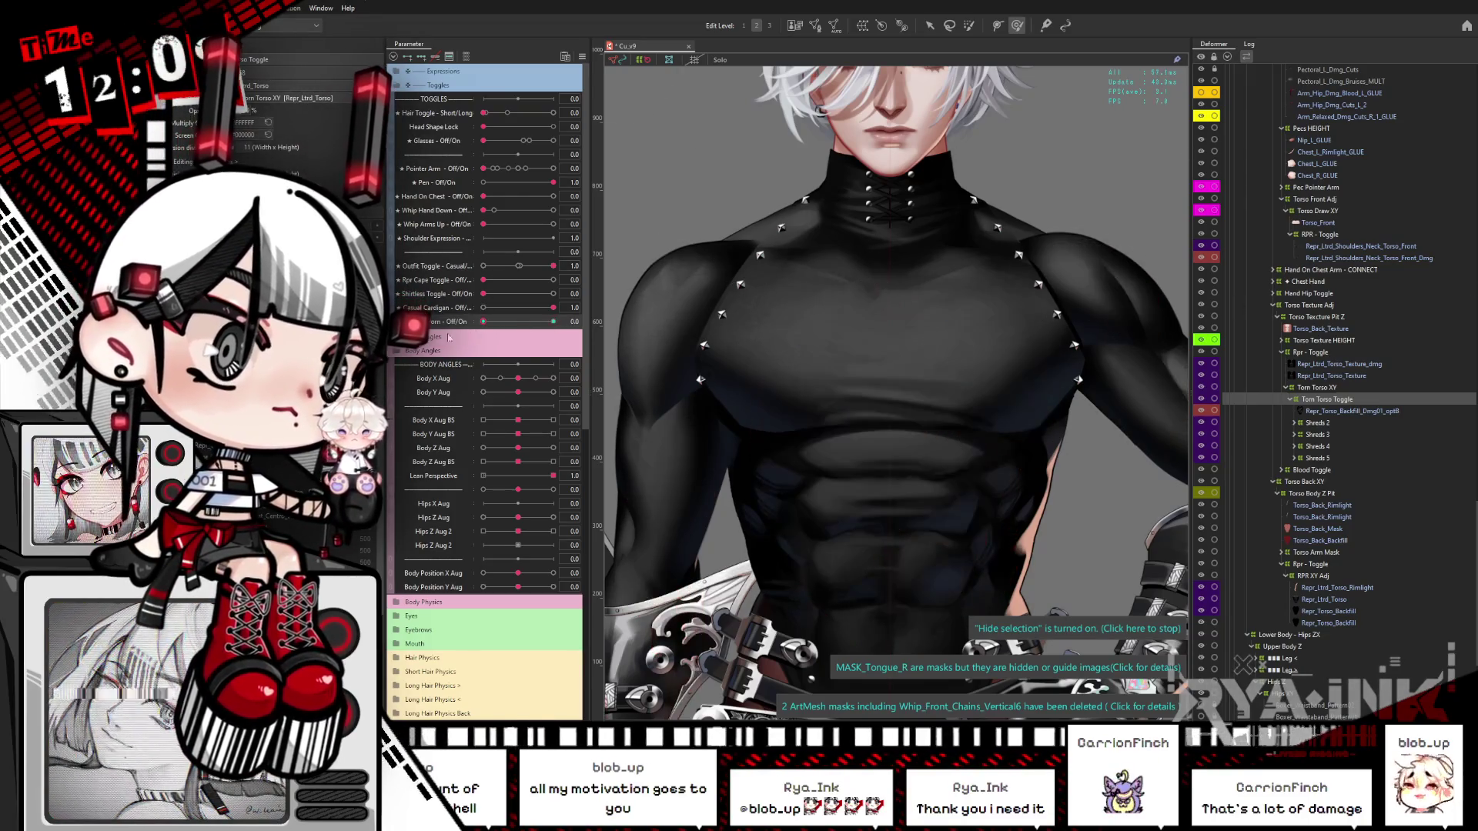
{"action": "left_click", "coordinate": [1337, 364]}
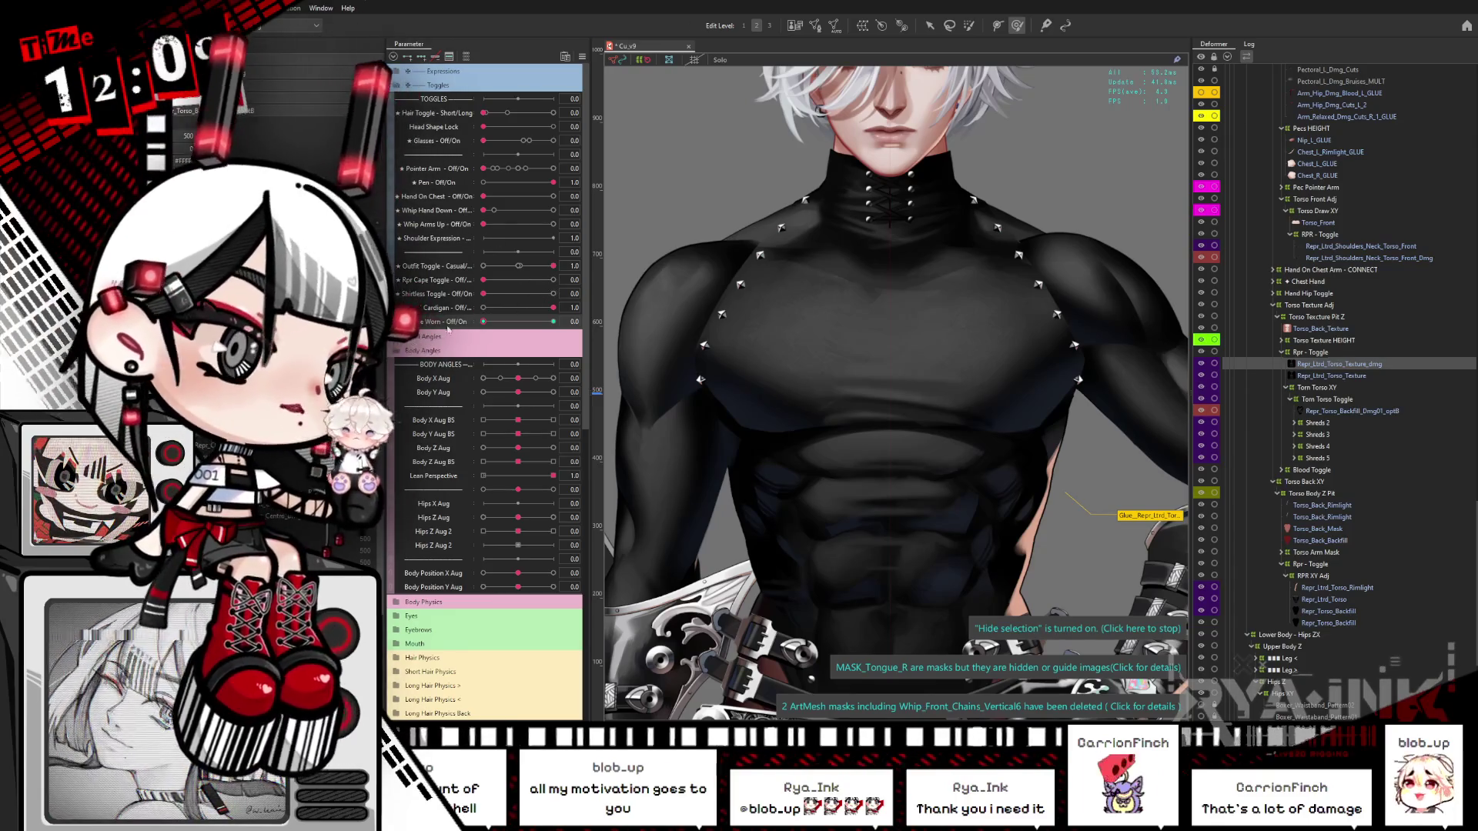
{"action": "key", "text": "s"}
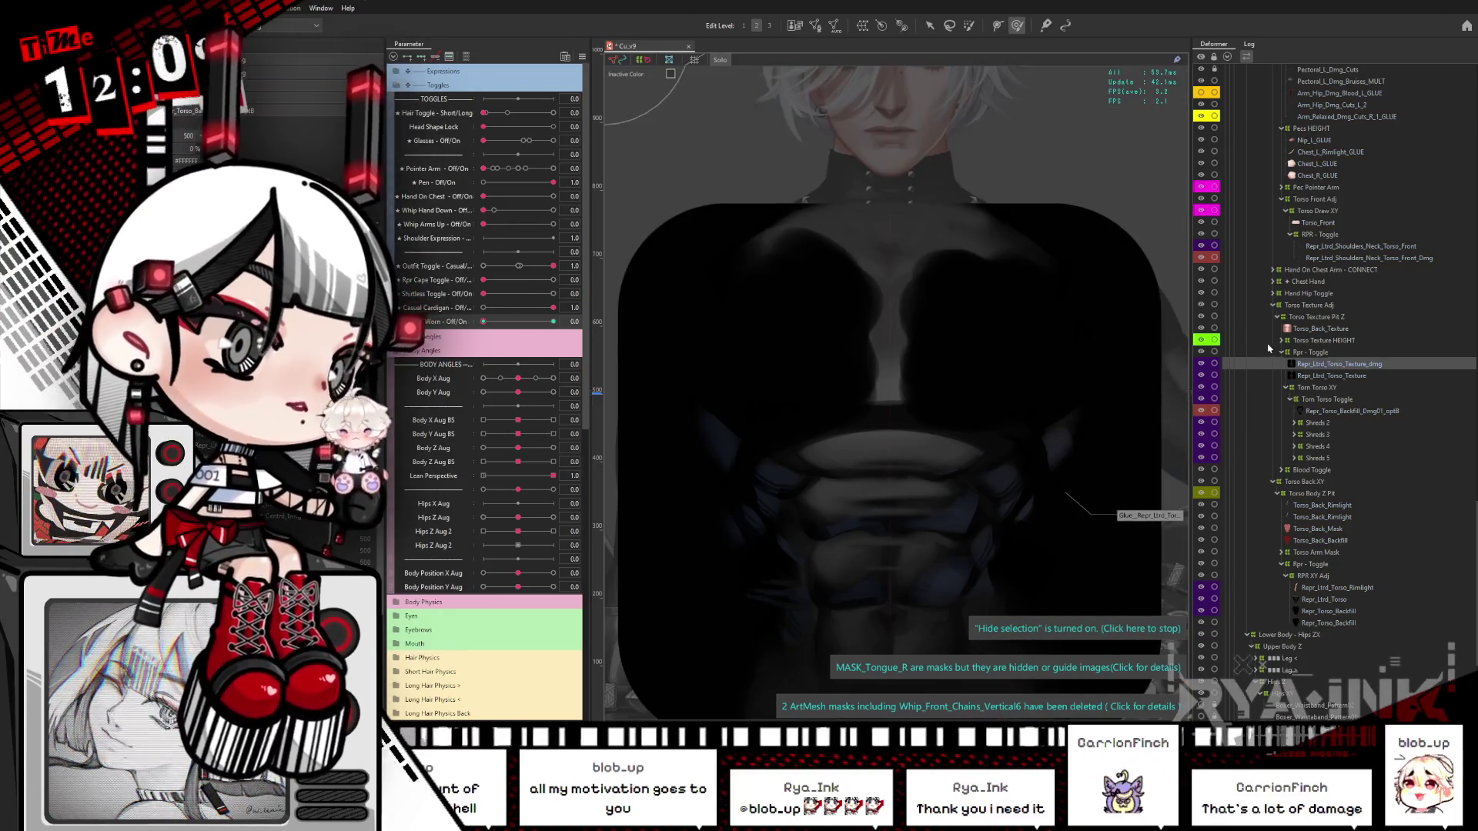
{"action": "key", "text": "s"}
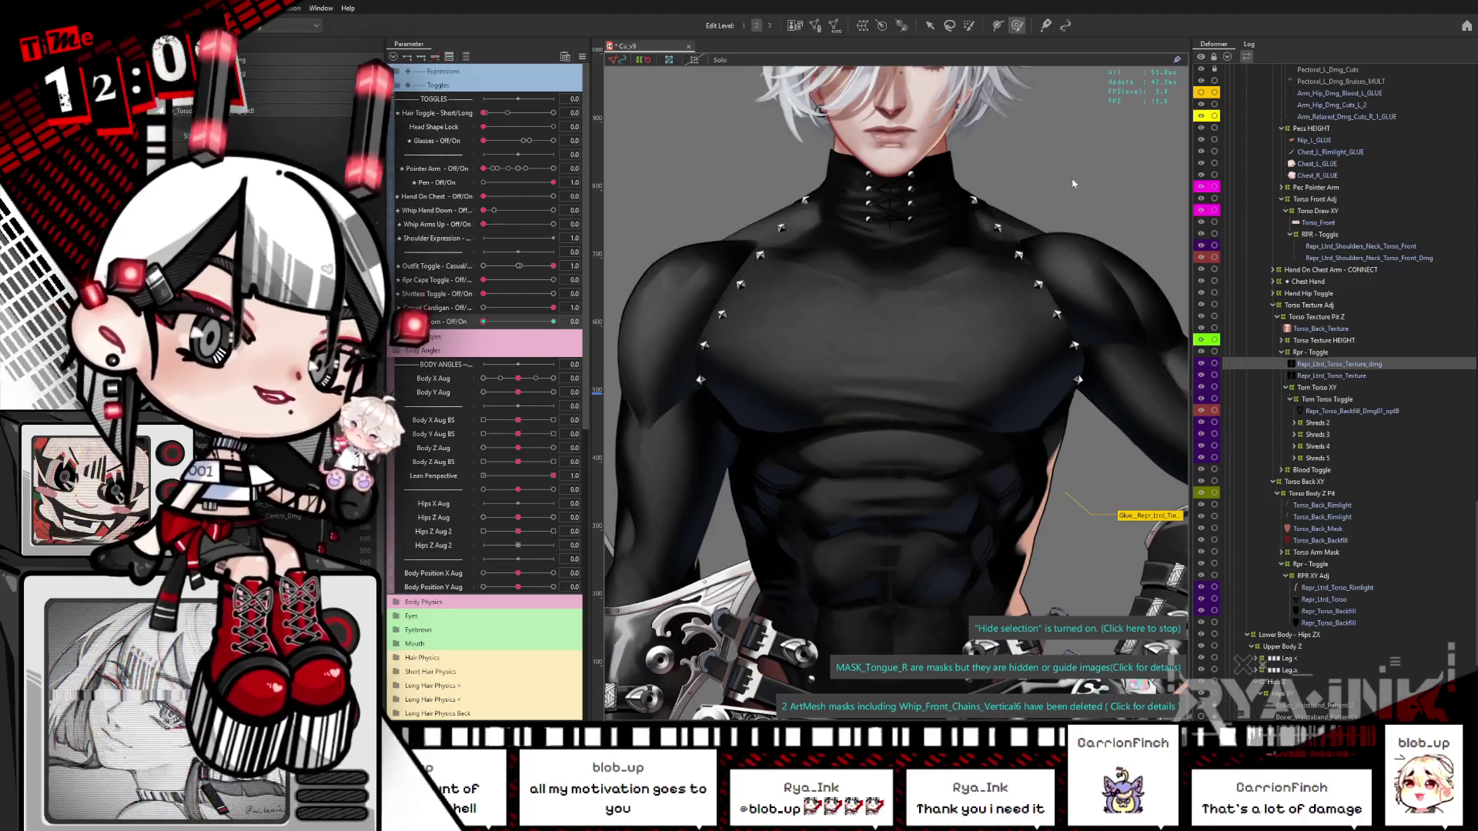
{"action": "key", "text": "alt+Tab"}
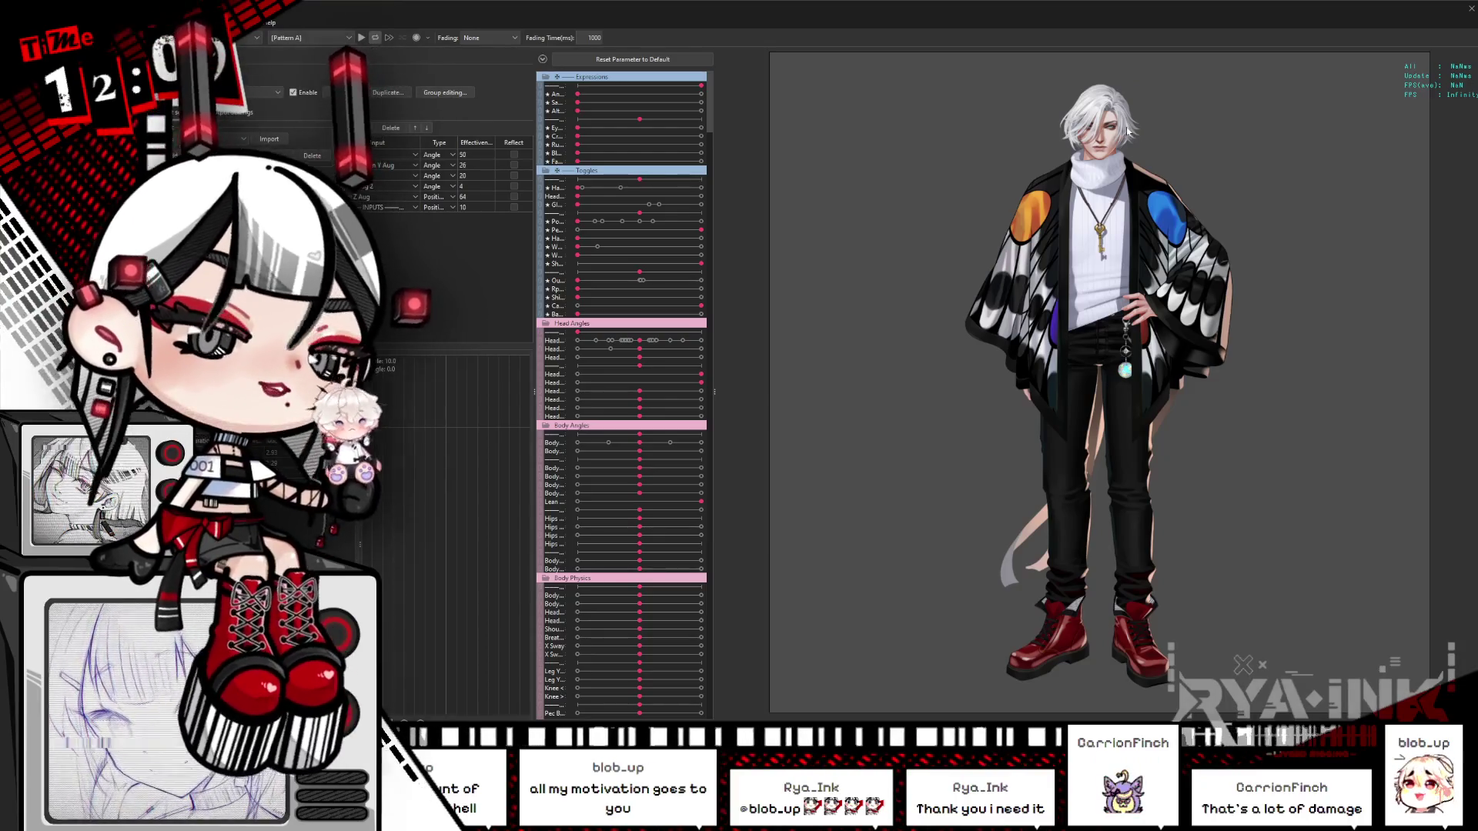
Step: Set Outfit Toggle to 1 and Battle Worn on to preview the torn black suit, then close the Viewer
{"action": "scroll", "coordinate": [1127, 146], "scroll_direction": "up", "scroll_amount": 5}
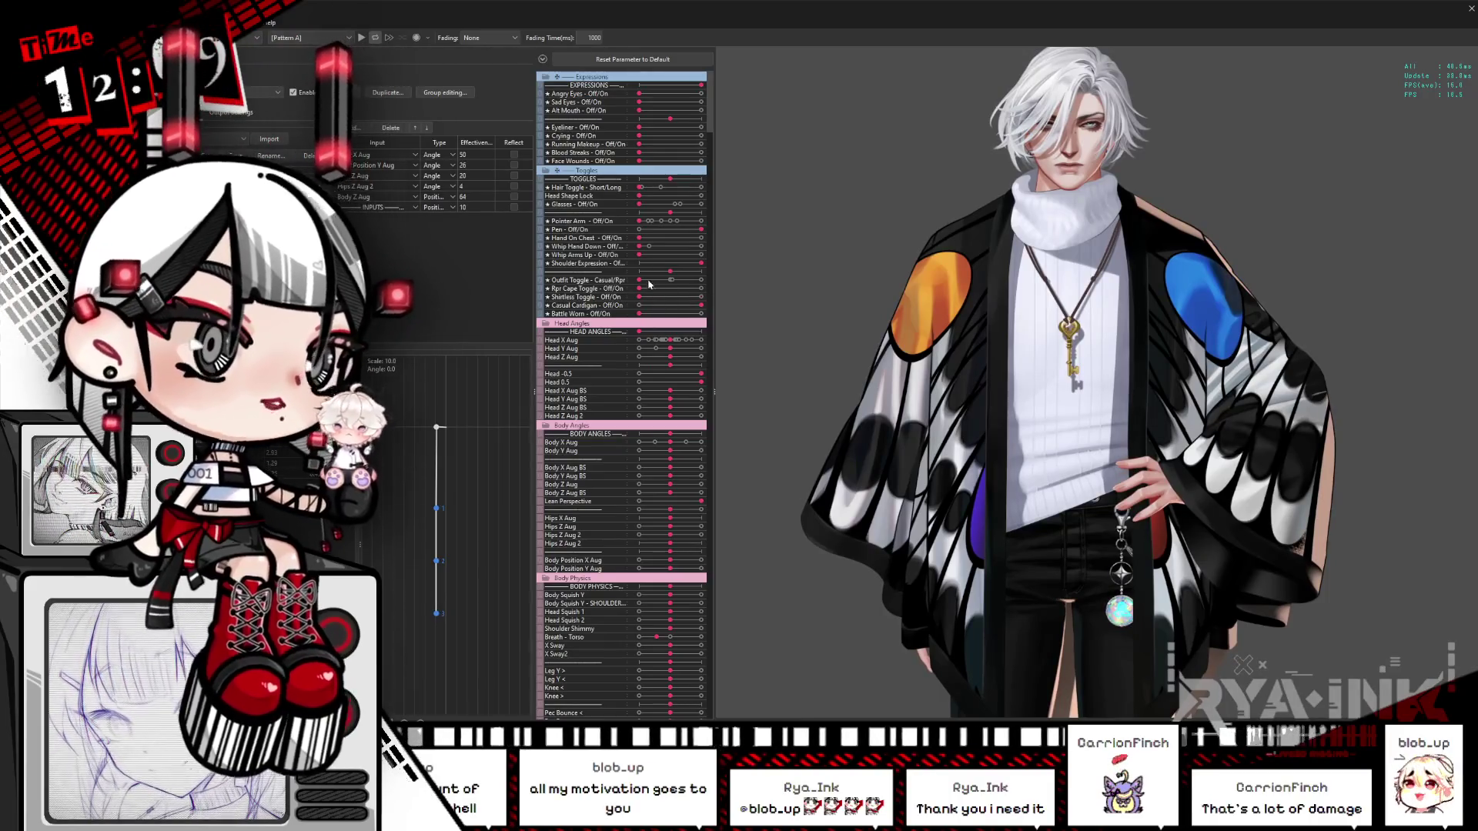
{"action": "left_click", "coordinate": [643, 308]}
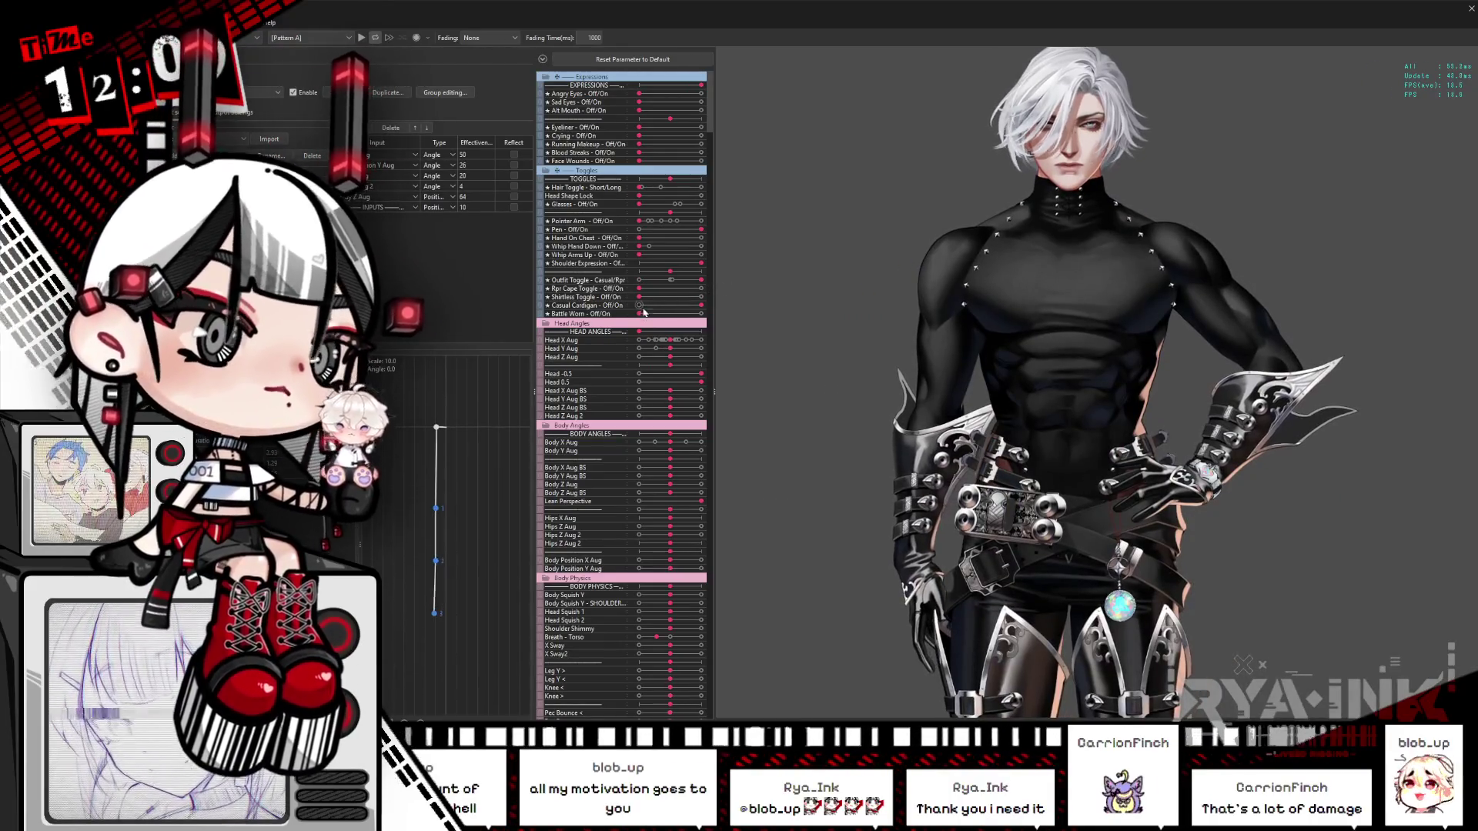
{"action": "left_click", "coordinate": [640, 313]}
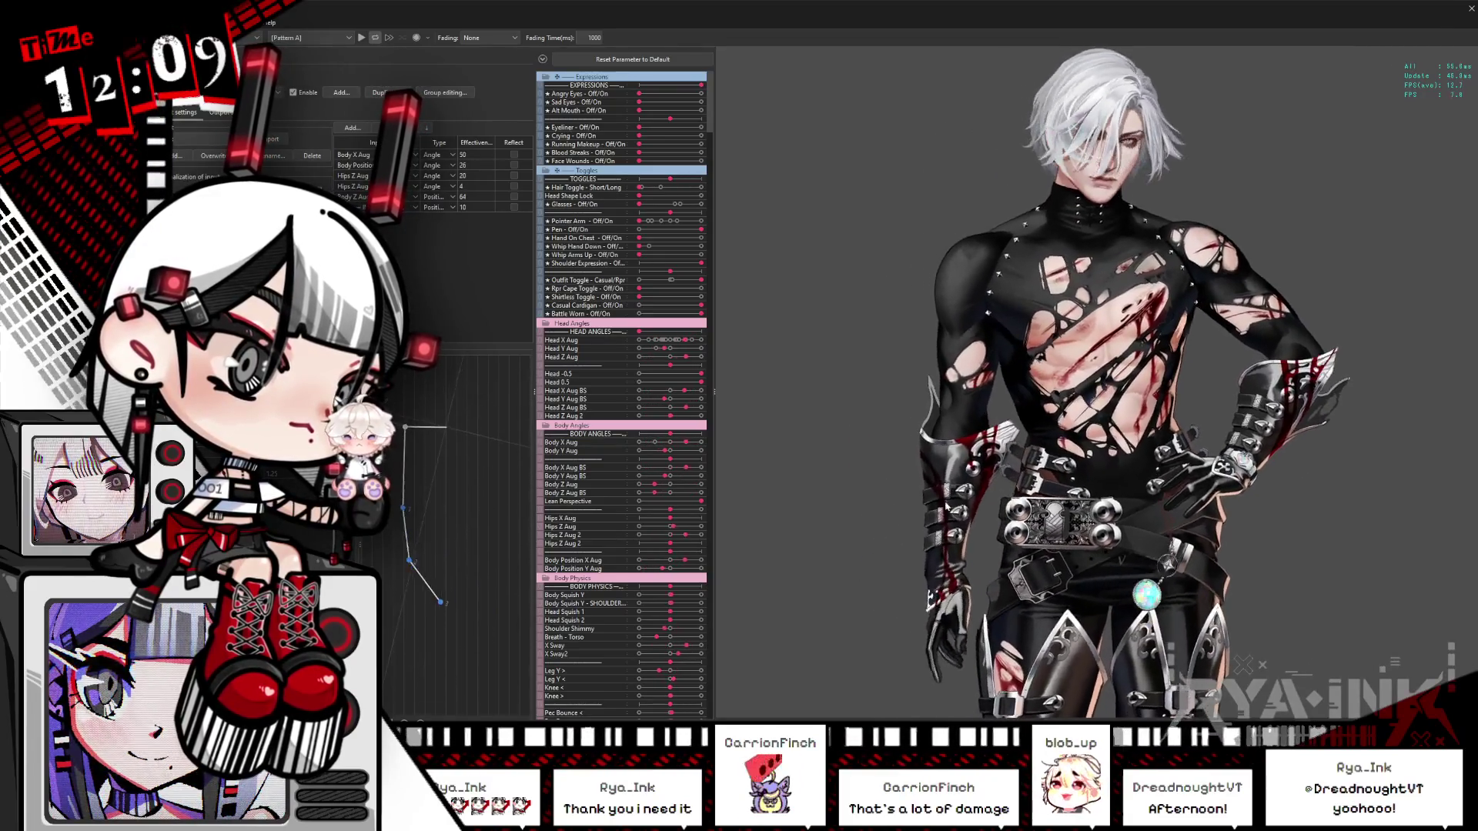
{"action": "scroll", "coordinate": [1119, 348], "scroll_direction": "up", "scroll_amount": 5}
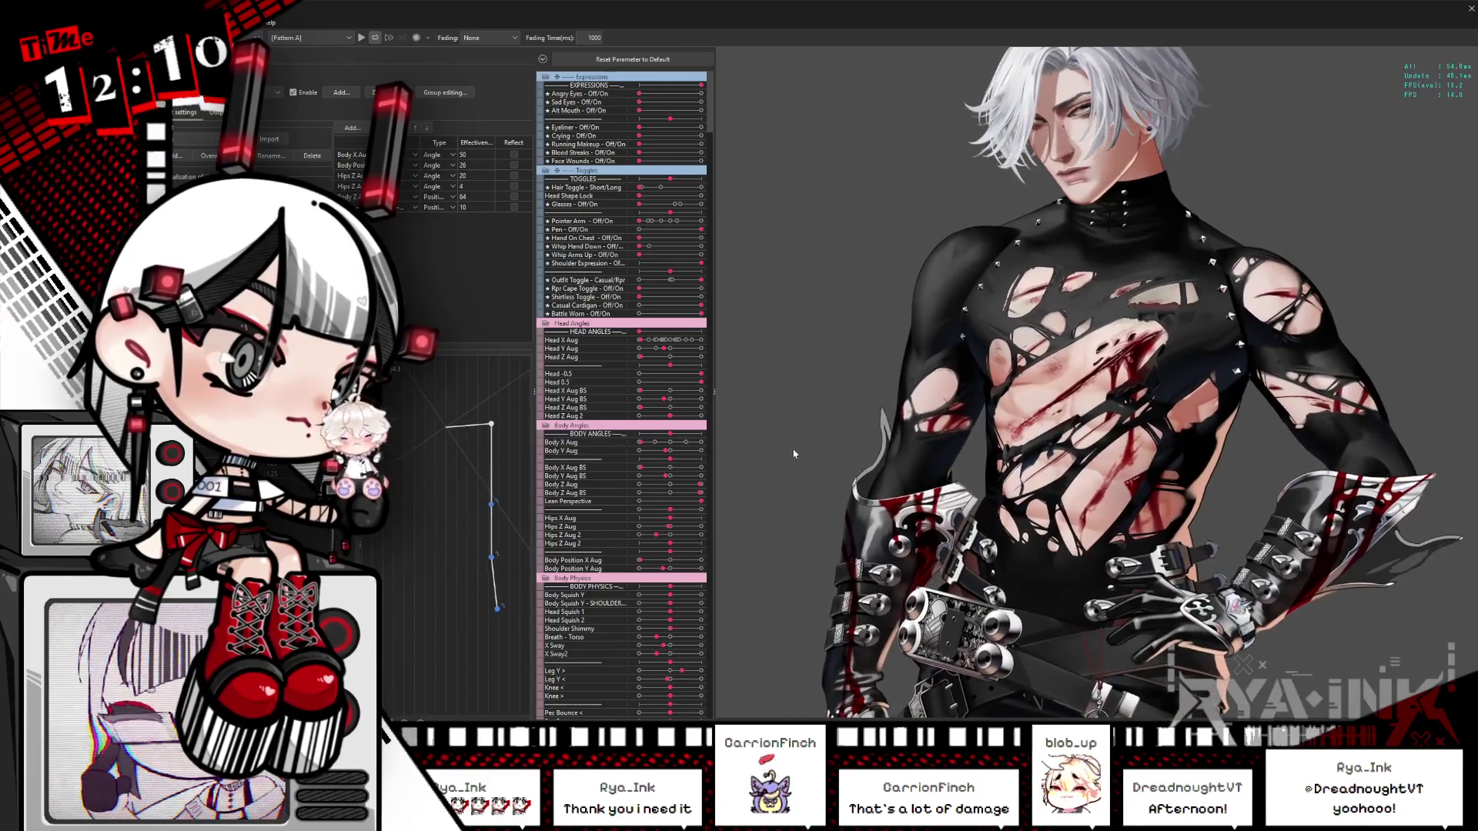
{"action": "left_click", "coordinate": [1457, 14]}
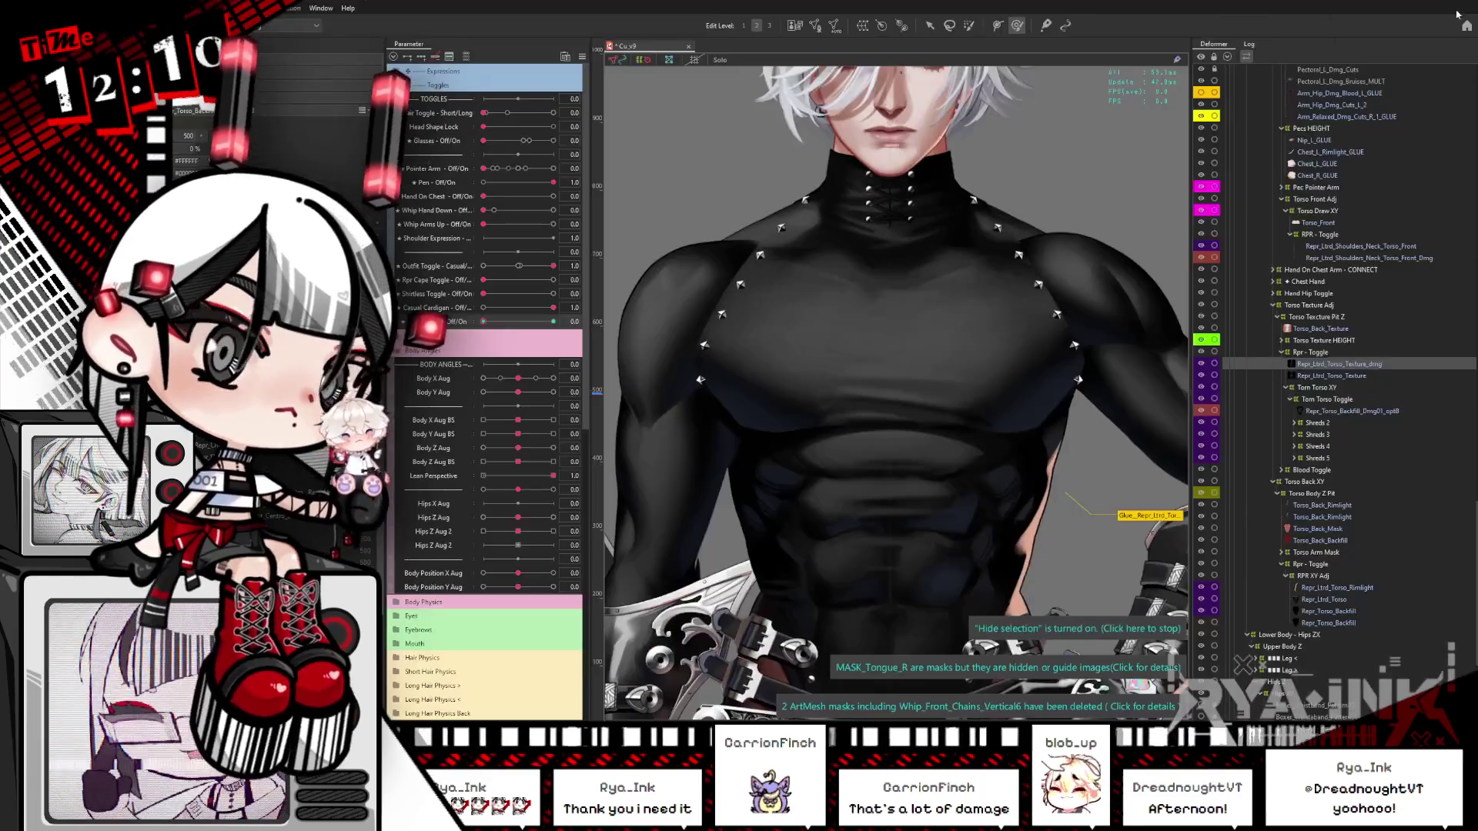
Step: Set Body X Aug and Body Y Aug to -1.0 and select the upper-arm mesh under the shoulder
{"action": "scroll", "coordinate": [1183, 373], "scroll_direction": "down", "scroll_amount": 5}
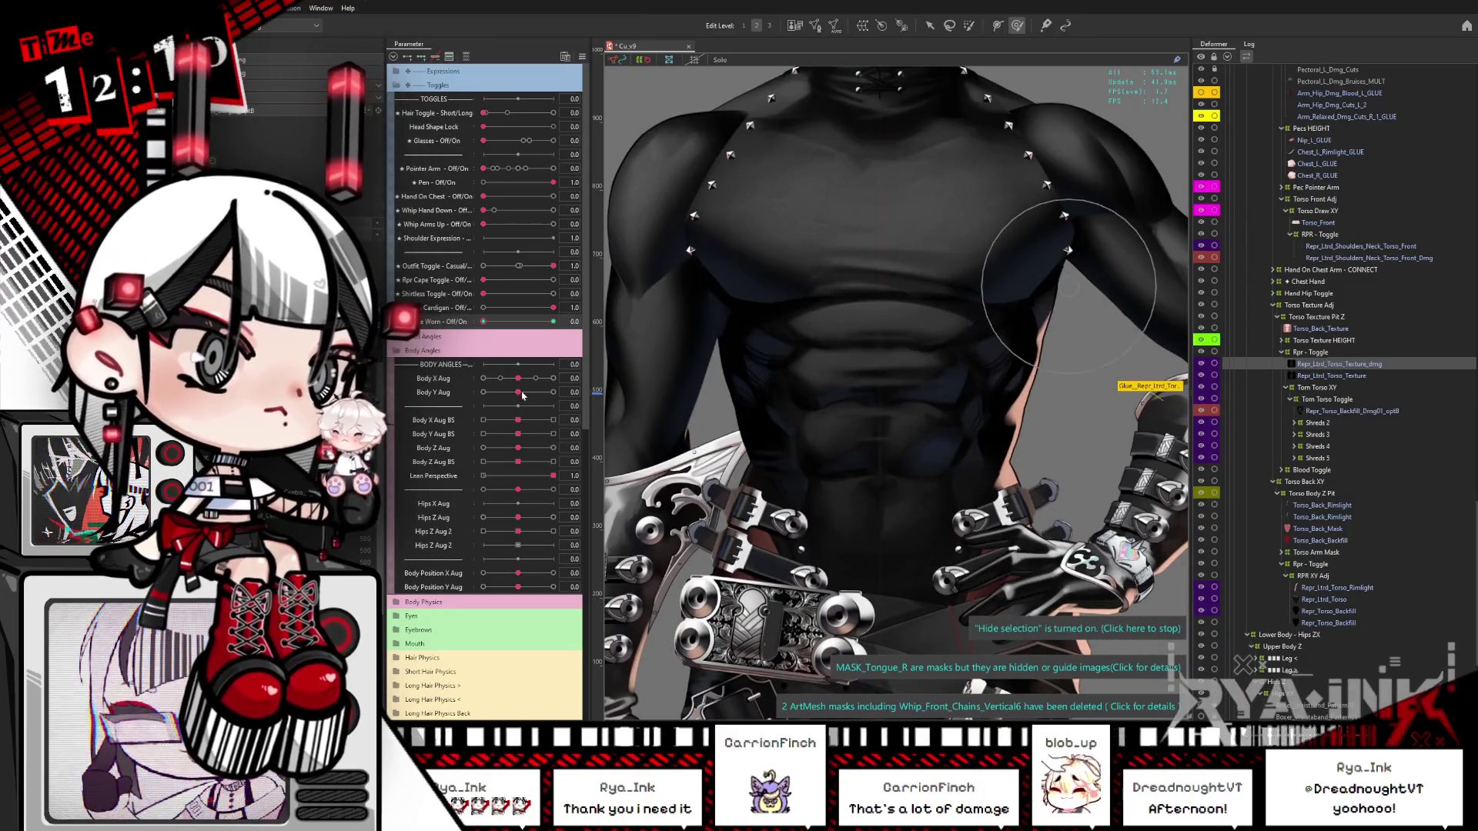
{"action": "left_click", "coordinate": [483, 382]}
{"action": "left_click", "coordinate": [484, 391]}
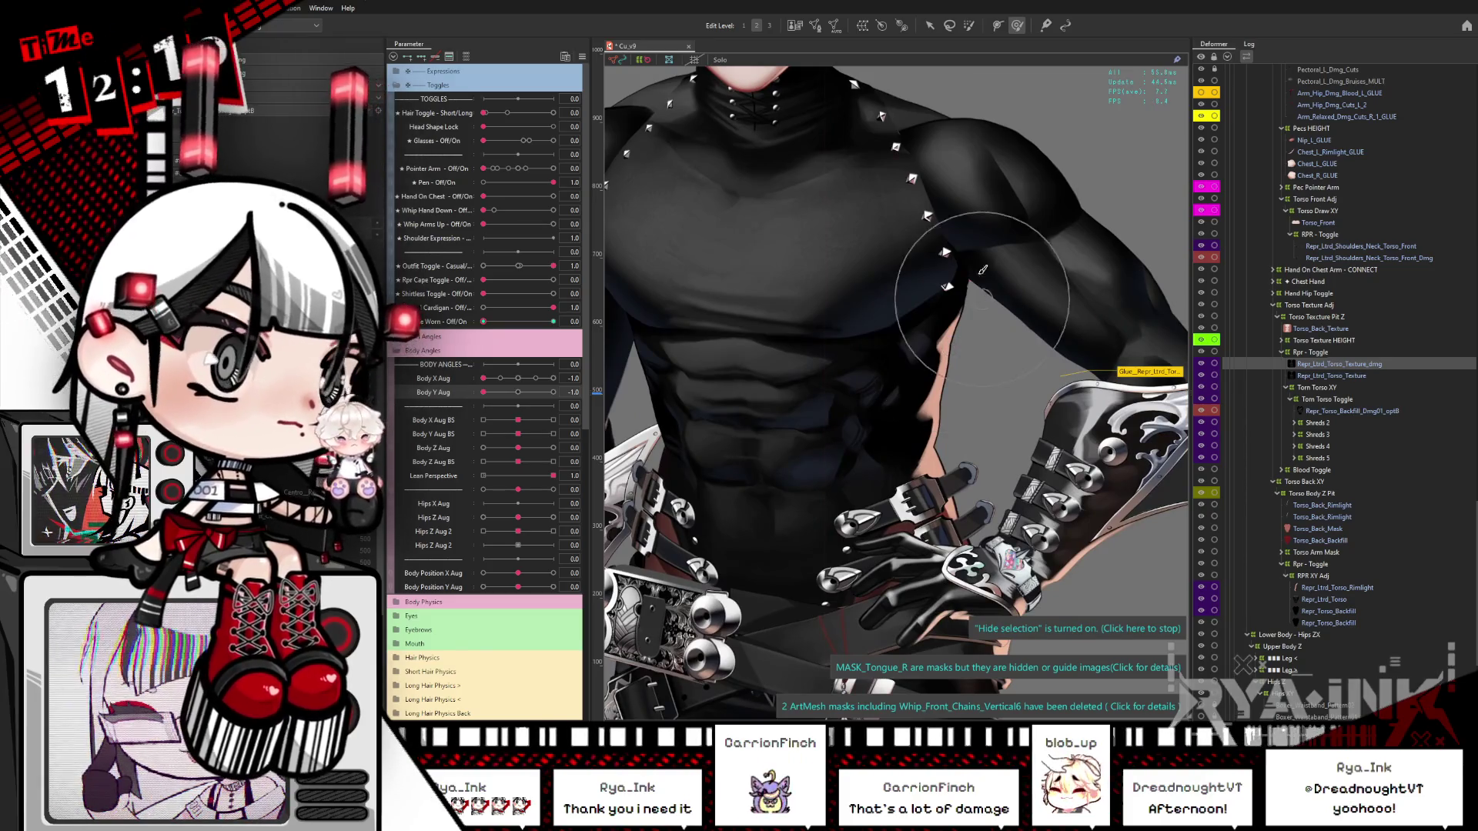
{"action": "scroll", "coordinate": [1018, 286], "scroll_direction": "up", "scroll_amount": 3}
{"action": "right_click", "coordinate": [902, 341]}
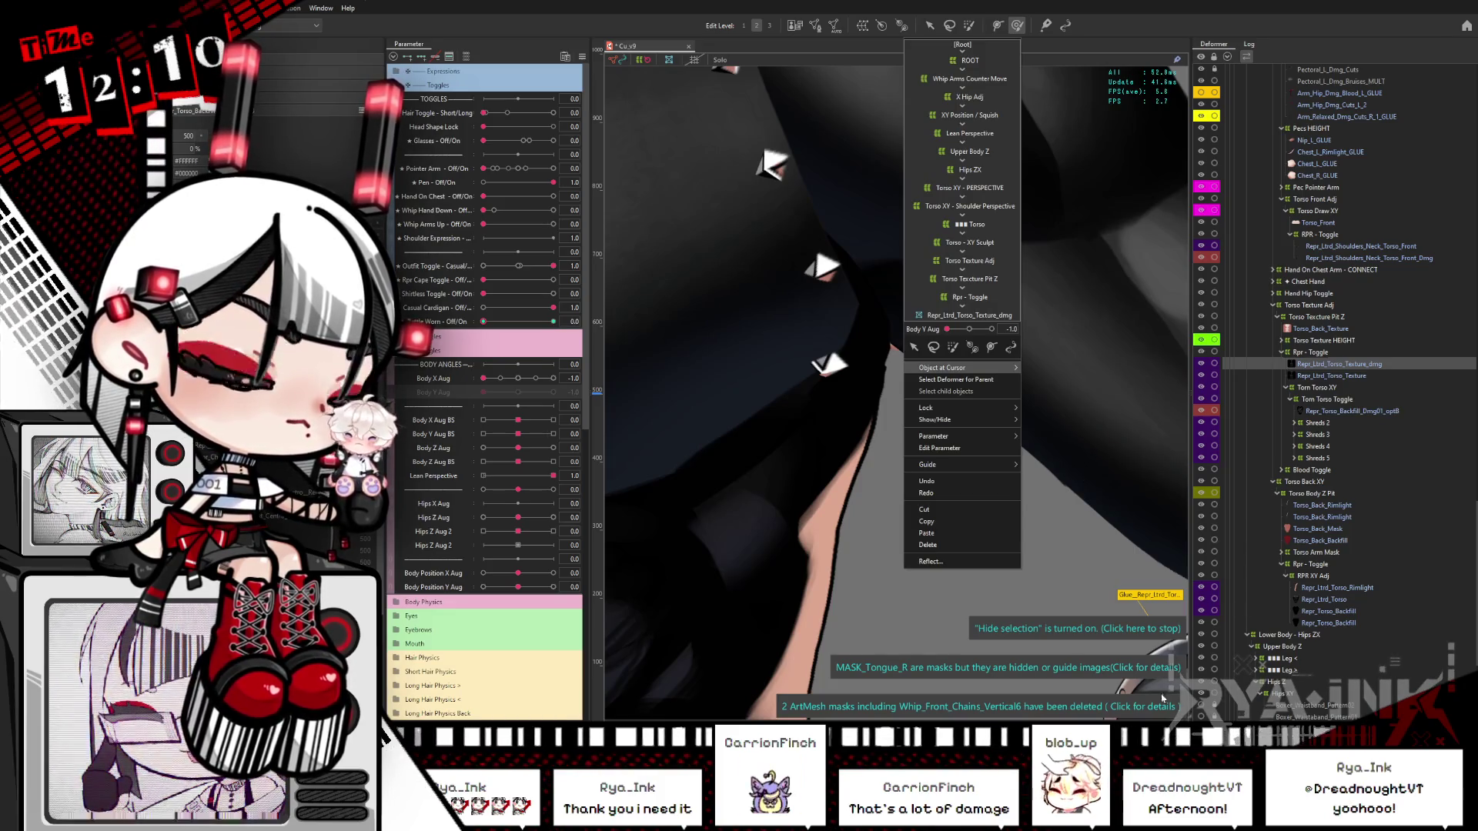
{"action": "left_click", "coordinate": [765, 424]}
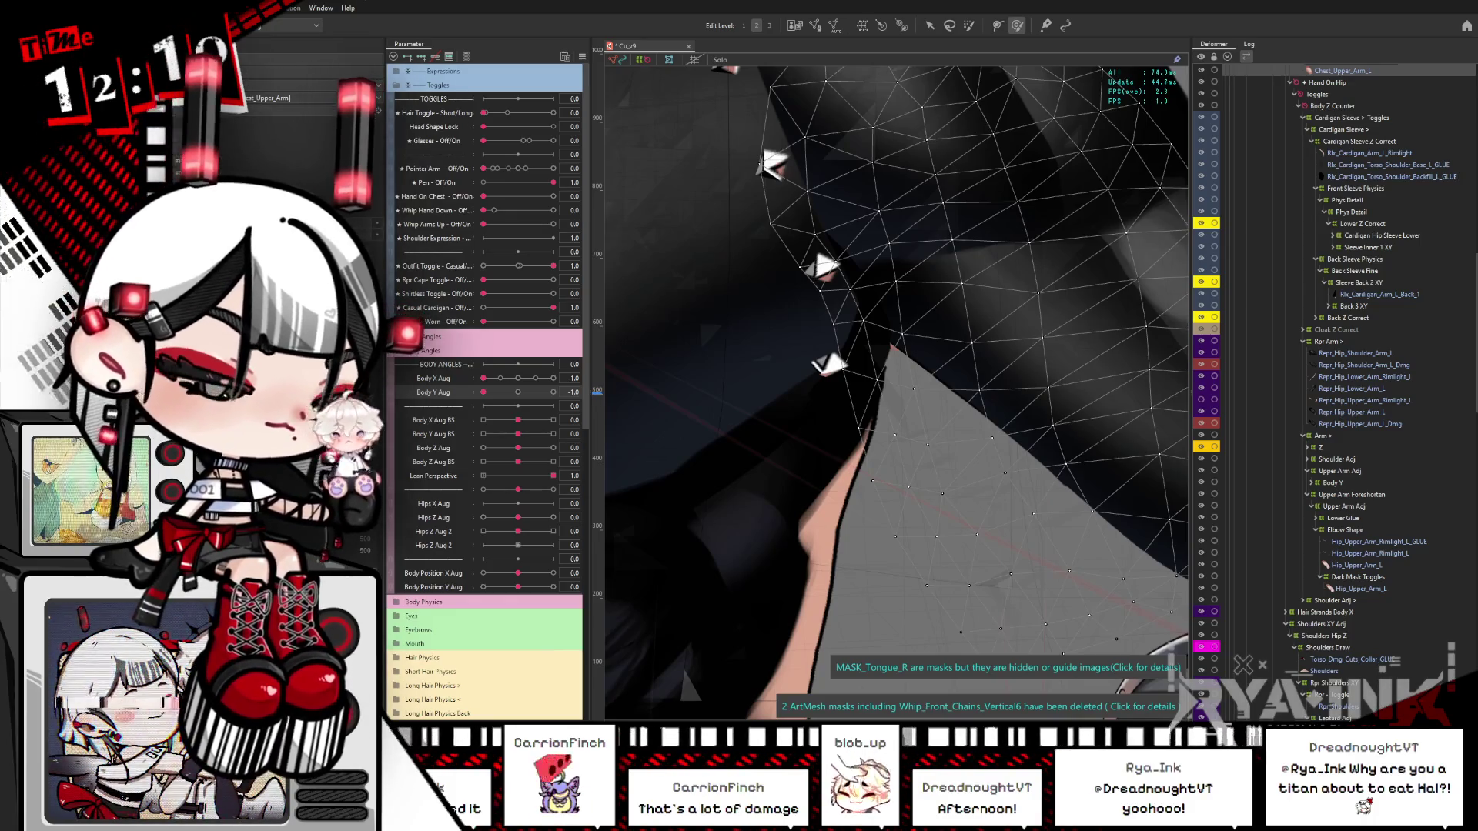
Step: Select Hip_Upper_Arm_L and the Dark Mask Toggles group, then move Outfit Toggle through 0.5 to 1
{"action": "left_click", "coordinate": [655, 377]}
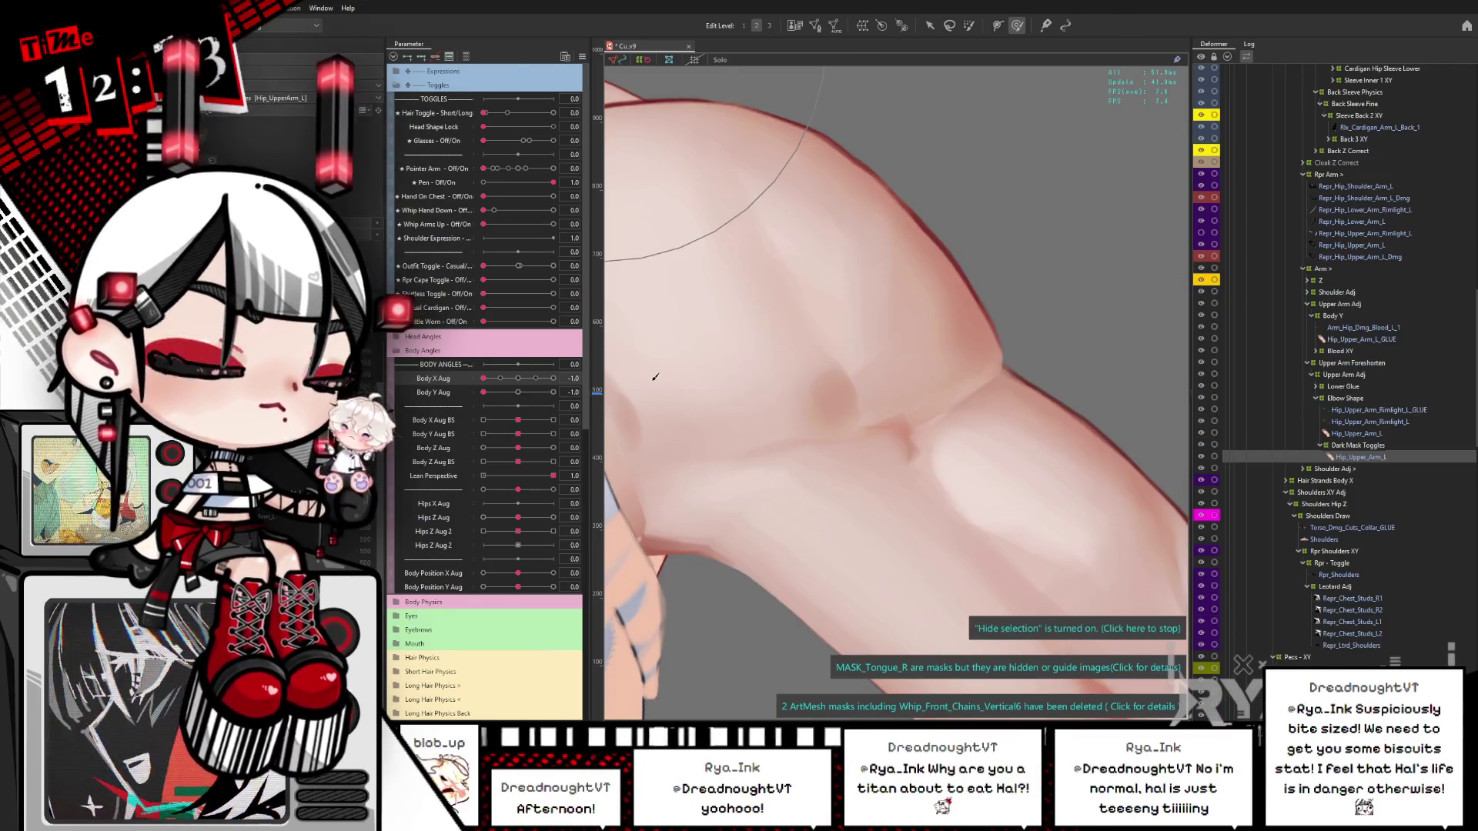
{"action": "scroll", "coordinate": [875, 353], "scroll_direction": "down", "scroll_amount": 5}
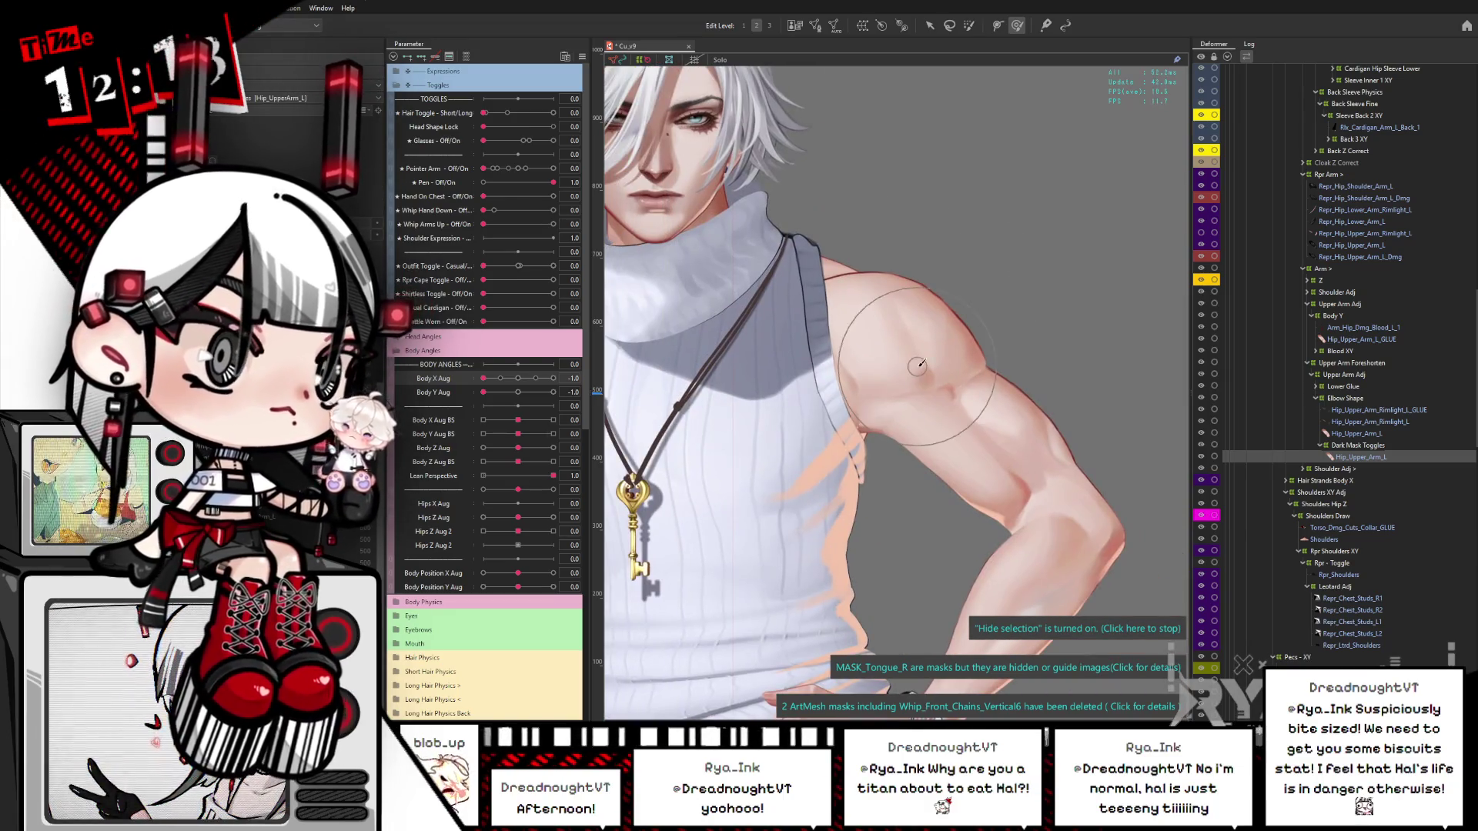
{"action": "left_click", "coordinate": [1361, 445]}
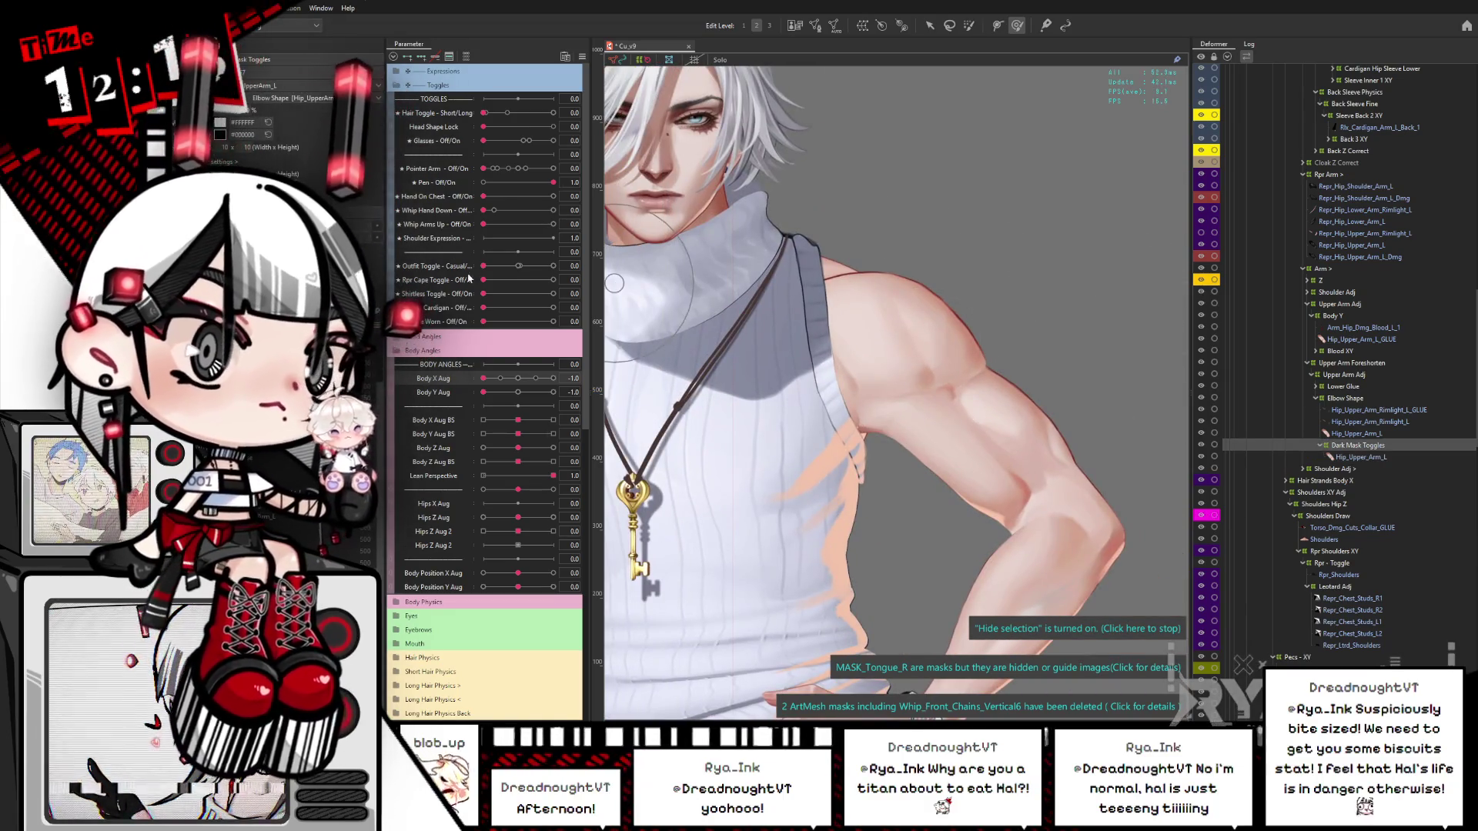
{"action": "left_click", "coordinate": [522, 266]}
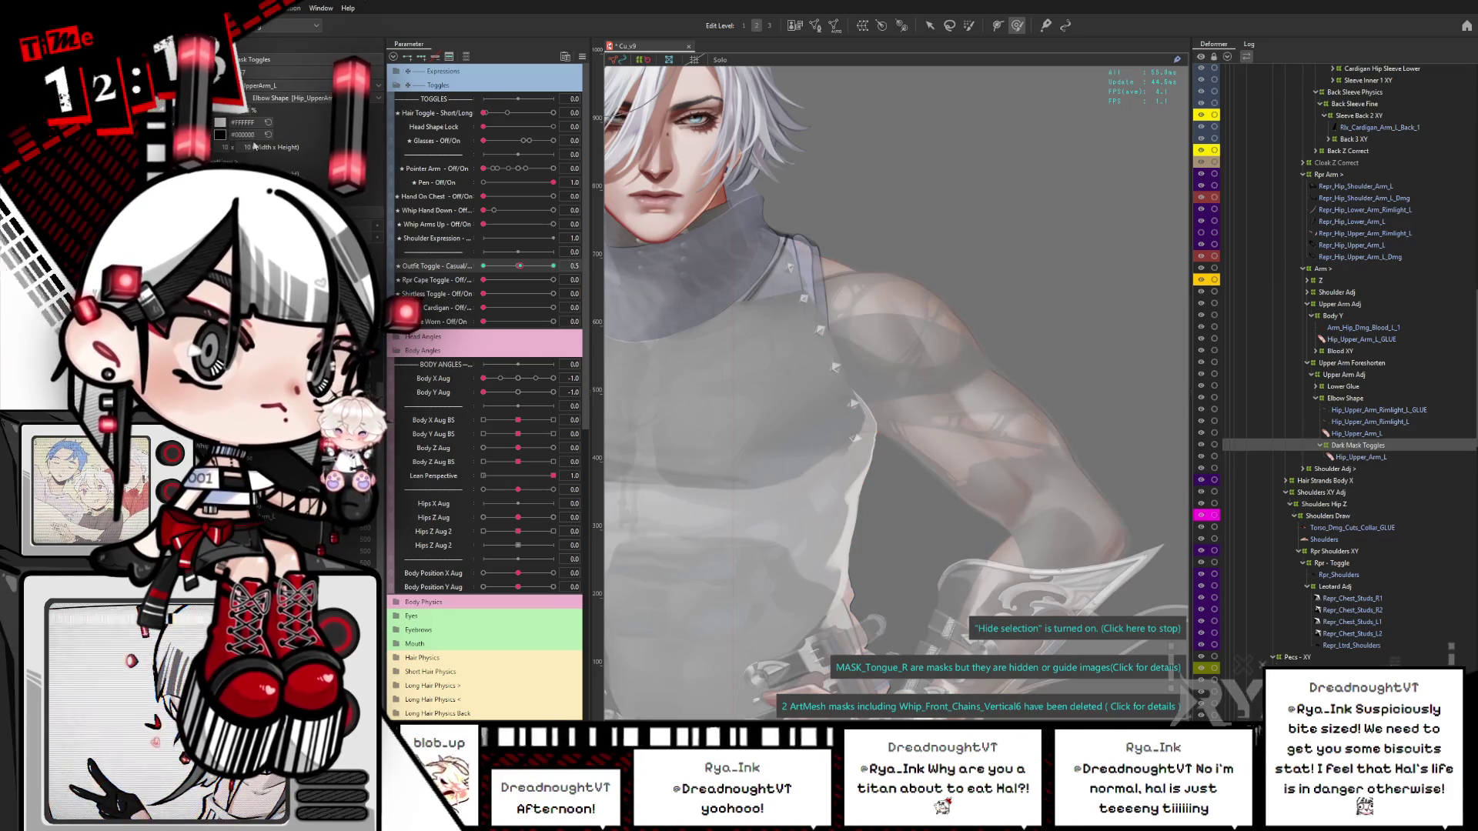
{"action": "left_click", "coordinate": [553, 266]}
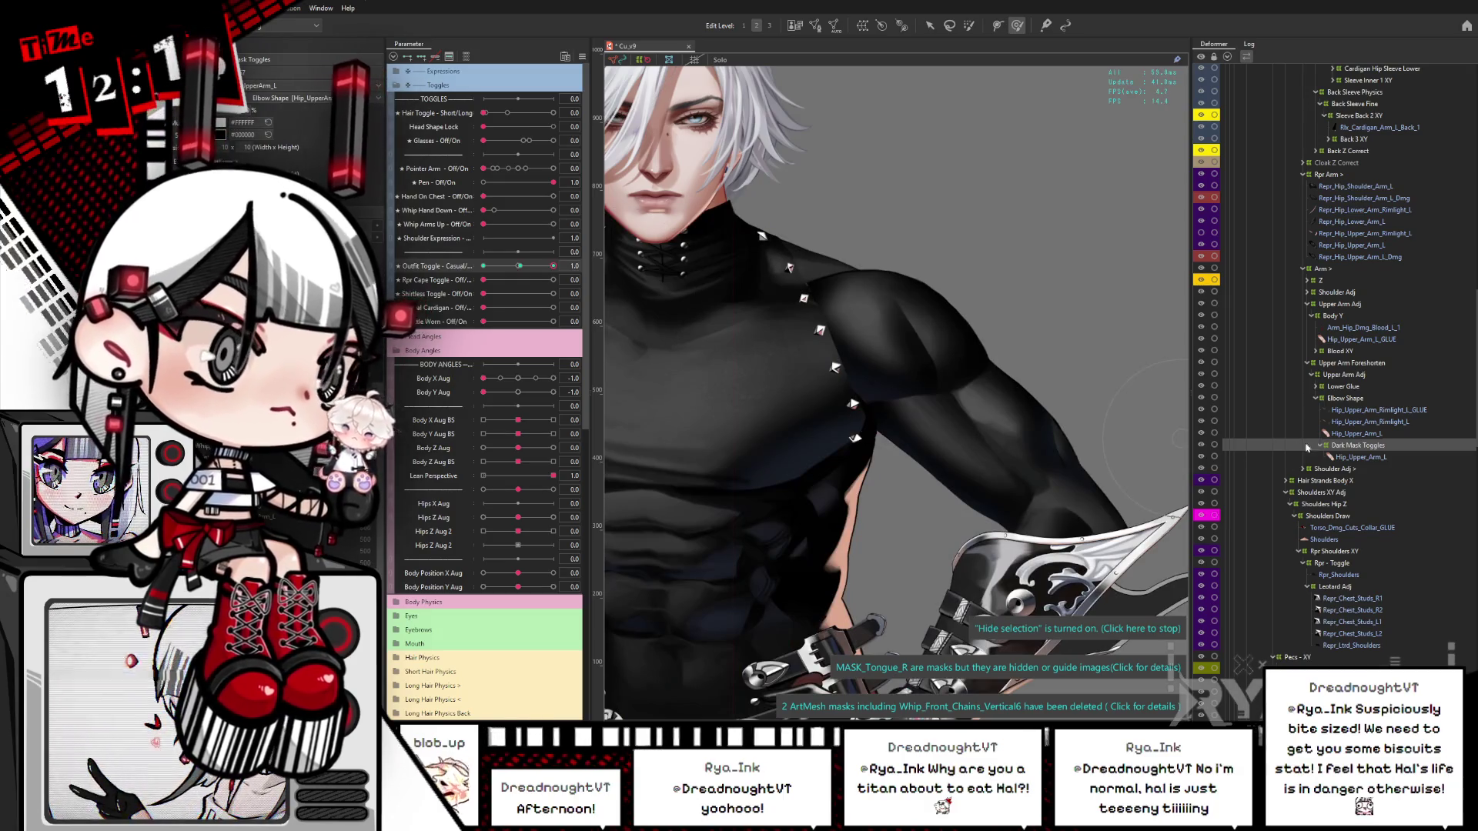
Step: Reselect Dark Mask Toggles, fade Outfit Toggle back toward the white sweater, then return it to 1
{"action": "key", "text": "Down"}
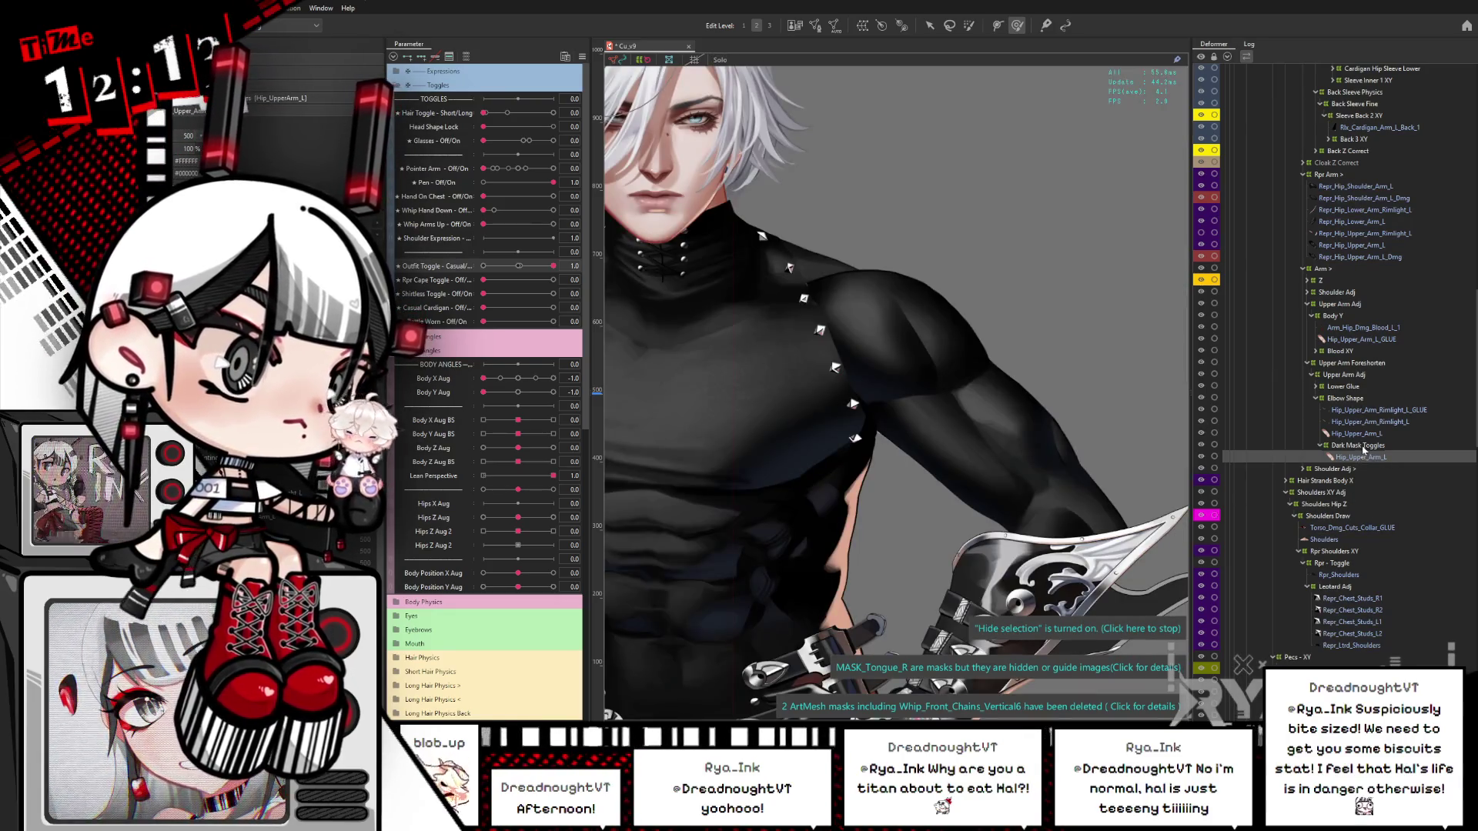
{"action": "left_click", "coordinate": [1360, 446]}
{"action": "left_click_drag", "start_coordinate": [553, 266], "coordinate": [471, 288]}
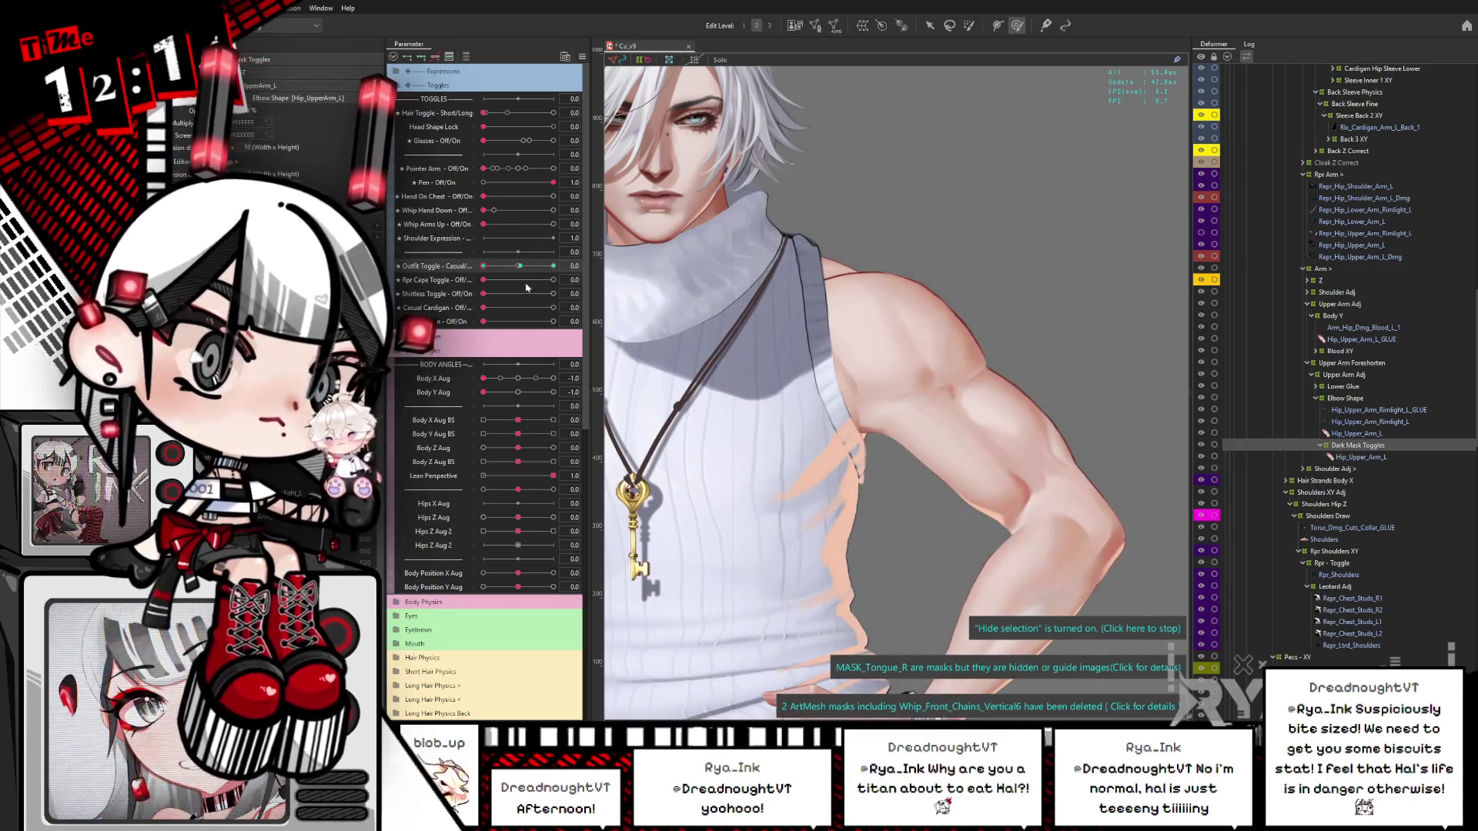
{"action": "left_click", "coordinate": [553, 265]}
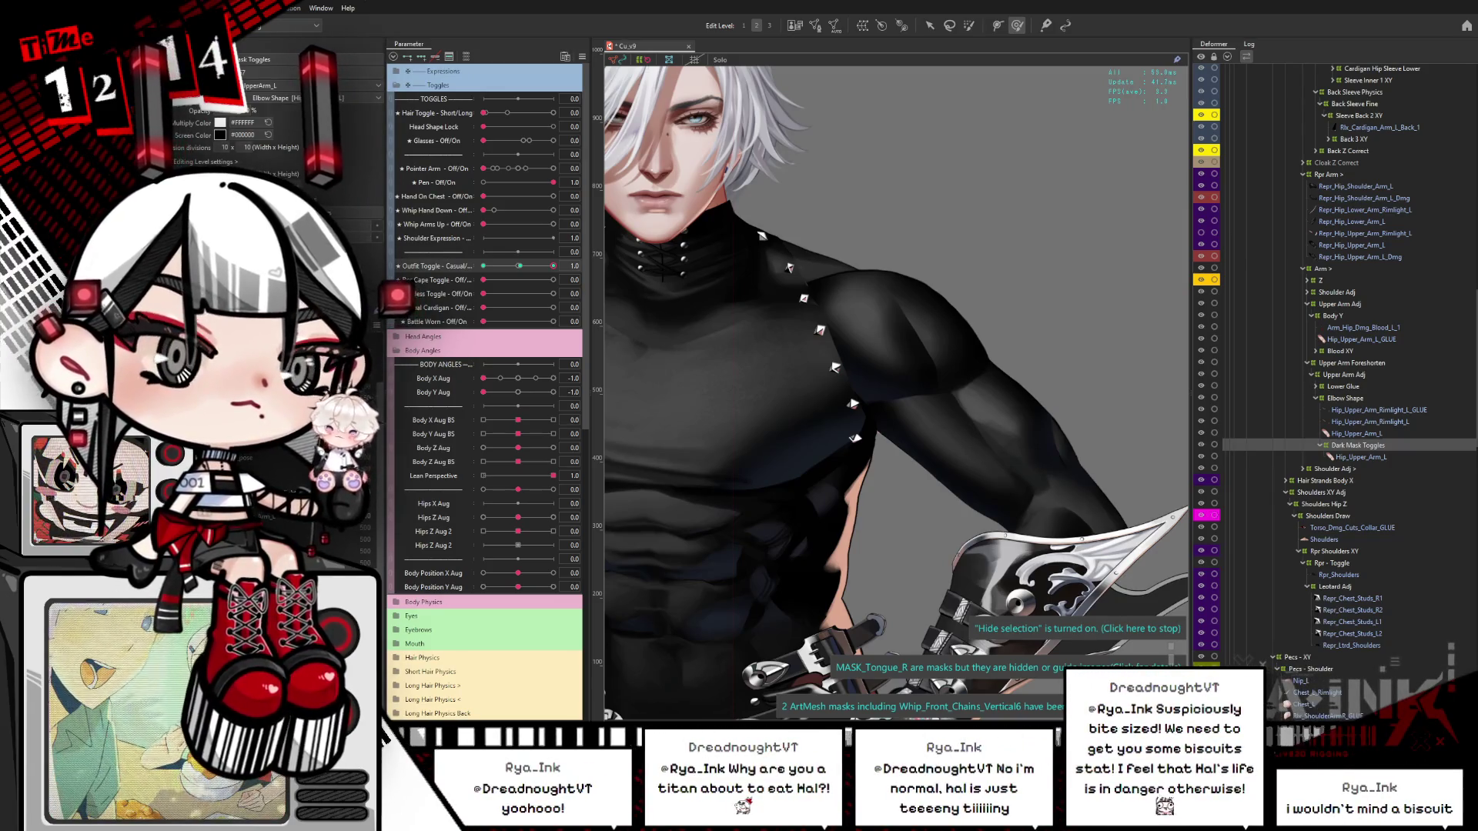
Step: Zoom into the shoulder, select the Hip_Upper_Arm_L rows, and hide that arm mesh
{"action": "scroll", "coordinate": [885, 347], "scroll_direction": "up", "scroll_amount": 5}
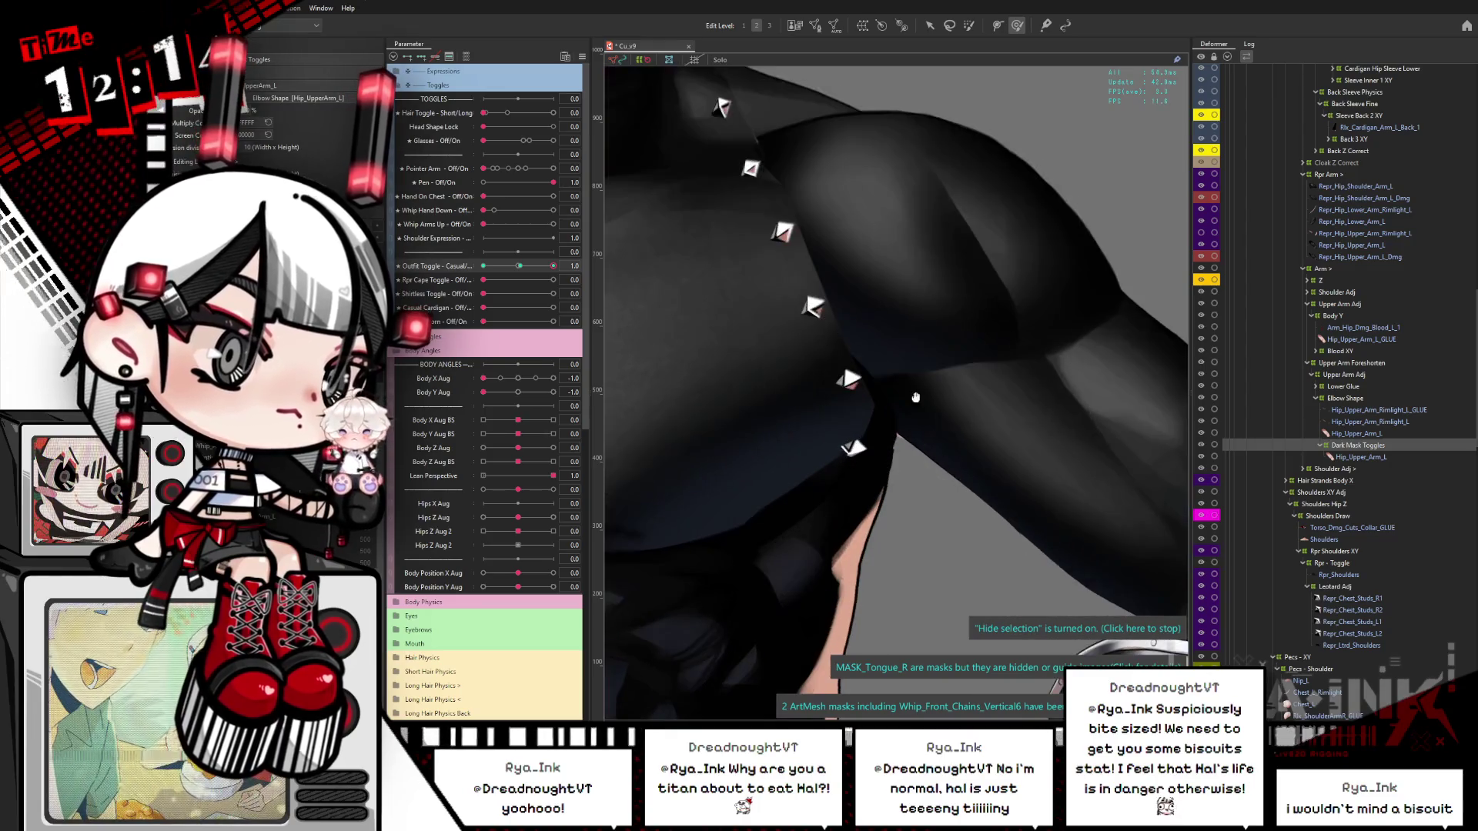
{"action": "scroll", "coordinate": [885, 347], "scroll_direction": "up", "scroll_amount": 2}
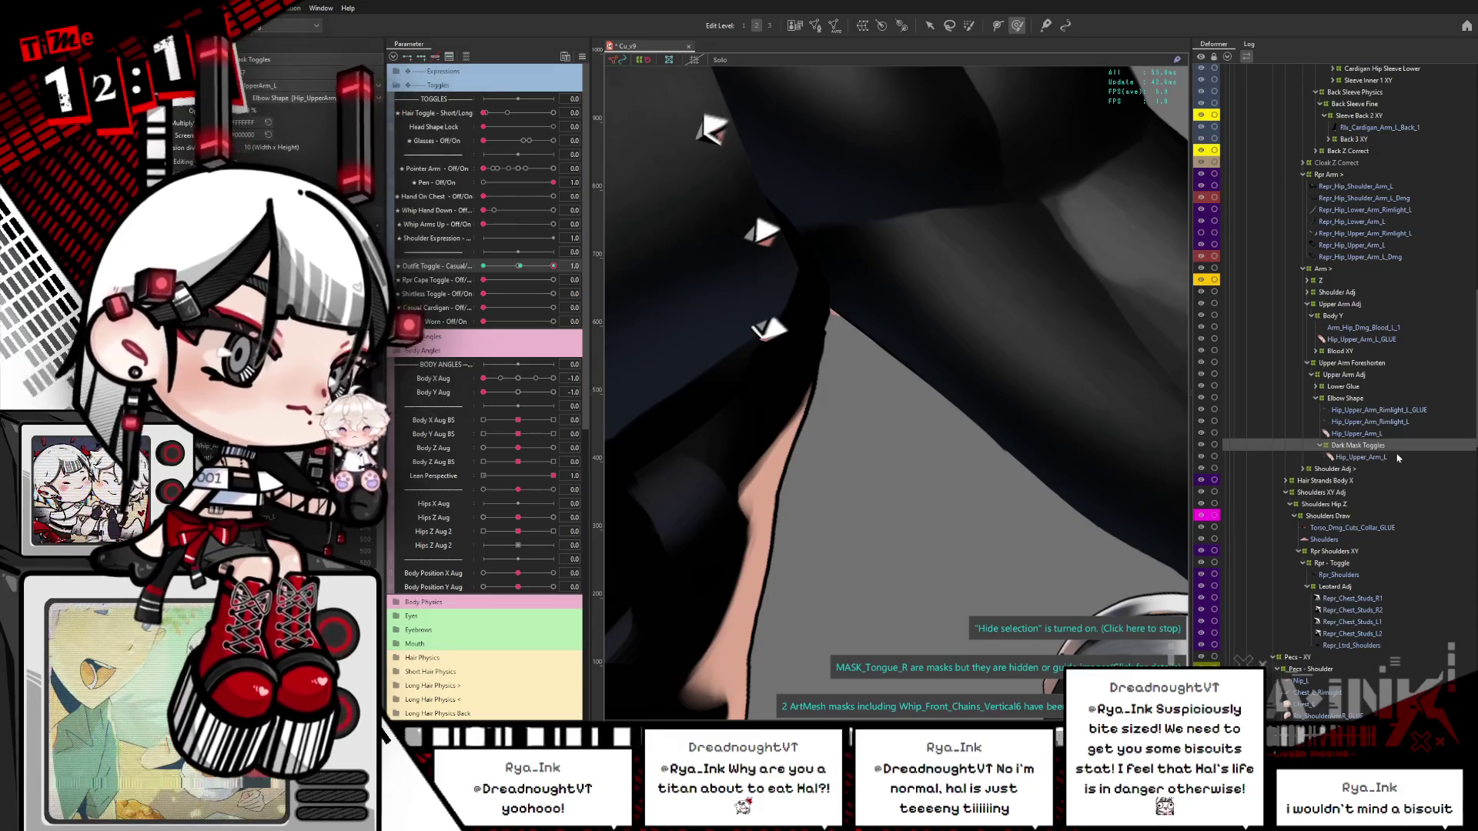
{"action": "left_click", "coordinate": [1393, 460]}
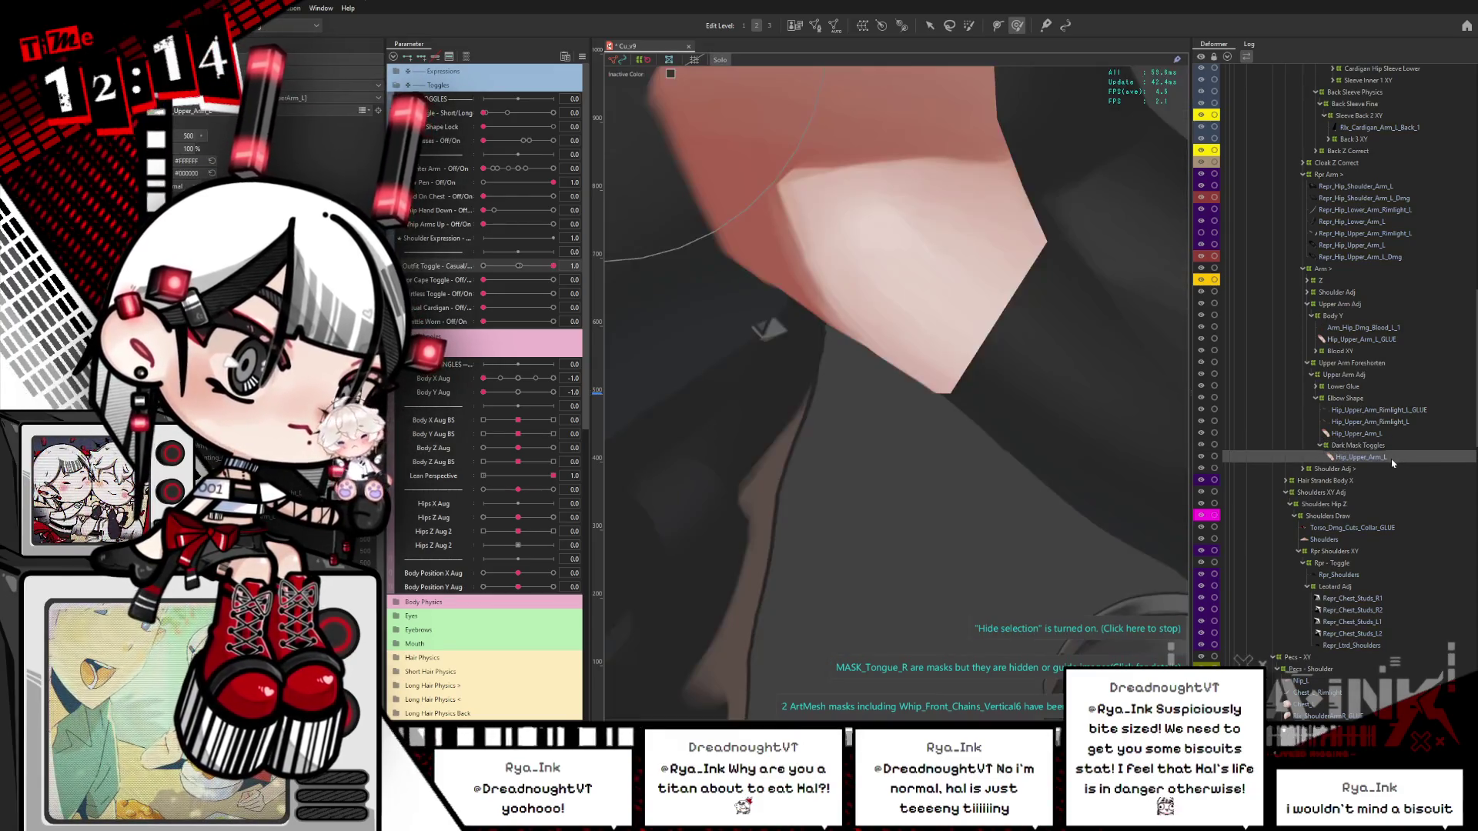
{"action": "left_click", "coordinate": [1363, 434]}
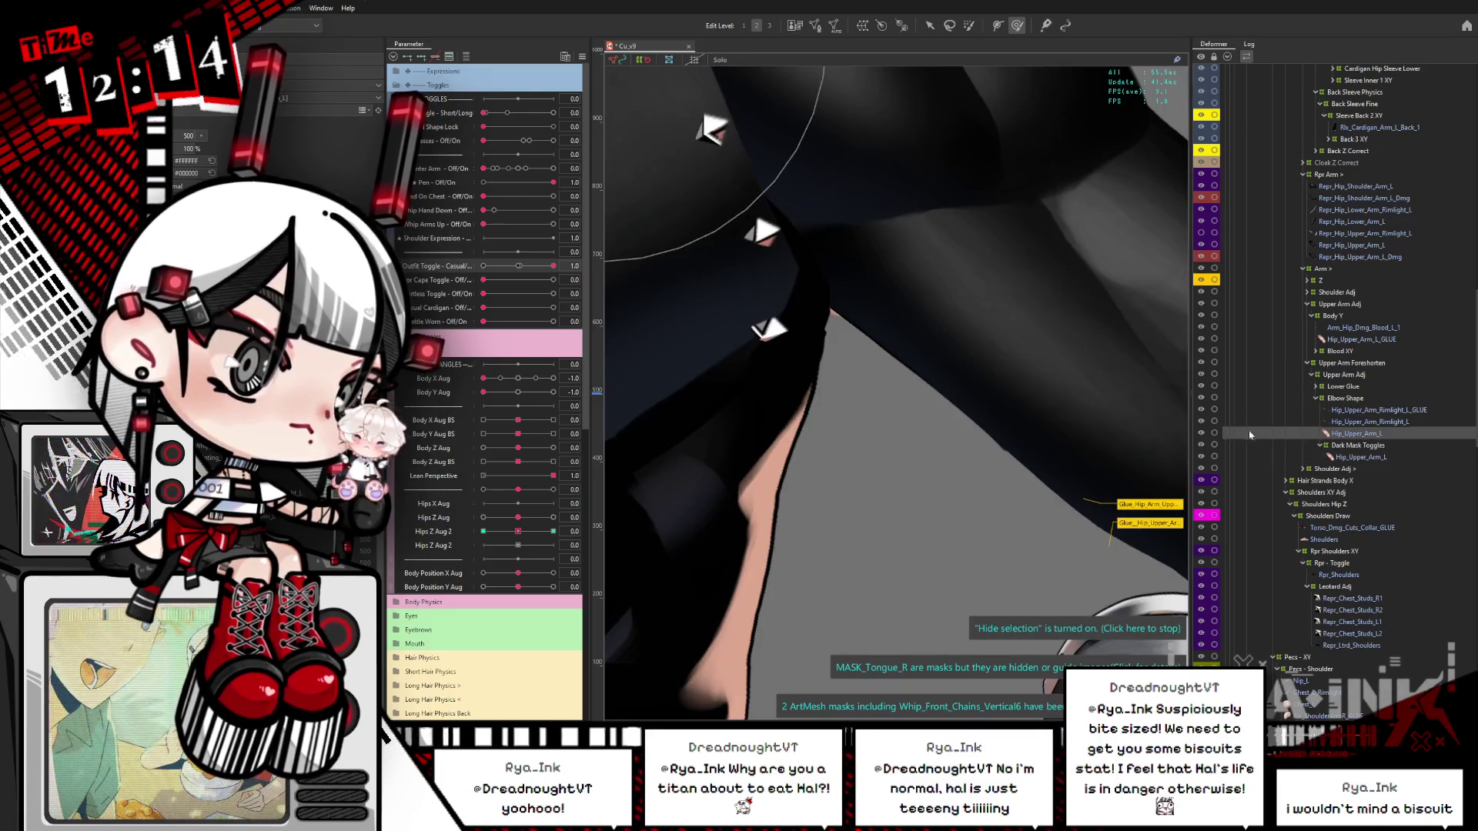
{"action": "left_click", "coordinate": [1201, 435]}
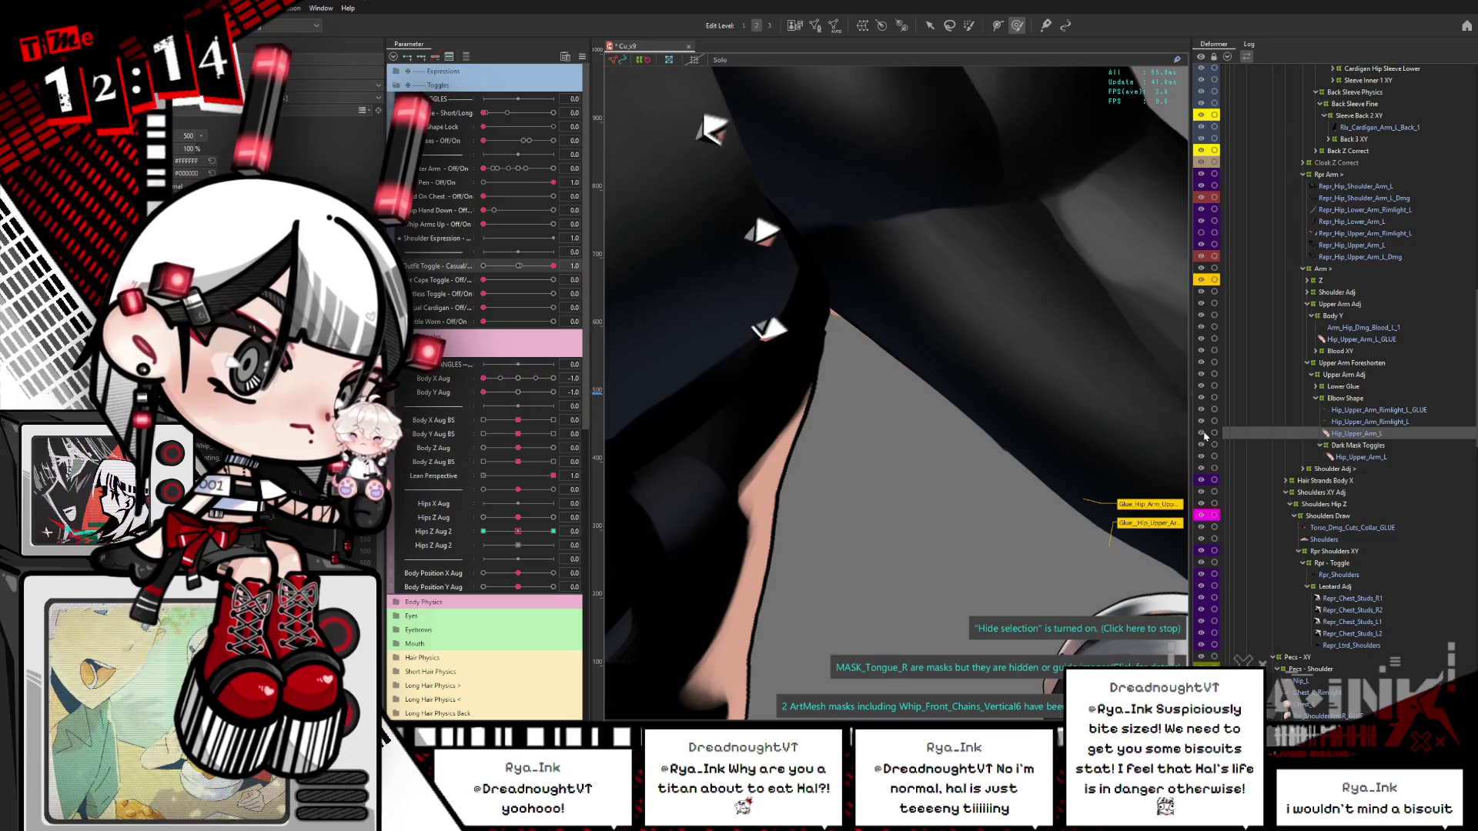
Step: Reselect Hip_Upper_Arm_L, set Outfit Toggle to 0.1, and launch the model in the Viewer
{"action": "left_click", "coordinate": [1343, 341]}
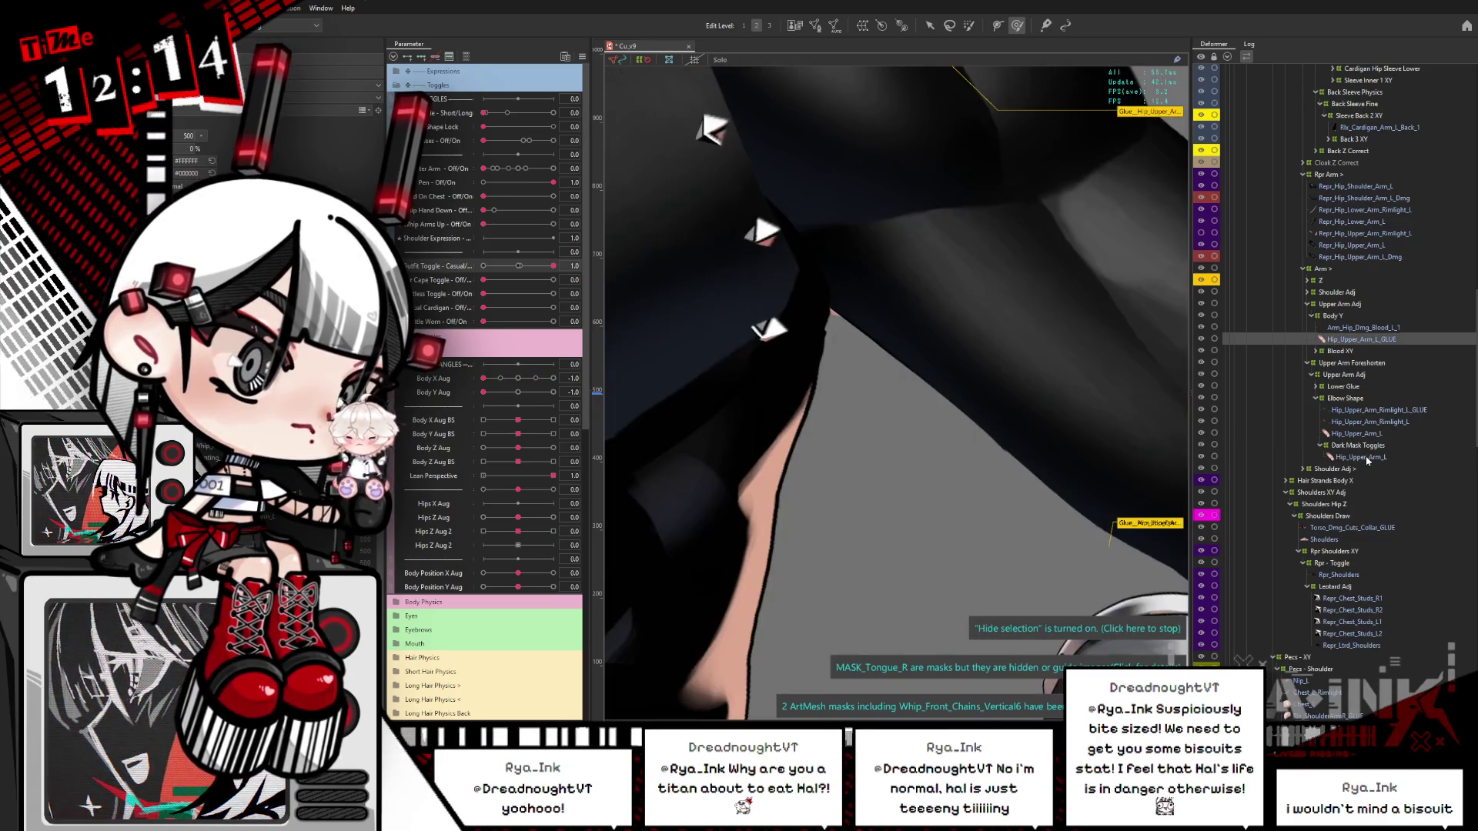
{"action": "left_click", "coordinate": [1369, 459]}
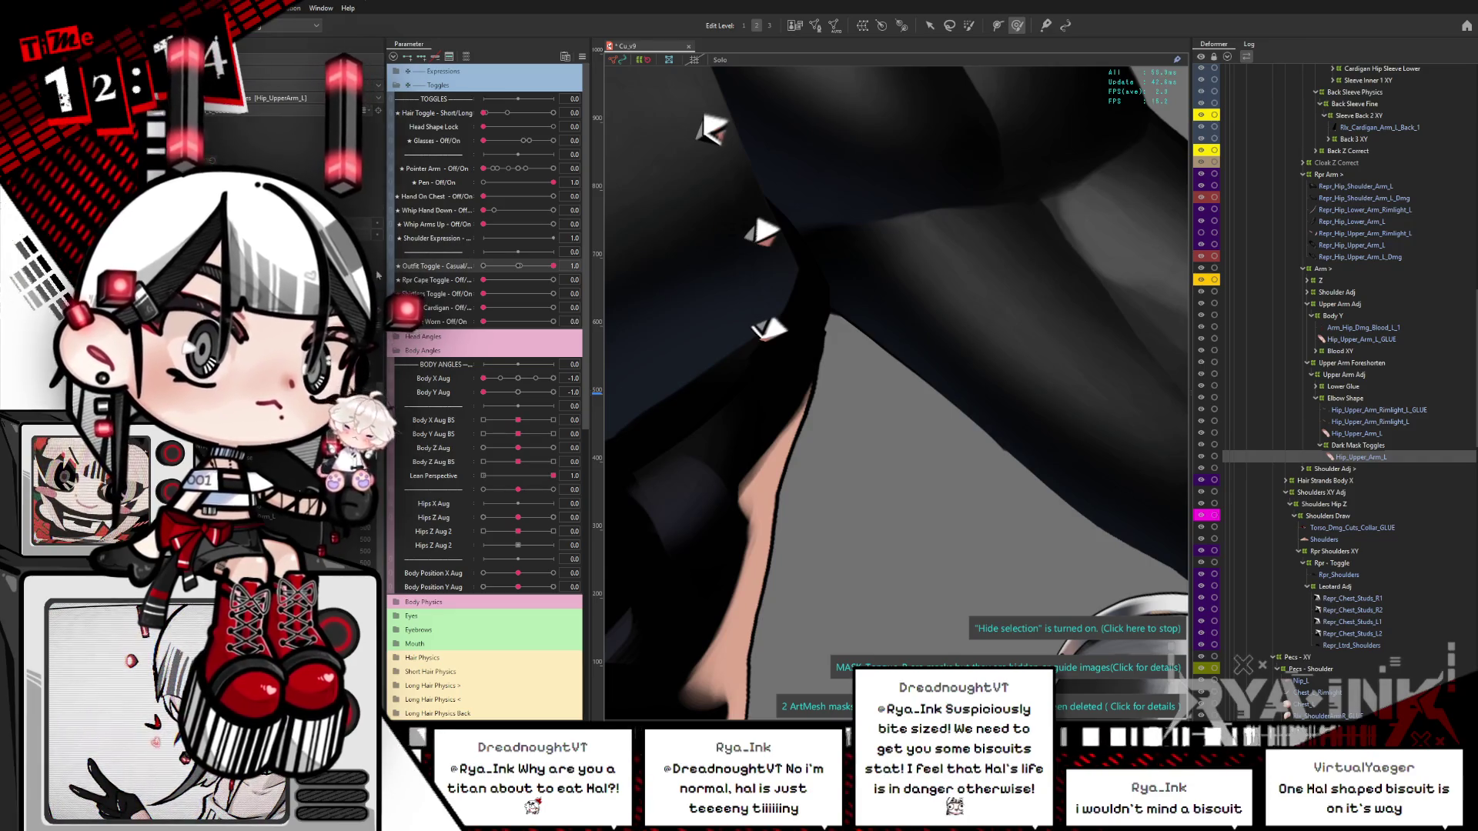
{"action": "mouse_move", "coordinate": [553, 266]}
{"action": "left_mouse_down"}
{"action": "mouse_move", "coordinate": [501, 267]}
{"action": "mouse_move", "coordinate": [562, 268]}
{"action": "left_mouse_up"}
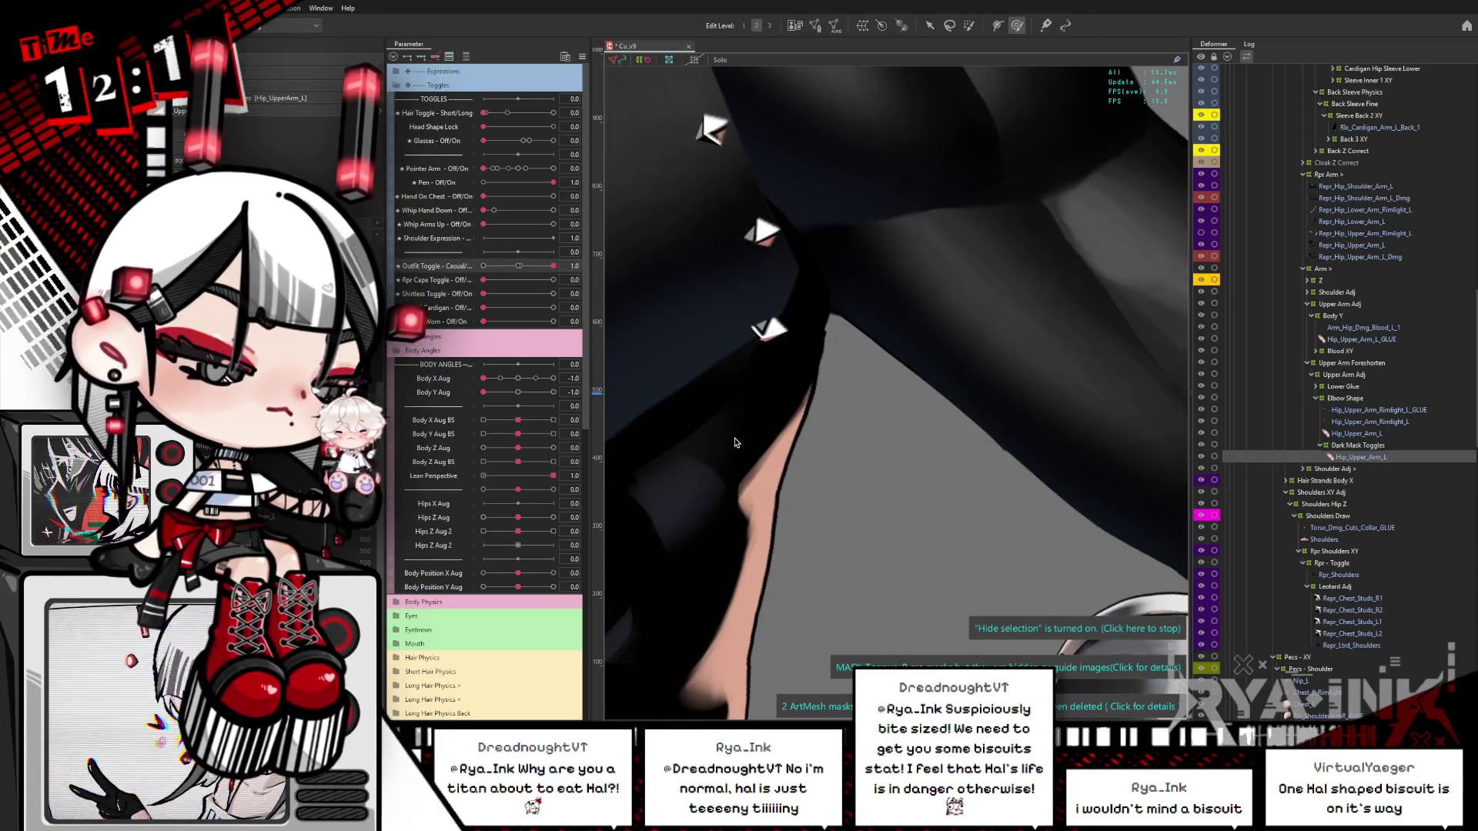
{"action": "key", "text": "alt+Tab"}
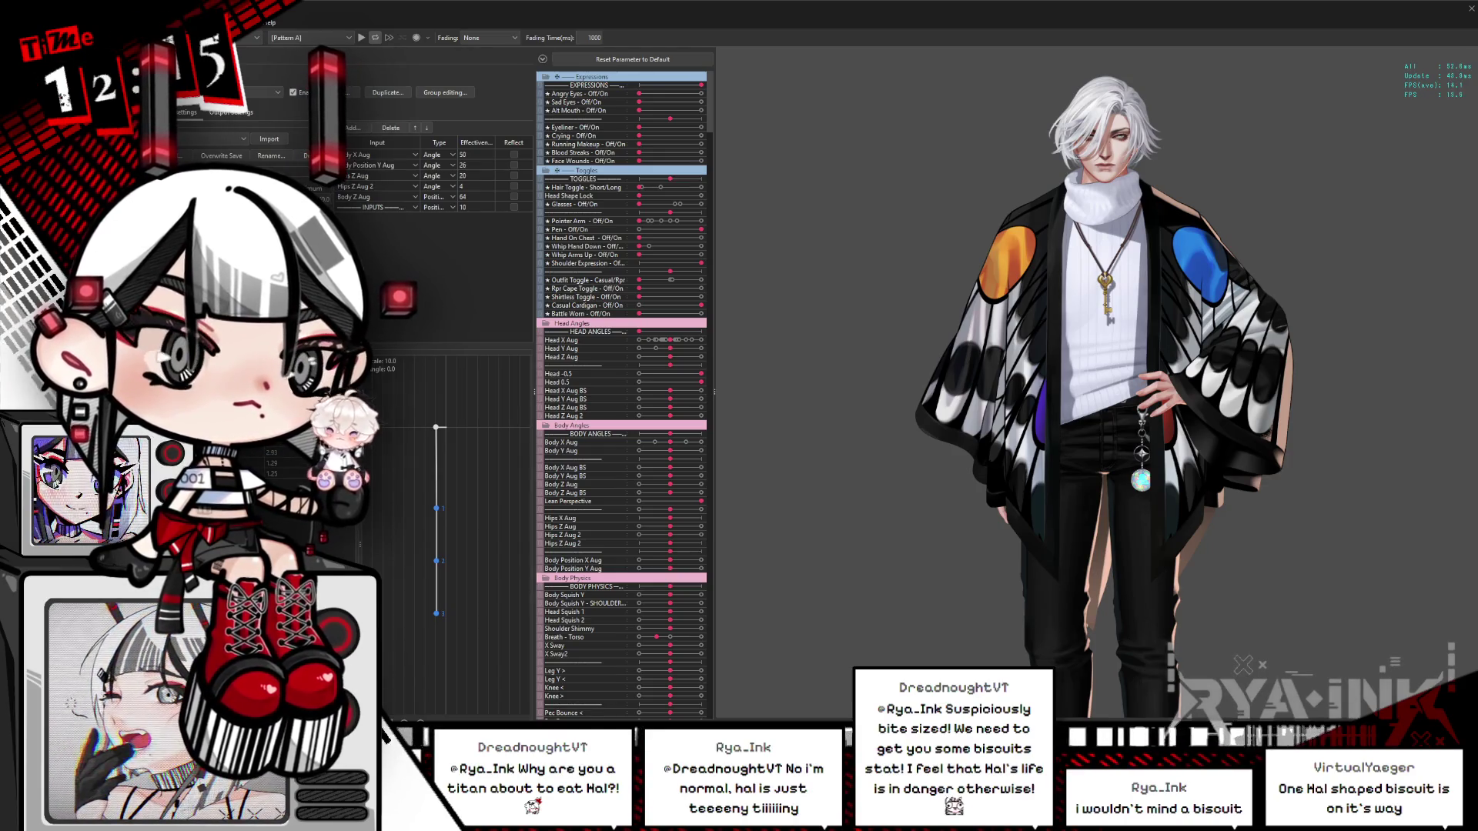
Step: In the Viewer, set Outfit Toggle to 1 for the black armor and turn Battle Worn on
{"action": "scroll", "coordinate": [766, 589], "scroll_direction": "up", "scroll_amount": 5}
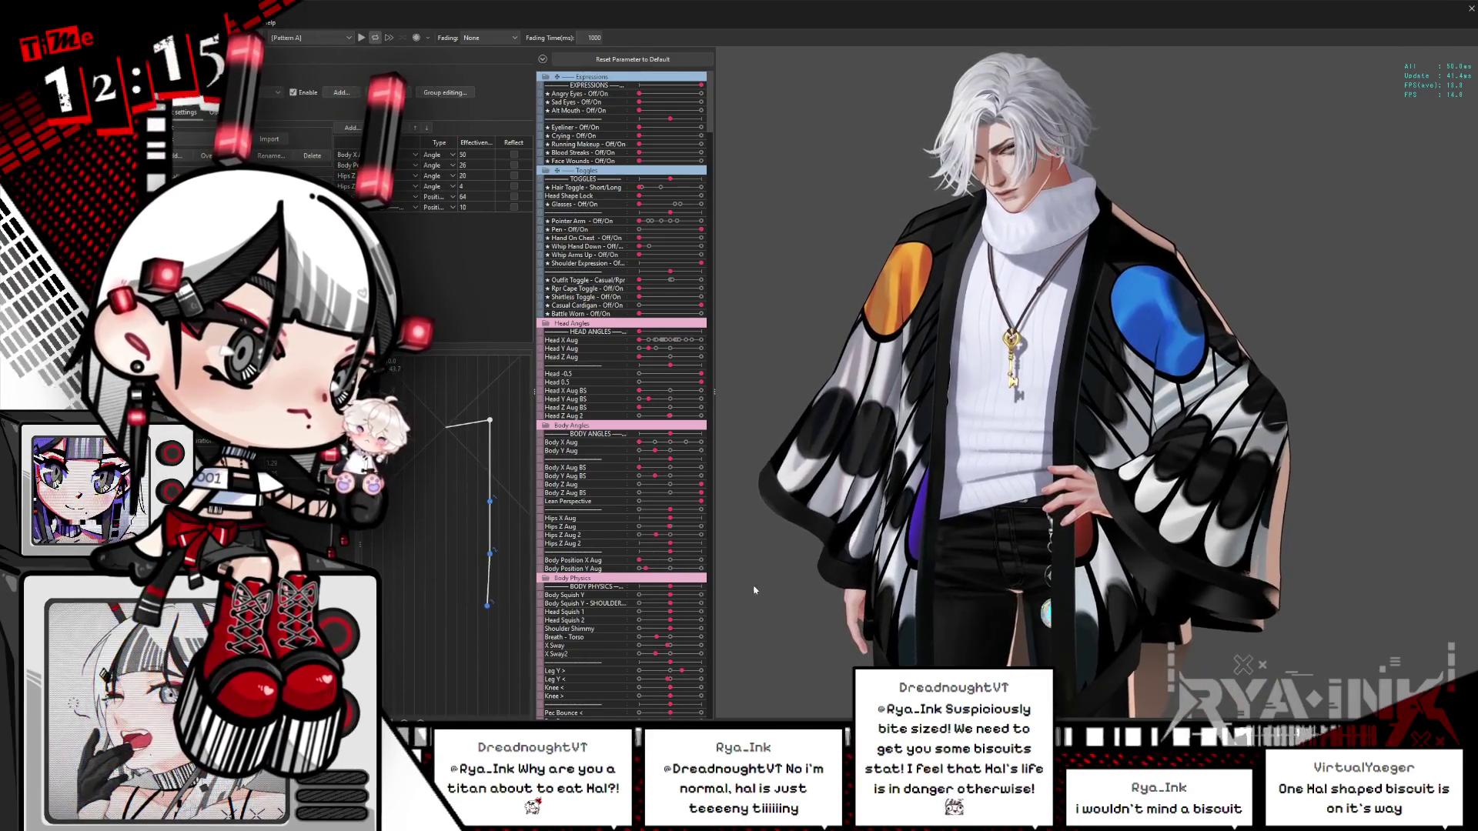
{"action": "scroll", "coordinate": [1316, 222], "scroll_direction": "up", "scroll_amount": 2}
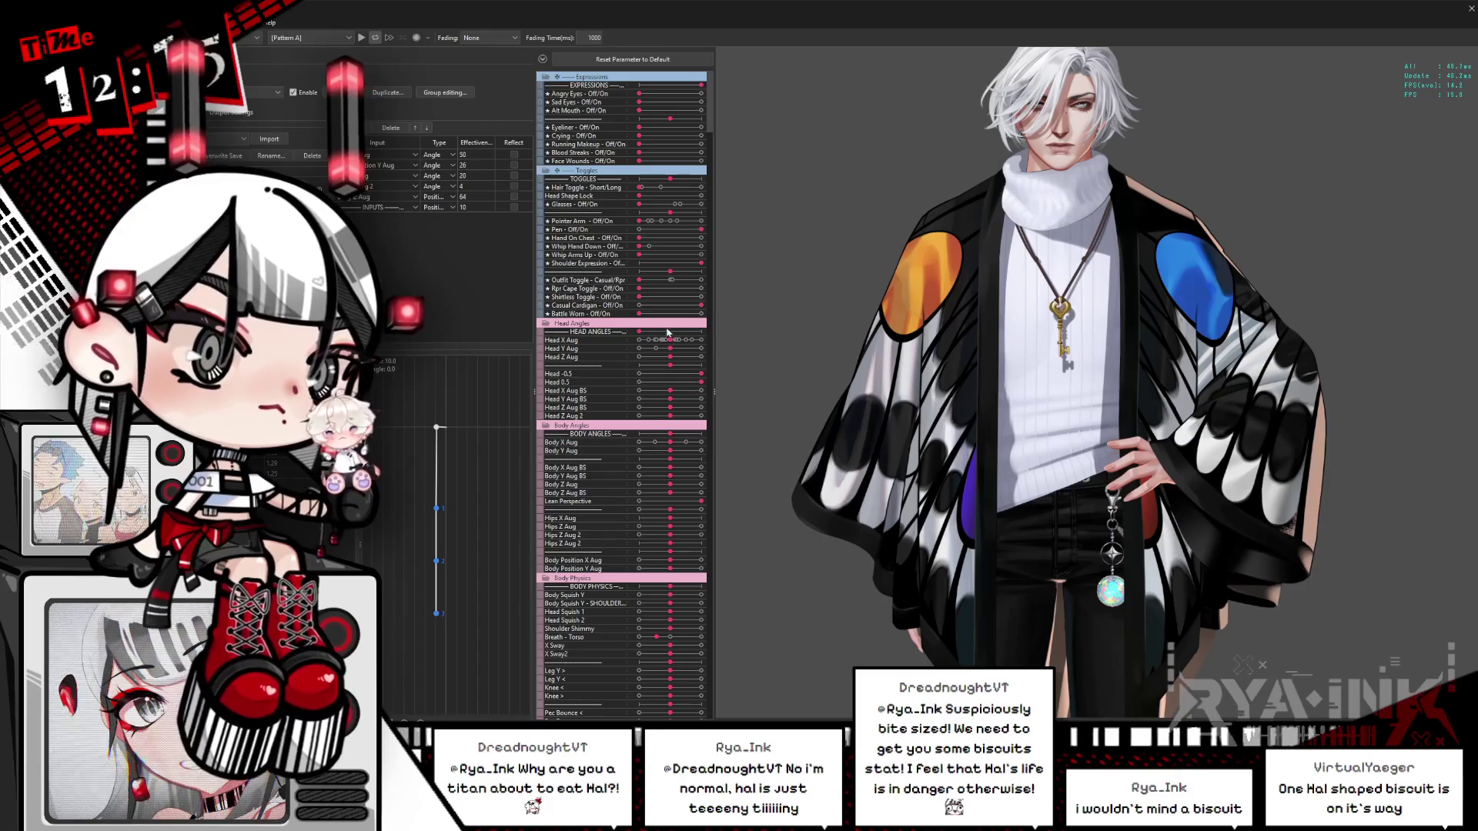
{"action": "left_click", "coordinate": [699, 282]}
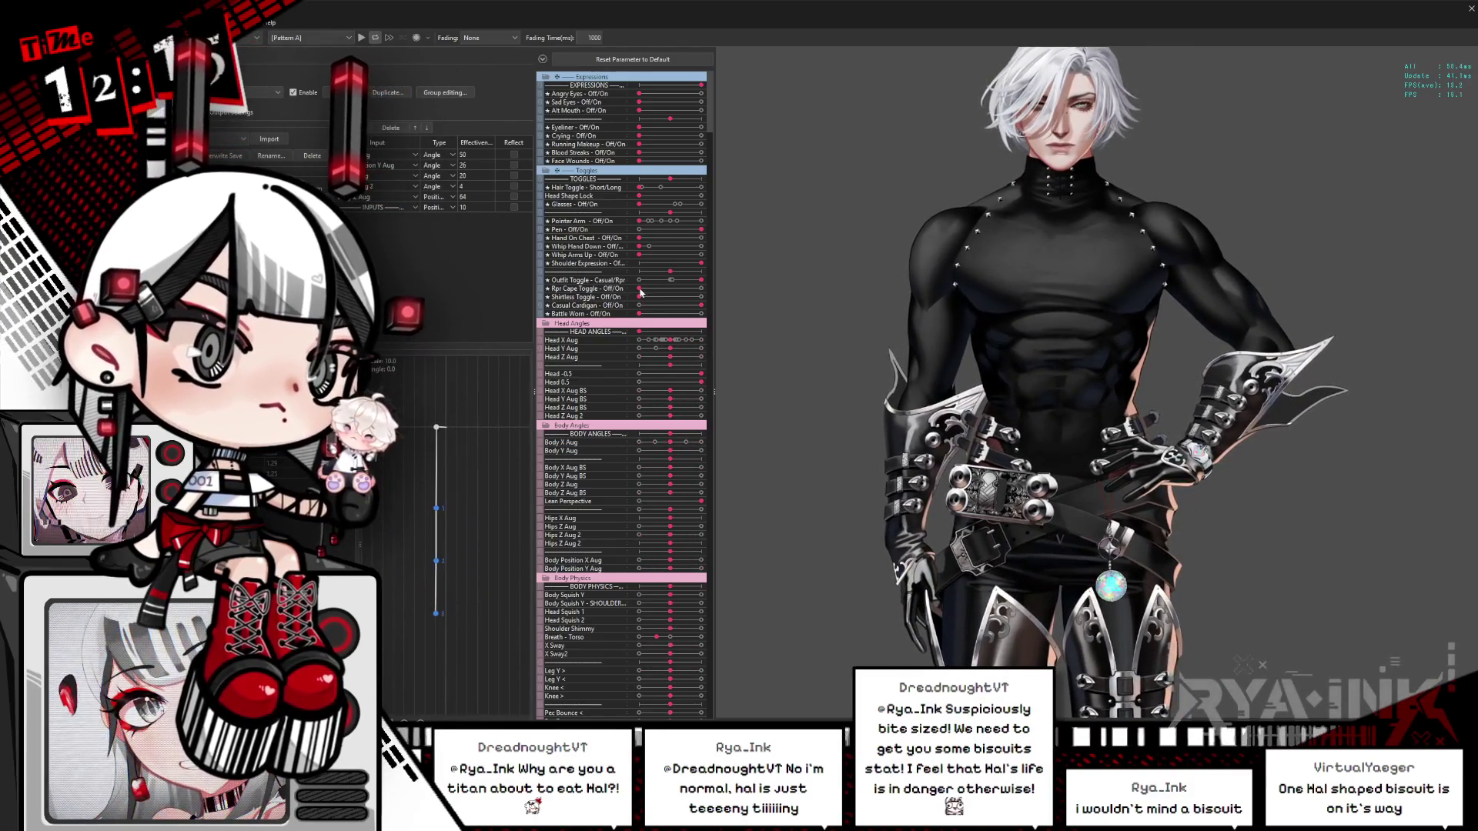
{"action": "left_click", "coordinate": [645, 314]}
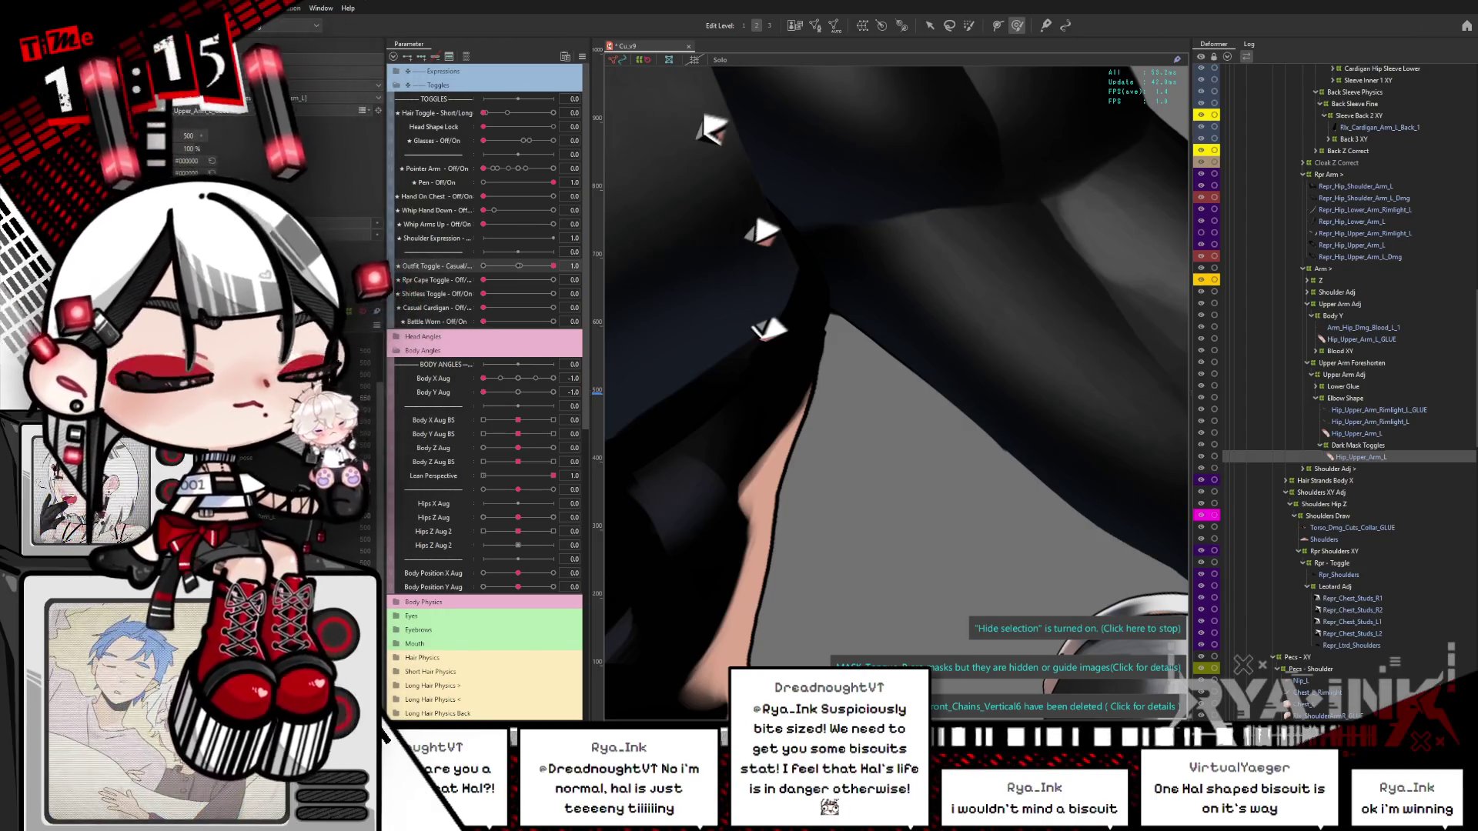
Step: Save the model, set Outfit Toggle to 0, and reset Body X/Y Aug to 0 to face forward
{"action": "key", "text": "ctrl+s"}
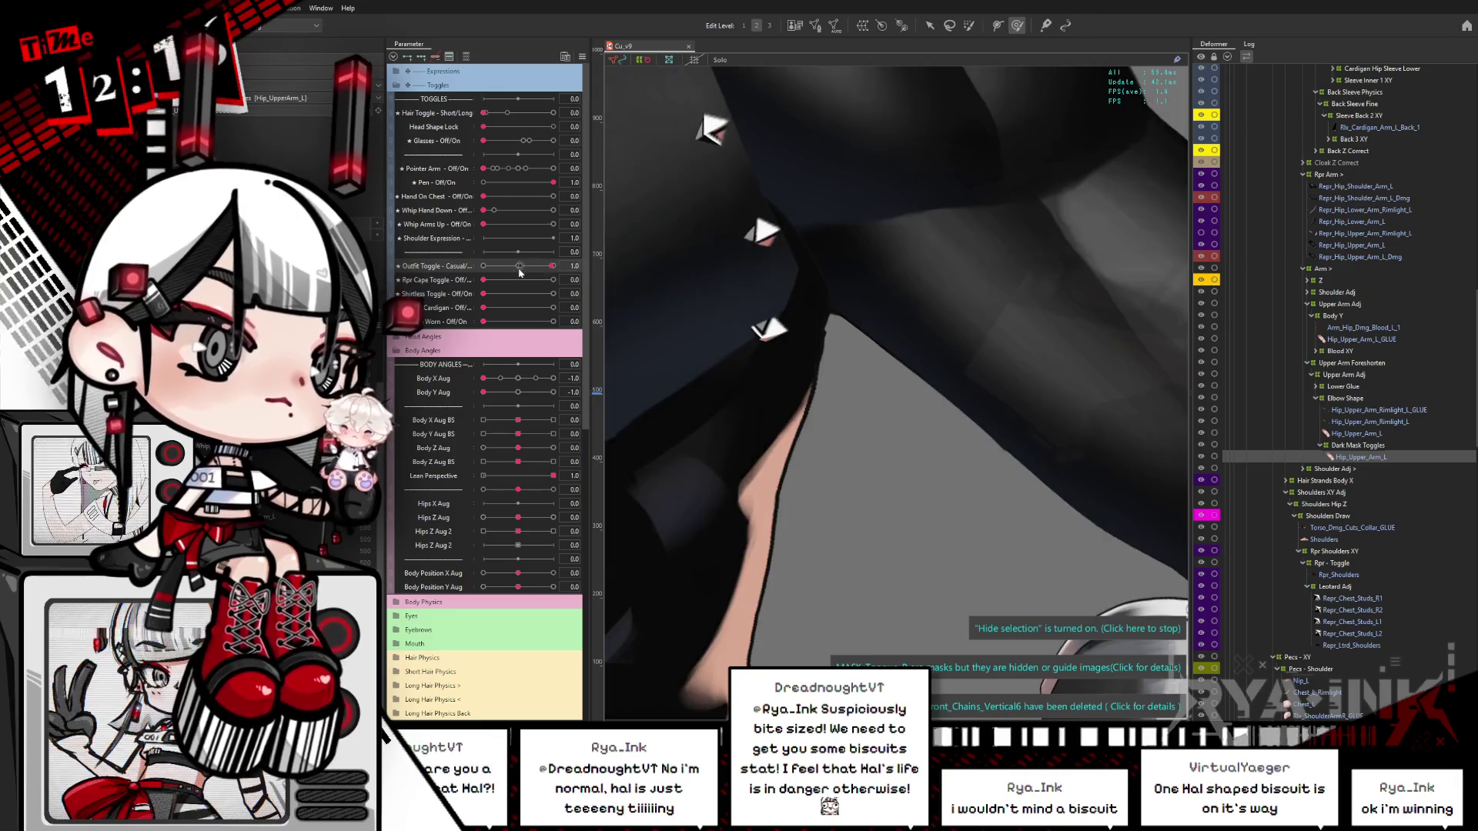
{"action": "left_click", "coordinate": [483, 266]}
{"action": "scroll", "coordinate": [865, 313], "scroll_direction": "down", "scroll_amount": 10}
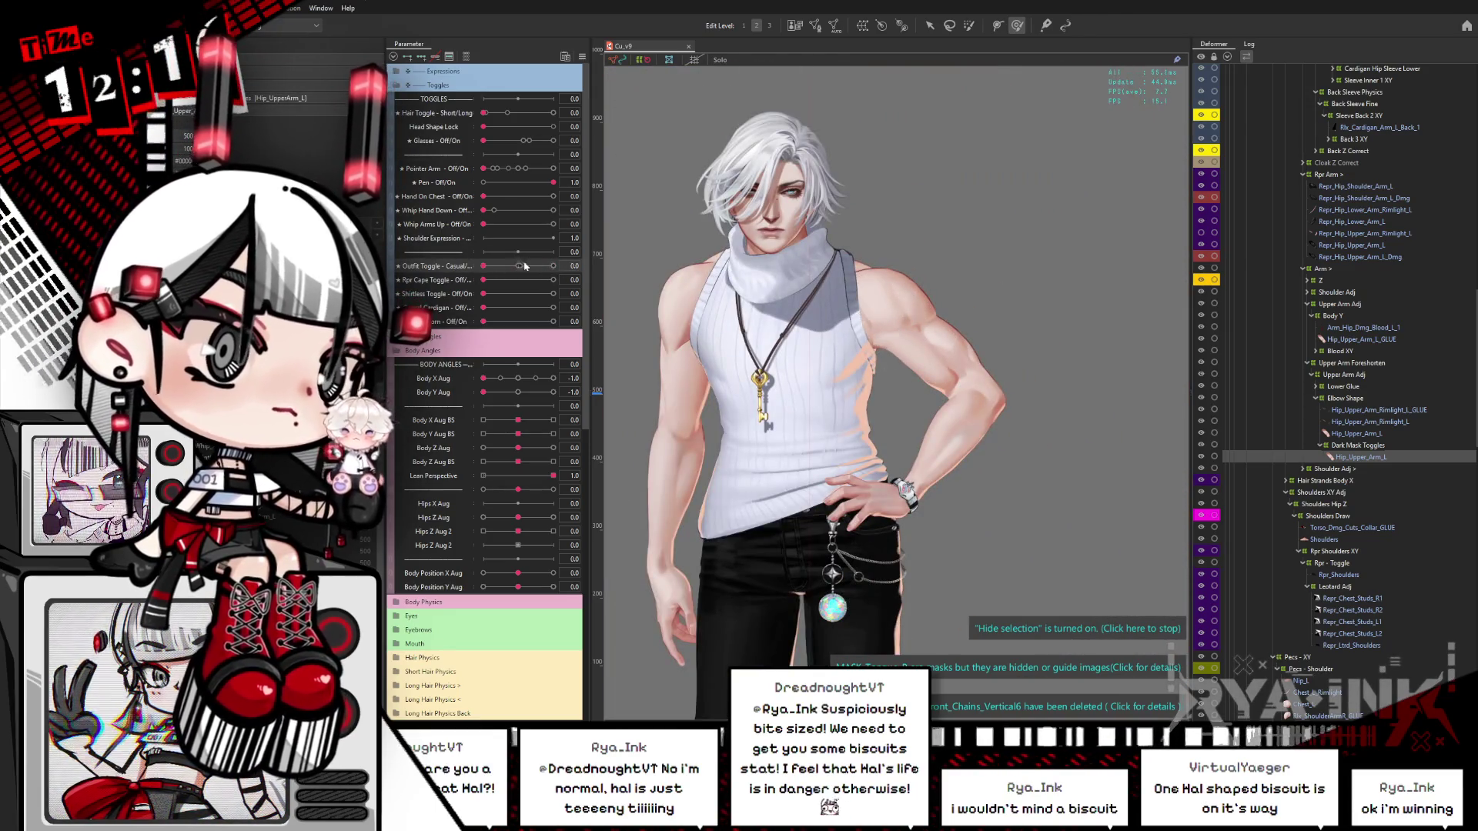
{"action": "left_click", "coordinate": [518, 378]}
{"action": "left_click", "coordinate": [518, 392]}
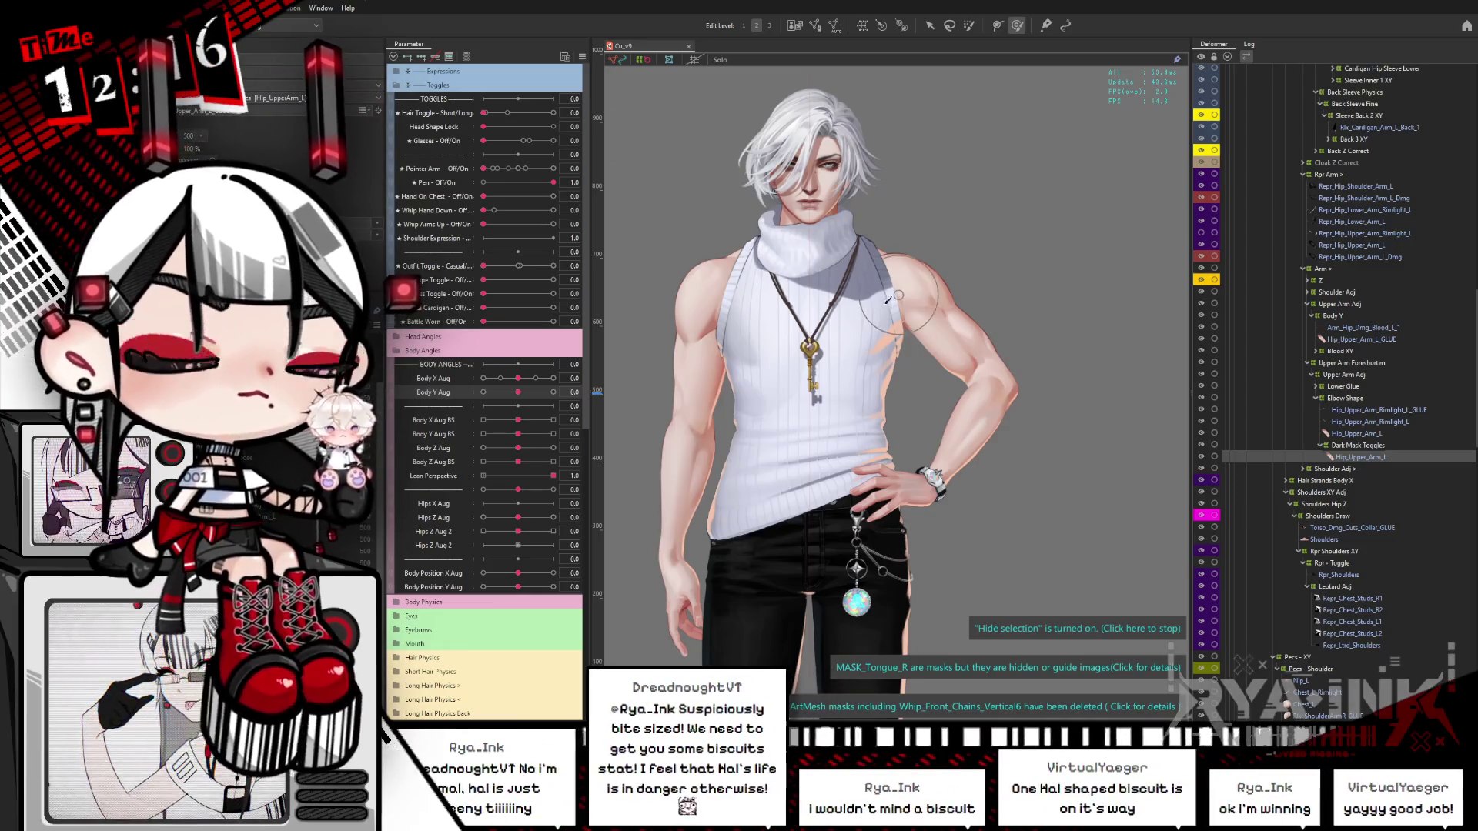
Step: Set the Cardigan slider to 1 so the butterfly cardigan shows
{"action": "scroll", "coordinate": [898, 293], "scroll_direction": "down", "scroll_amount": 1}
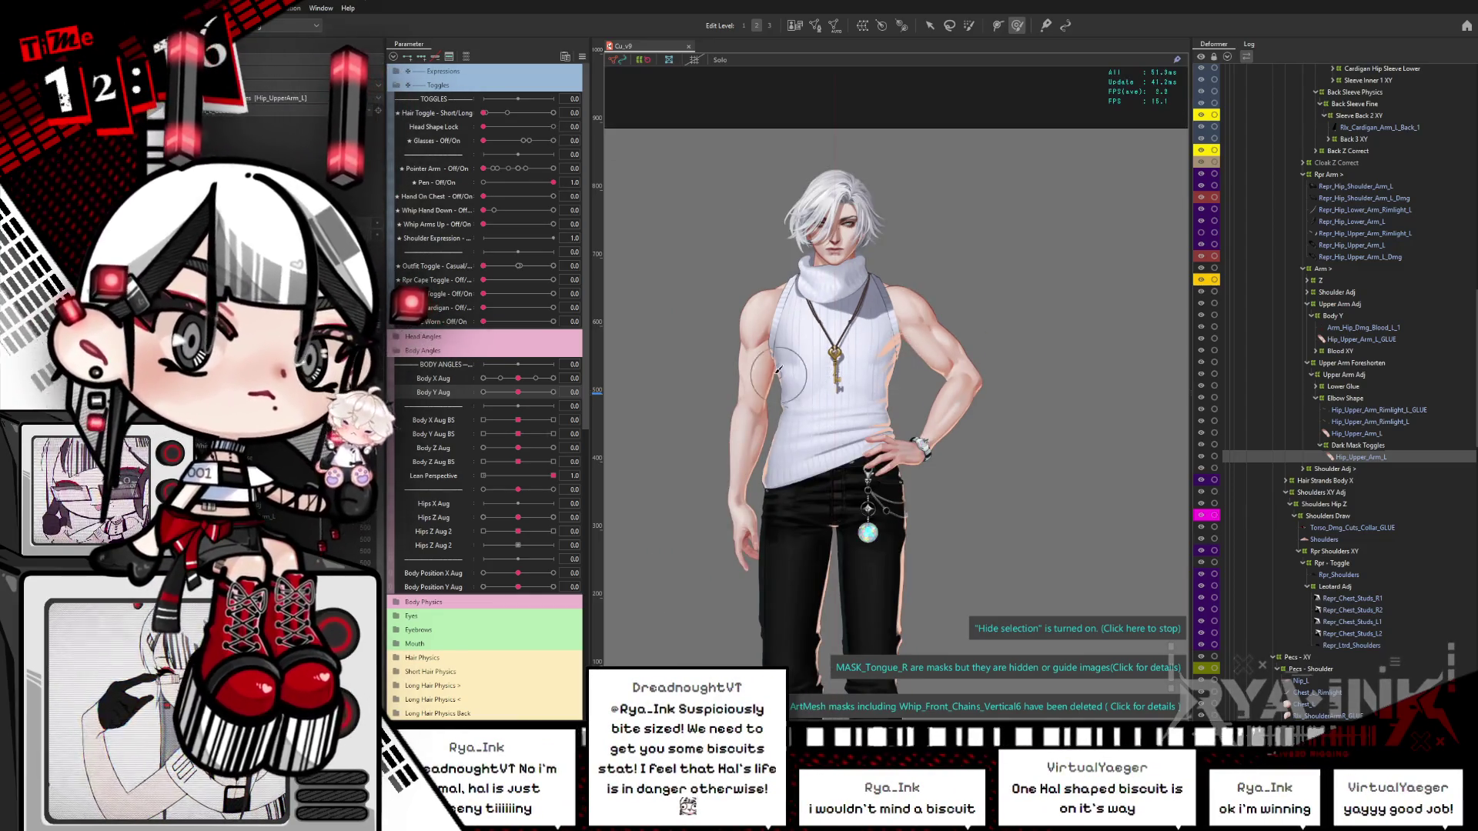
{"action": "scroll", "coordinate": [849, 392], "scroll_direction": "up", "scroll_amount": 2}
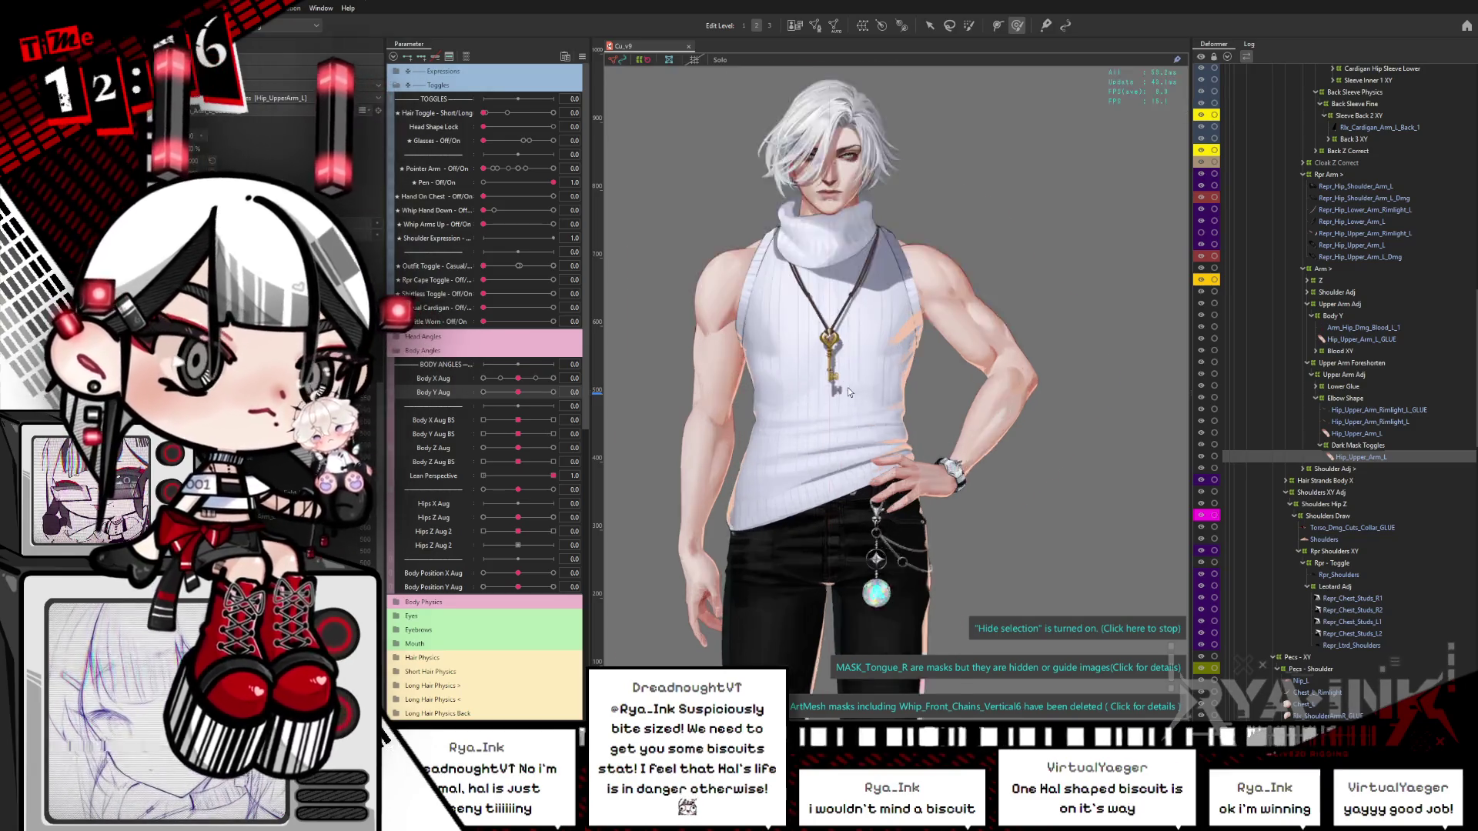
{"action": "scroll", "coordinate": [849, 393], "scroll_direction": "up", "scroll_amount": 1}
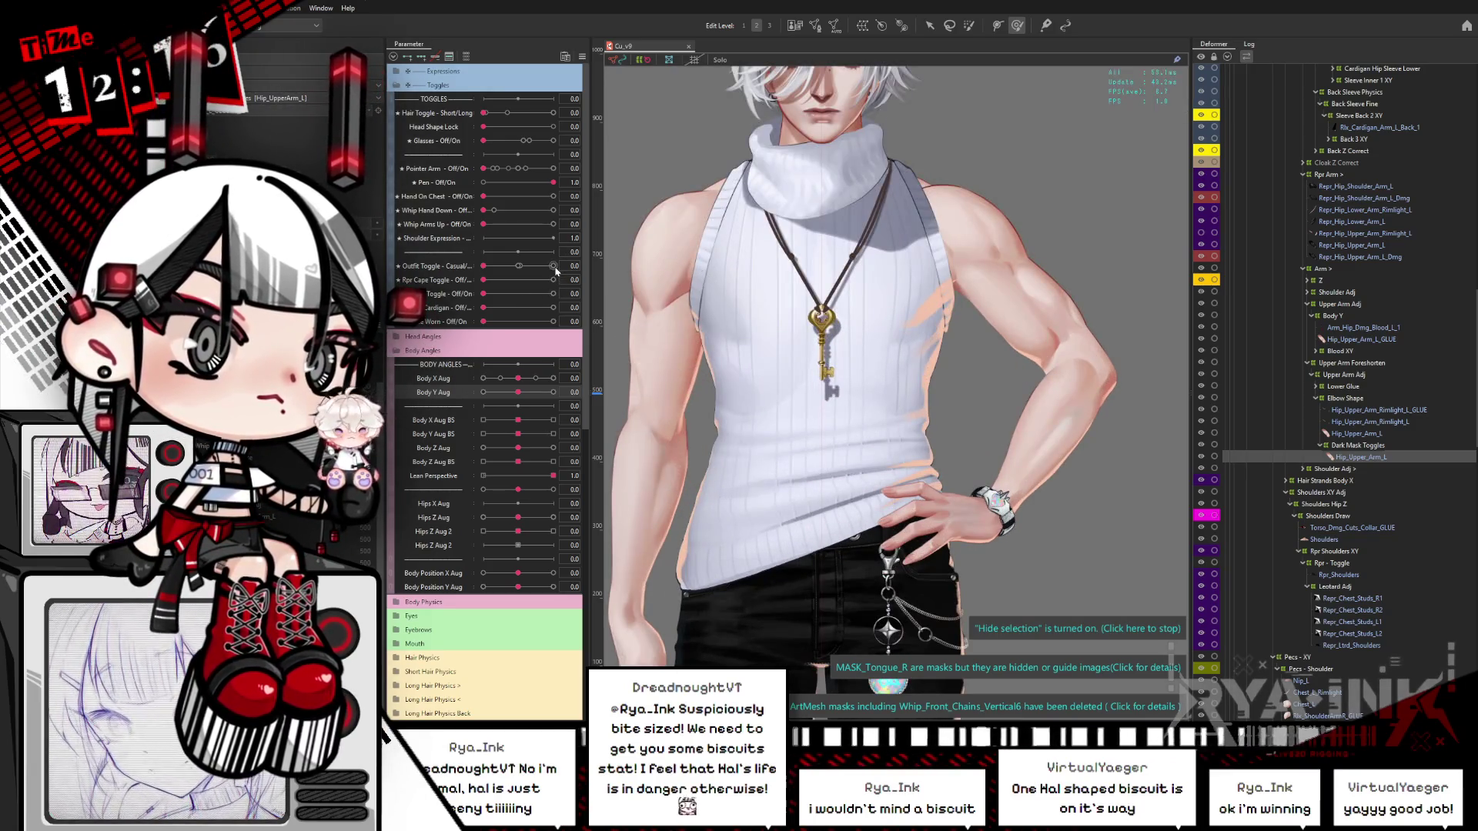
{"action": "left_click", "coordinate": [553, 307]}
{"action": "scroll", "coordinate": [958, 416], "scroll_direction": "down", "scroll_amount": 2}
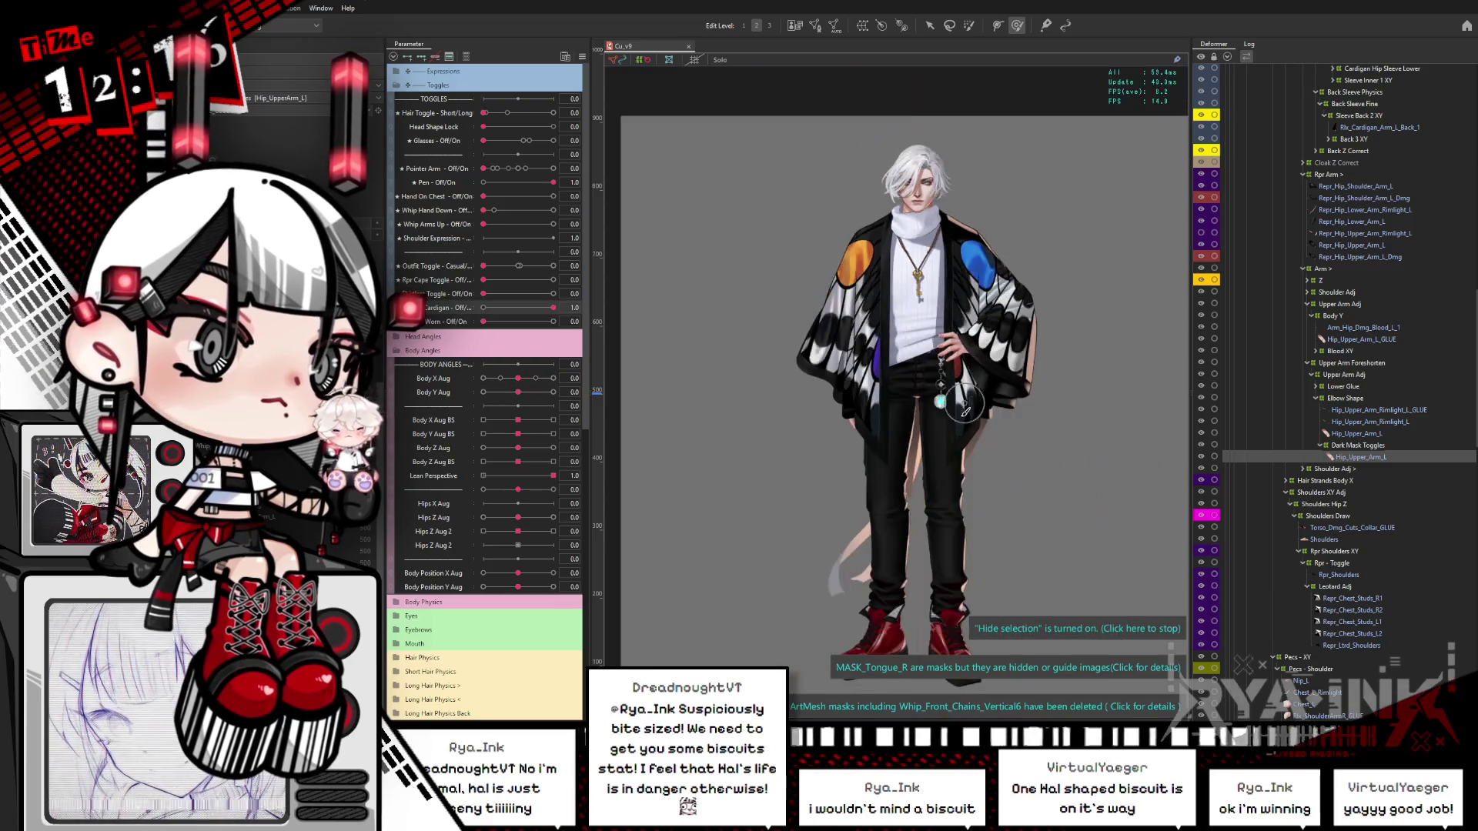
Step: Pick Cardigan_ShadowR_MULT from the right-click object list and zoom out to the full character
{"action": "scroll", "coordinate": [958, 415], "scroll_direction": "up", "scroll_amount": 3}
{"action": "right_click", "coordinate": [767, 248]}
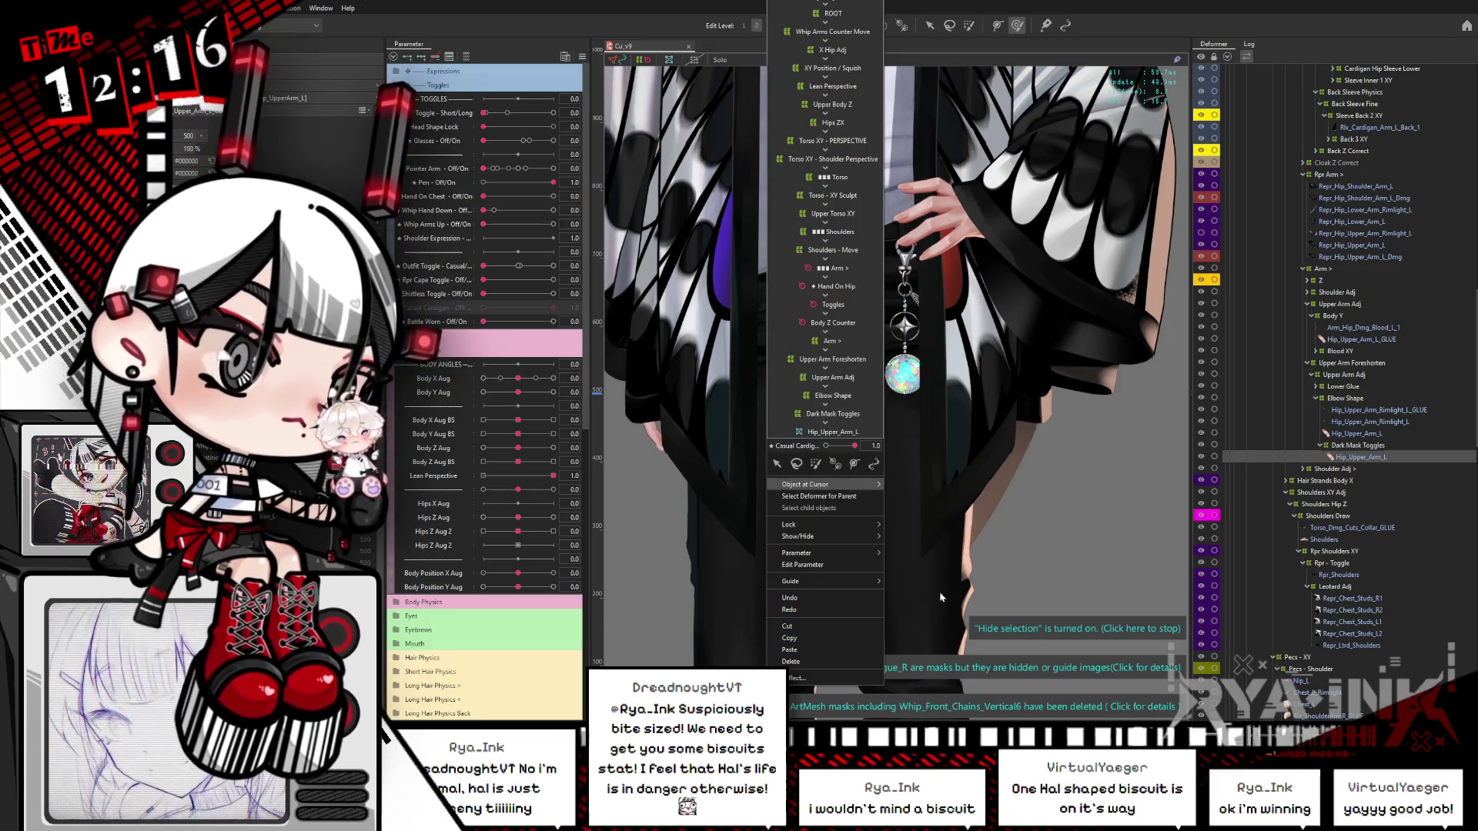
{"action": "left_click", "coordinate": [1251, 479]}
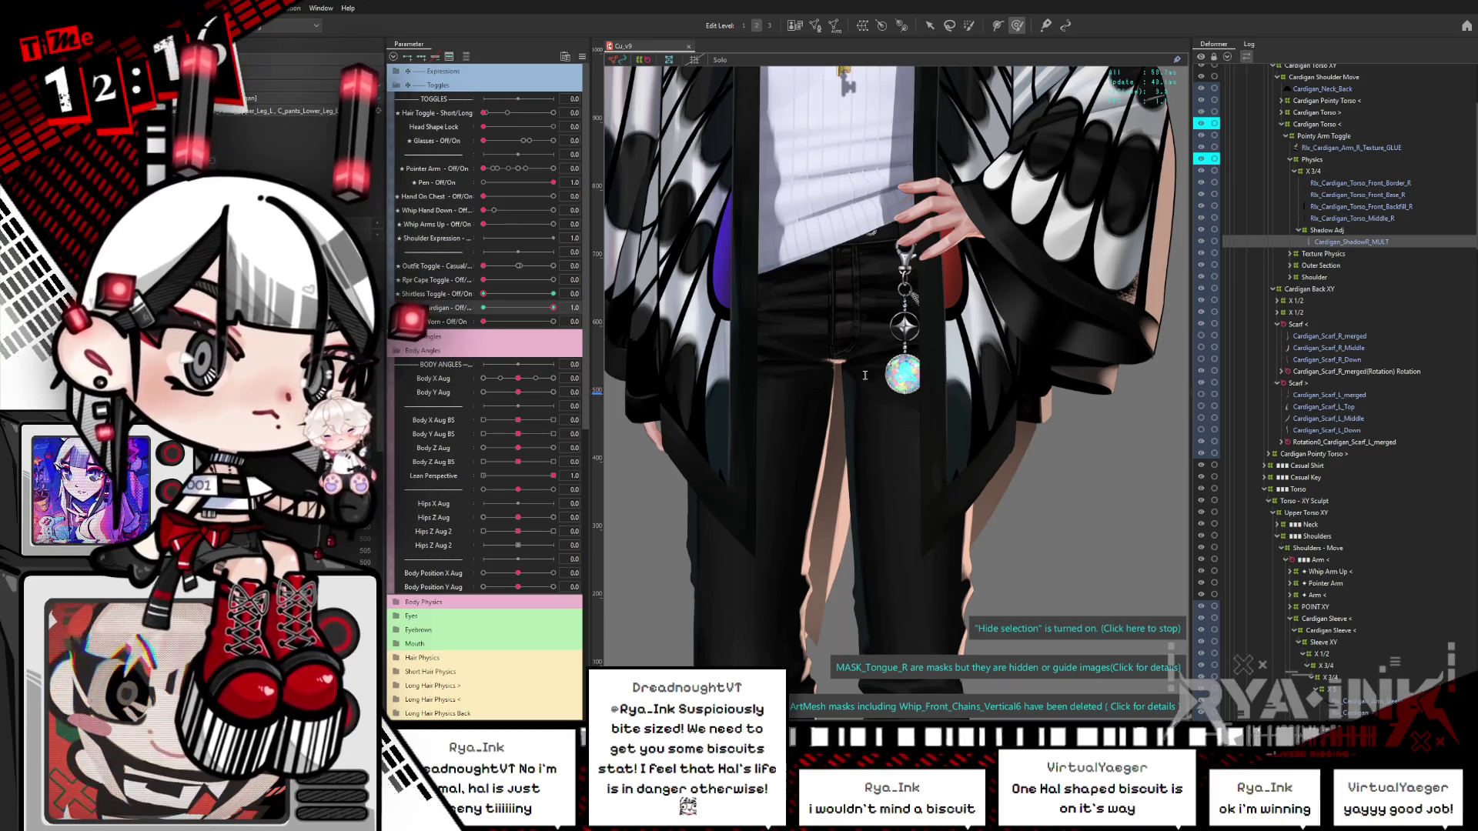
{"action": "scroll", "coordinate": [1024, 304], "scroll_direction": "down", "scroll_amount": 4}
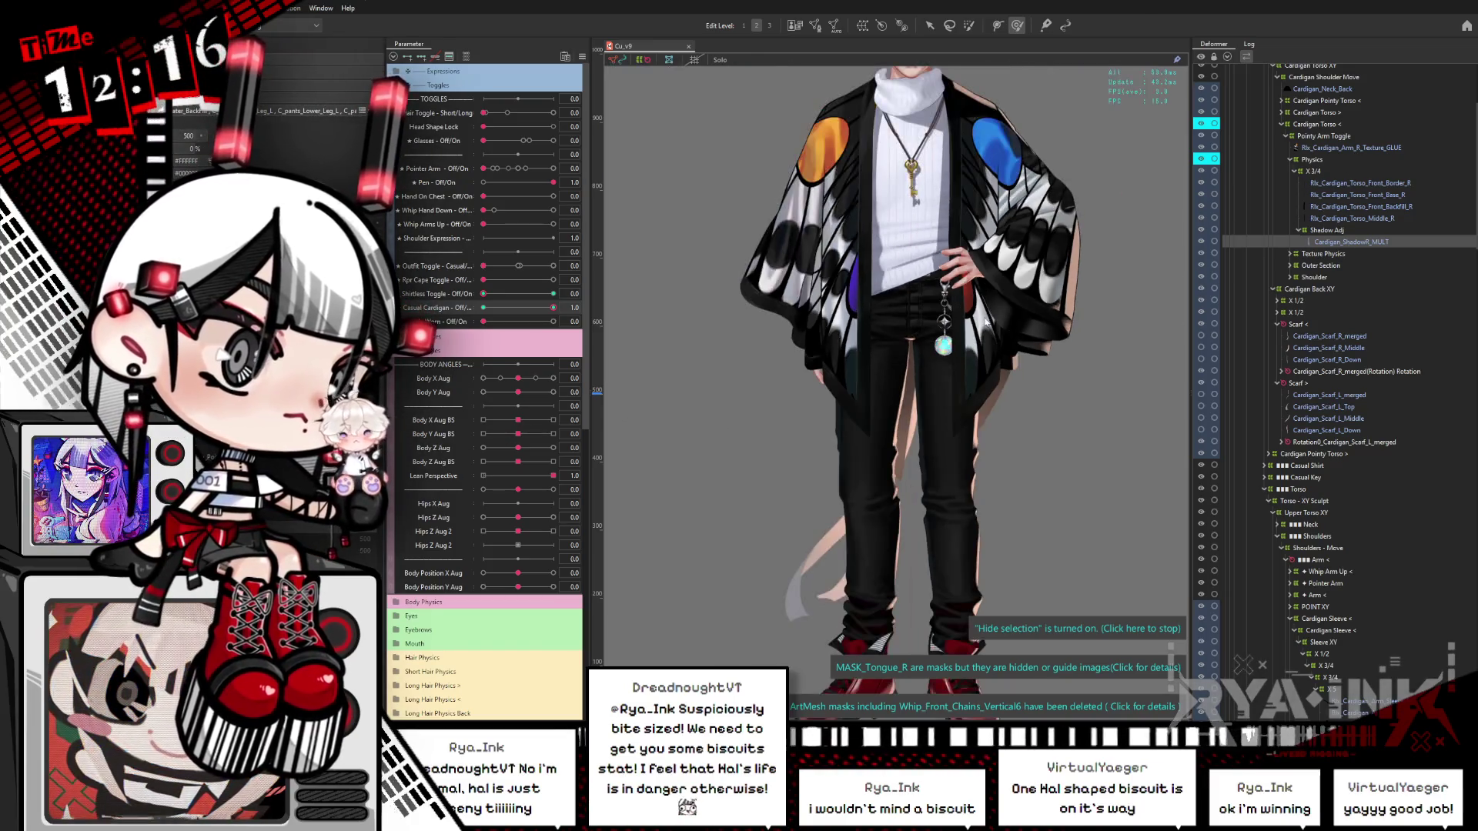
{"action": "left_click_drag", "start_coordinate": [1022, 300], "coordinate": [1006, 362]}
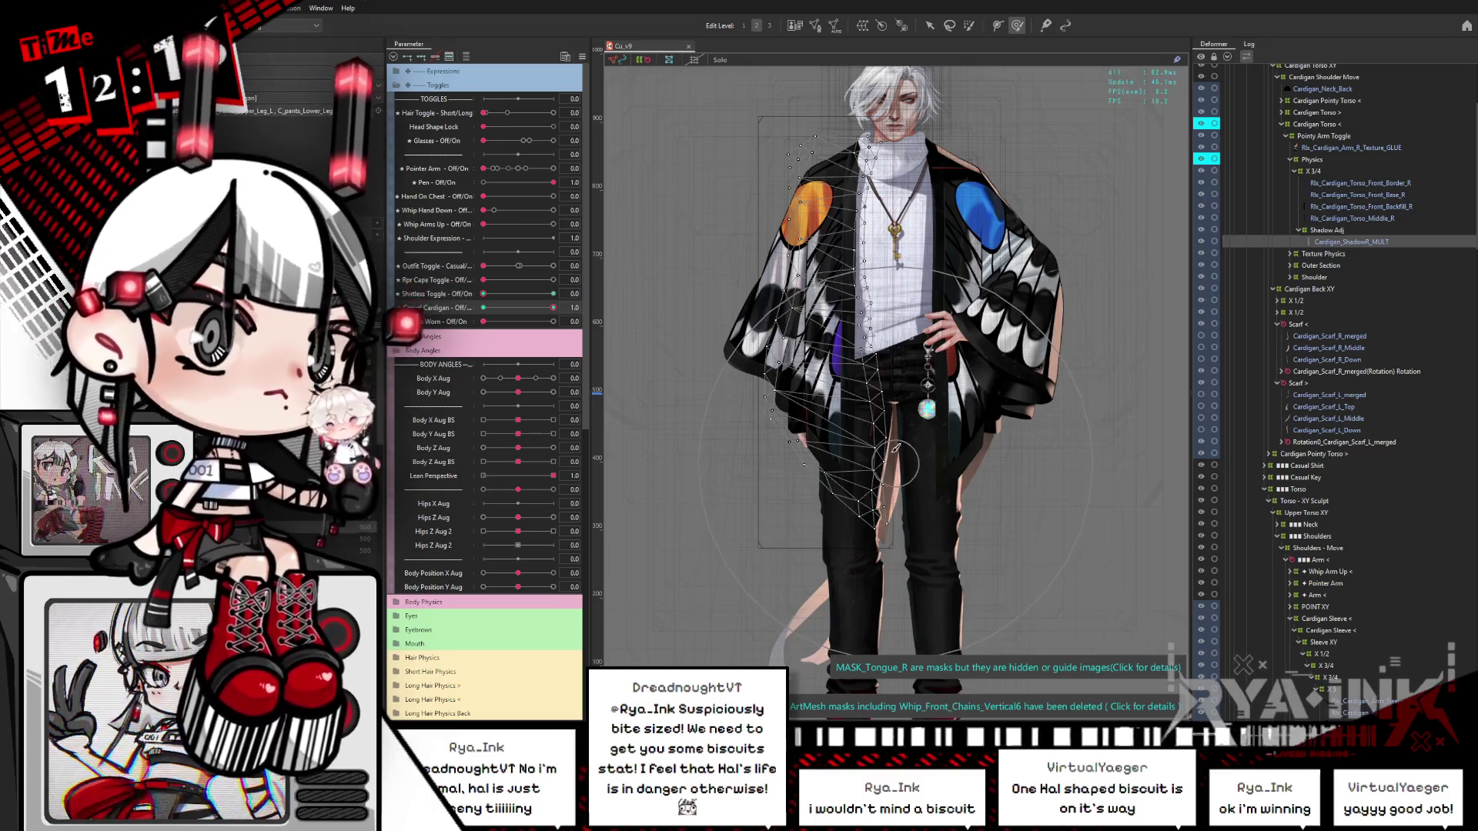
Step: Select the right and left cardigan shadow meshes, duplicate them with Ctrl+D, and hide selection outlines
{"action": "left_click", "coordinate": [900, 443]}
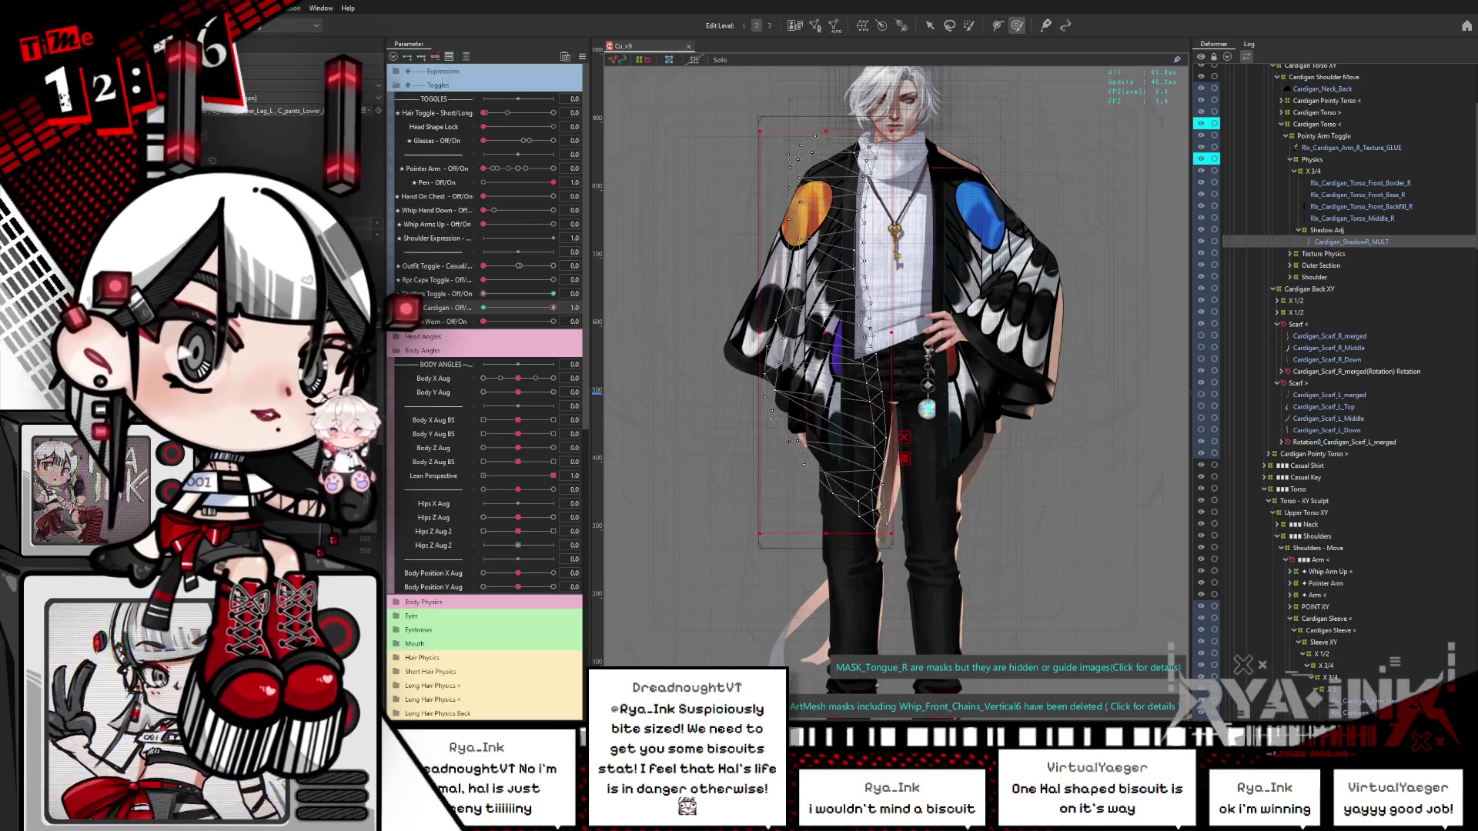
{"action": "left_click", "coordinate": [962, 347], "text": "shift"}
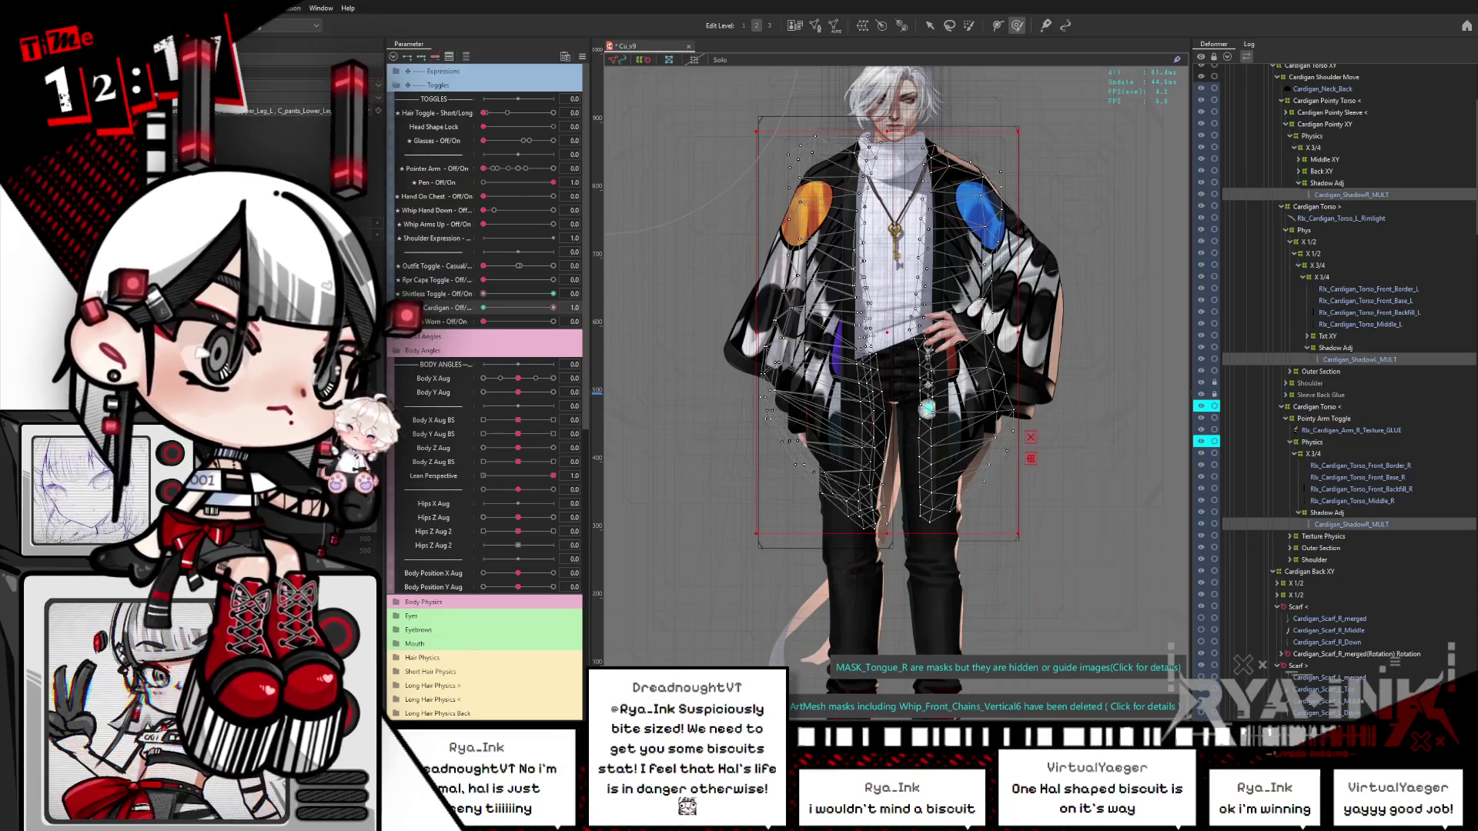
{"action": "key", "text": "ctrl+d"}
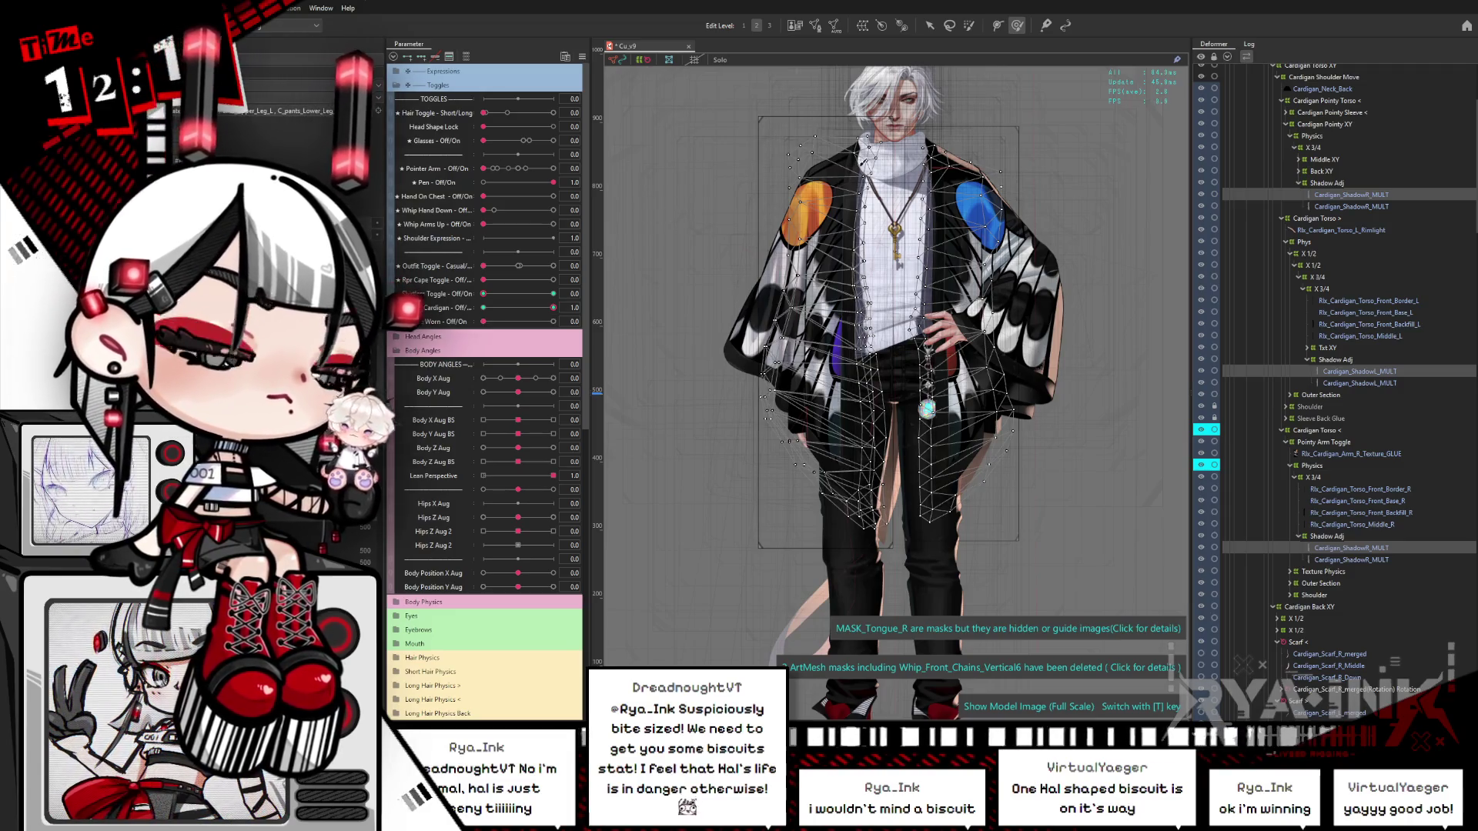
{"action": "key", "text": "ctrl+h"}
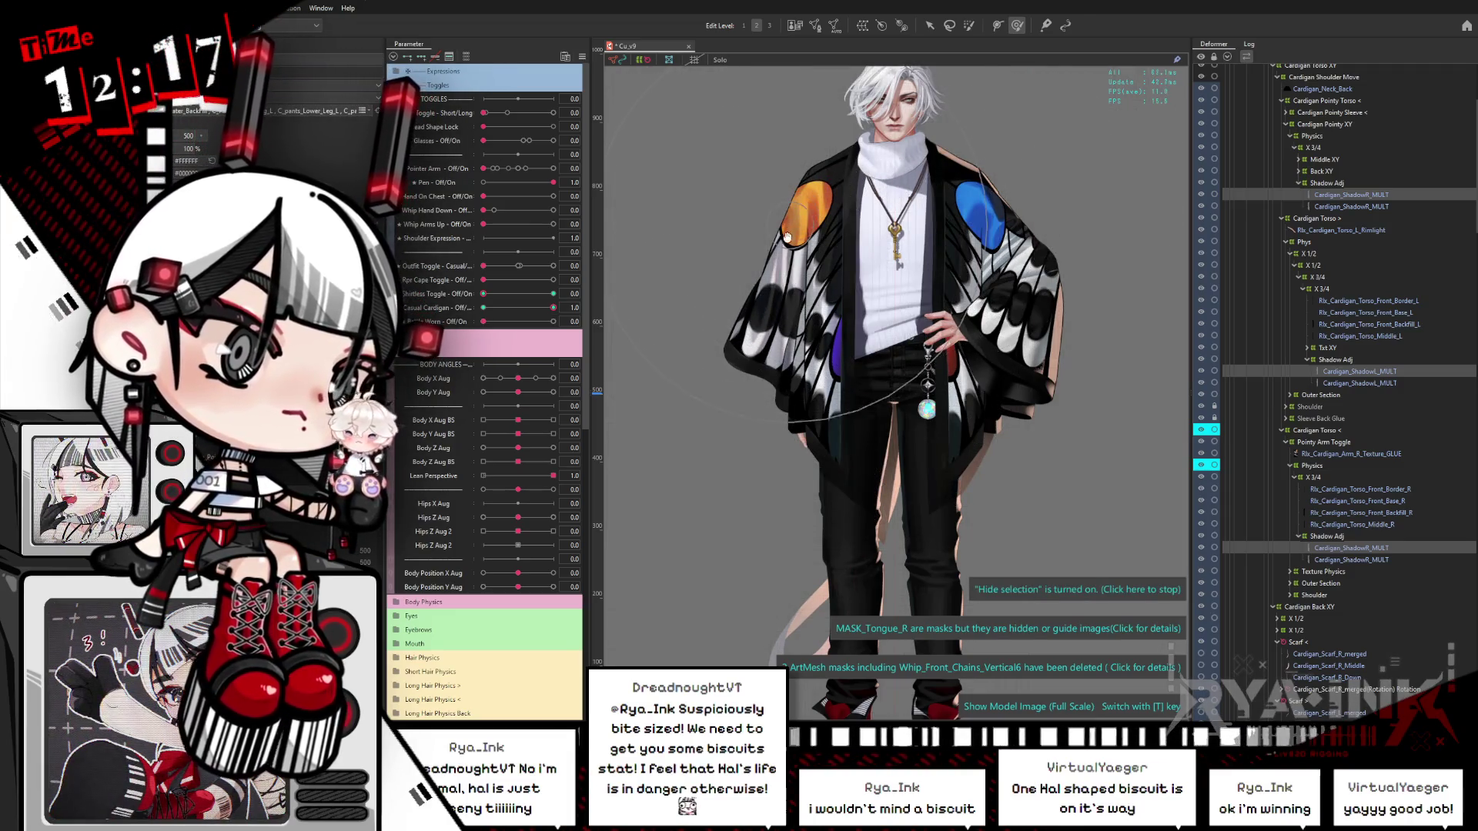
{"action": "left_click_drag", "start_coordinate": [792, 224], "coordinate": [799, 167]}
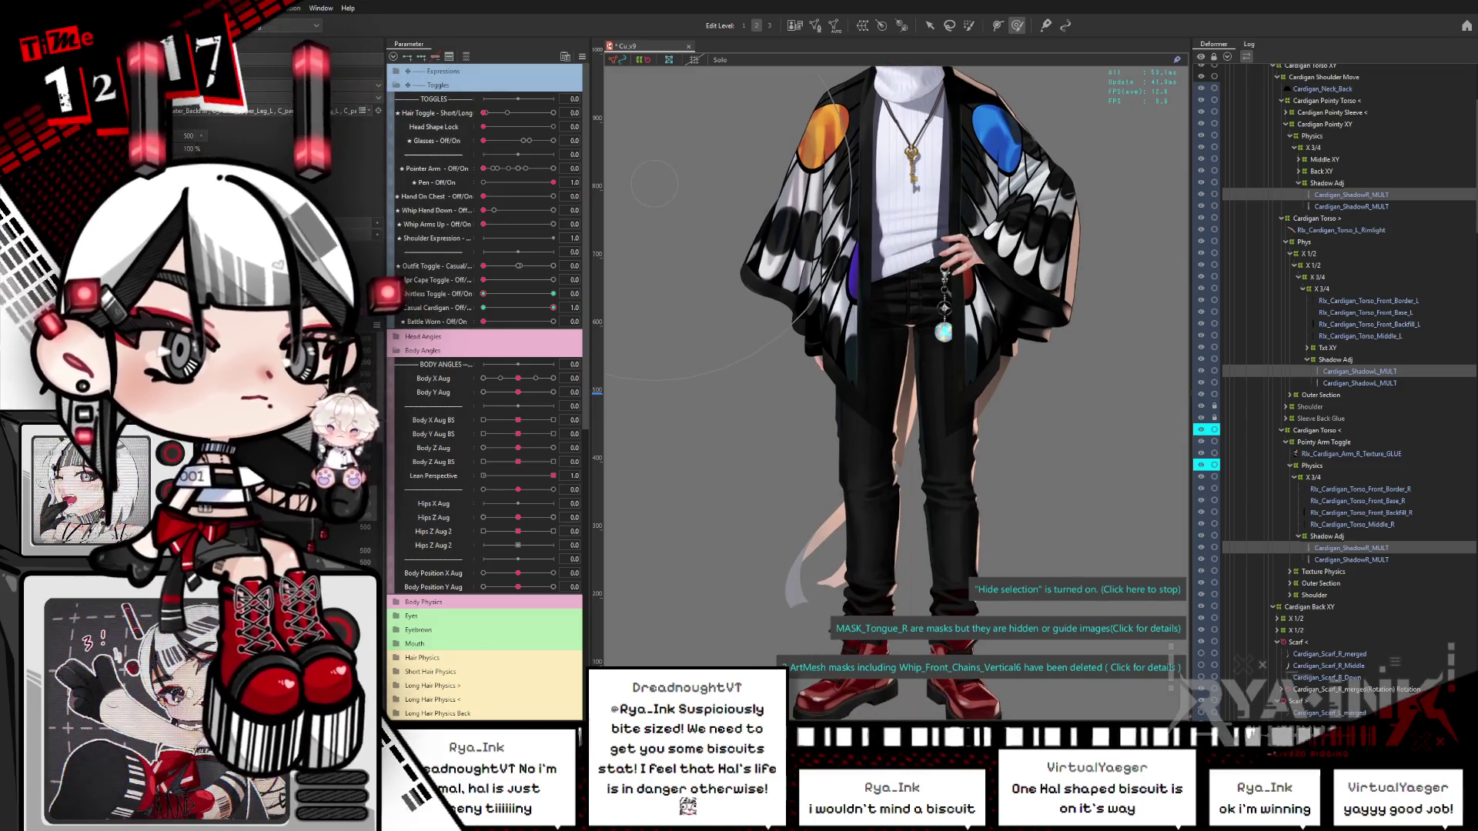
{"action": "left_click", "coordinate": [1335, 360]}
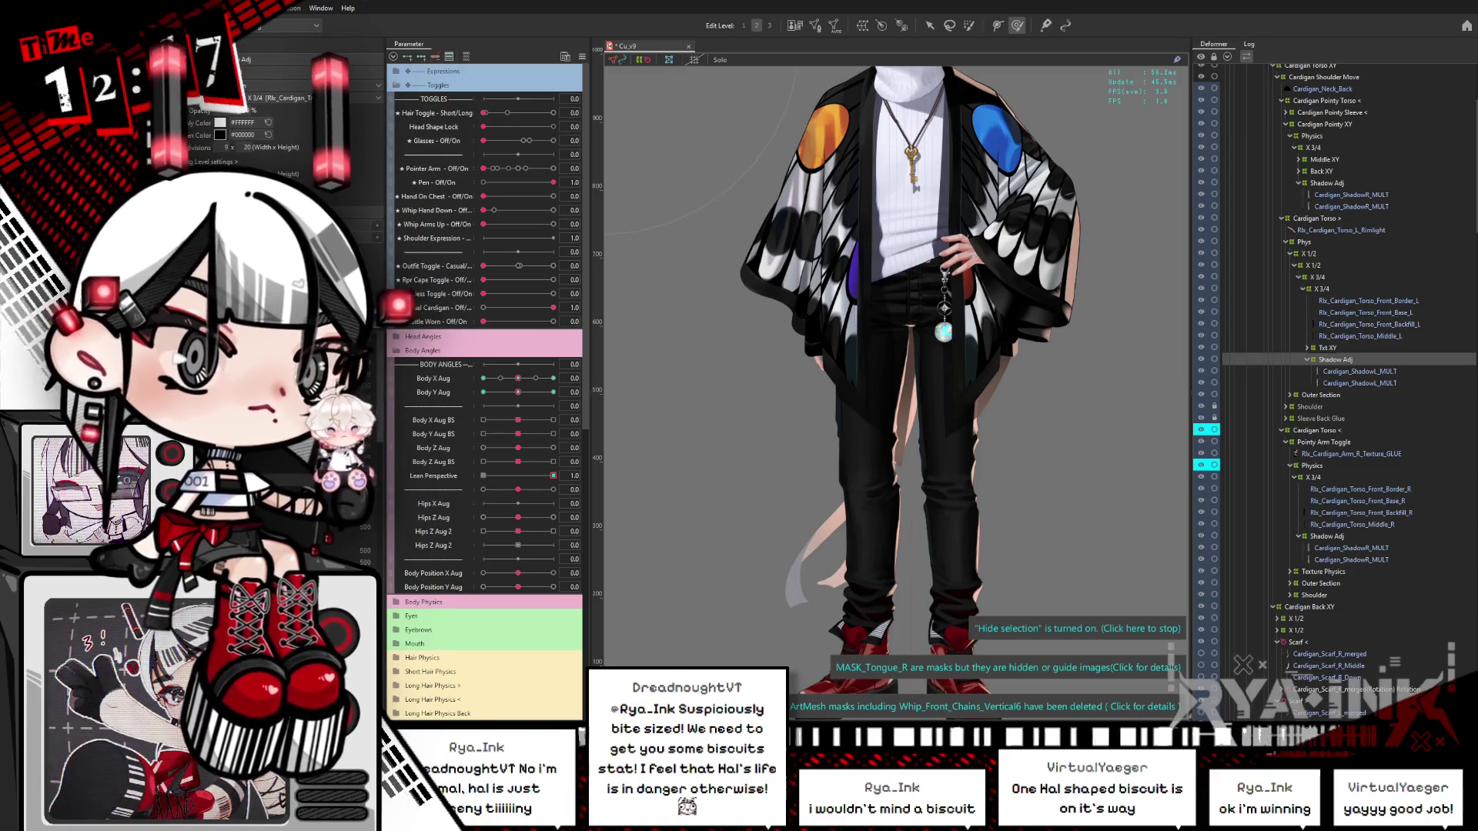
Step: Select the original and duplicated Cardigan_Shadow MULT meshes and move them one row down
{"action": "left_click", "coordinate": [1358, 371]}
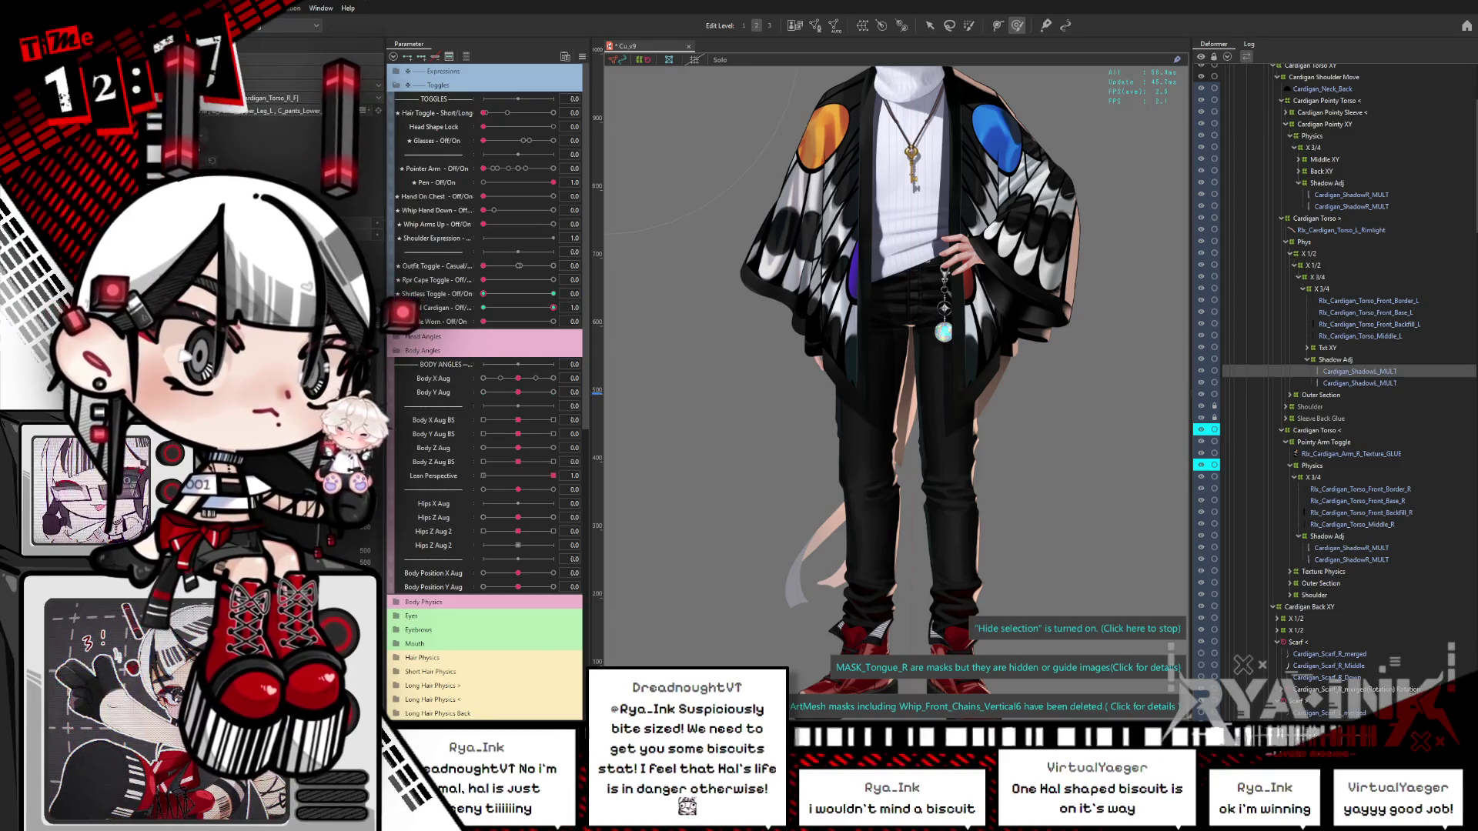
{"action": "left_click", "coordinate": [1351, 195]}
{"action": "left_click", "coordinate": [1351, 548]}
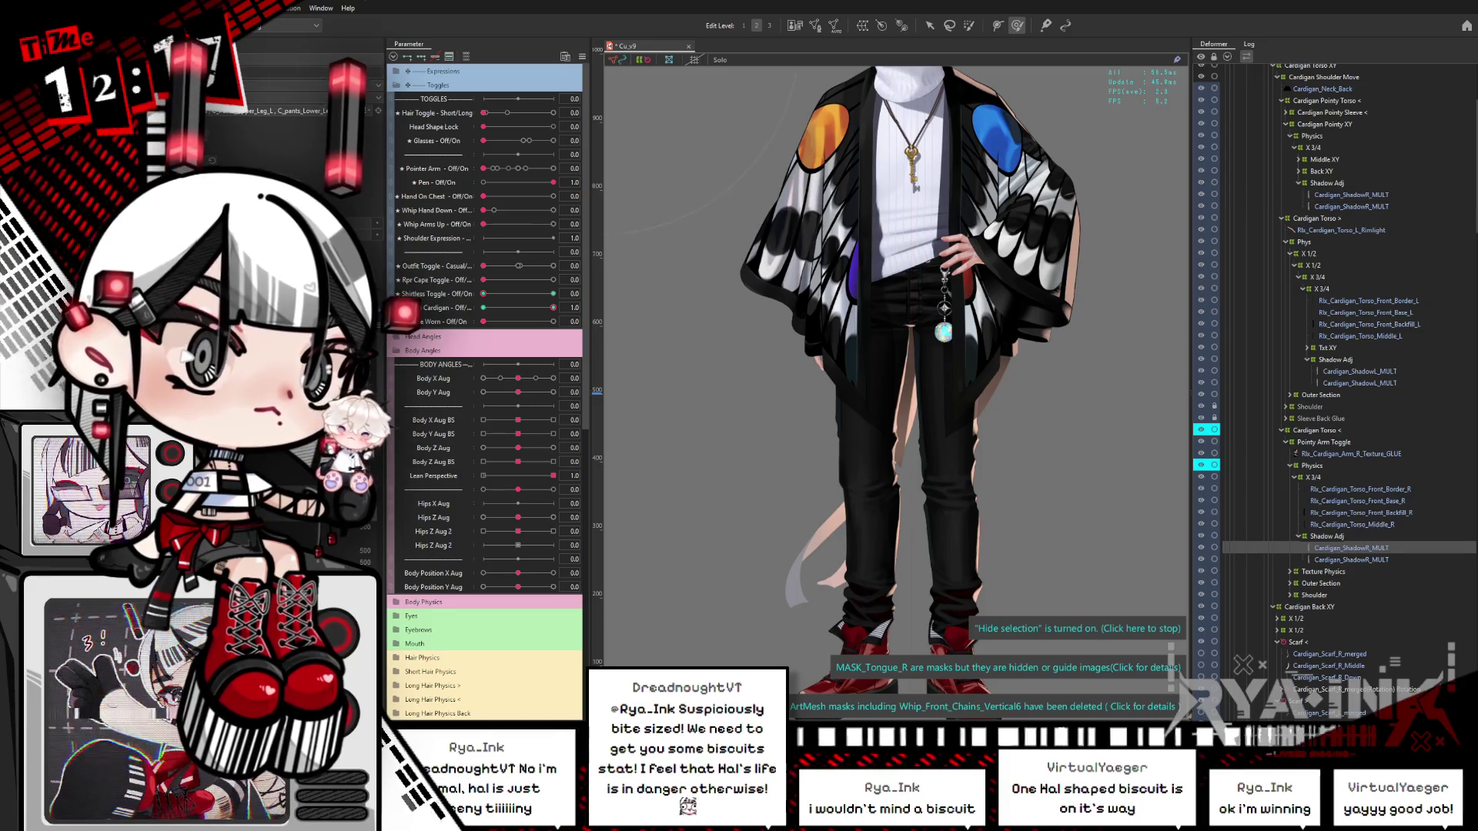
{"action": "left_click", "coordinate": [1350, 195], "text": "ctrl"}
{"action": "left_click", "coordinate": [1358, 371], "text": "ctrl"}
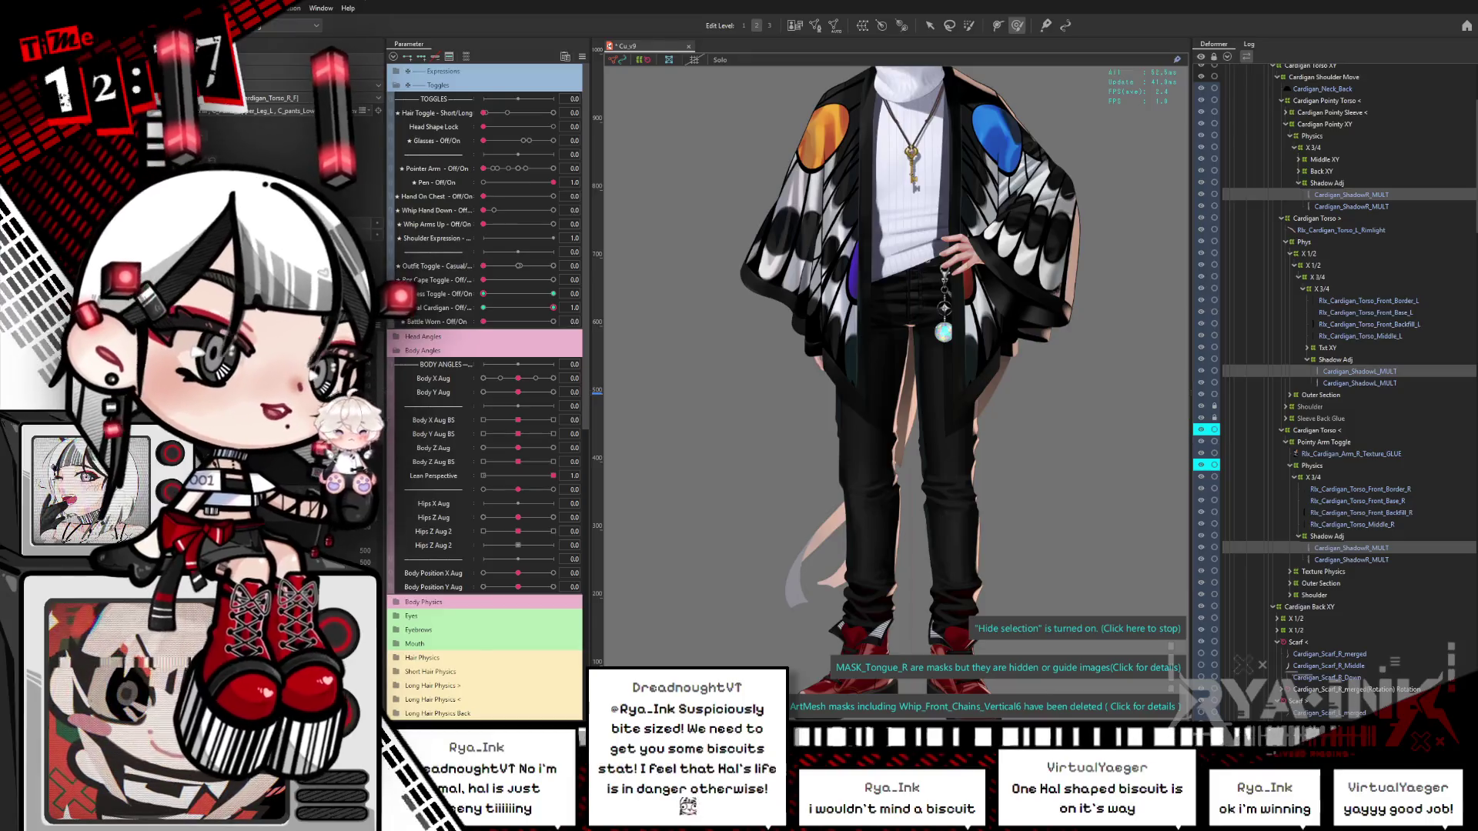
{"action": "key", "text": "Down"}
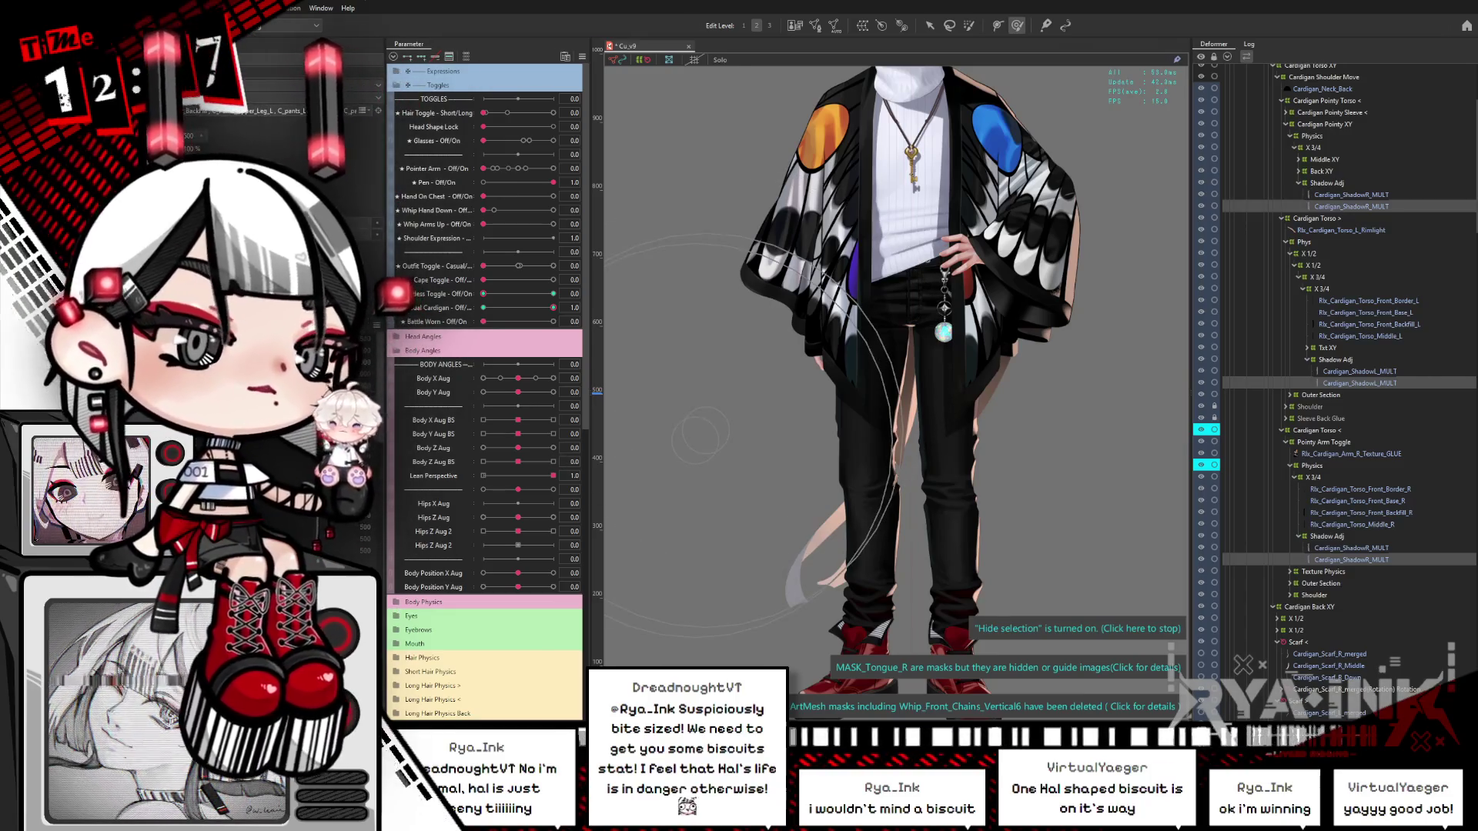
{"action": "scroll", "coordinate": [962, 323], "scroll_direction": "up", "scroll_amount": 5}
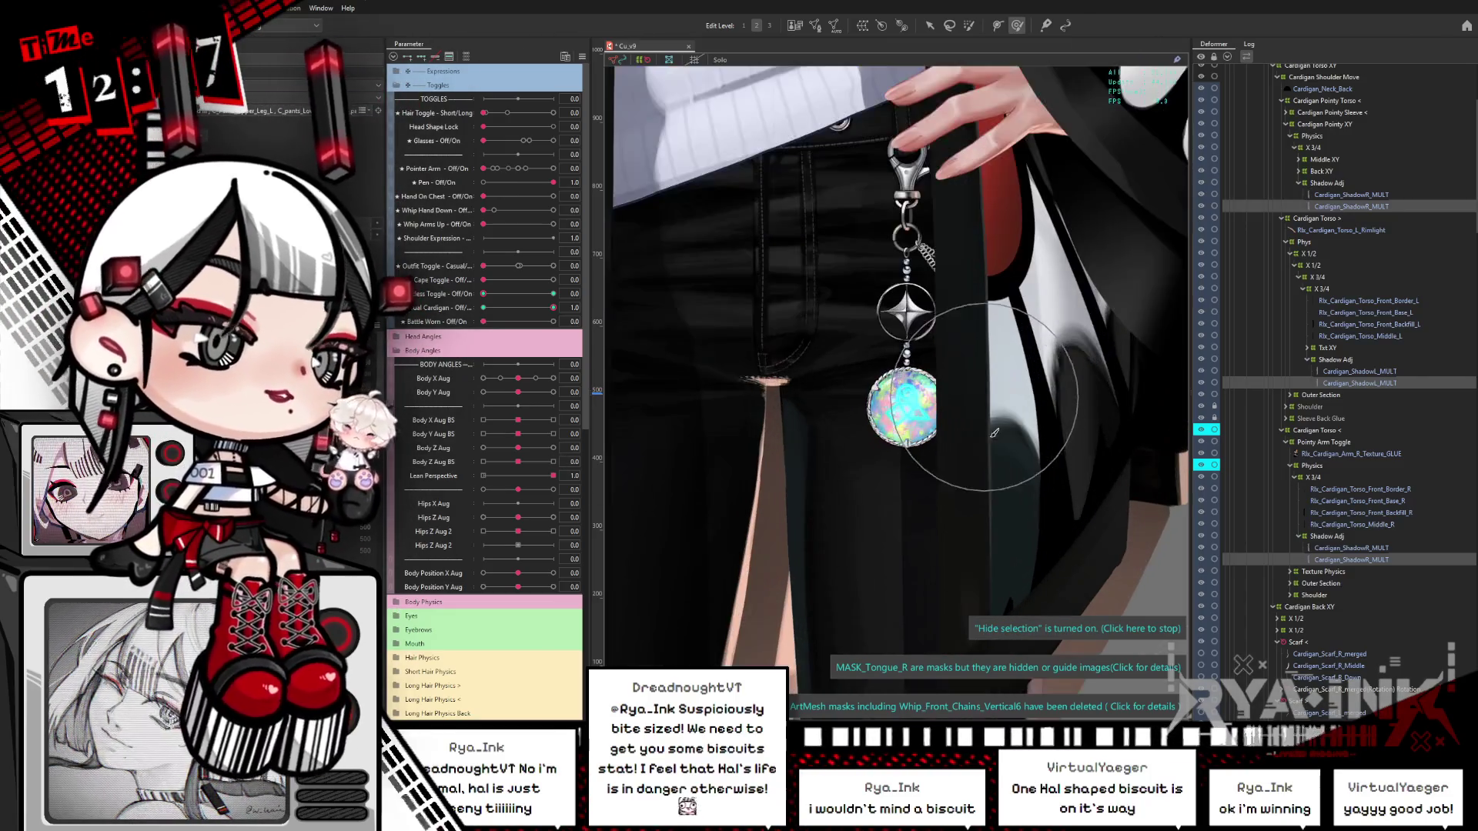
{"action": "scroll", "coordinate": [992, 485], "scroll_direction": "up", "scroll_amount": 3}
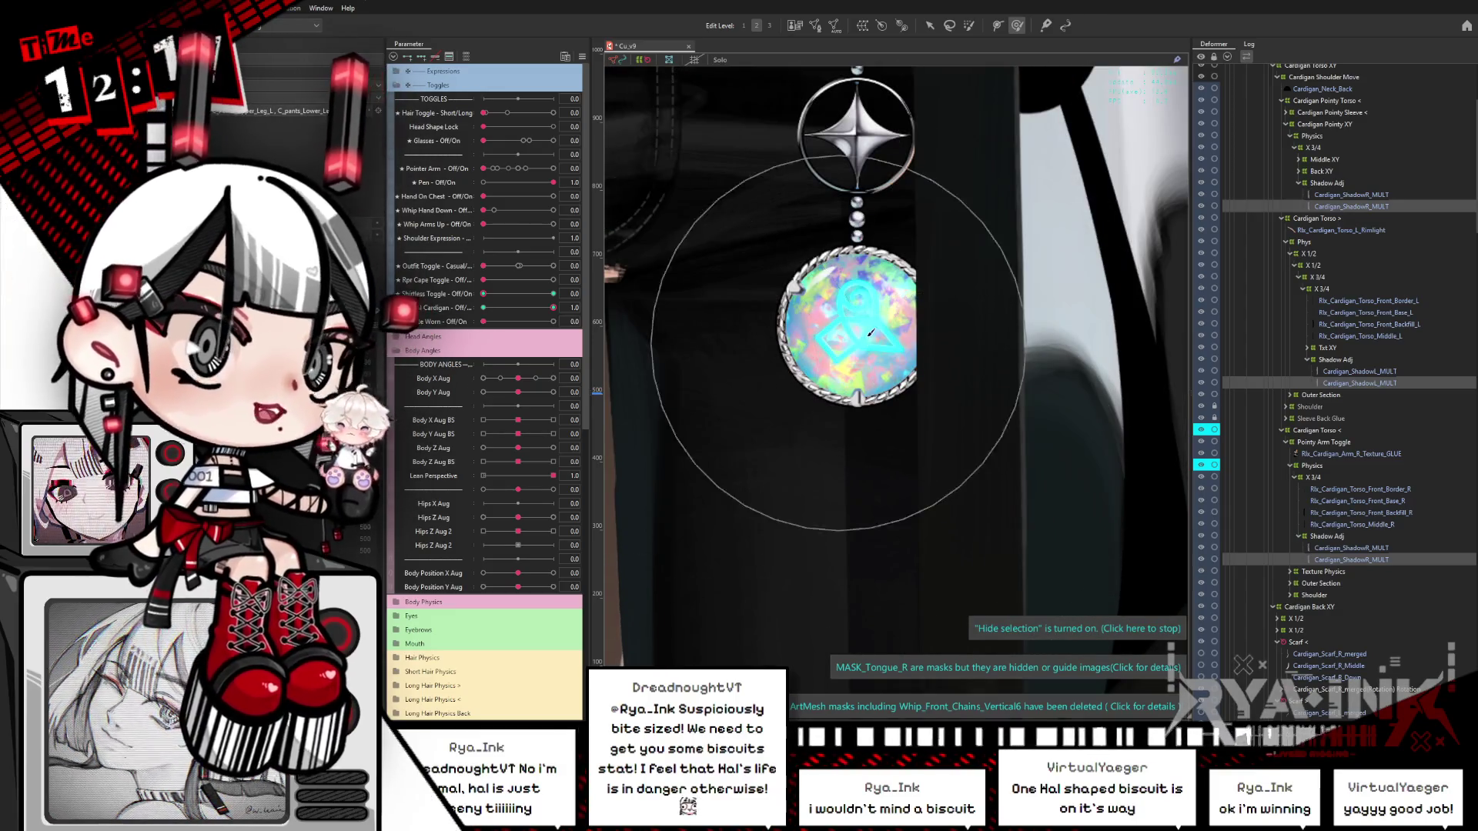
{"action": "scroll", "coordinate": [871, 332], "scroll_direction": "down", "scroll_amount": 3}
{"action": "left_click", "coordinate": [198, 138]}
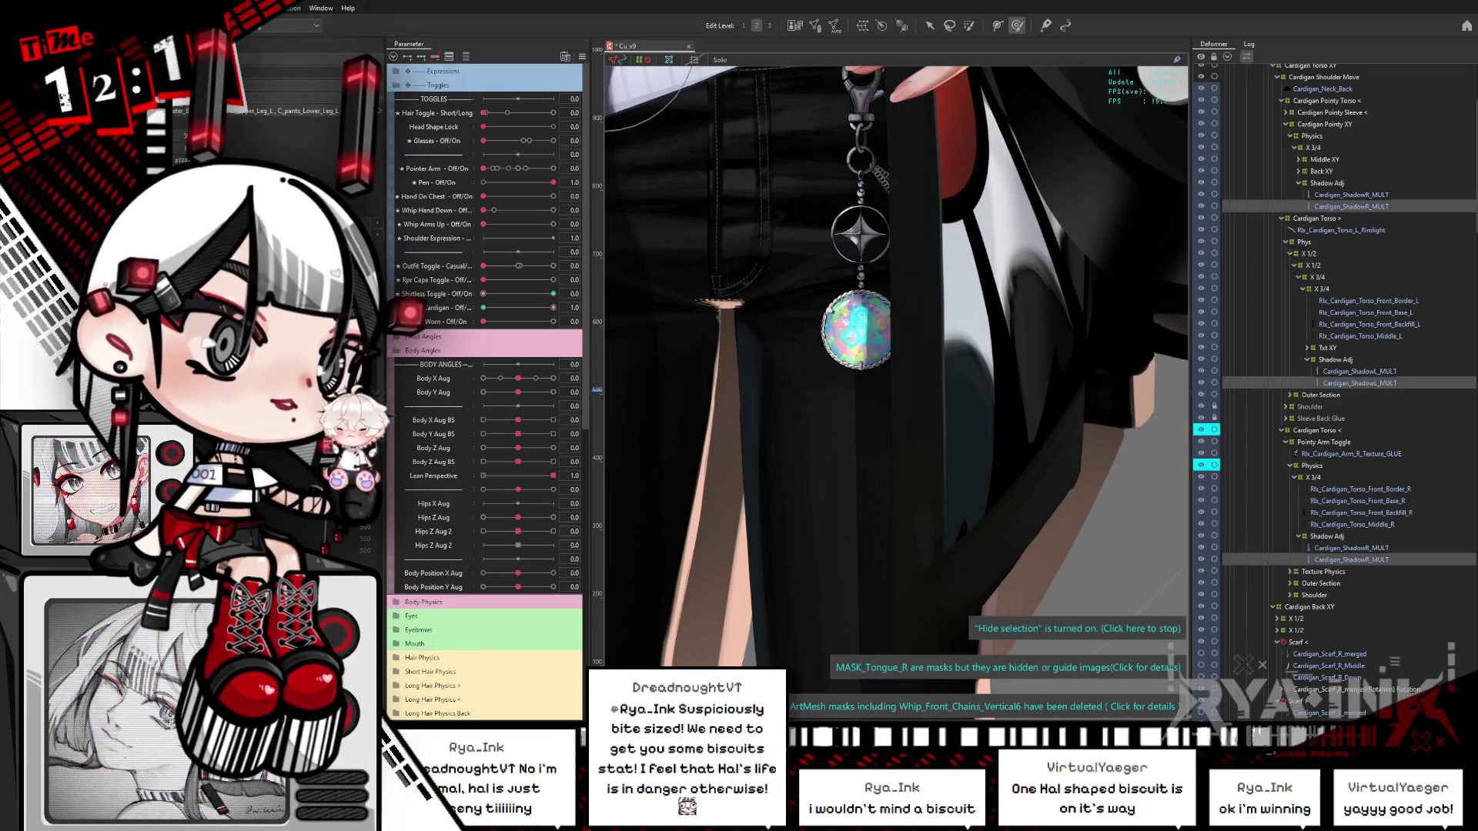
{"action": "scroll", "coordinate": [949, 271], "scroll_direction": "down", "scroll_amount": 5}
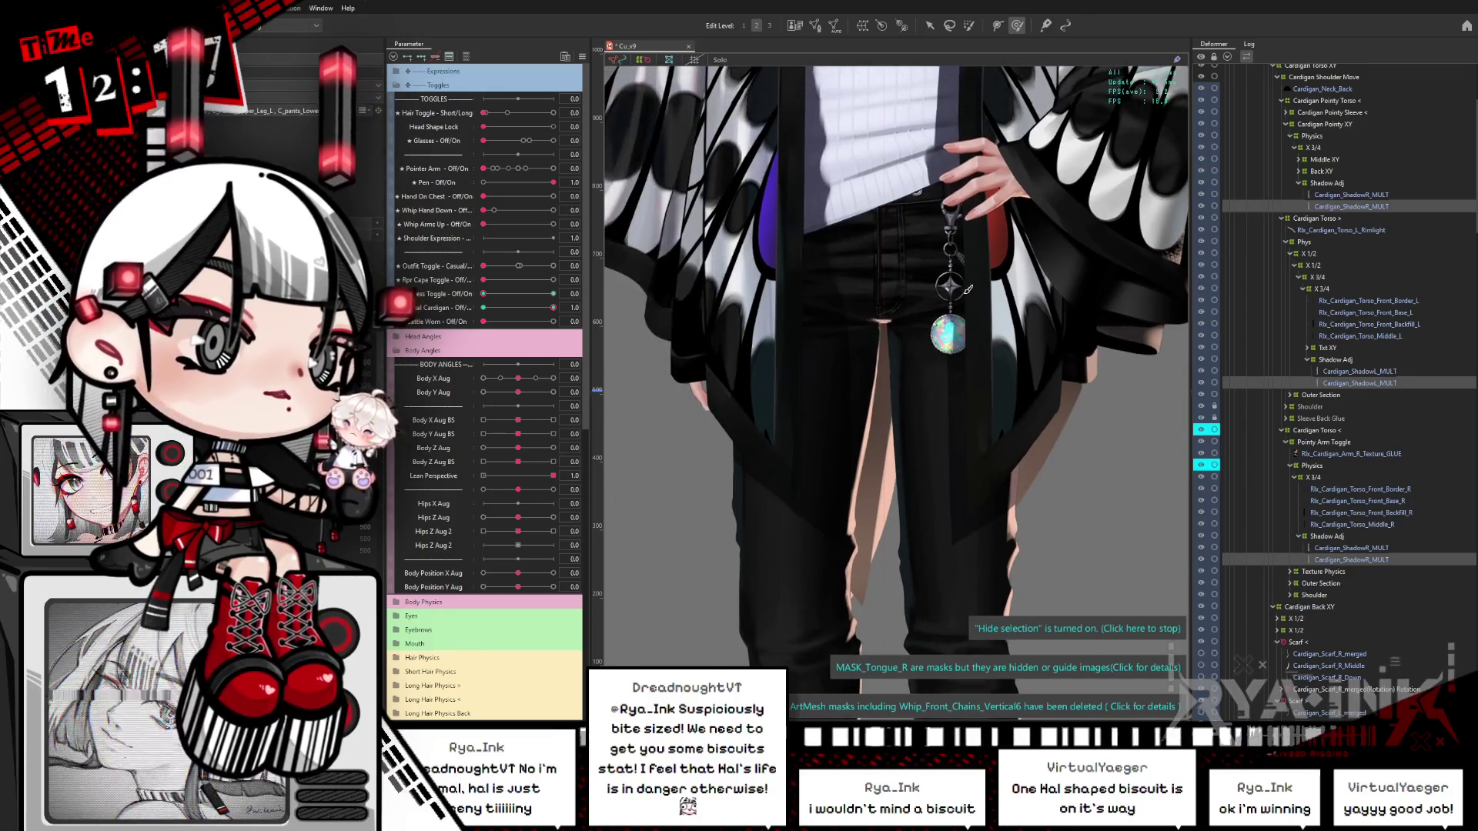
{"action": "left_click_drag", "start_coordinate": [949, 271], "coordinate": [893, 368]}
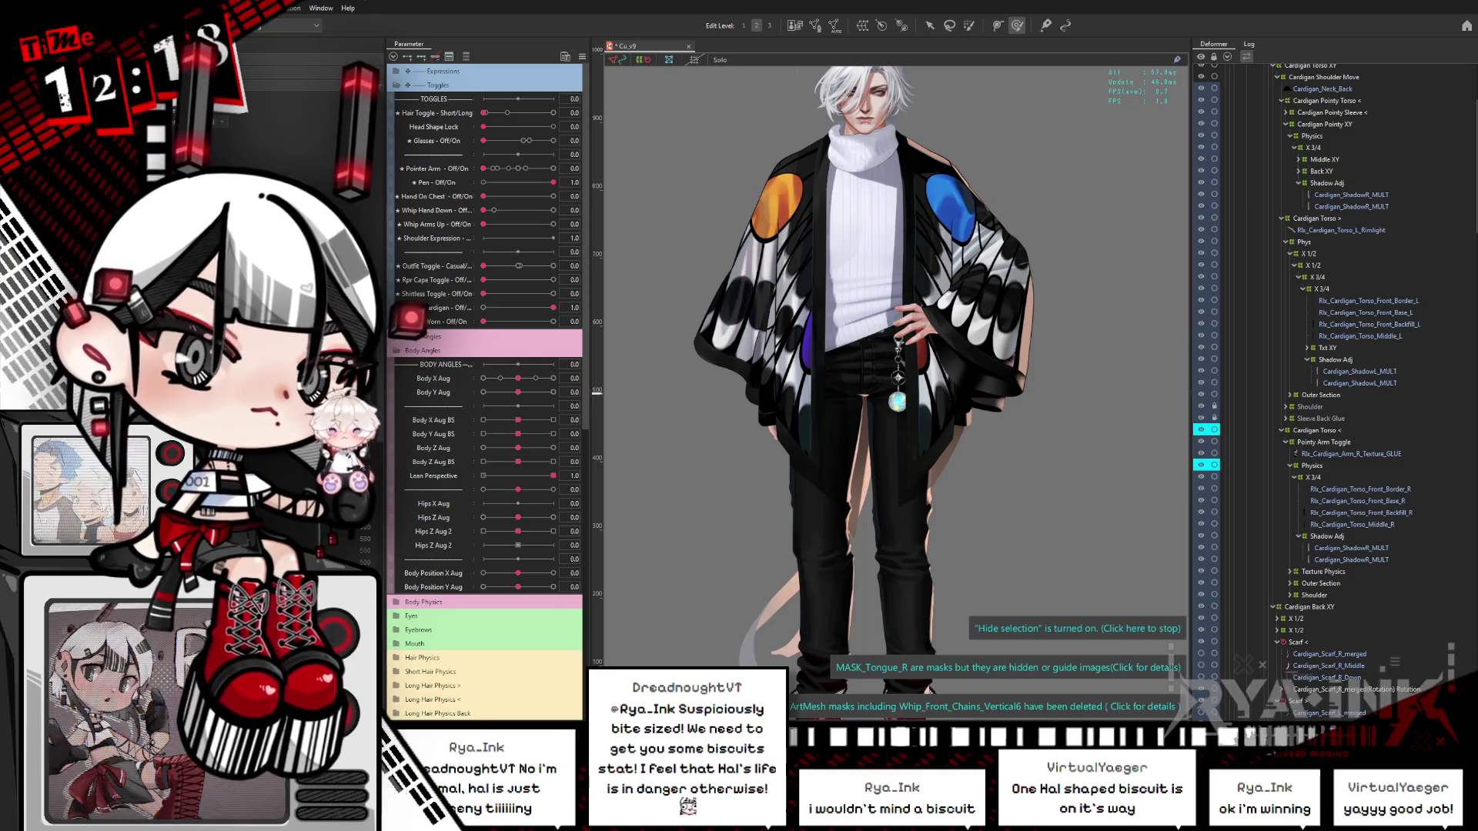
Step: Select Cardigan_ShadowL_MULT and filter the parameters to Shirtless Toggle and Casual Cardigan
{"action": "left_click", "coordinate": [1351, 195]}
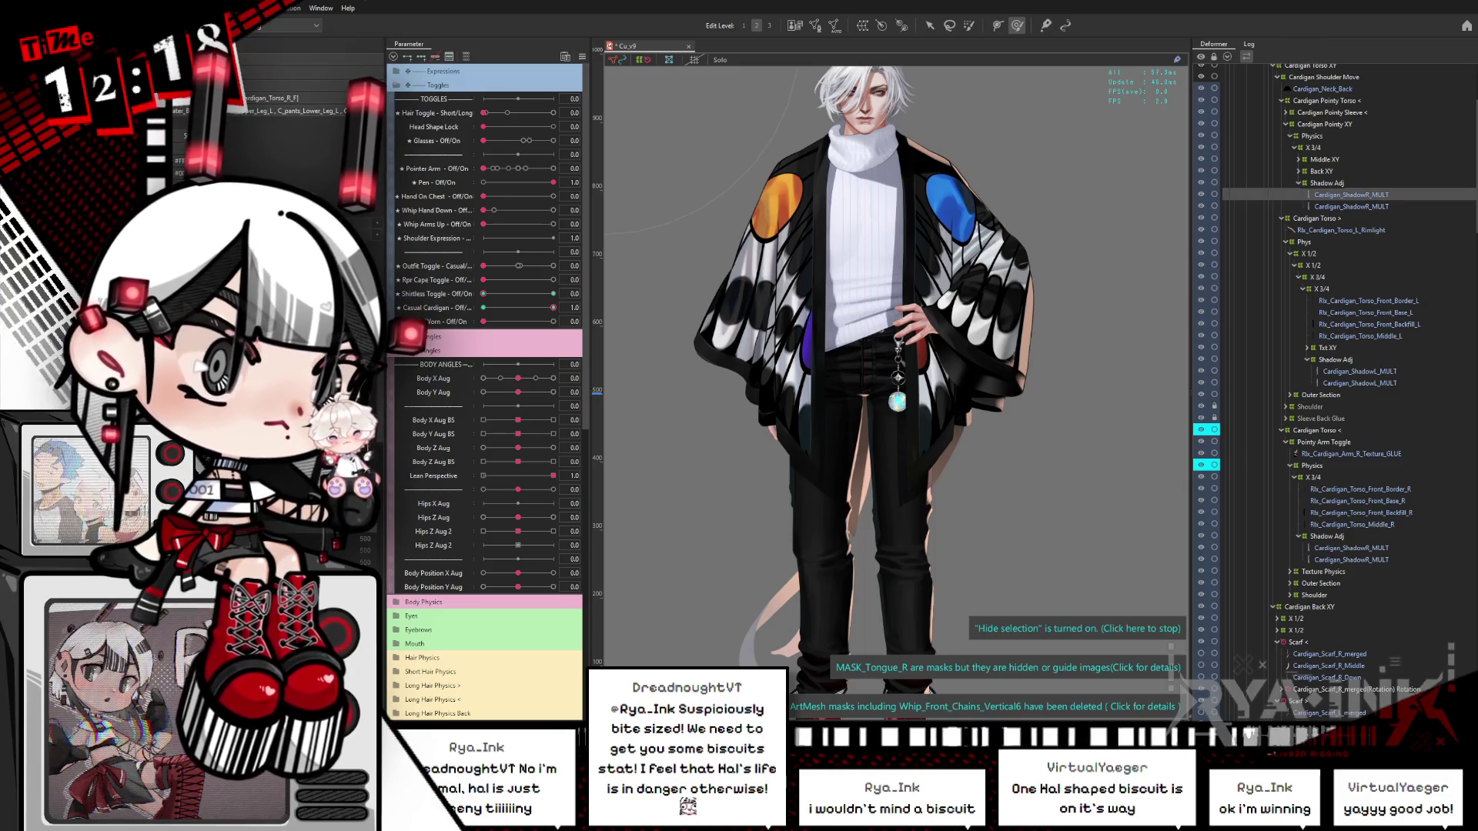
{"action": "left_click", "coordinate": [1351, 548]}
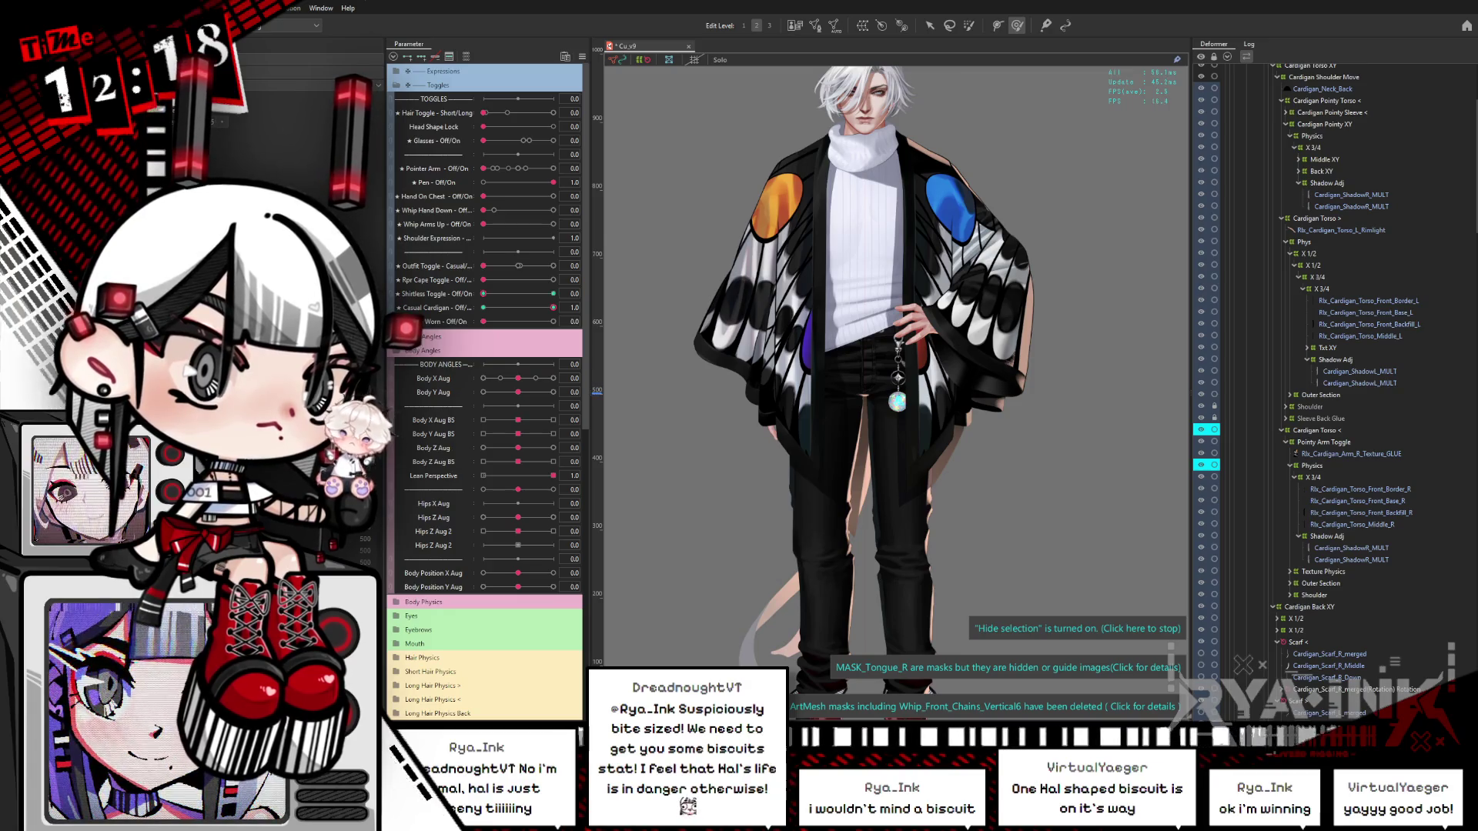
{"action": "left_click", "coordinate": [1359, 382]}
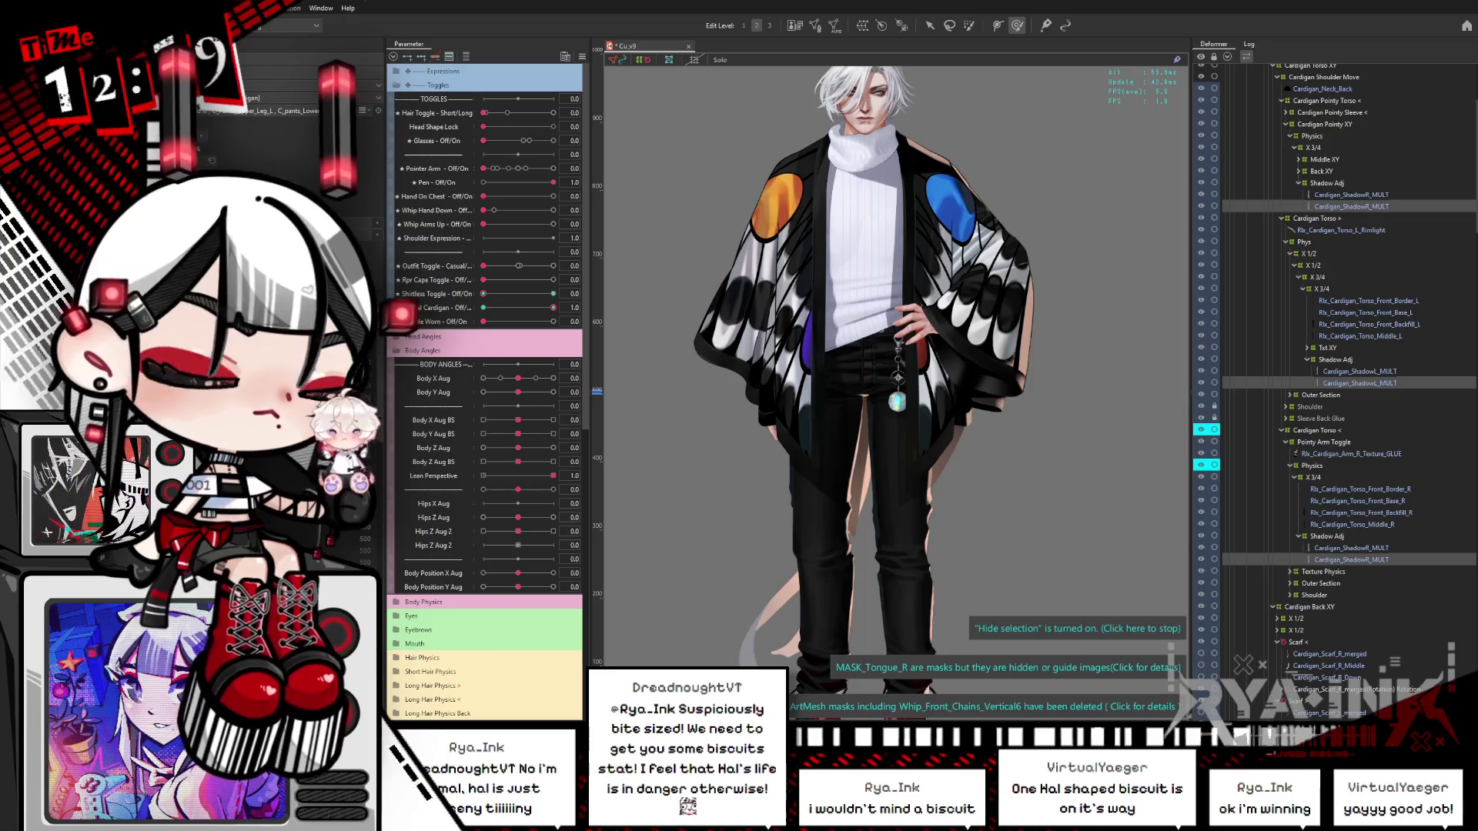
{"action": "left_click", "coordinate": [466, 56]}
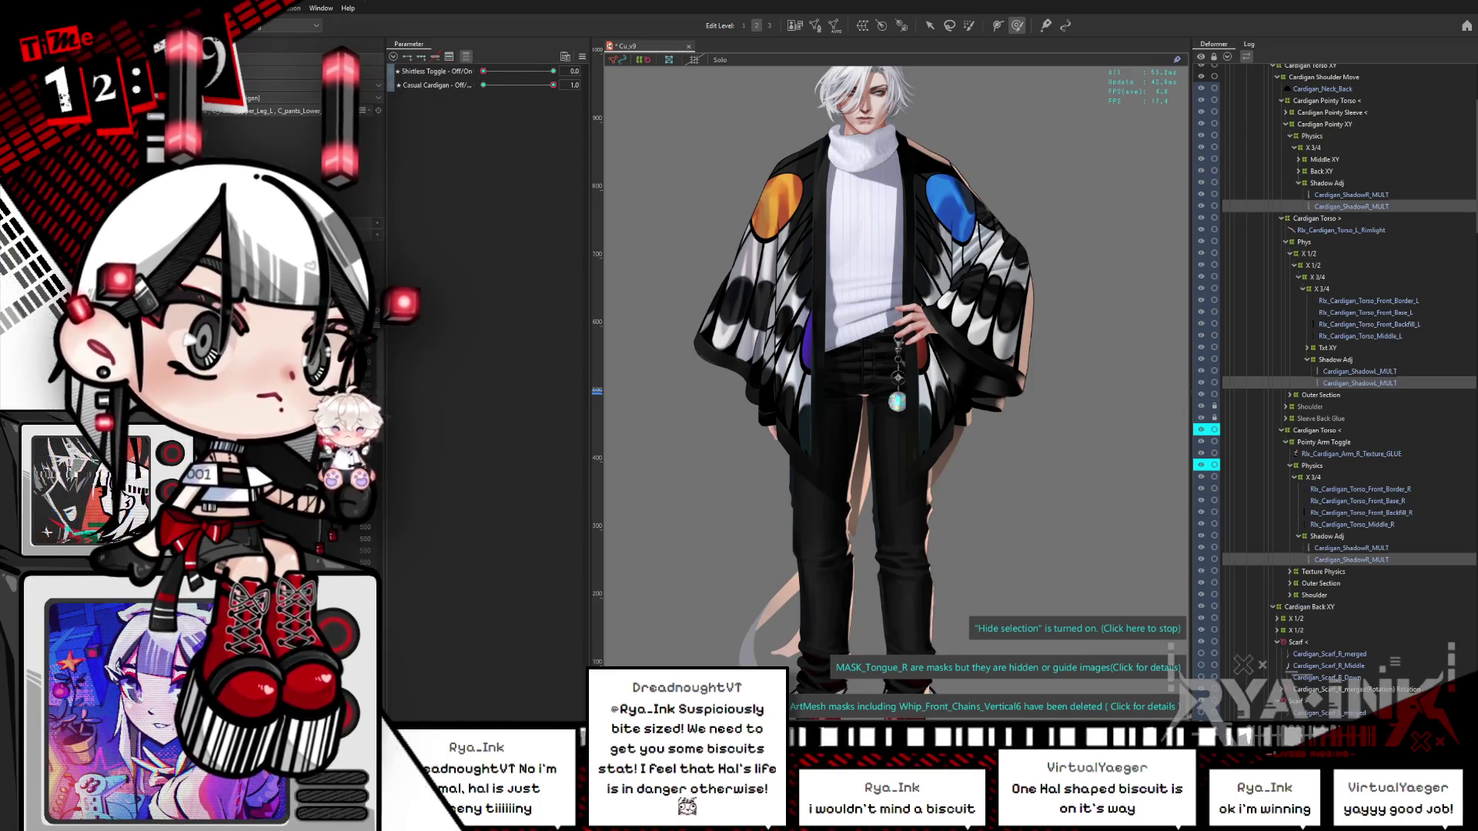
Step: Dismiss the Parameter options menu unchanged, then lower Casual Cardigan to about 0.2
{"action": "left_click", "coordinate": [583, 56]}
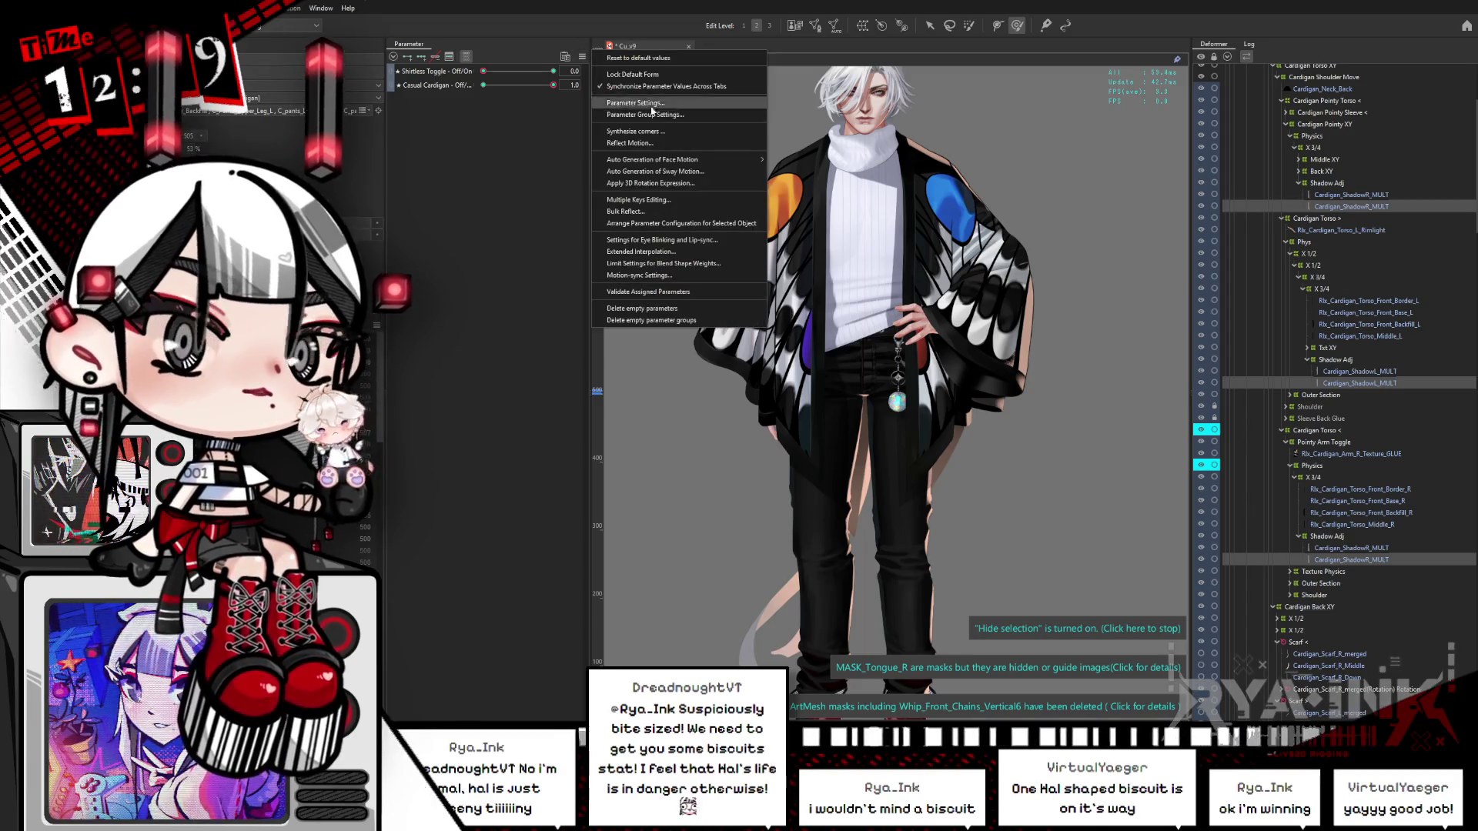
{"action": "mouse_move", "coordinate": [705, 165]}
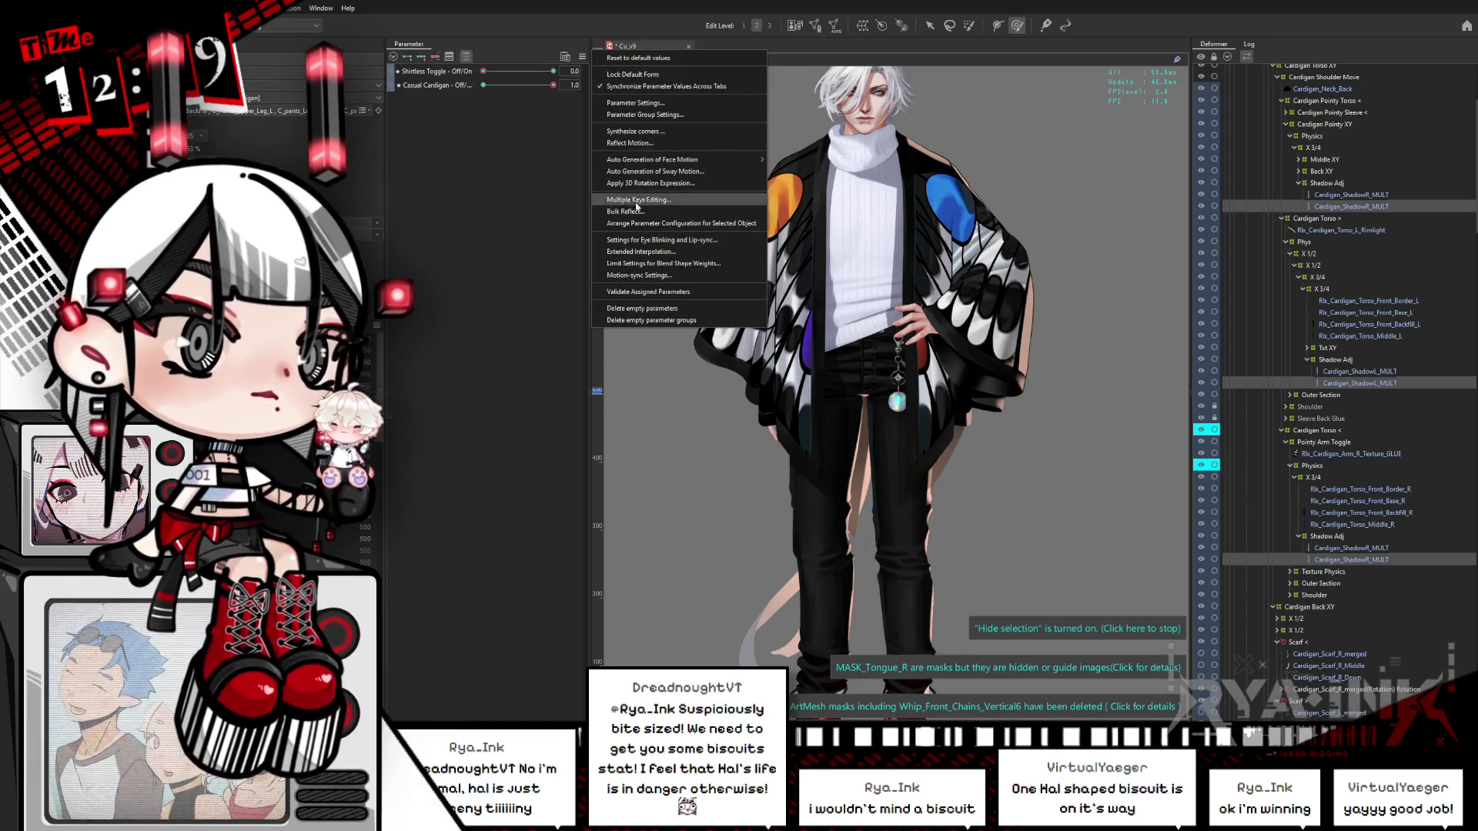
{"action": "left_click", "coordinate": [967, 292]}
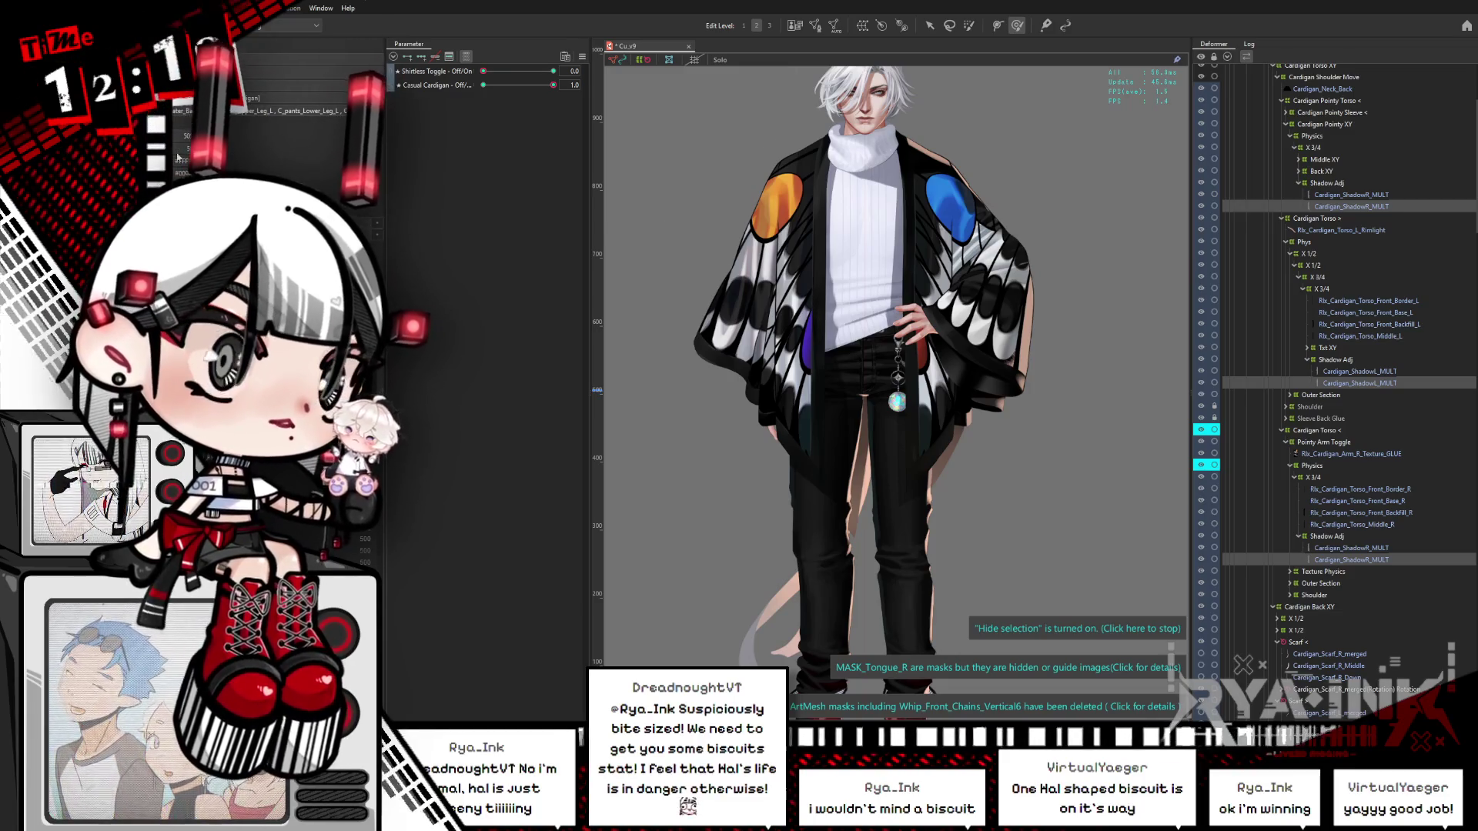
{"action": "left_click", "coordinate": [483, 84]}
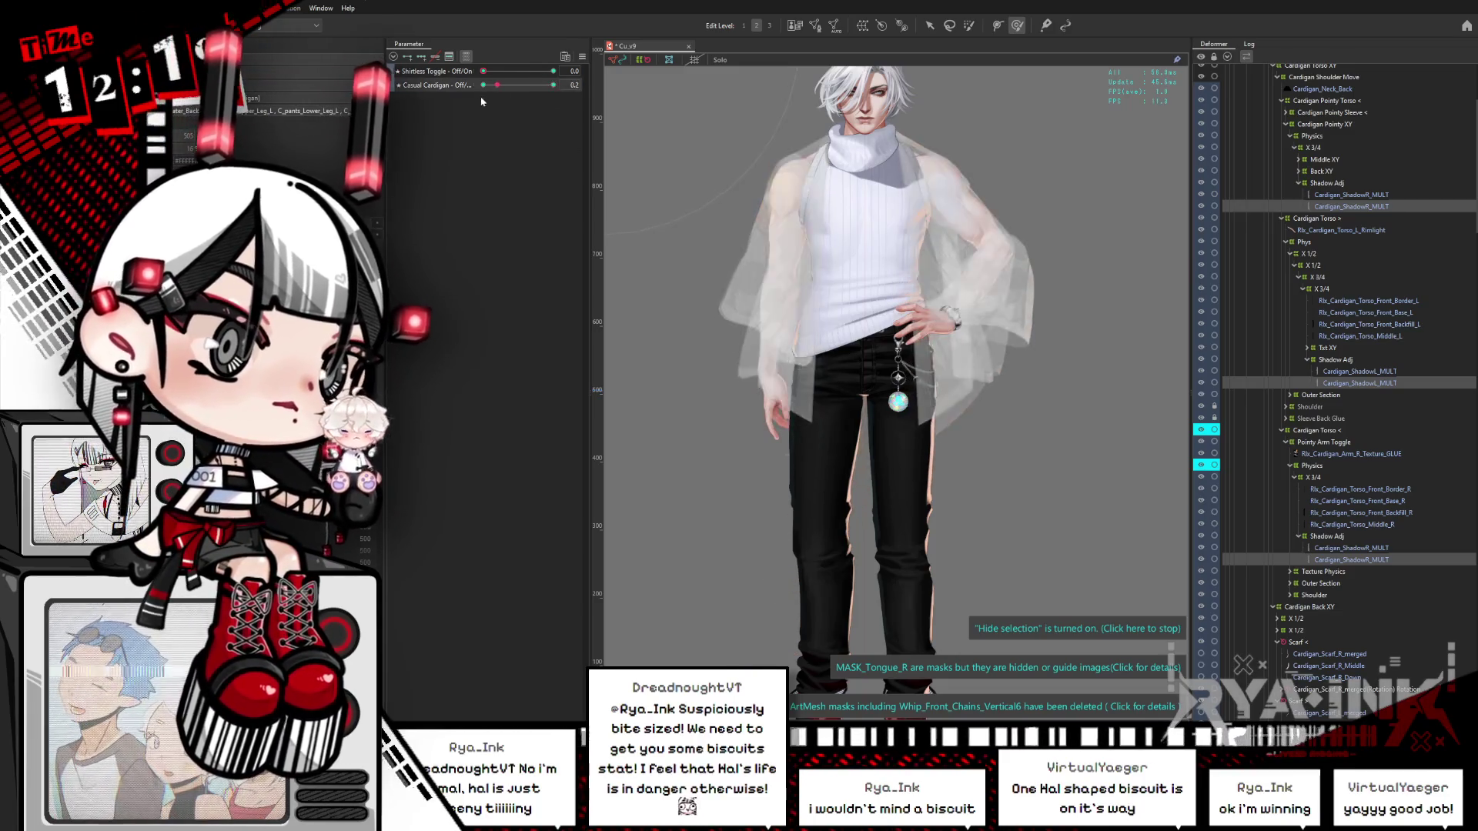
Step: Restore Casual Cardigan to 1.0, raise Shirtless Toggle to 1.0, then check the selected object's name and press Delete
{"action": "left_click", "coordinate": [552, 84]}
{"action": "left_click_drag", "start_coordinate": [482, 71], "coordinate": [554, 78]}
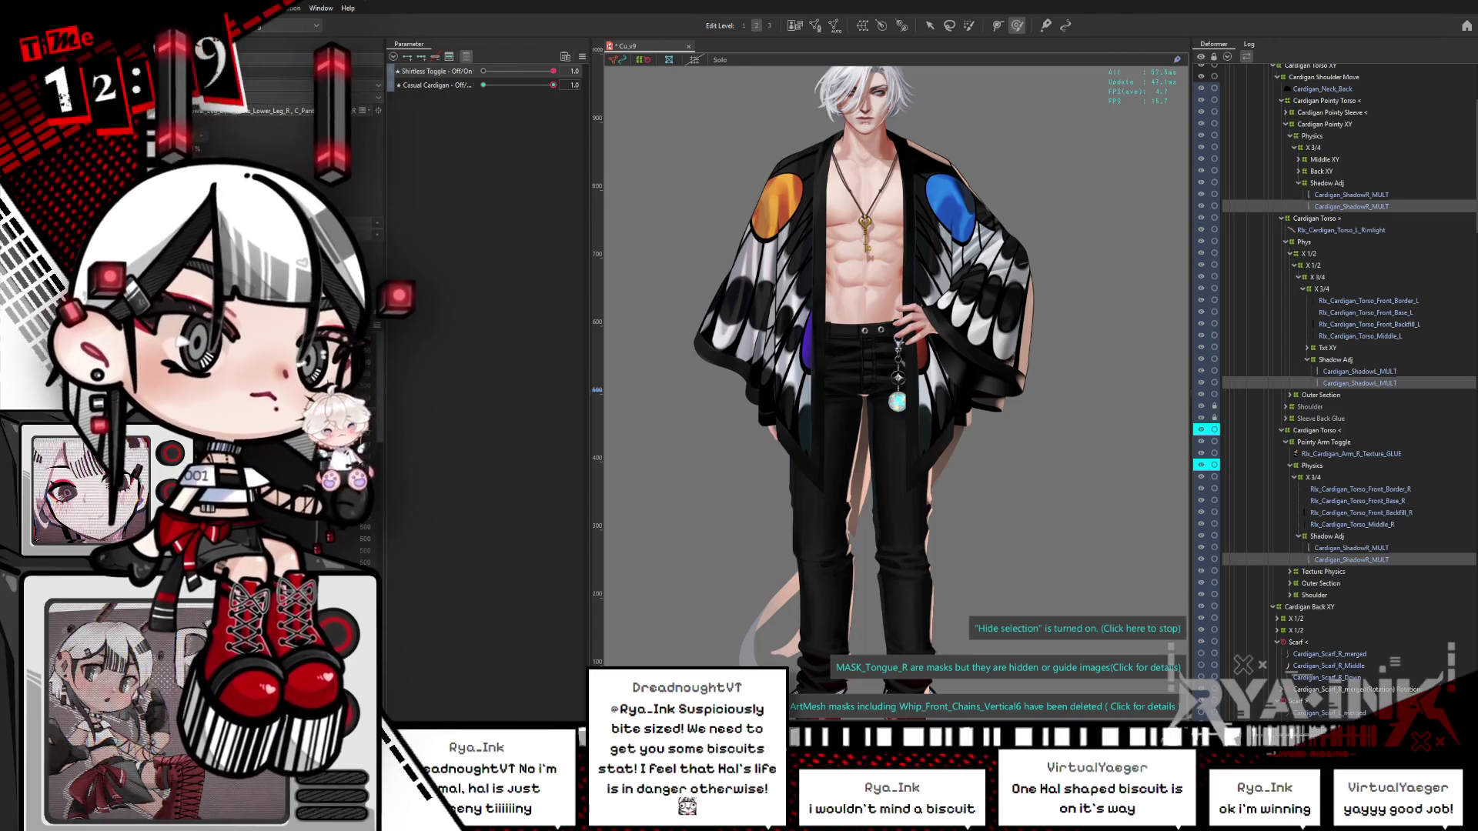
{"action": "left_click", "coordinate": [231, 110]}
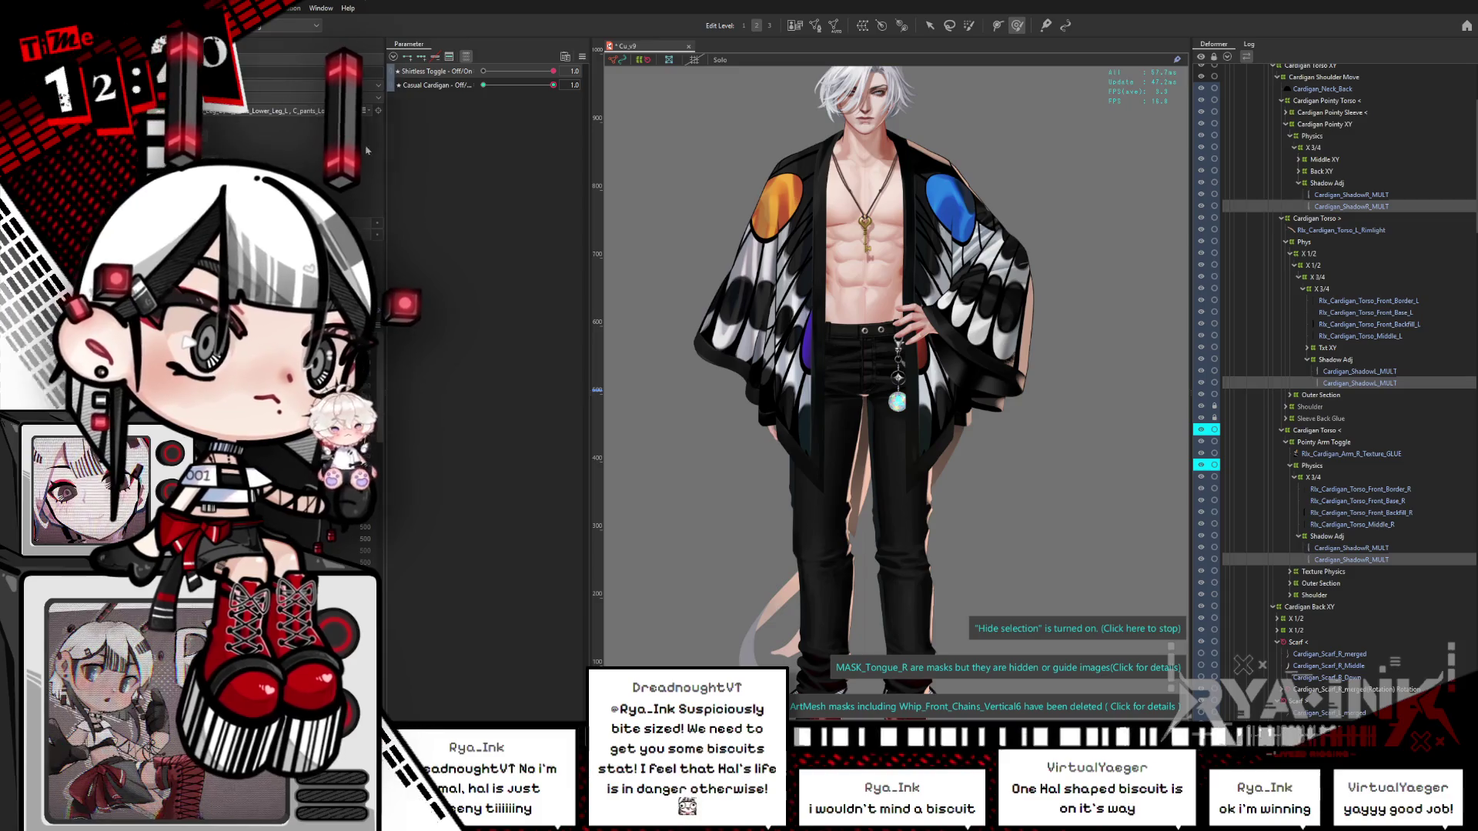
{"action": "key", "text": "Delete"}
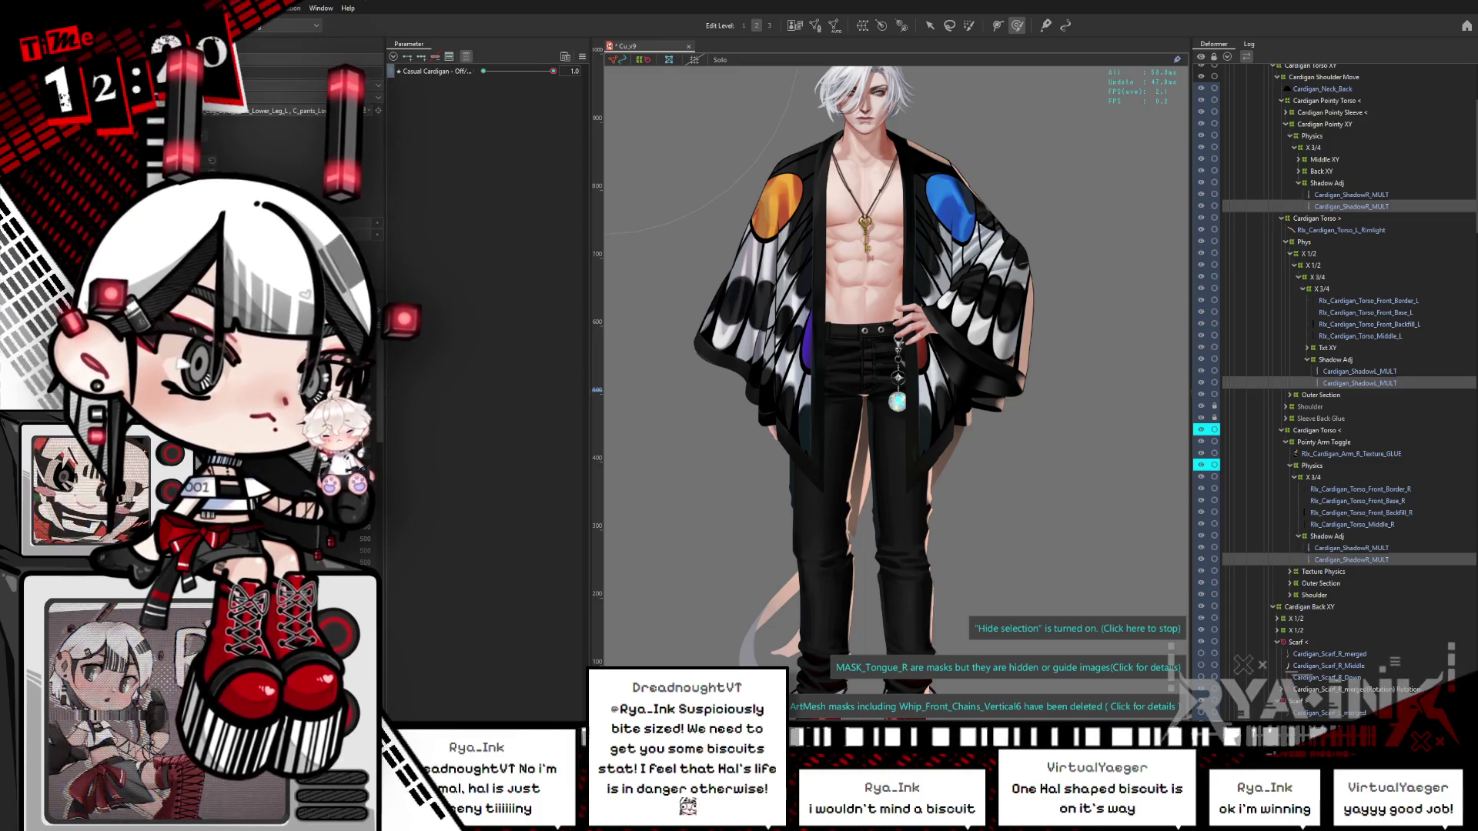
Step: Restore the multi-object selection and zoom and pan onto the waist and top of the pants
{"action": "left_click", "coordinate": [1359, 382]}
{"action": "key", "text": "ctrl+z"}
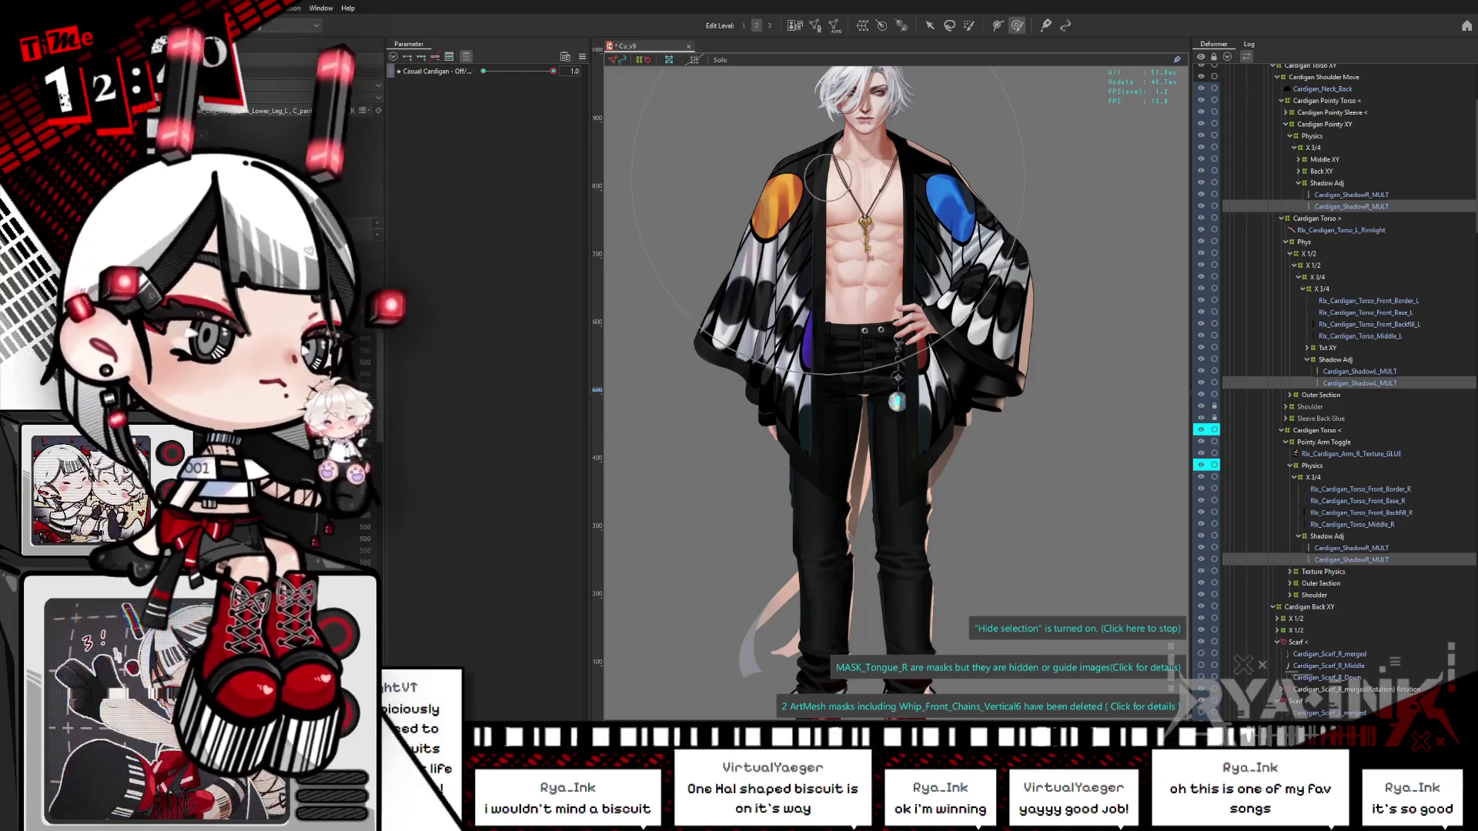
{"action": "scroll", "coordinate": [920, 448], "scroll_direction": "up", "scroll_amount": 3}
{"action": "left_click_drag", "start_coordinate": [830, 354], "coordinate": [980, 496]}
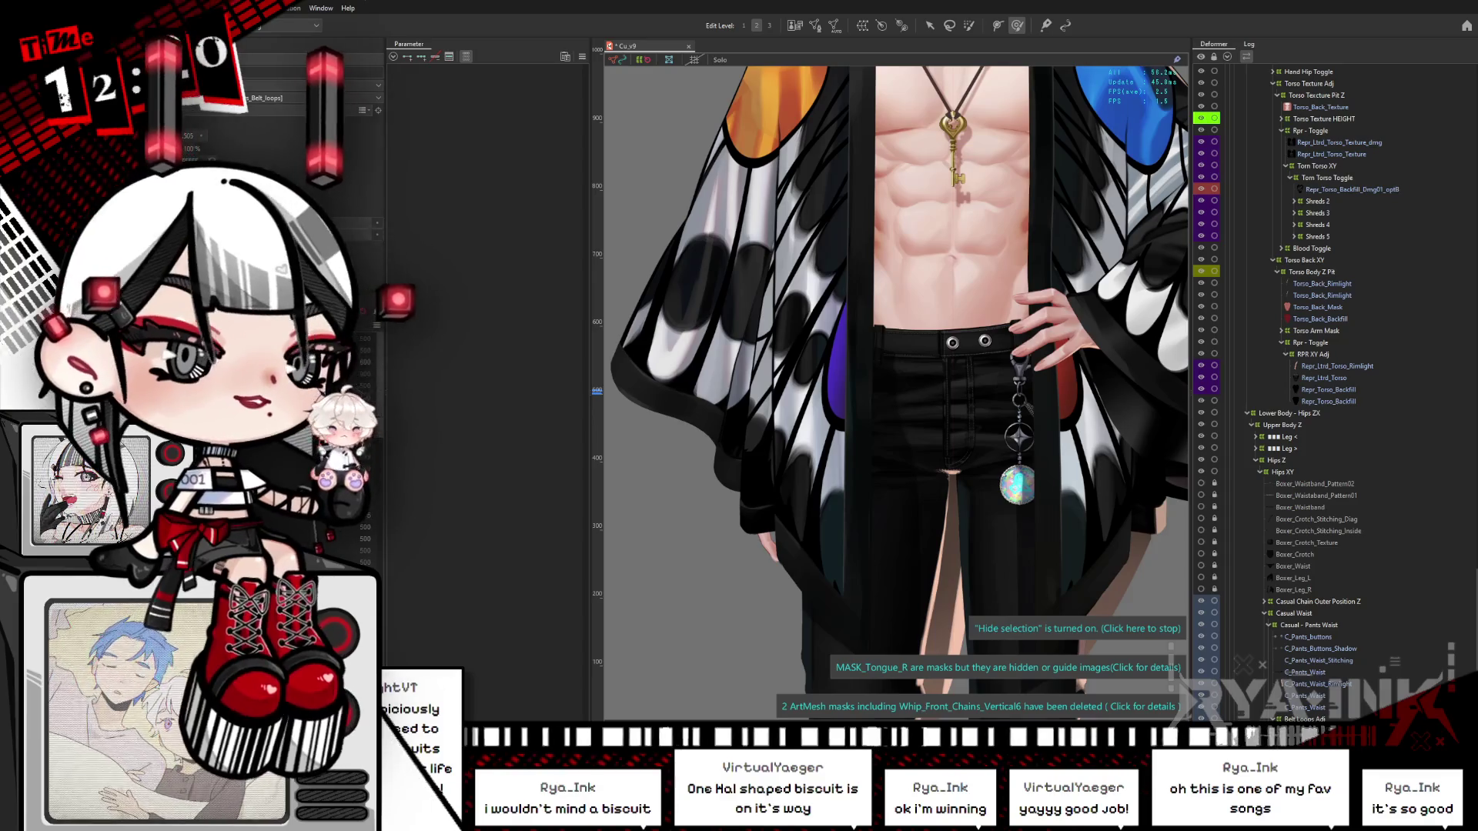
Step: Inspect the Cardigan_Shadow MULT, C_Pants_Waist_Stitching and C_Pants_Waist meshes
{"action": "left_click", "coordinate": [1351, 248]}
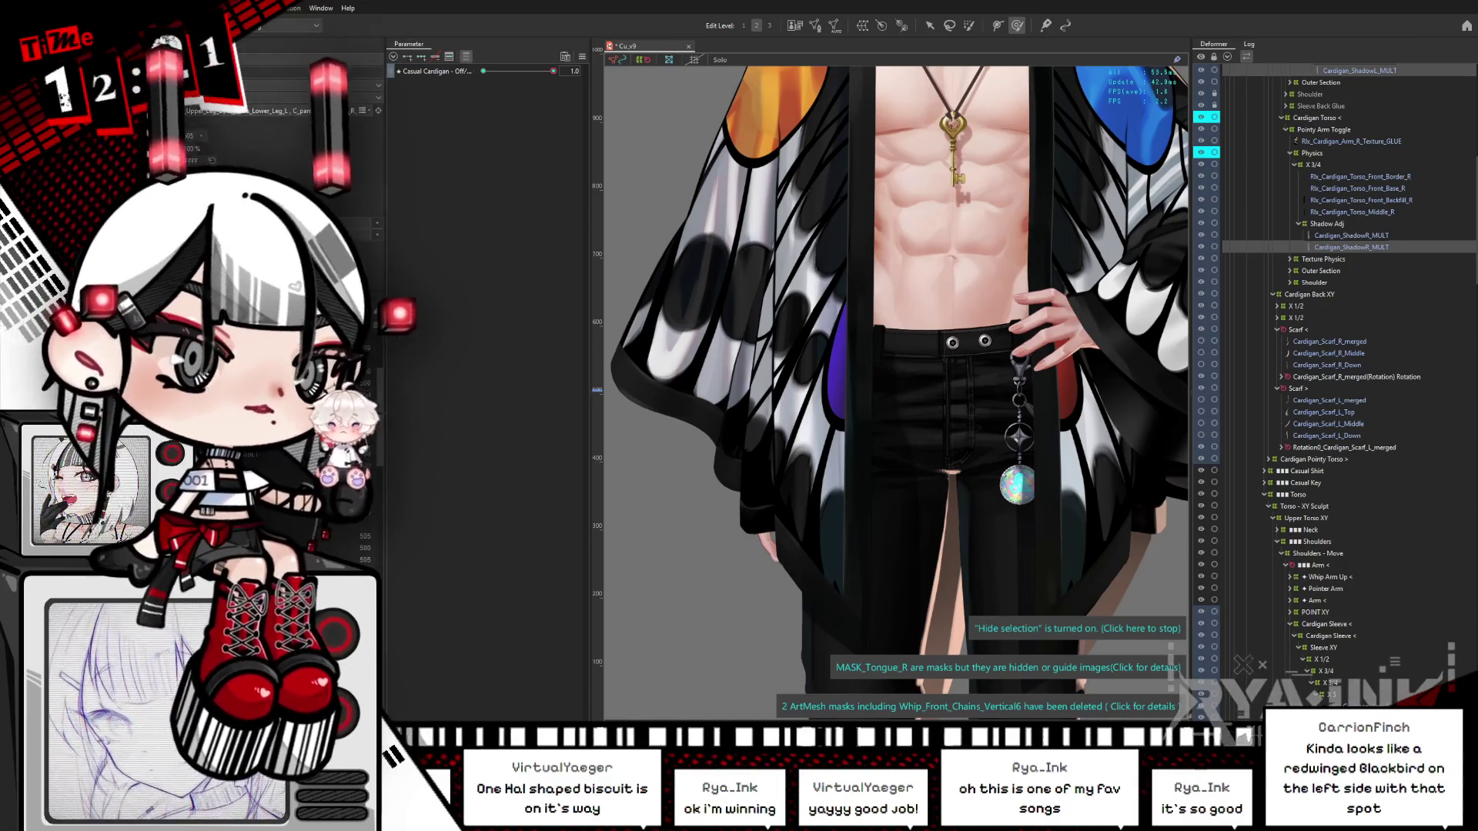
{"action": "left_click", "coordinate": [921, 254]}
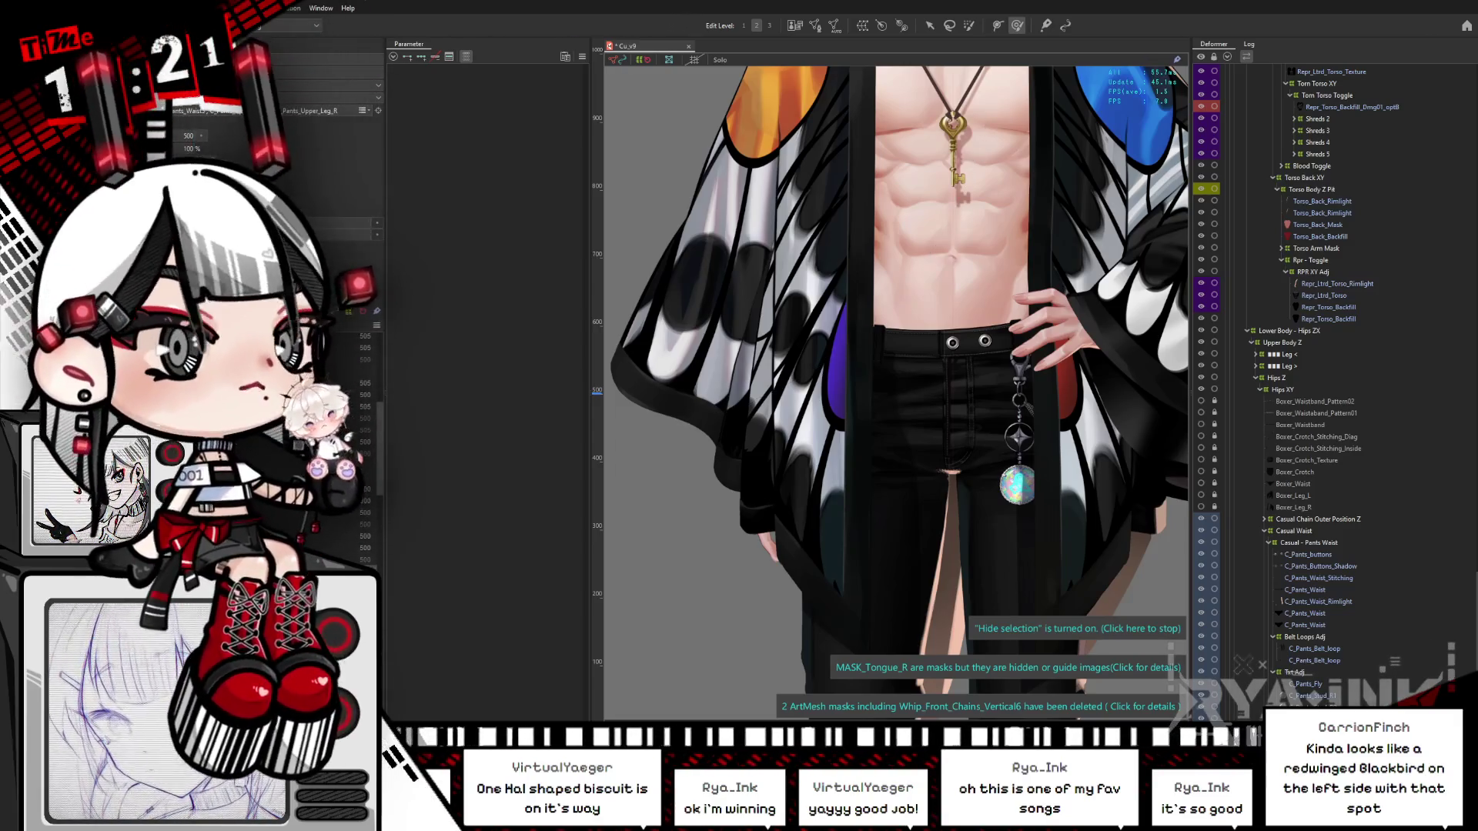
{"action": "left_click", "coordinate": [1319, 578]}
{"action": "left_click", "coordinate": [1305, 589]}
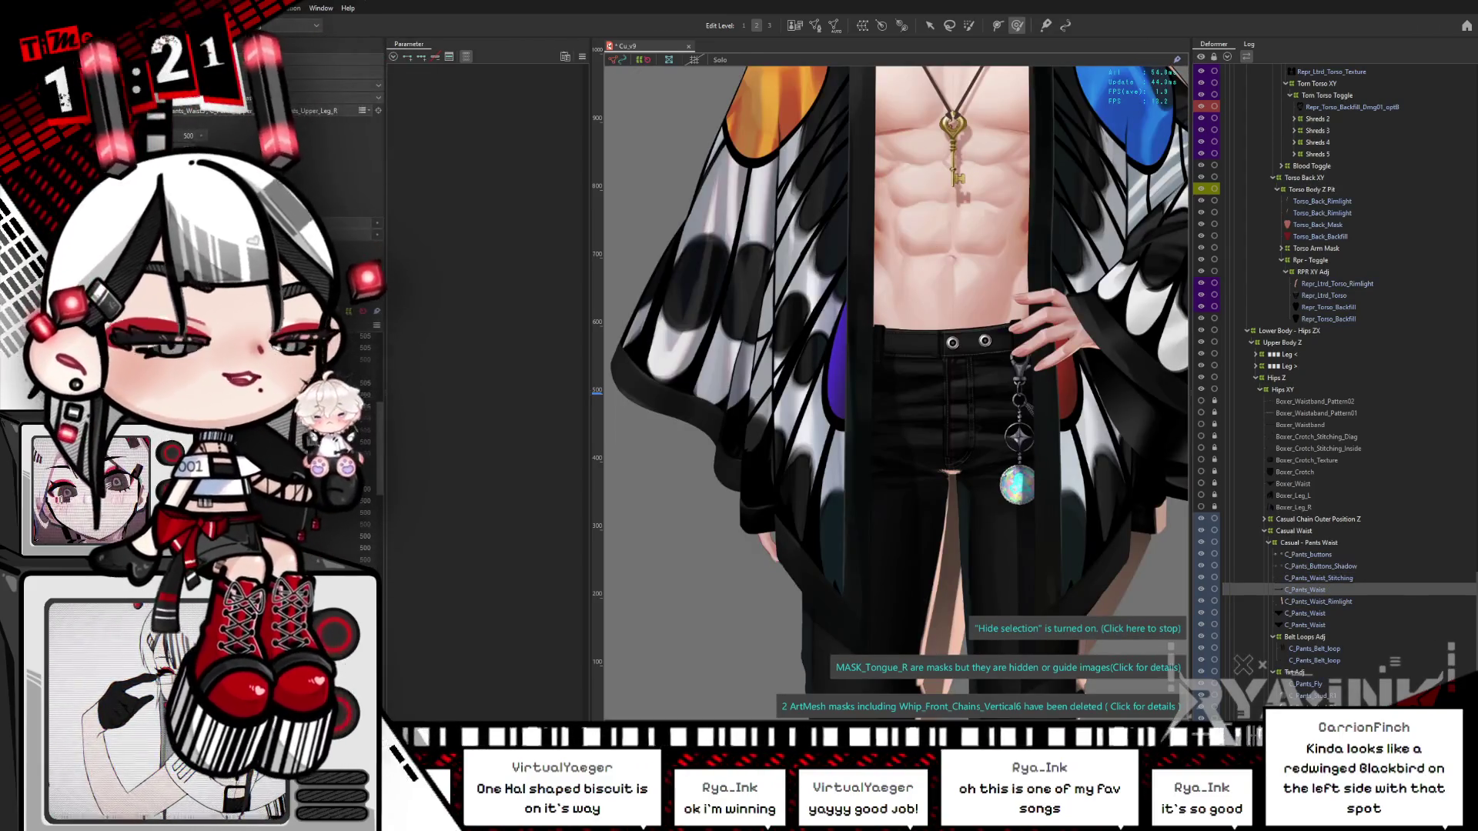
{"action": "left_click", "coordinate": [1305, 590]}
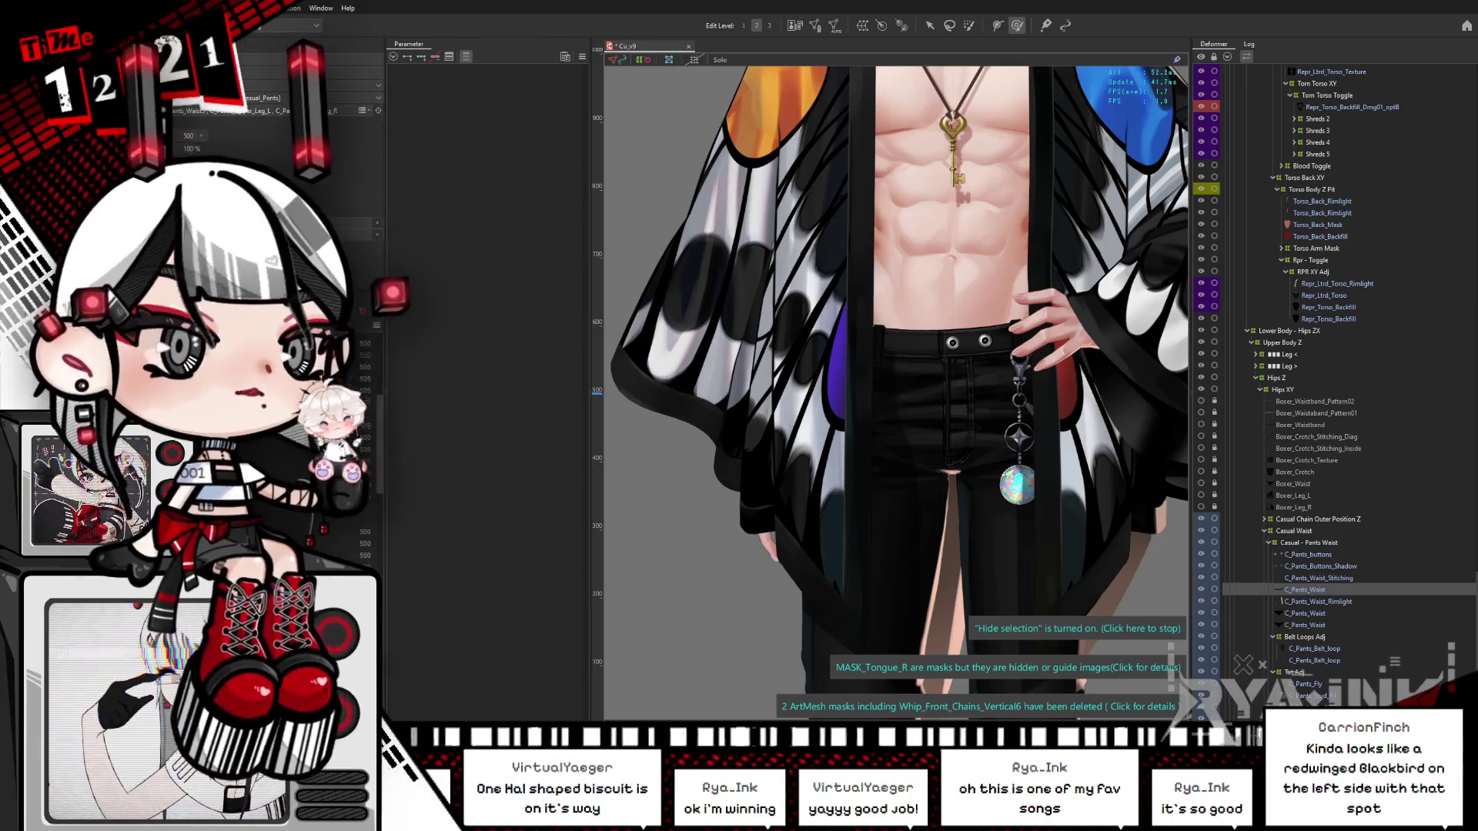
{"action": "left_click", "coordinate": [1359, 70]}
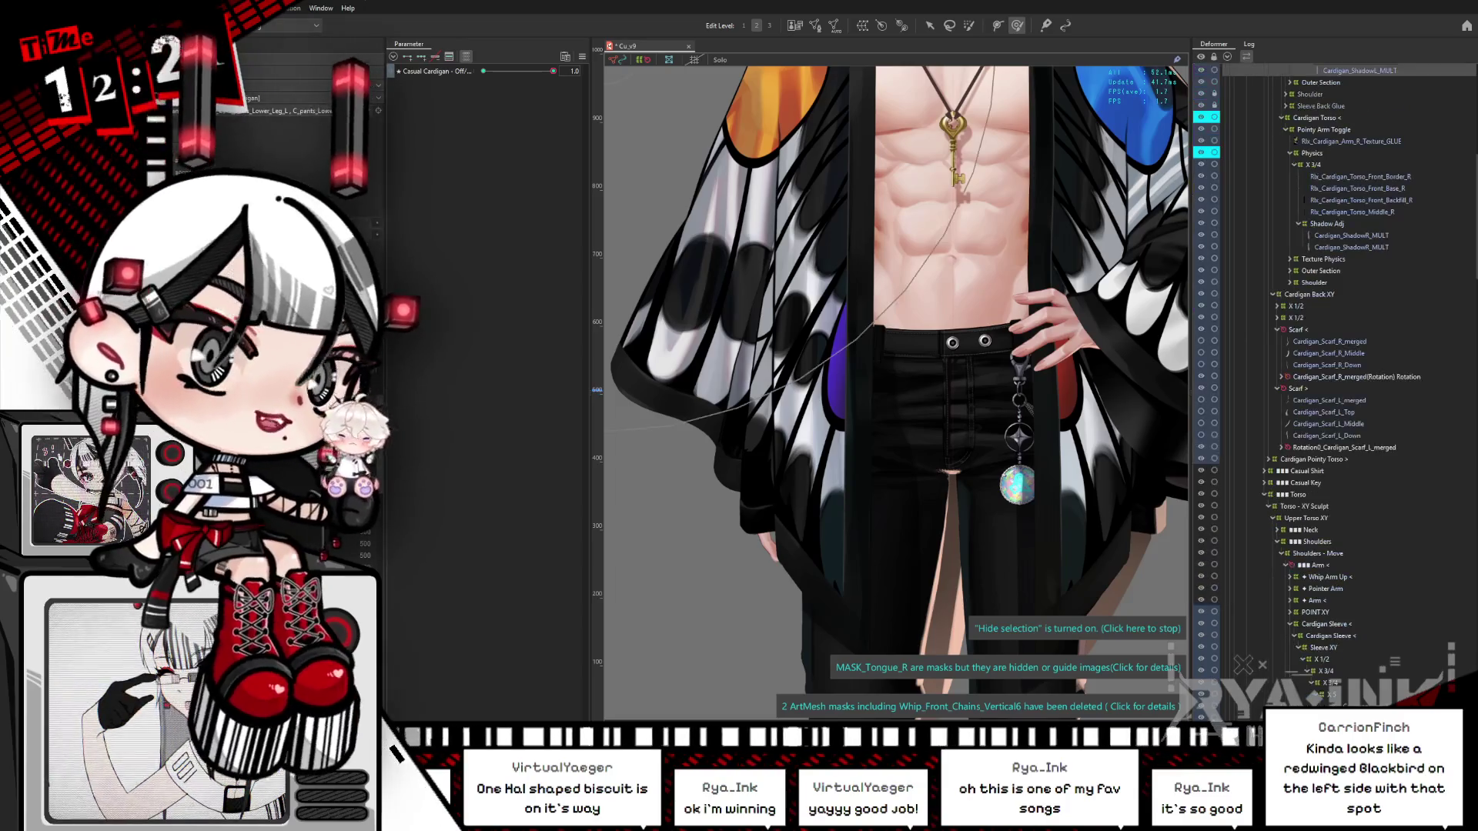
{"action": "left_click", "coordinate": [1351, 247]}
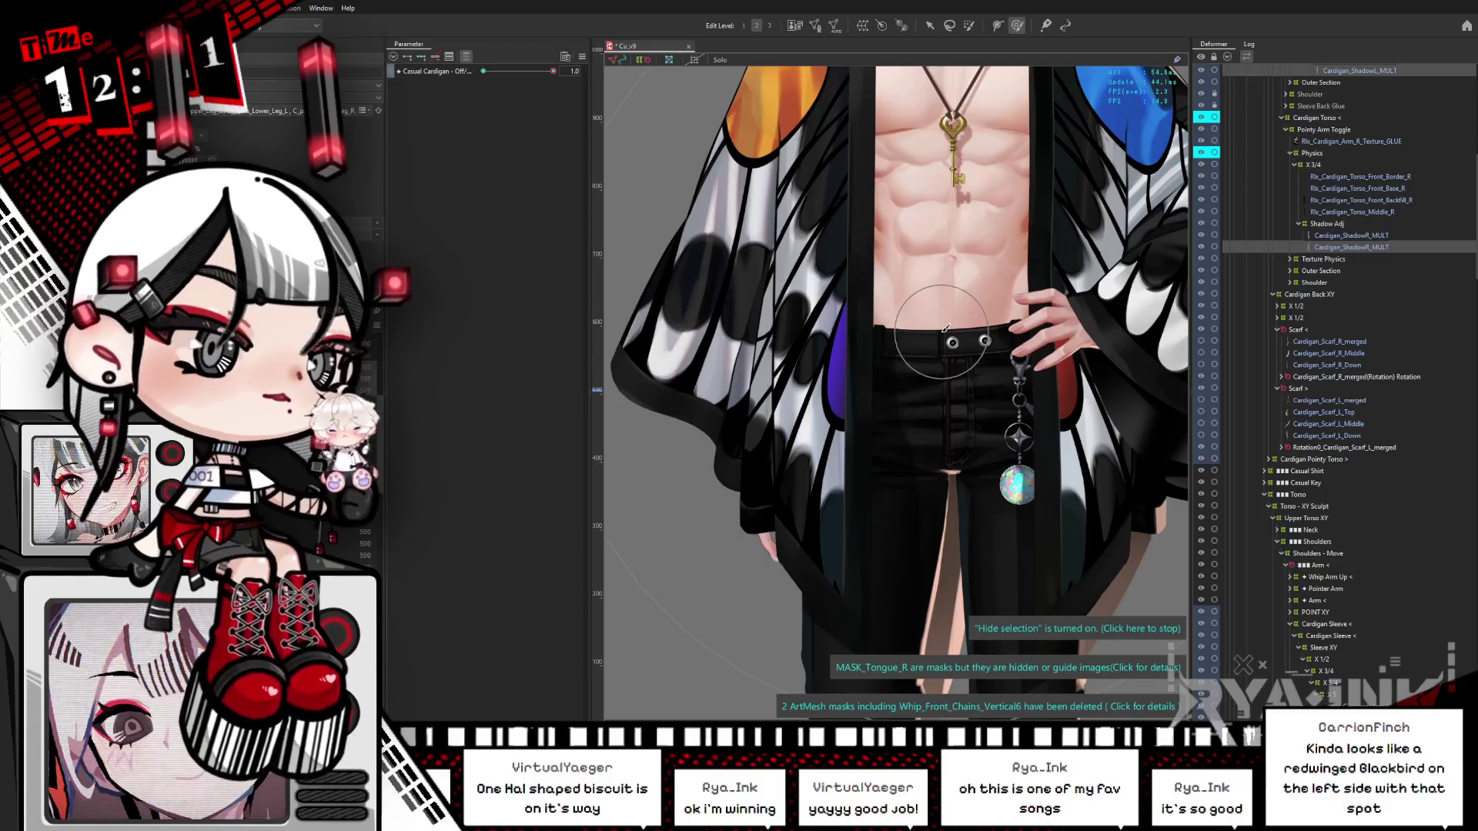
Step: Frame the full model and test the Casual Cardigan toggle off, on and halfway
{"action": "key", "text": "ctrl+0"}
{"action": "left_click_drag", "start_coordinate": [1082, 337], "coordinate": [1057, 380]}
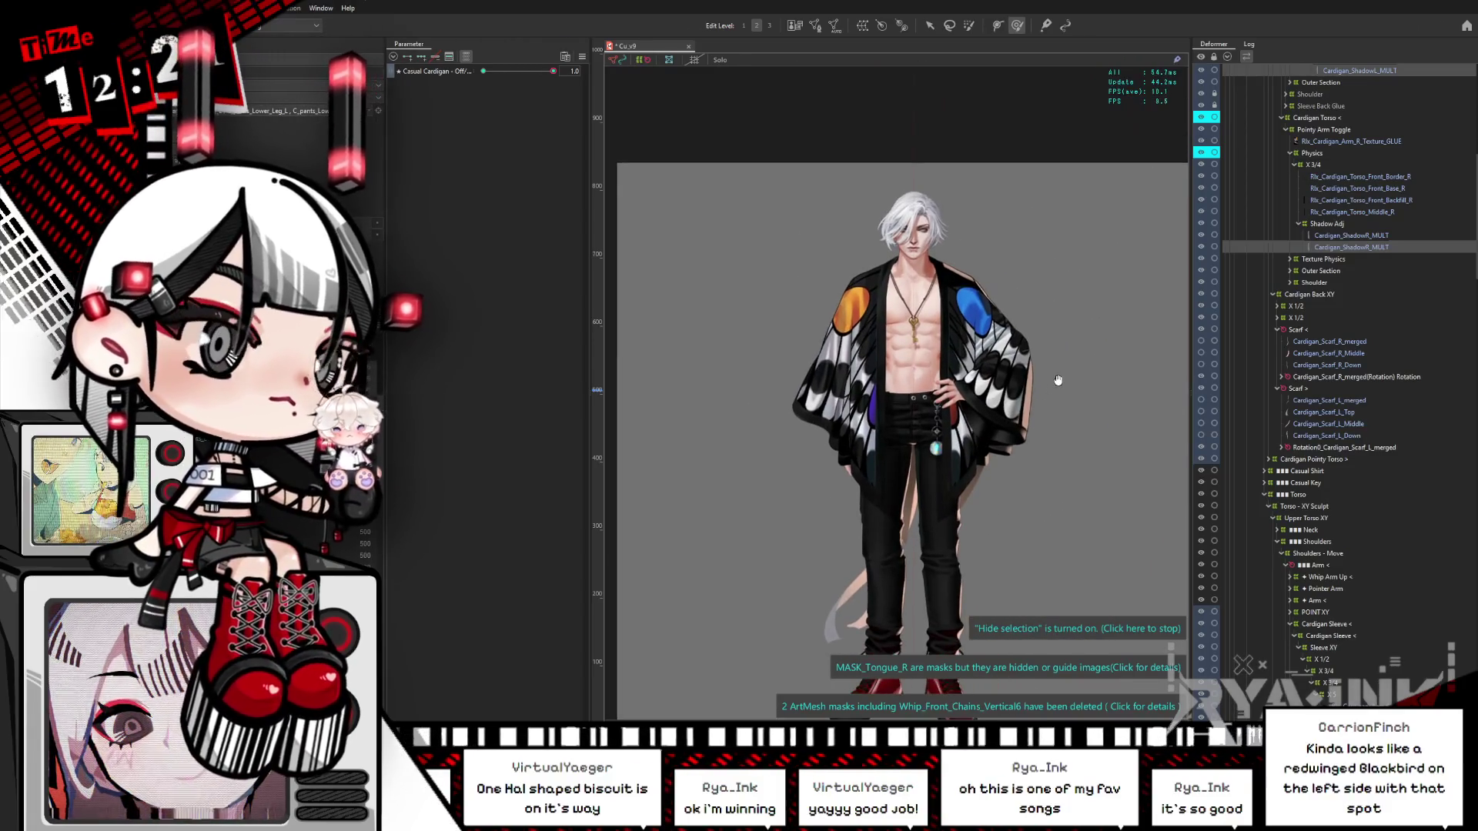
{"action": "left_click", "coordinate": [467, 58]}
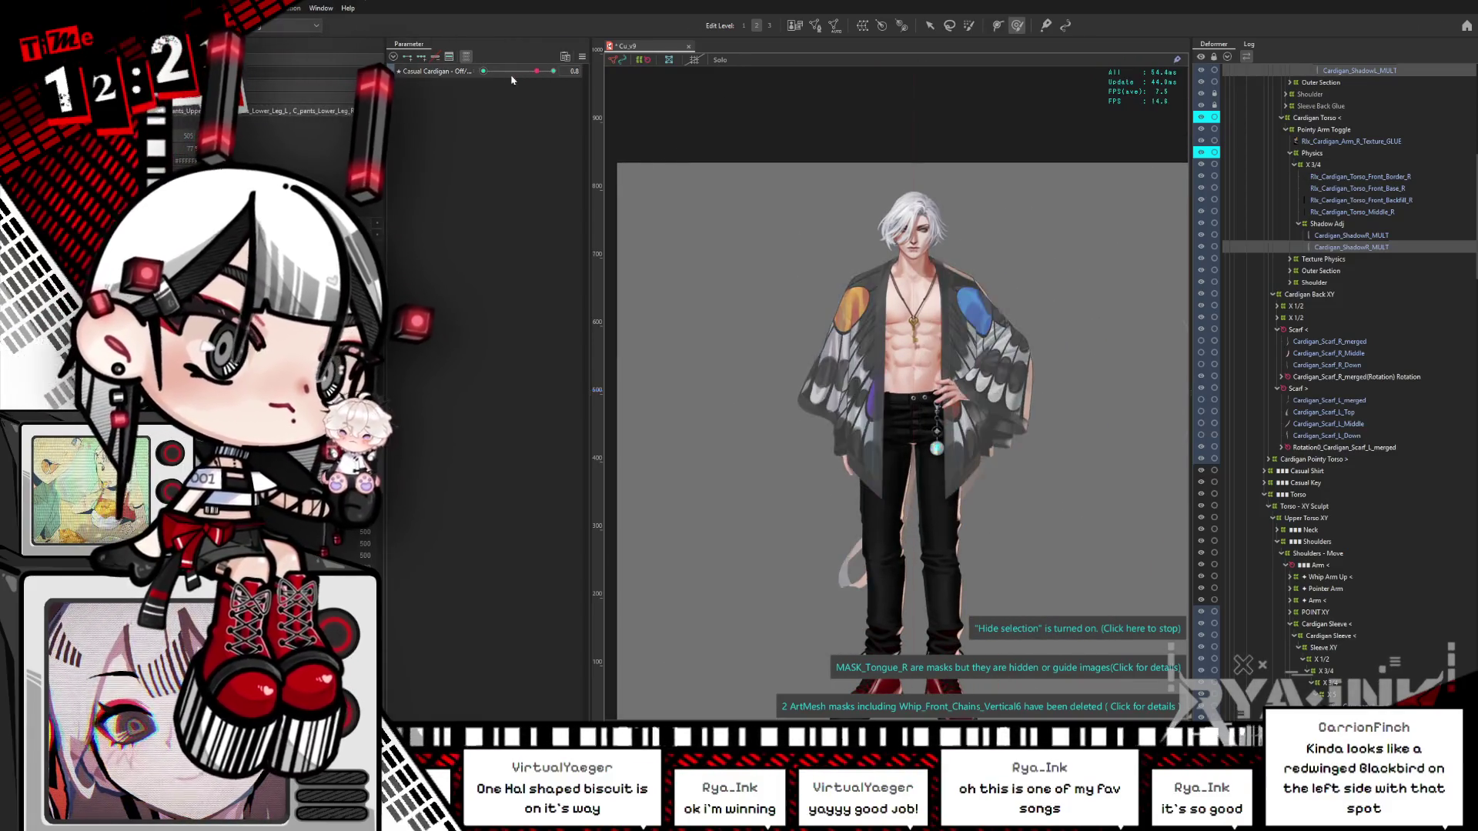
{"action": "left_click", "coordinate": [553, 71]}
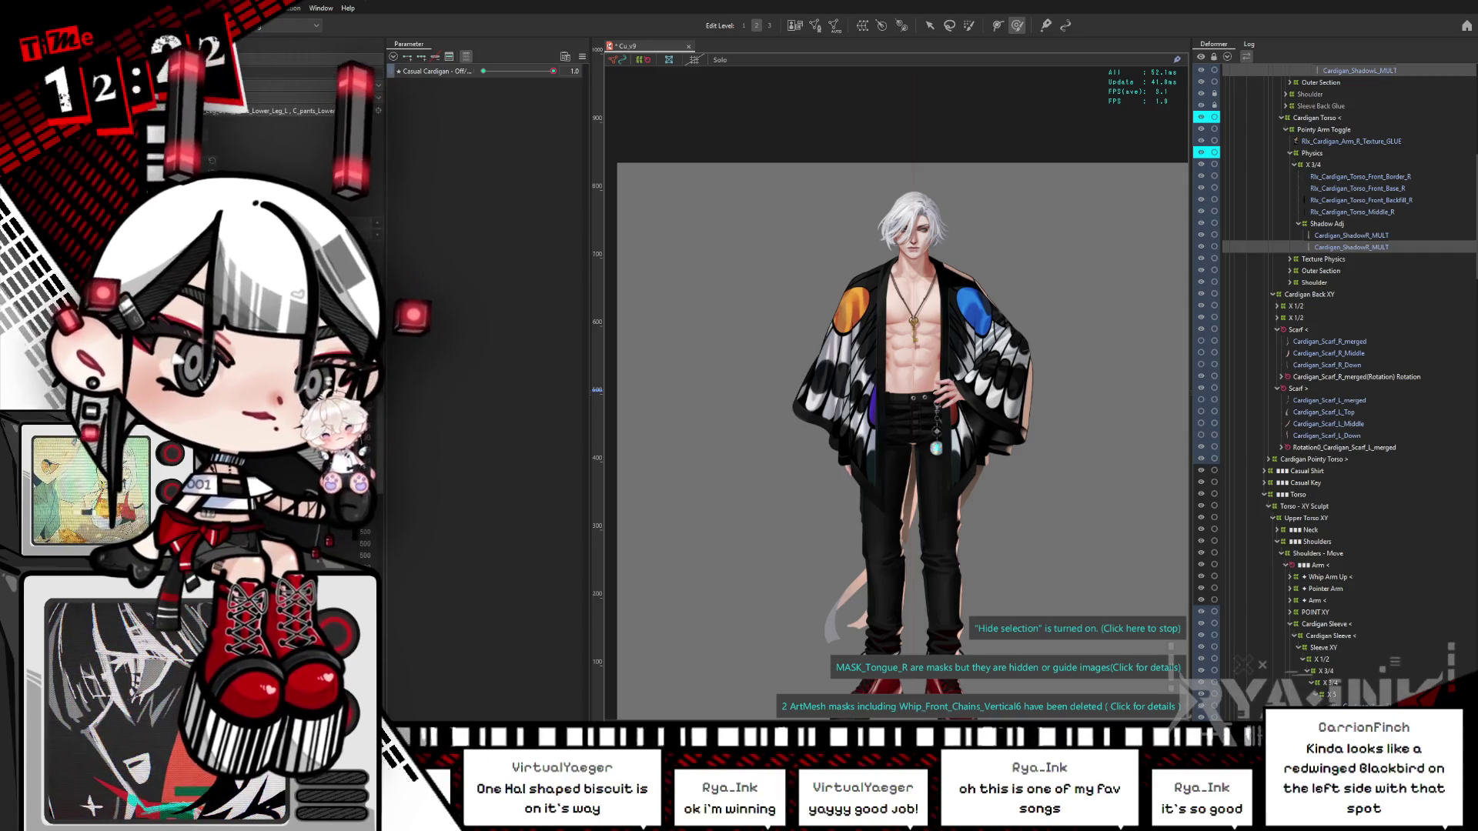
{"action": "mouse_move", "coordinate": [552, 71]}
{"action": "left_mouse_down"}
{"action": "mouse_move", "coordinate": [518, 72]}
{"action": "mouse_move", "coordinate": [558, 71]}
{"action": "left_mouse_up"}
Step: Reset all parameters to default values, save the model, and open the physics preview
{"action": "left_click", "coordinate": [583, 57]}
{"action": "left_click", "coordinate": [576, 92]}
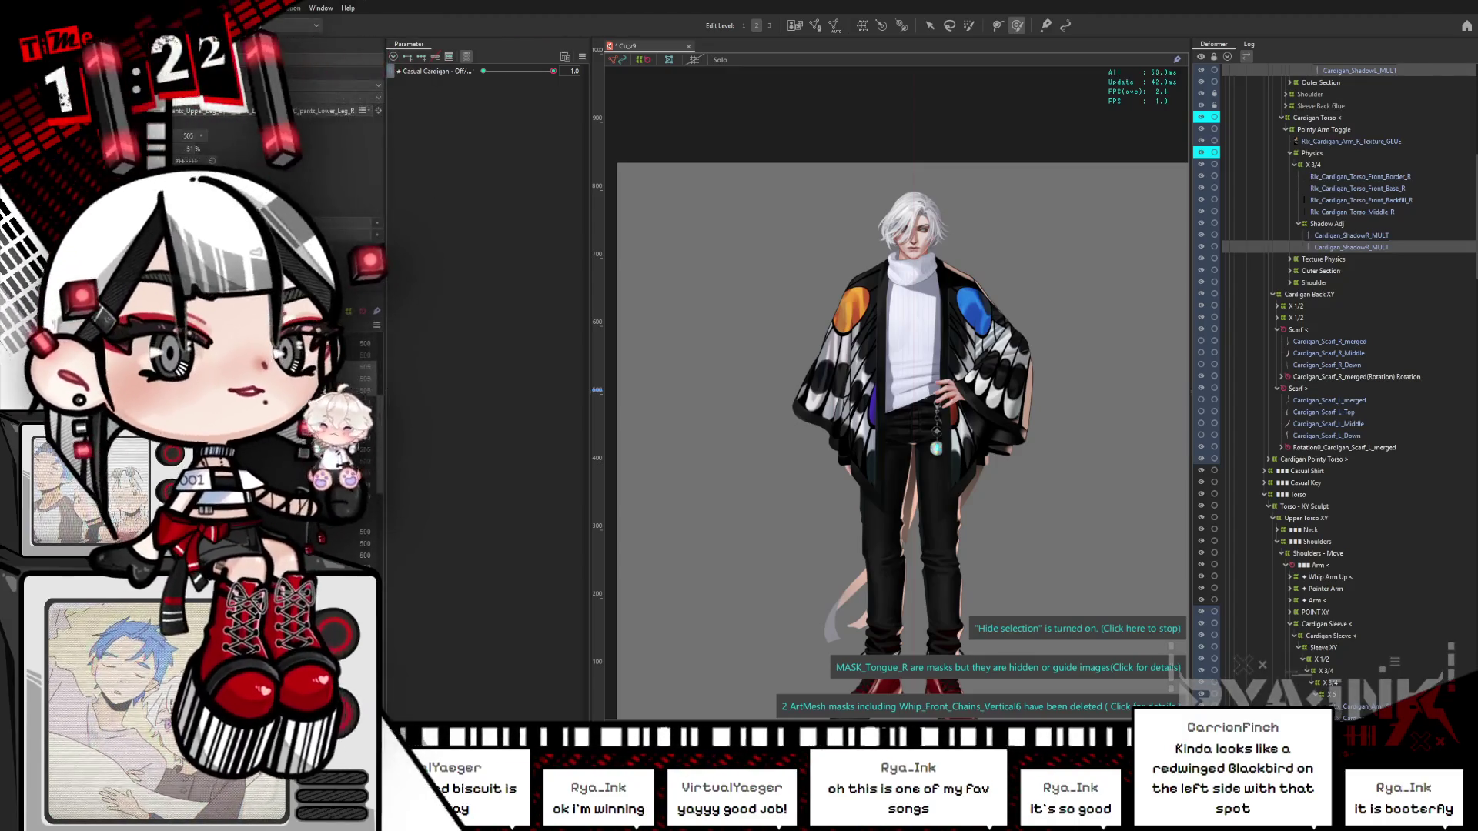
{"action": "key", "text": "ctrl+s"}
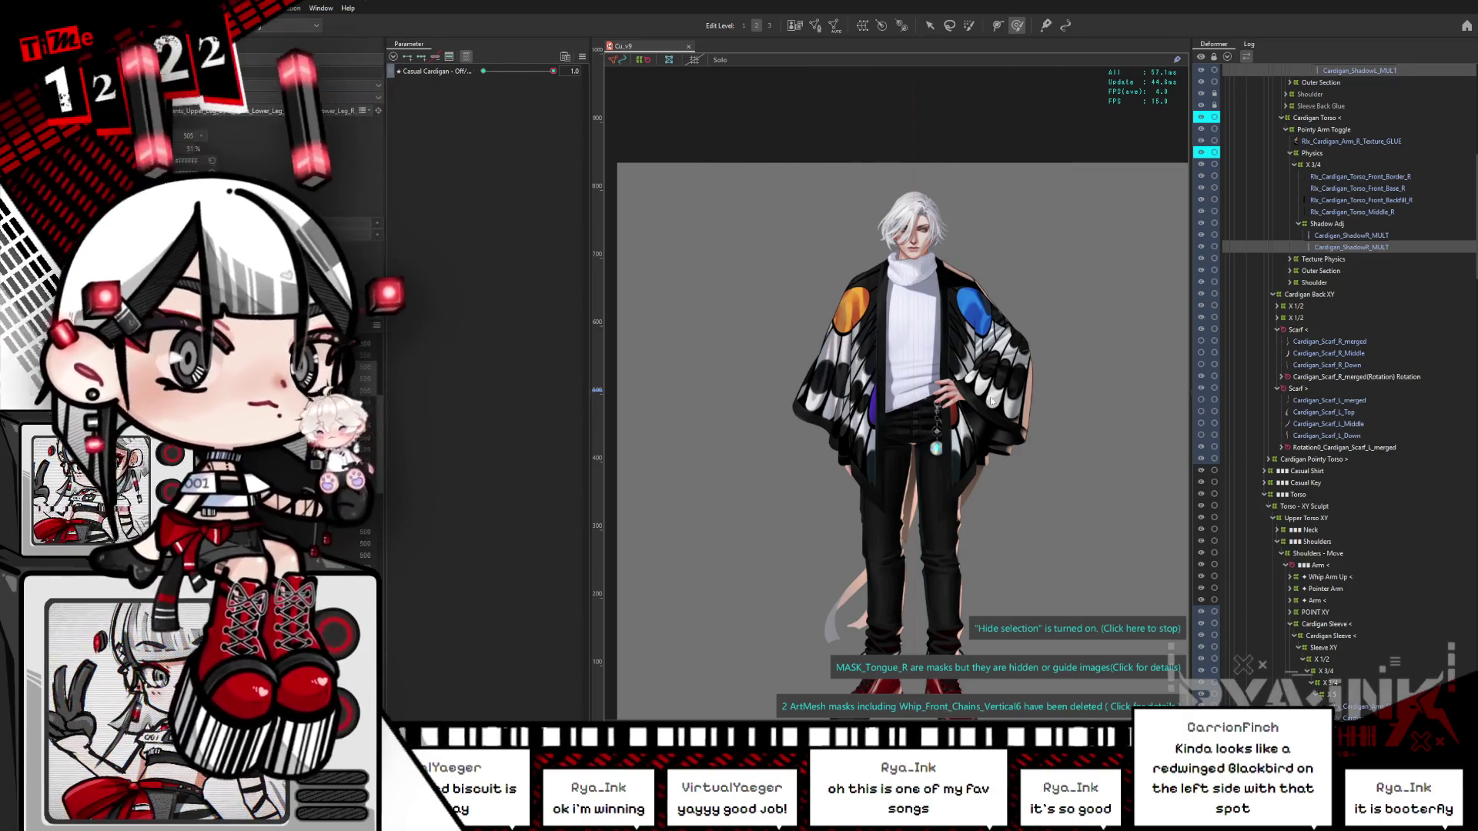
{"action": "key", "text": "alt+Tab"}
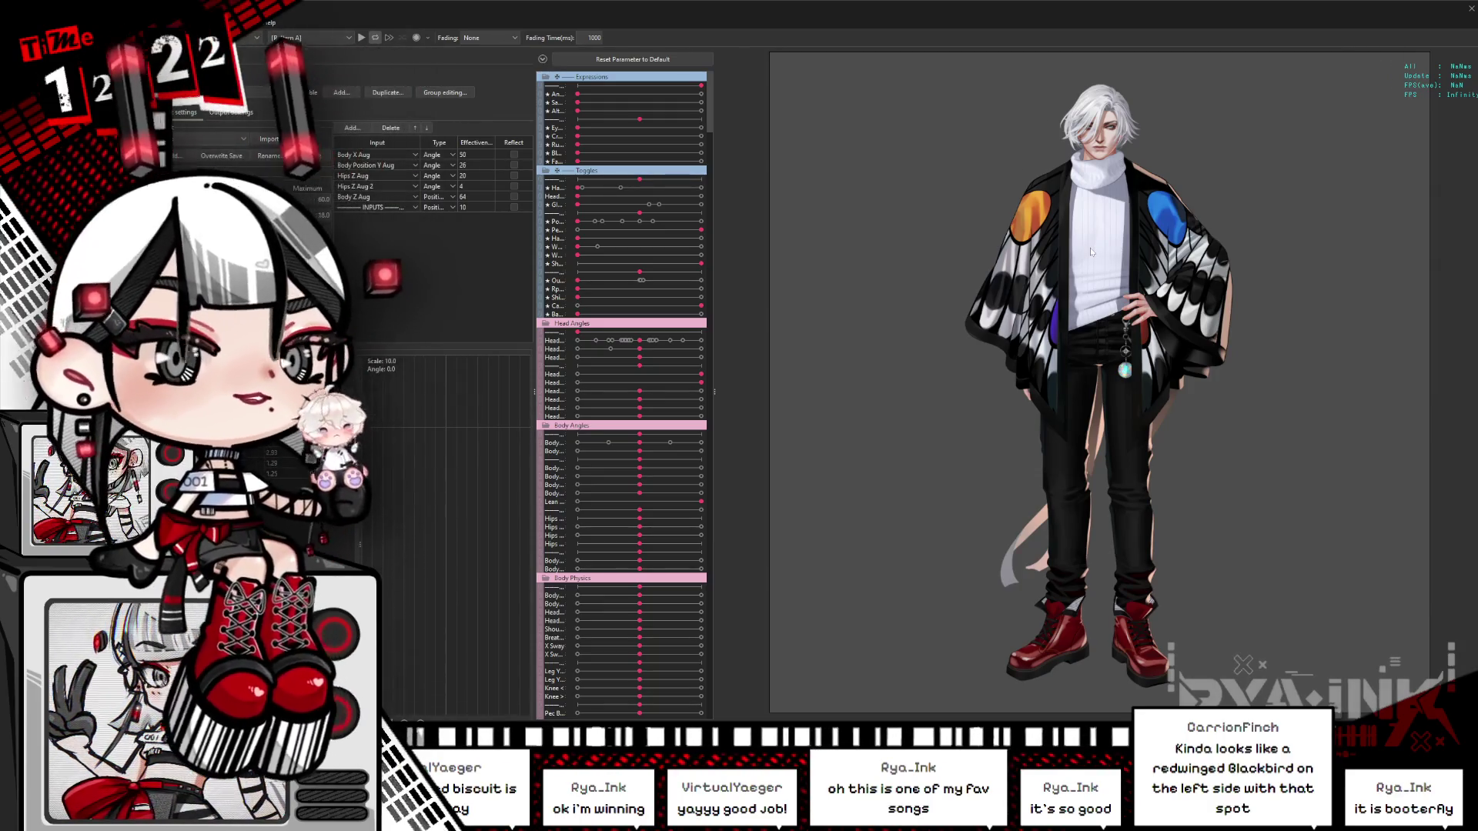
Step: Zoom the animating physics preview in and out, then close it
{"action": "scroll", "coordinate": [1091, 251], "scroll_direction": "up", "scroll_amount": 5}
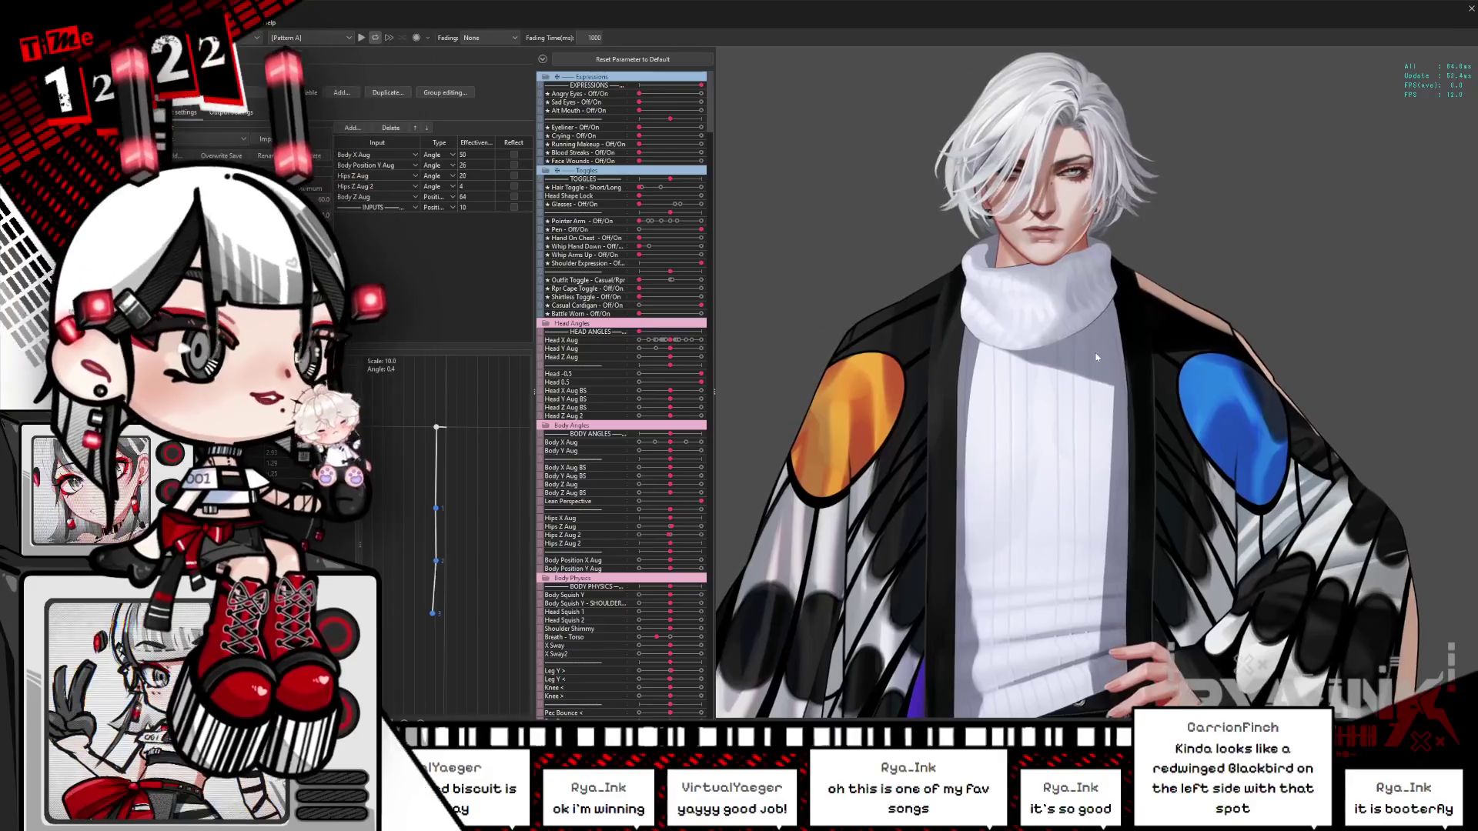
{"action": "scroll", "coordinate": [1098, 357], "scroll_direction": "down", "scroll_amount": 5}
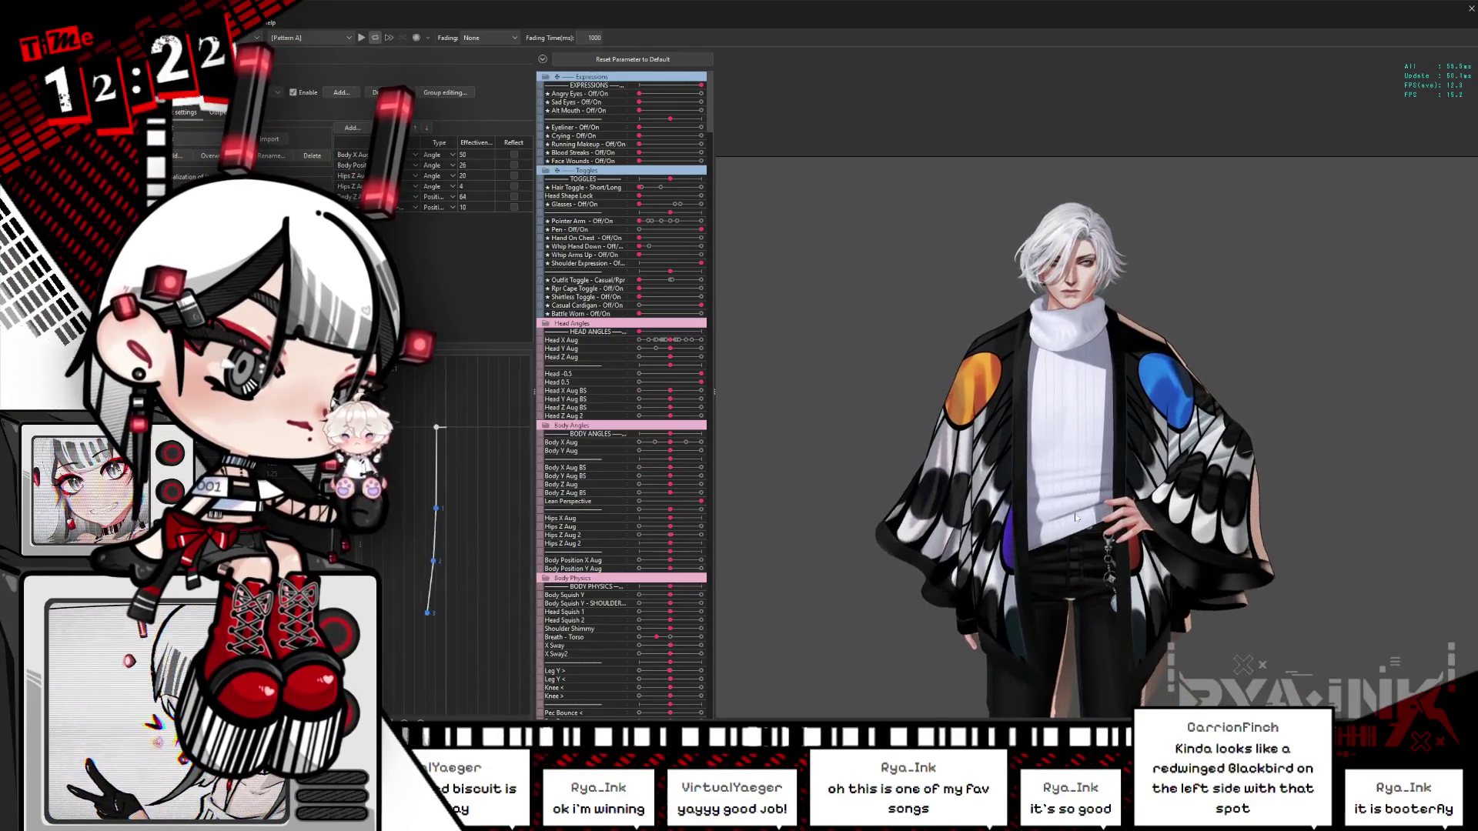
{"action": "scroll", "coordinate": [1102, 581], "scroll_direction": "down", "scroll_amount": 3}
{"action": "scroll", "coordinate": [1101, 581], "scroll_direction": "up", "scroll_amount": 3}
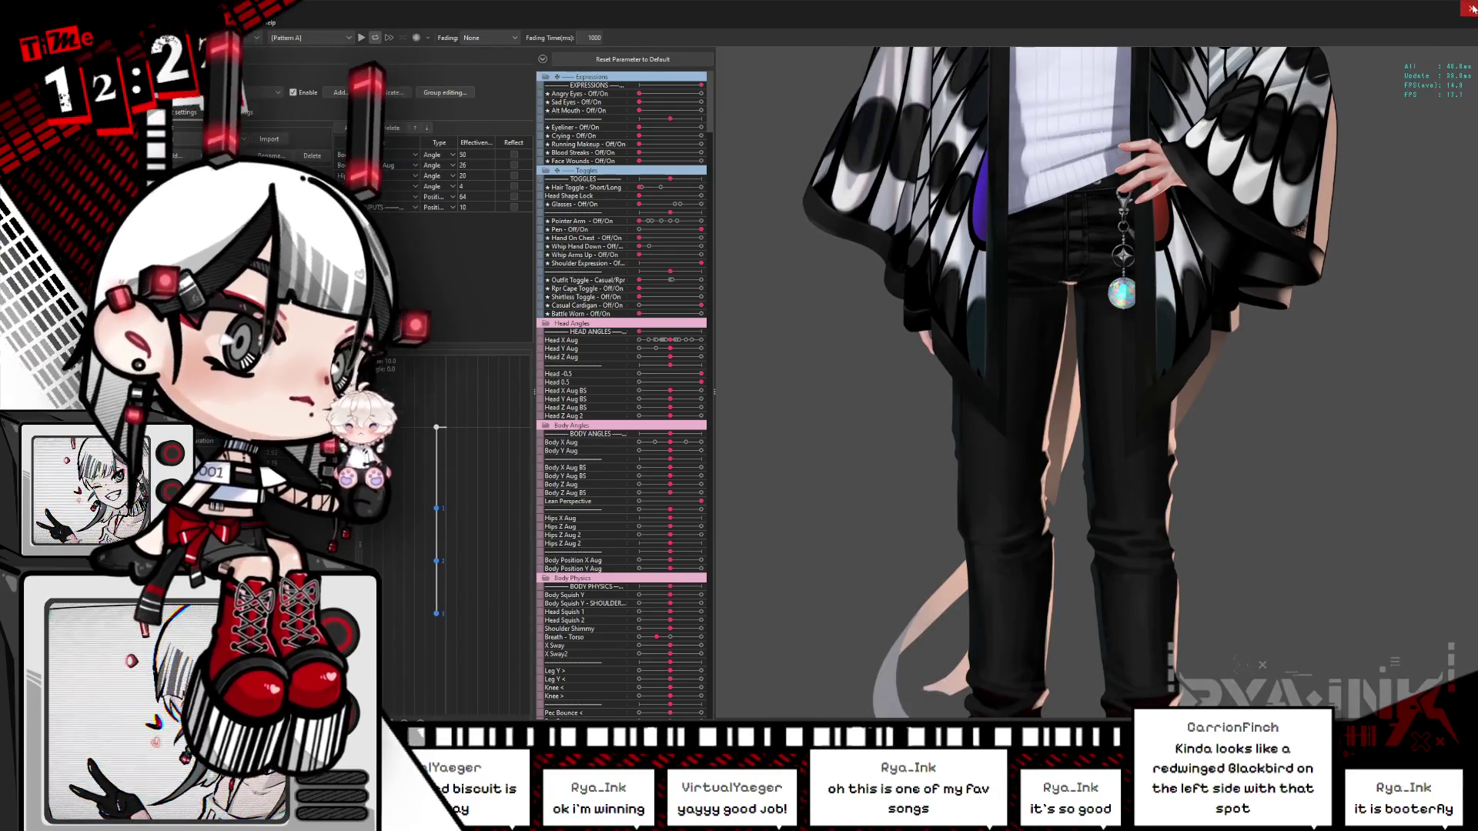
{"action": "left_click", "coordinate": [1471, 9]}
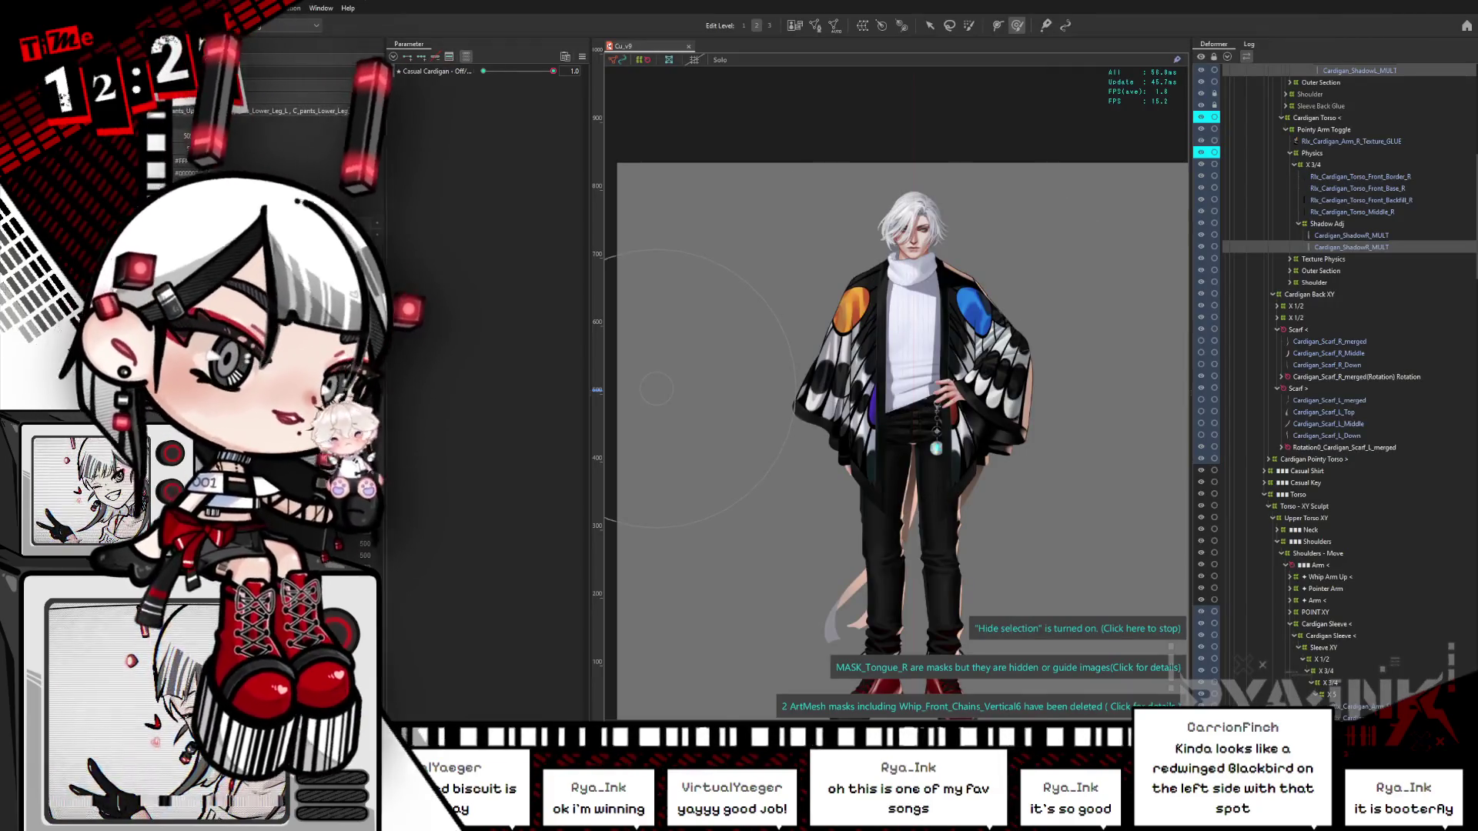
Step: Zoom onto the torso and legs and check the selected cardigan mesh's full name
{"action": "scroll", "coordinate": [1051, 349], "scroll_direction": "up", "scroll_amount": 2}
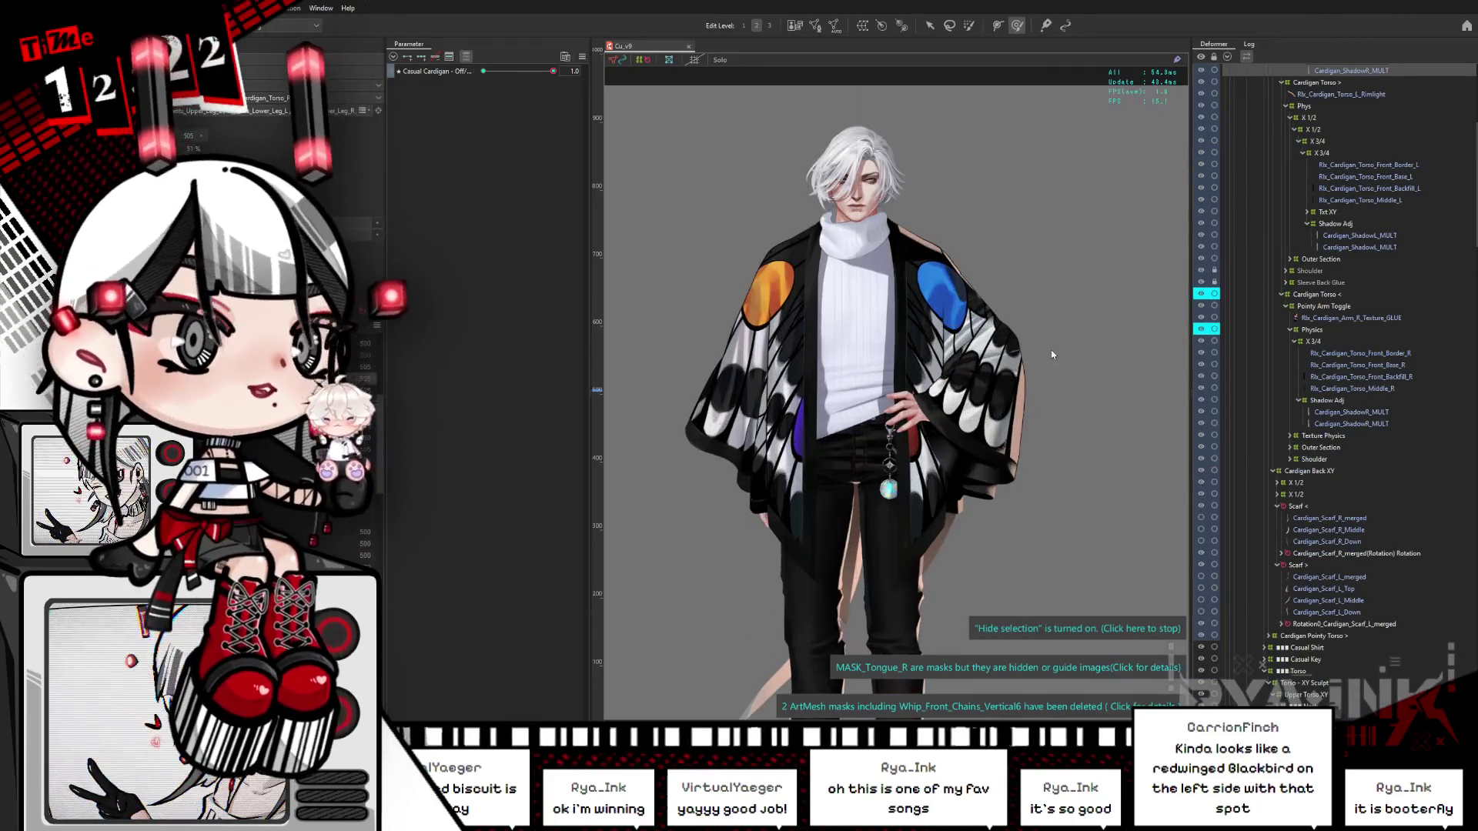
{"action": "scroll", "coordinate": [999, 360], "scroll_direction": "up", "scroll_amount": 2}
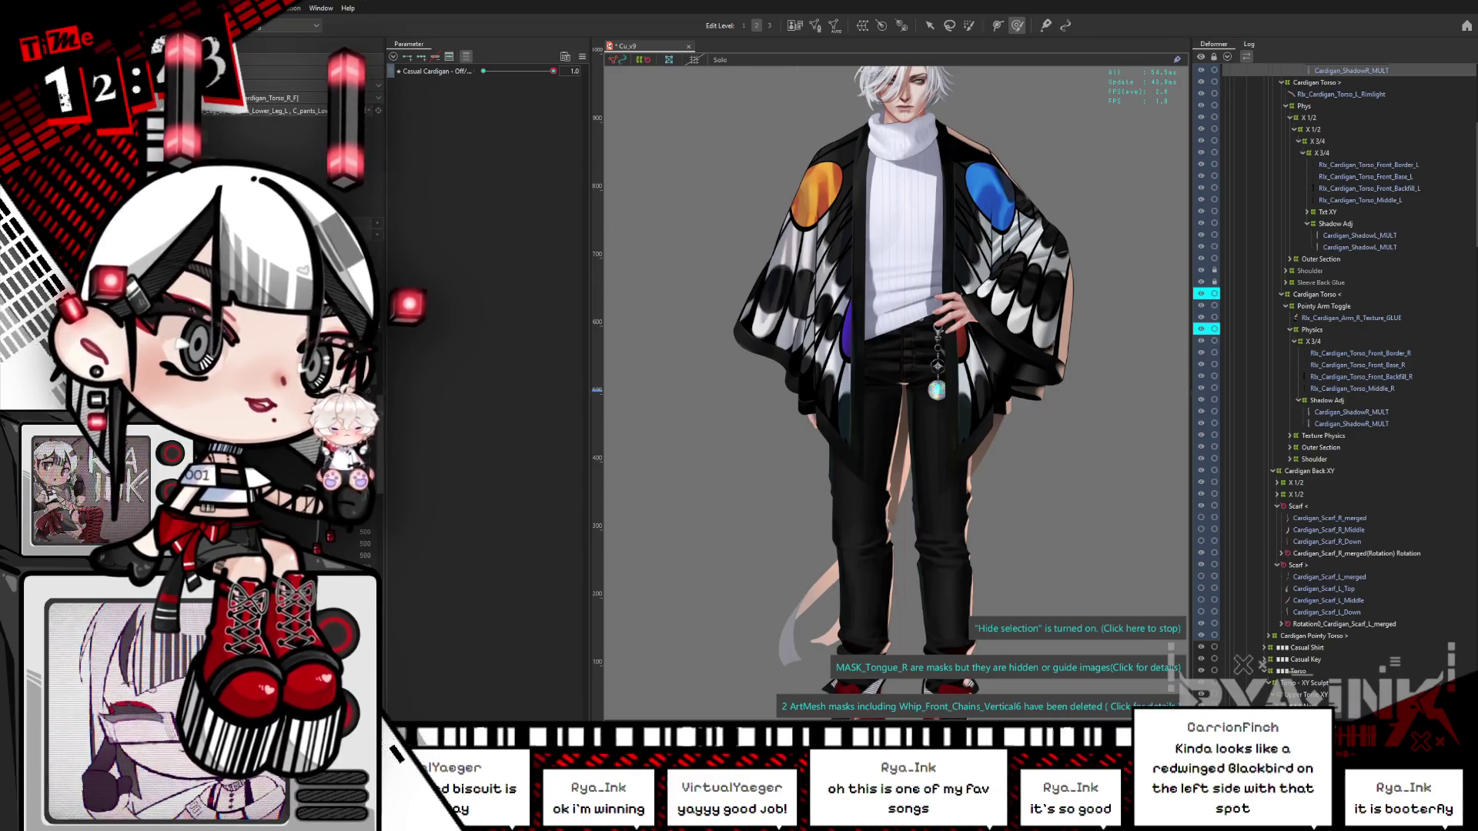
{"action": "left_click", "coordinate": [312, 111]}
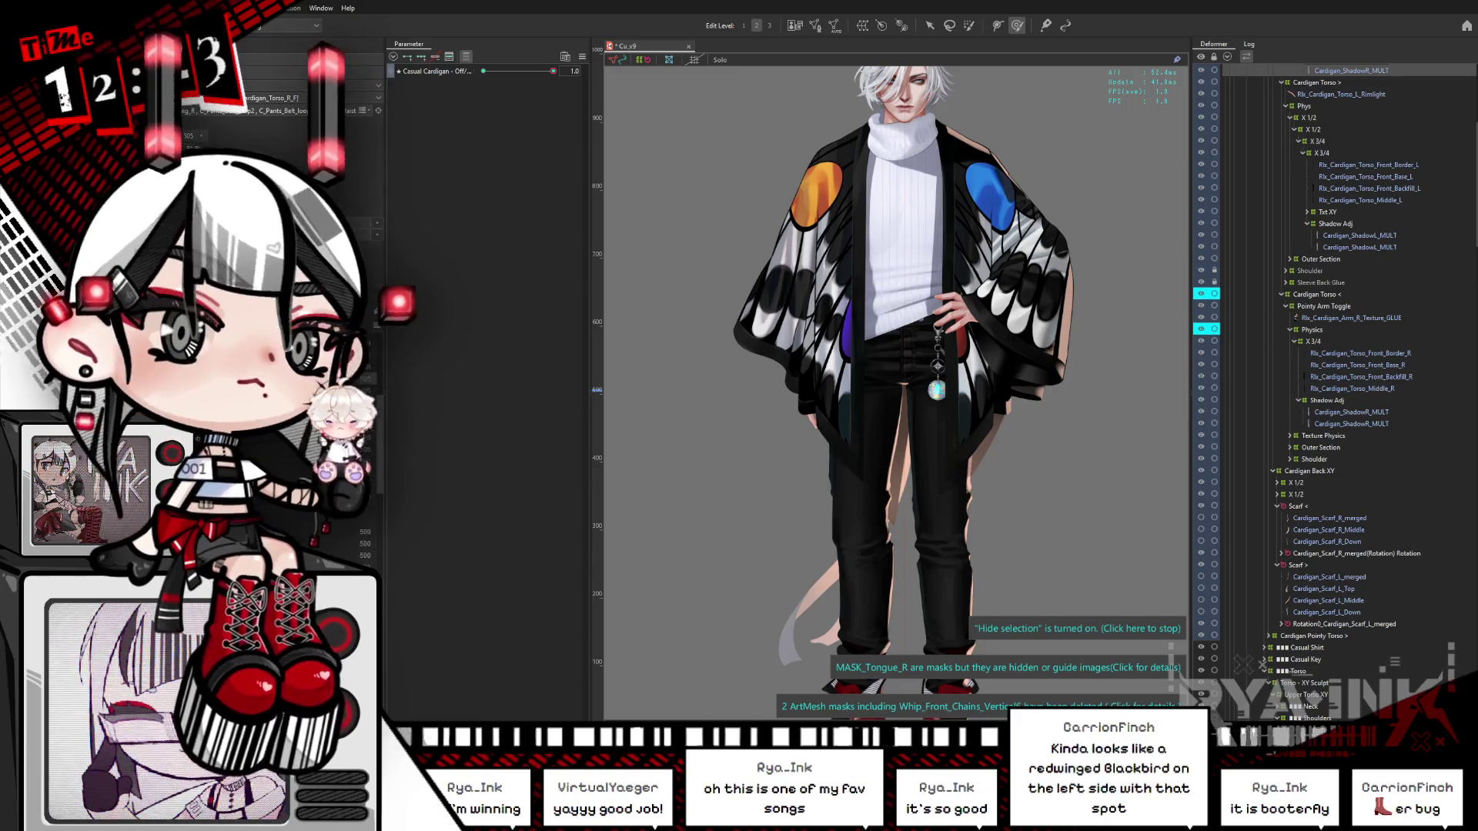
{"action": "scroll", "coordinate": [804, 321], "scroll_direction": "up", "scroll_amount": 2}
{"action": "left_click_drag", "start_coordinate": [803, 321], "coordinate": [785, 276]}
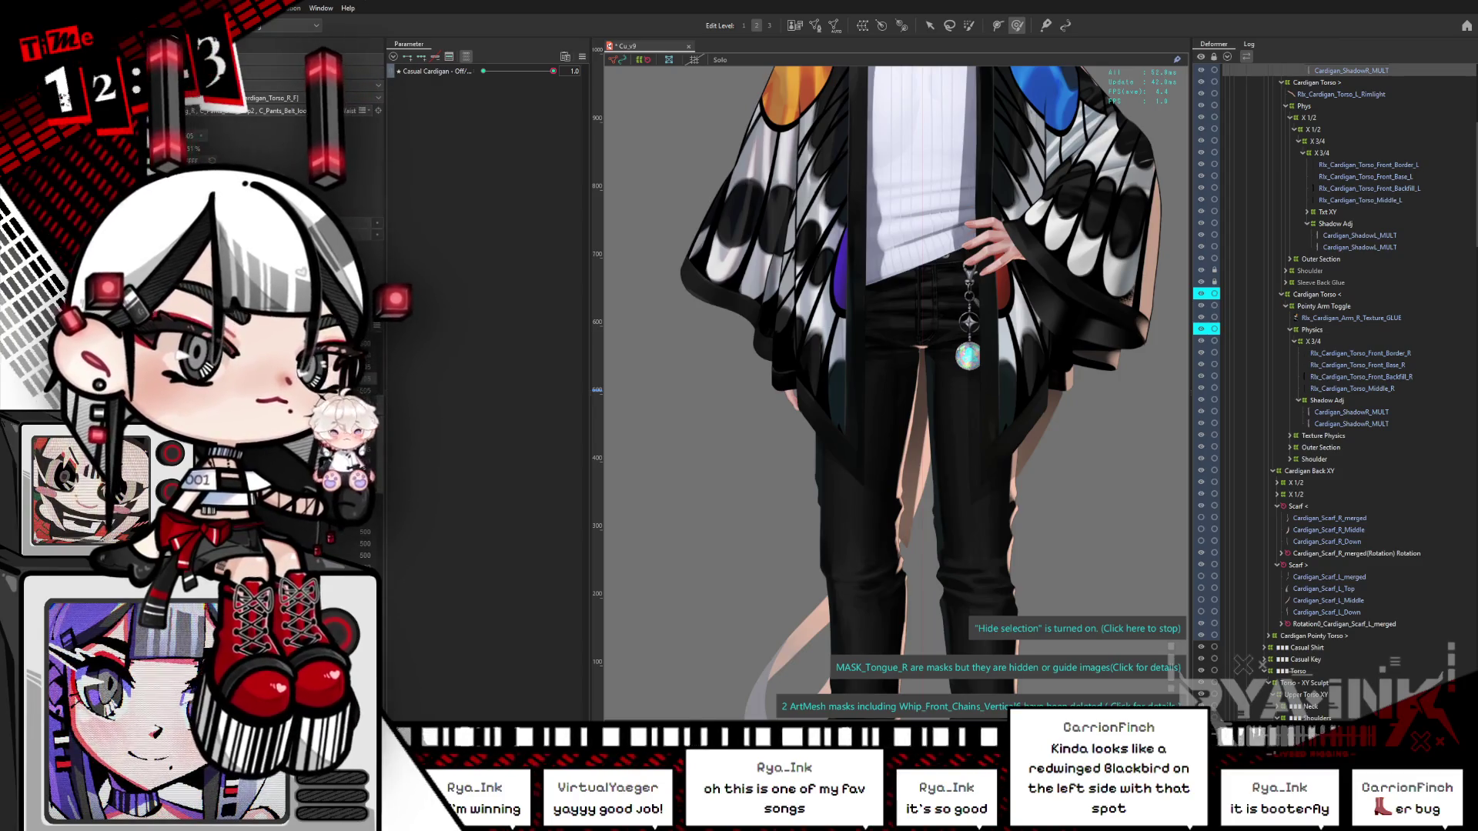
{"action": "left_click", "coordinate": [807, 314]}
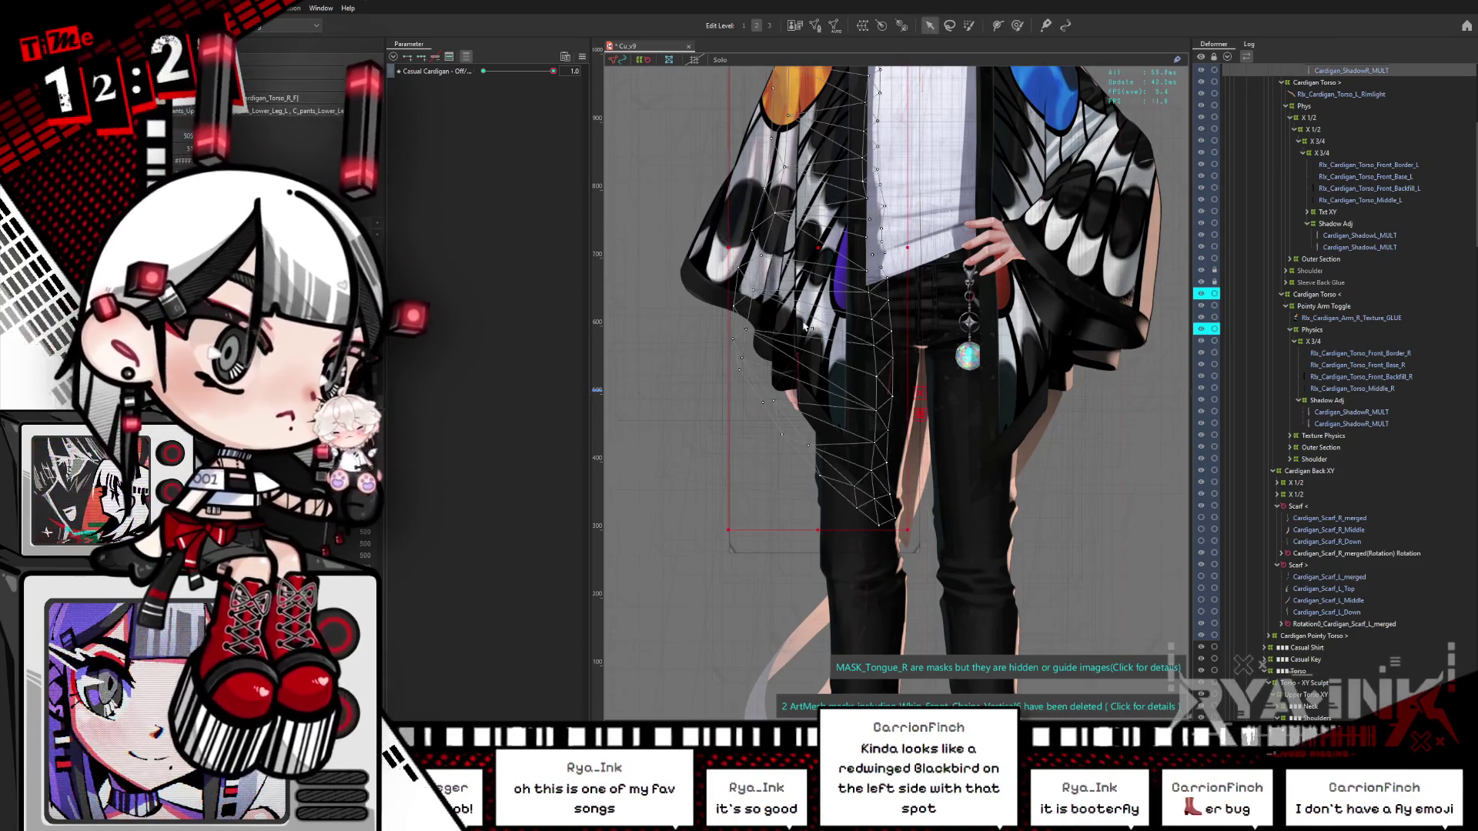
{"action": "left_click", "coordinate": [895, 265]}
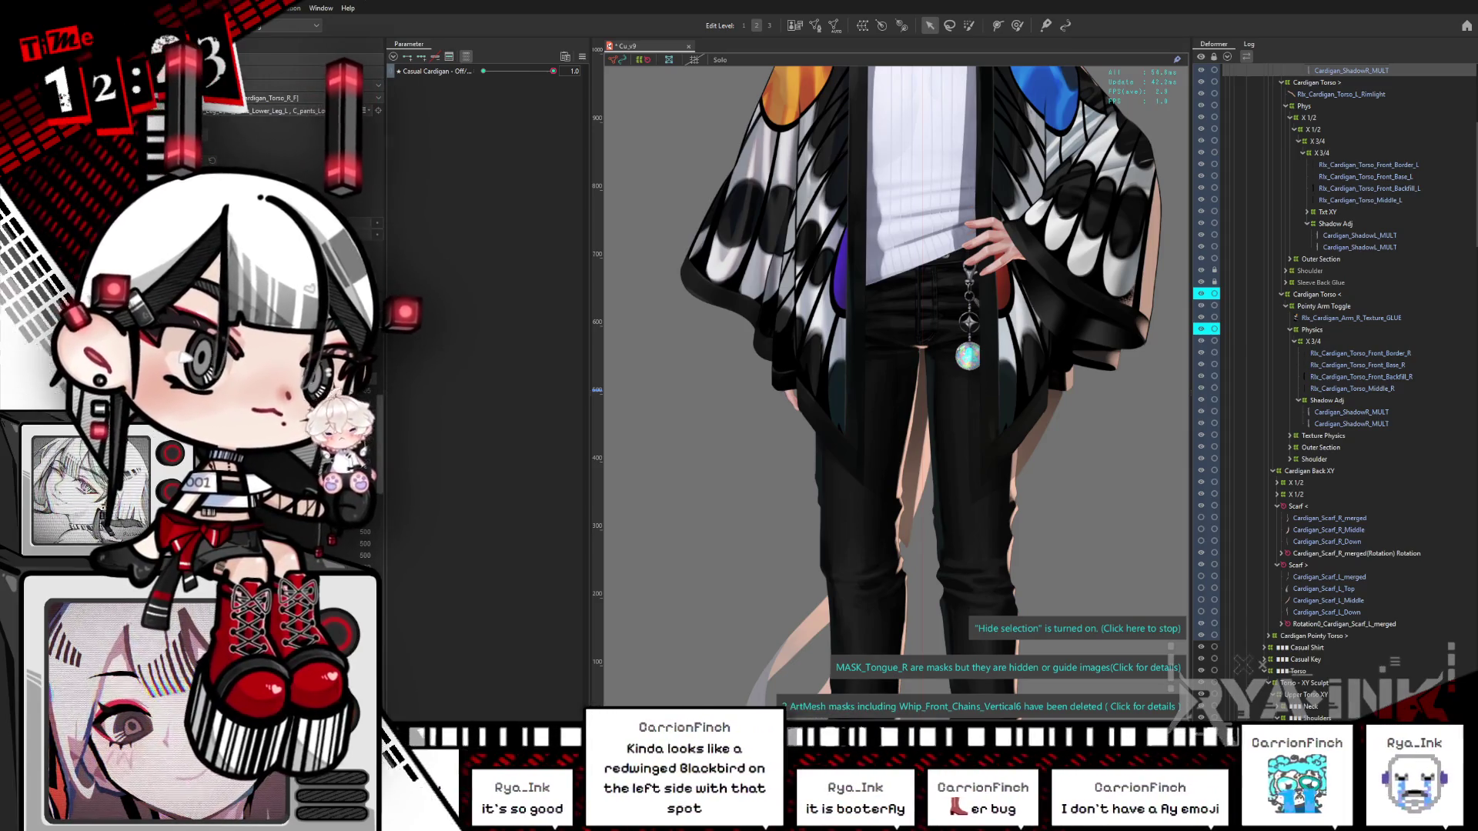
Step: Select both Cardigan_Shadow MULT layers and lower their opacity to 51%
{"action": "left_click", "coordinate": [1360, 247]}
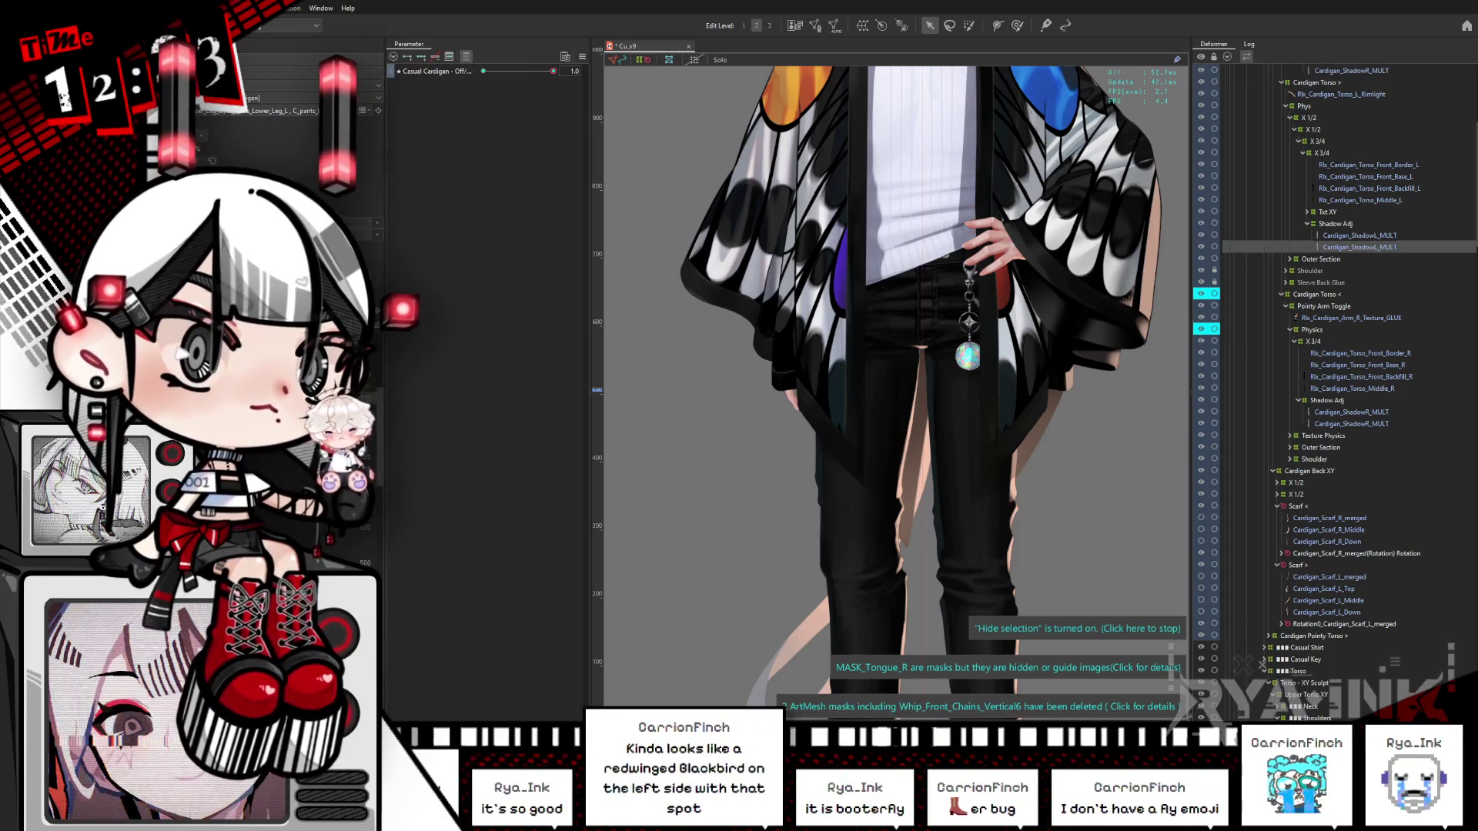
{"action": "left_click", "coordinate": [1352, 70]}
{"action": "left_click", "coordinate": [1352, 424]}
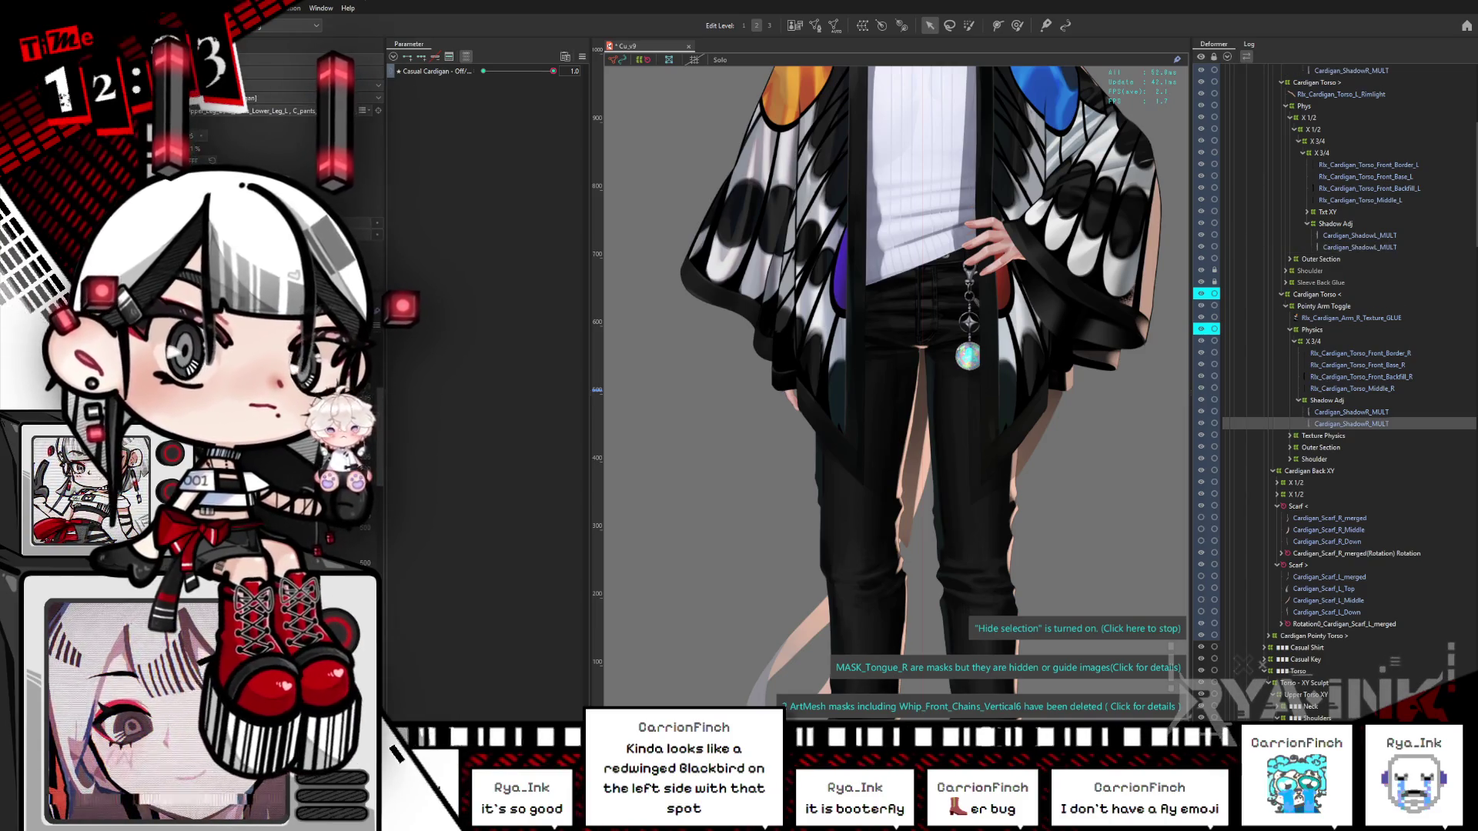
{"action": "left_click", "coordinate": [1359, 247], "text": "ctrl"}
{"action": "left_click", "coordinate": [1351, 70], "text": "ctrl"}
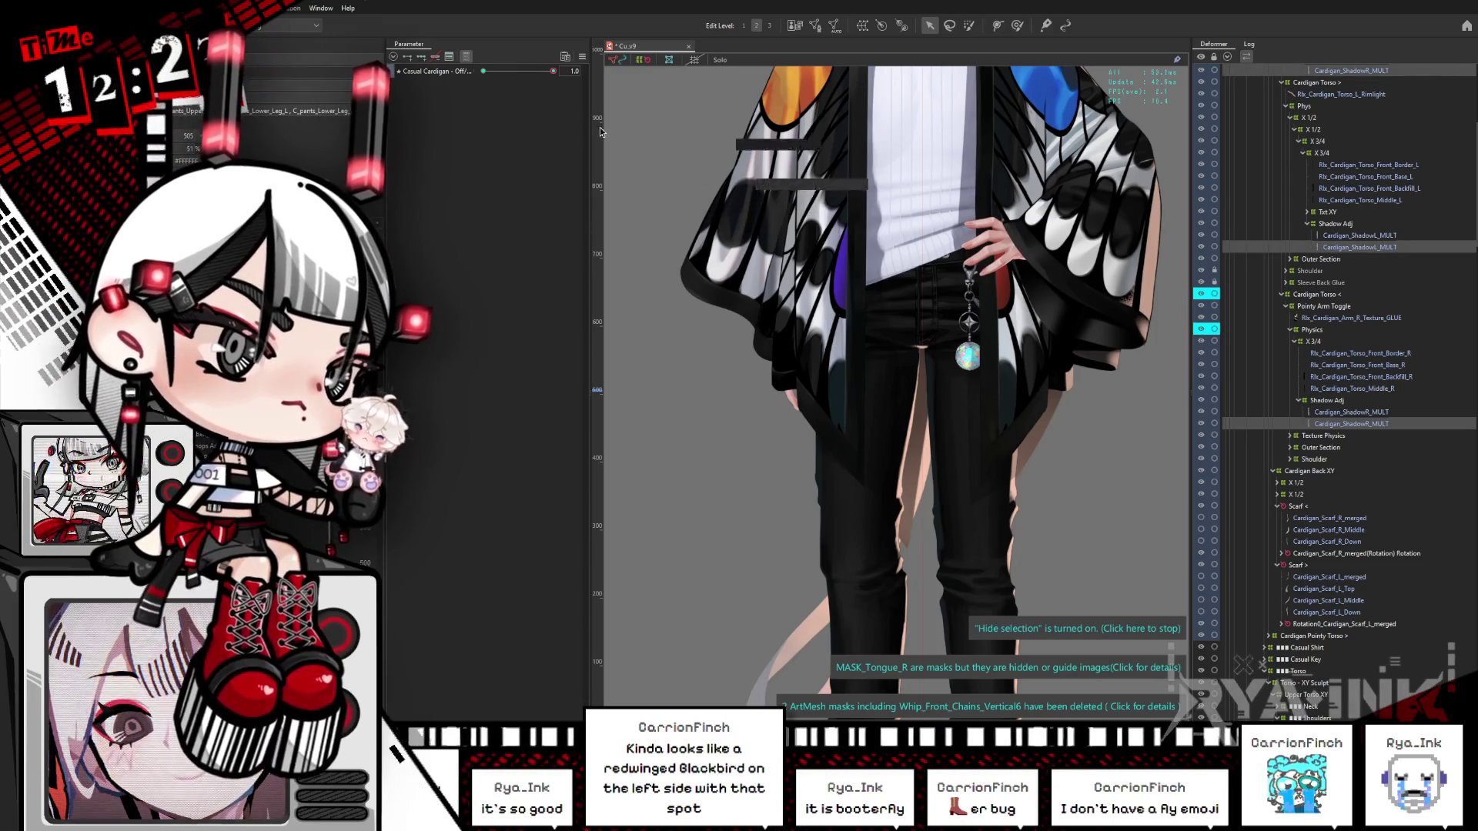
{"action": "mouse_move", "coordinate": [309, 150]}
{"action": "left_mouse_down"}
{"action": "mouse_move", "coordinate": [223, 150]}
{"action": "mouse_move", "coordinate": [623, 135]}
{"action": "mouse_move", "coordinate": [422, 161]}
{"action": "left_mouse_up"}
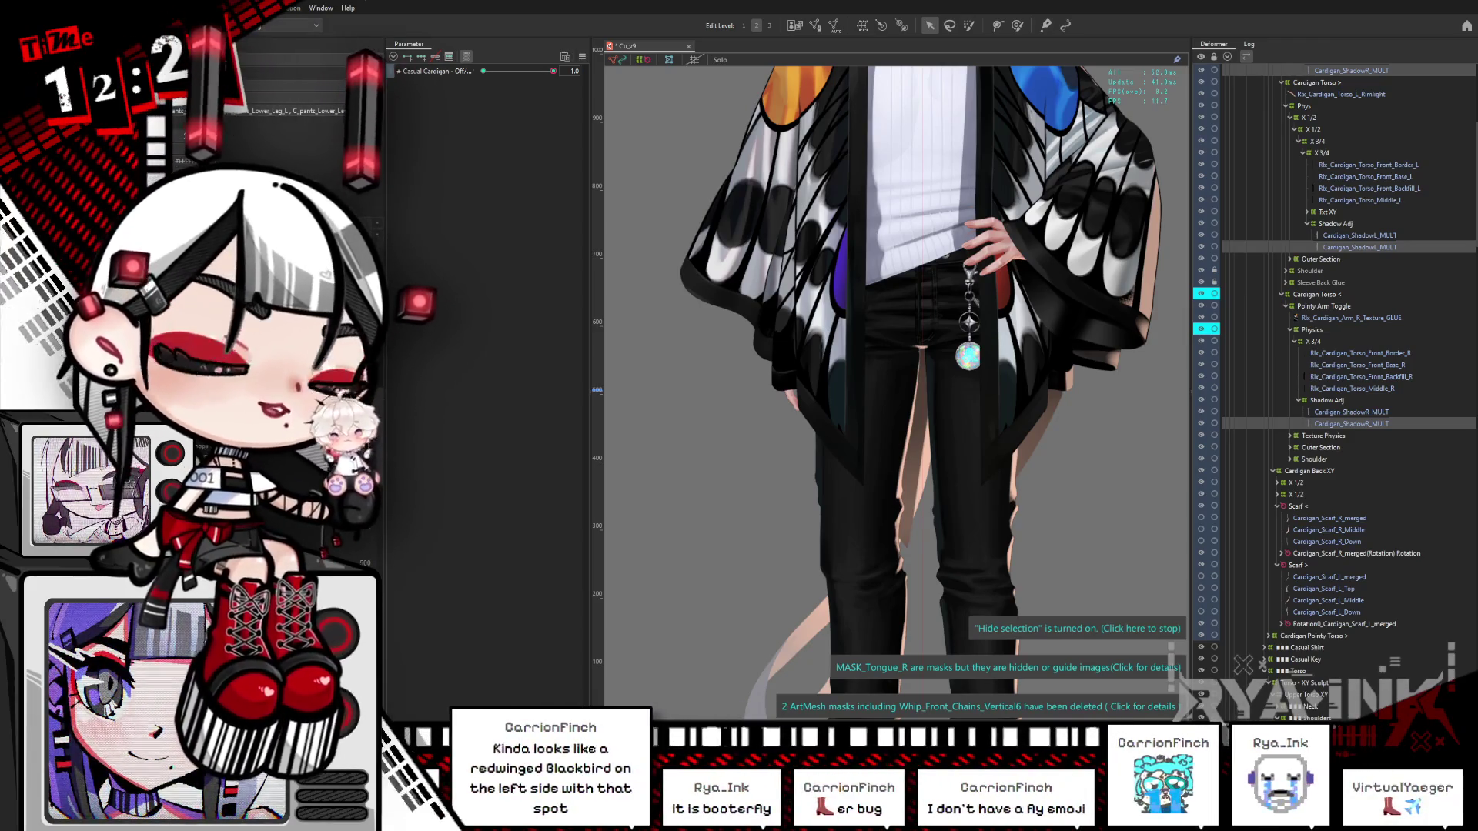
{"action": "left_click_drag", "start_coordinate": [177, 150], "coordinate": [198, 150]}
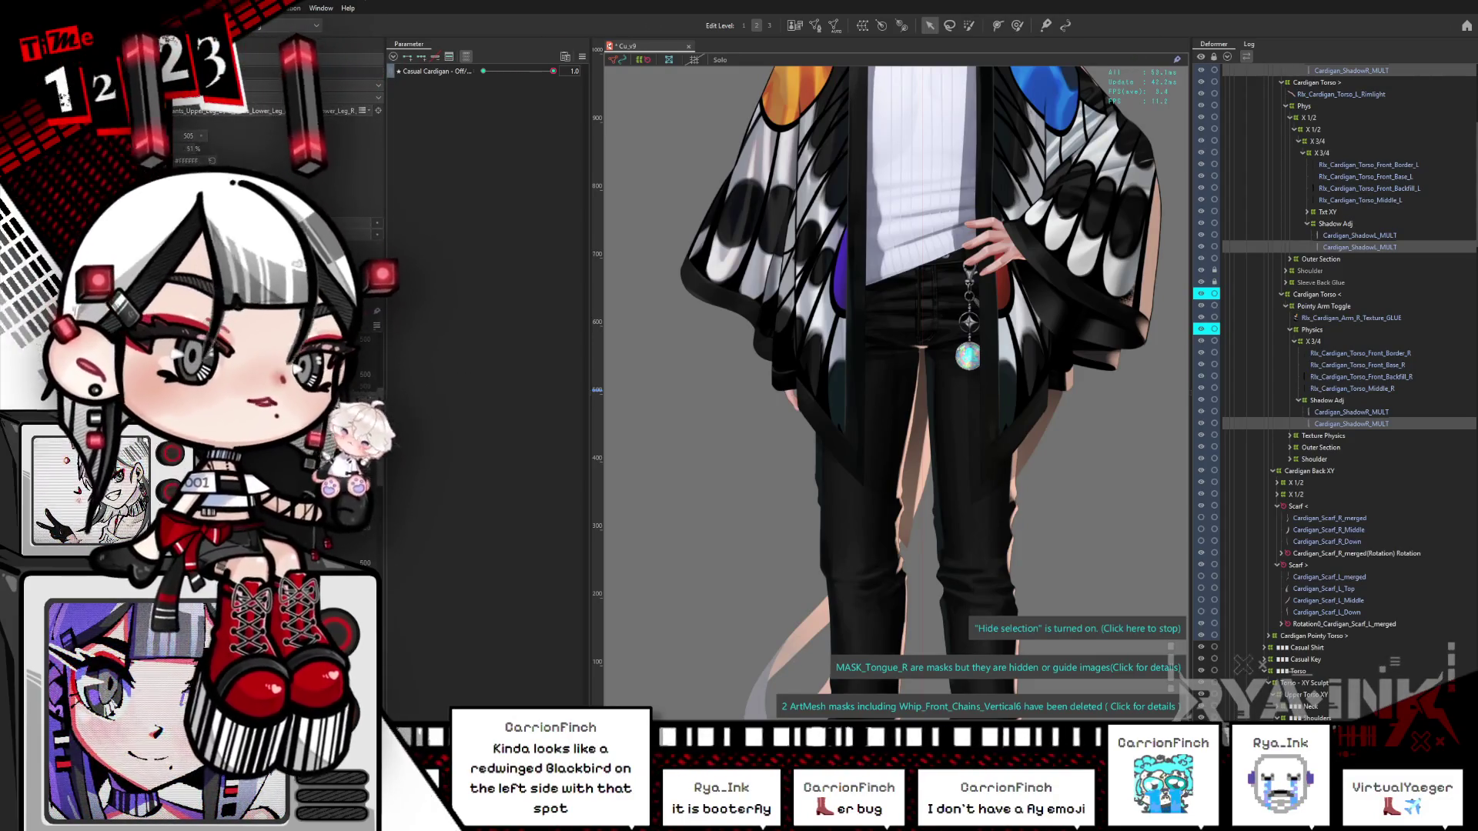
Step: Hide the selection outline and show the upper Cardigan_ShadowR_MULT layer in Solo
{"action": "left_click", "coordinate": [847, 323]}
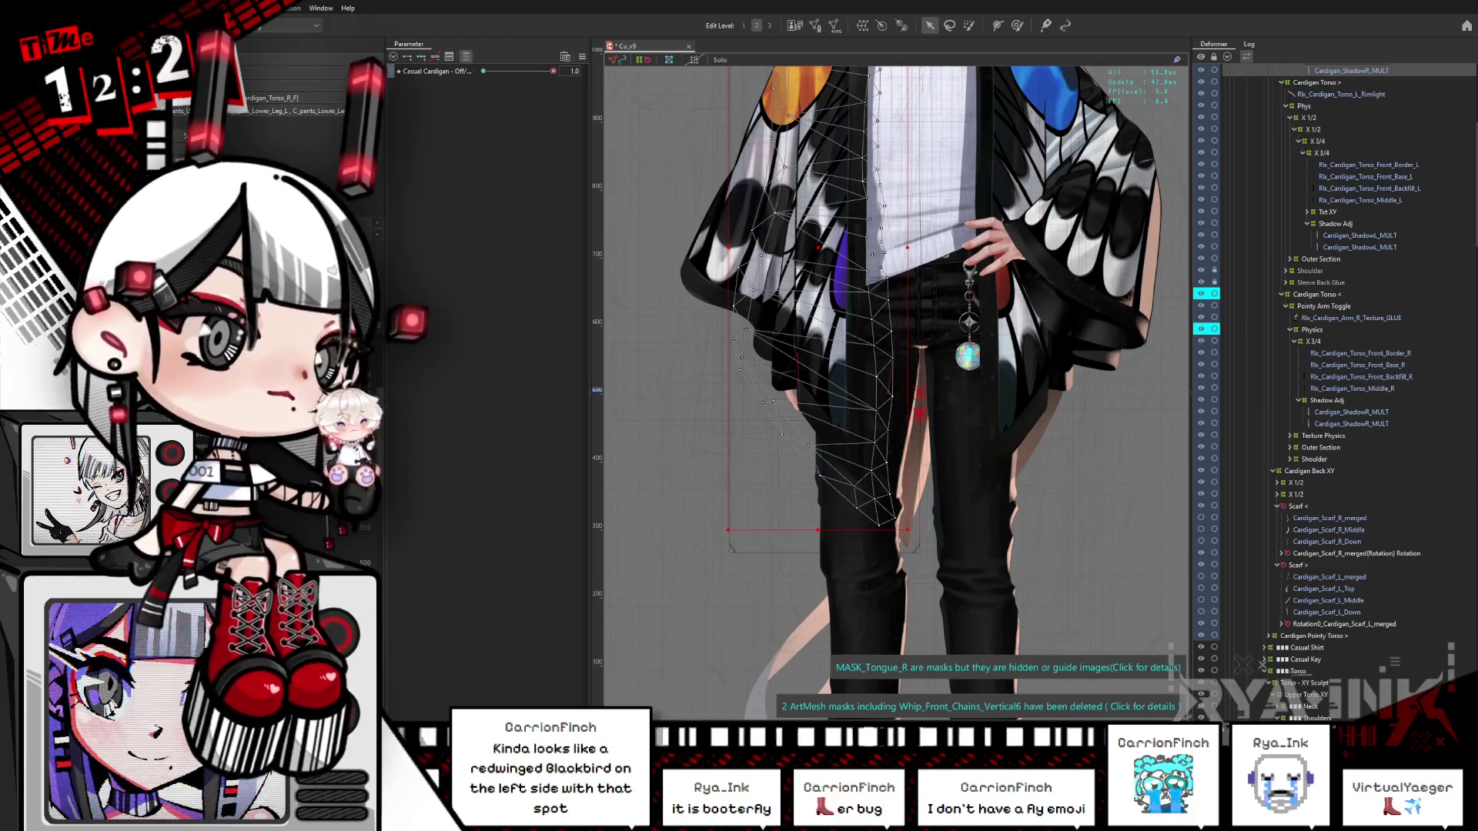
{"action": "key", "text": "ctrl+h"}
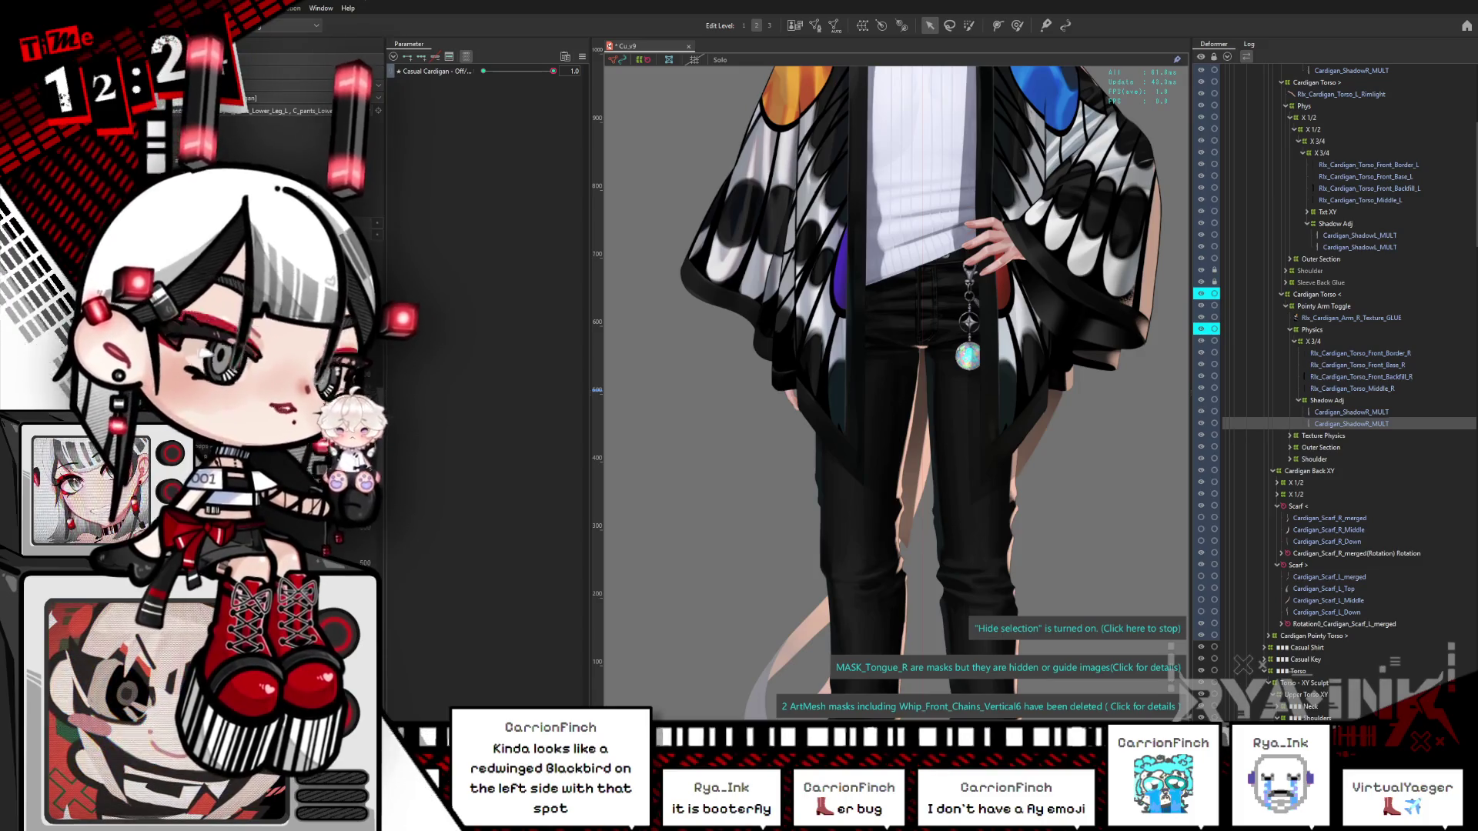
{"action": "left_click", "coordinate": [1351, 70]}
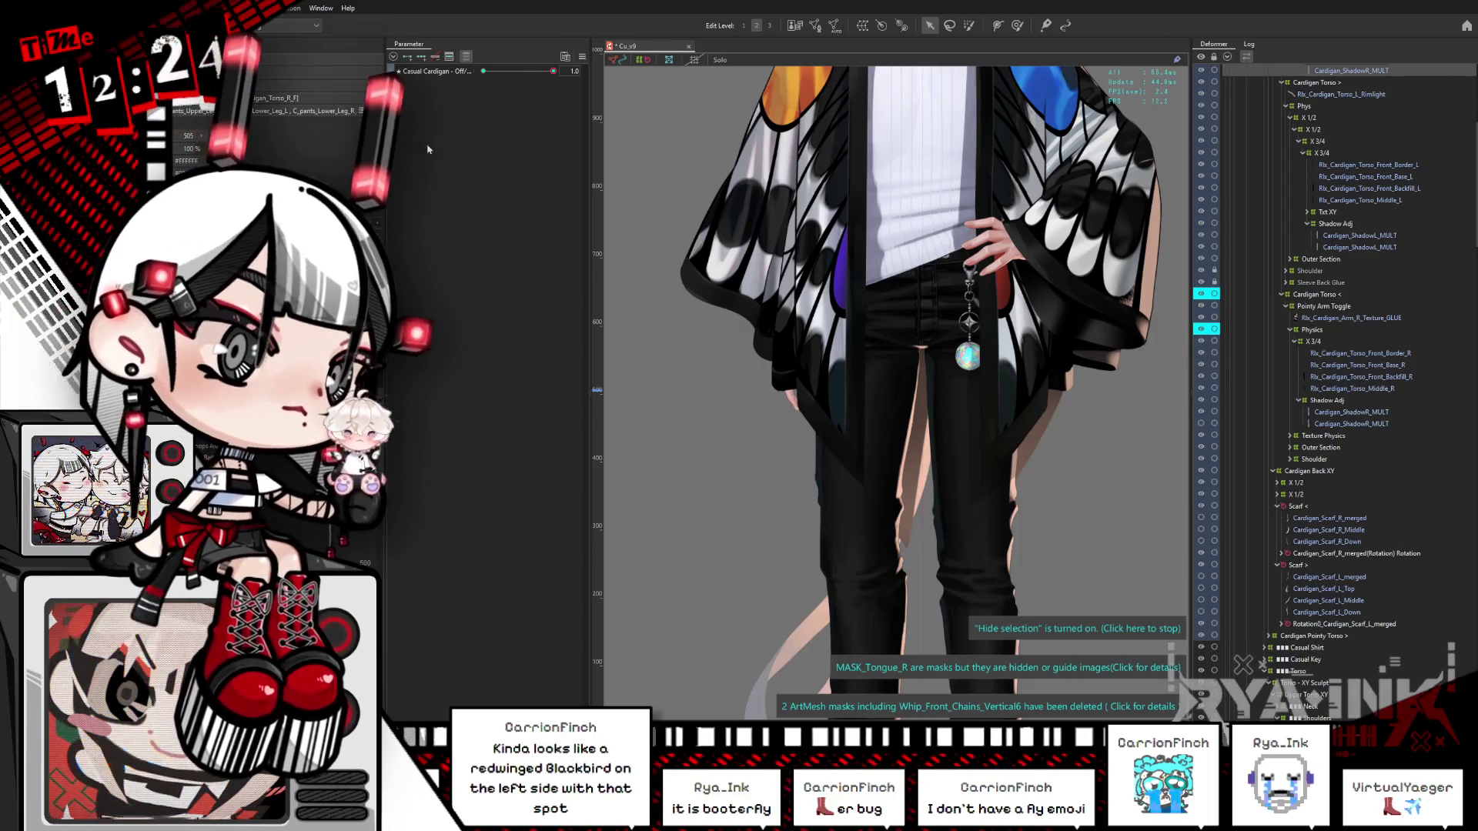
{"action": "left_click", "coordinate": [719, 59]}
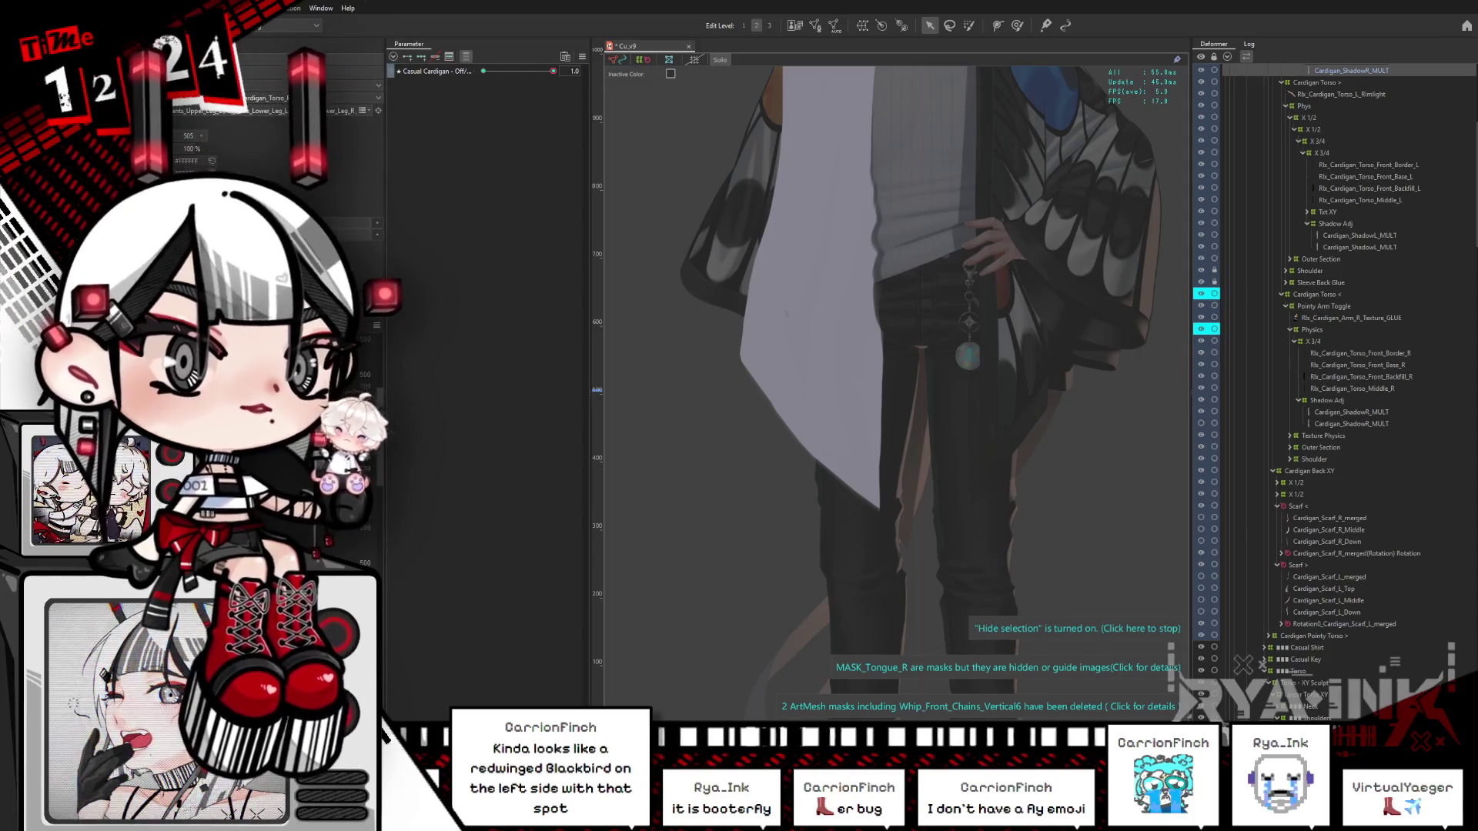
Step: Select the lower Cardigan_ShadowR_MULT layer and exit Solo to show the whole model
{"action": "left_click", "coordinate": [1351, 423]}
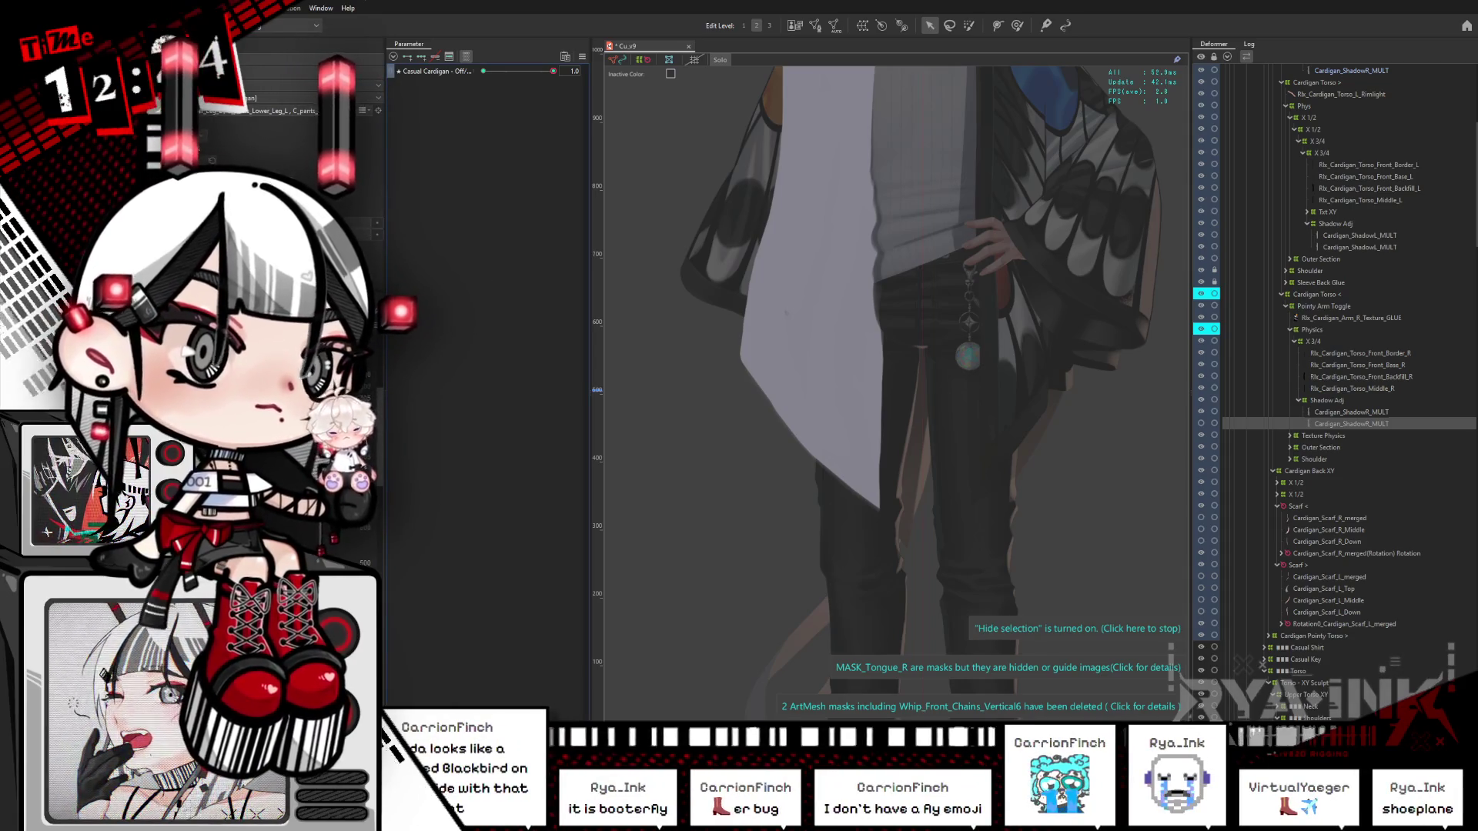
{"action": "key", "text": "Escape"}
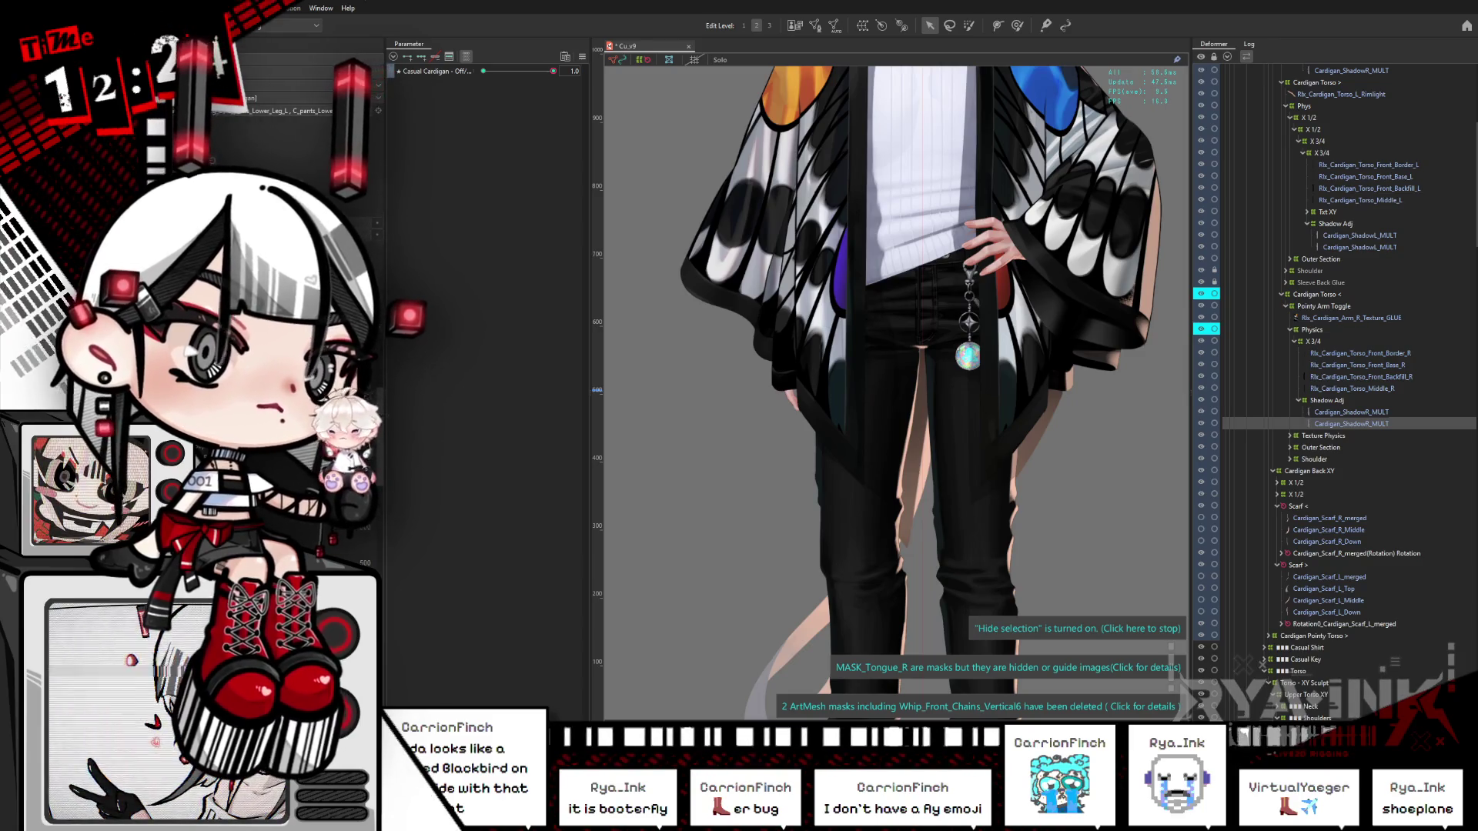
Step: Select the upper, then lower Cardigan_ShadowR_MULT layer and open the full-body preview
{"action": "left_click", "coordinate": [1351, 70]}
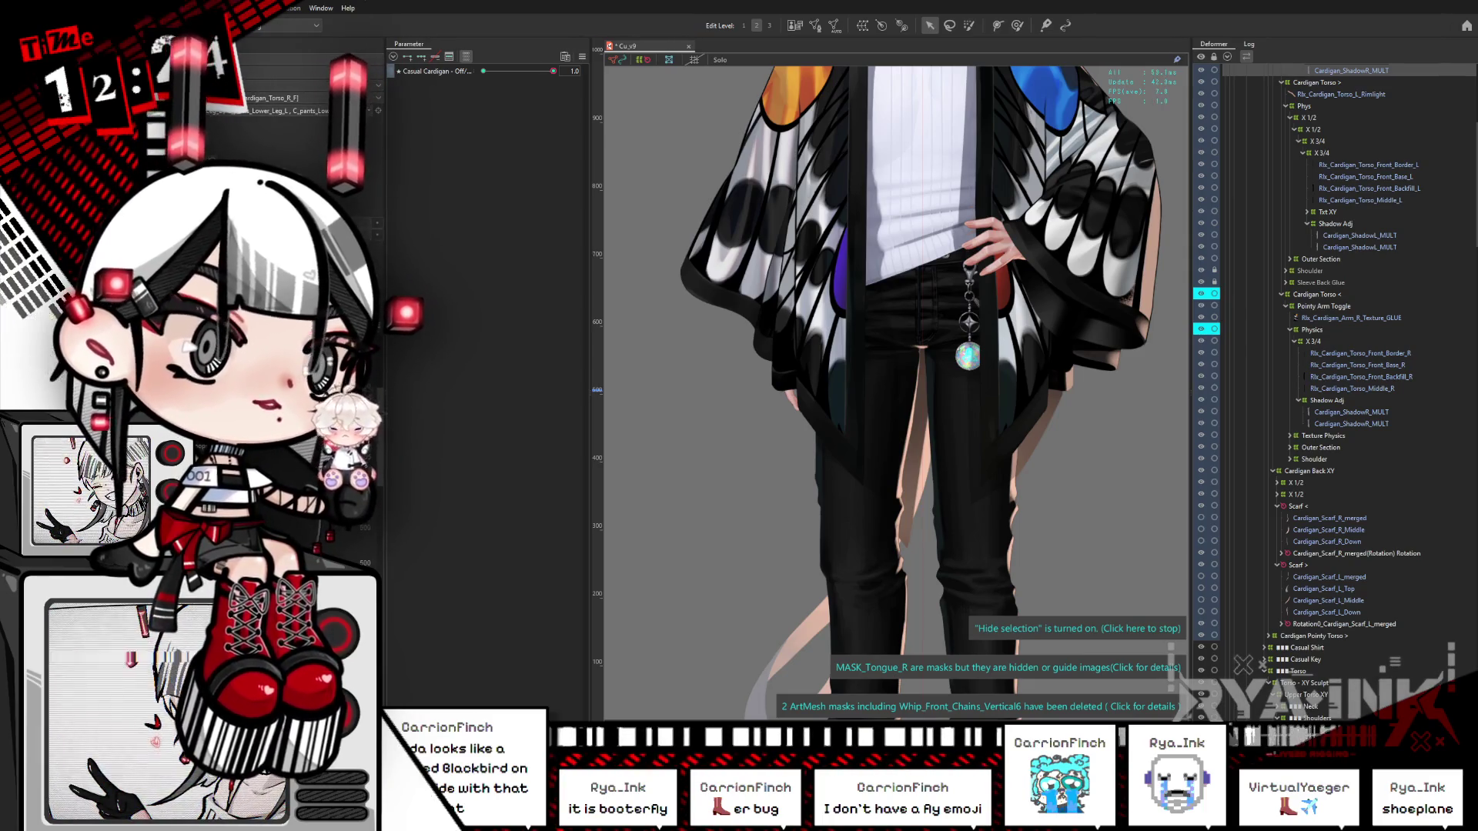
{"action": "left_click", "coordinate": [1351, 423]}
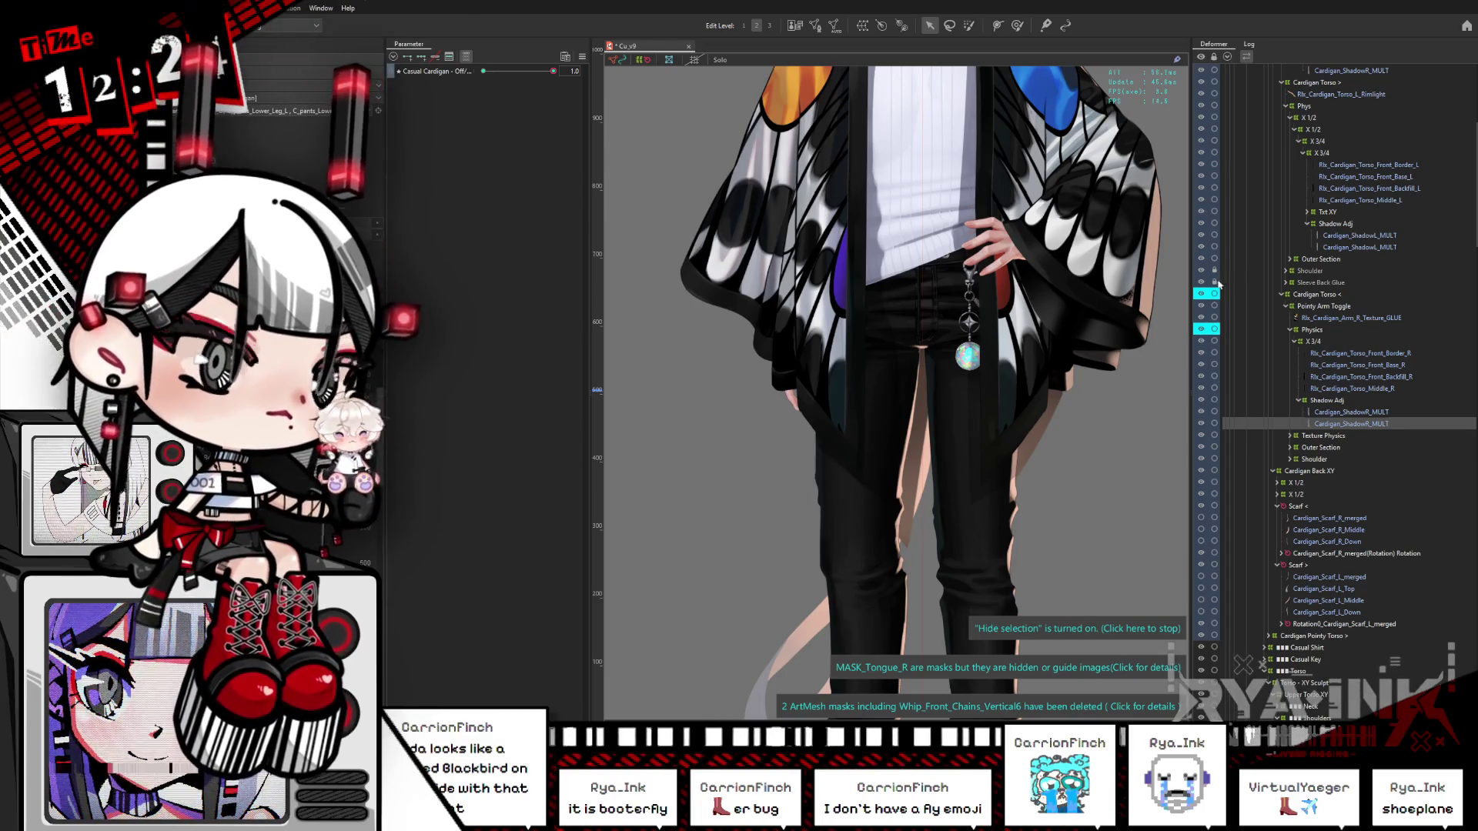
{"action": "key", "text": "alt+Tab"}
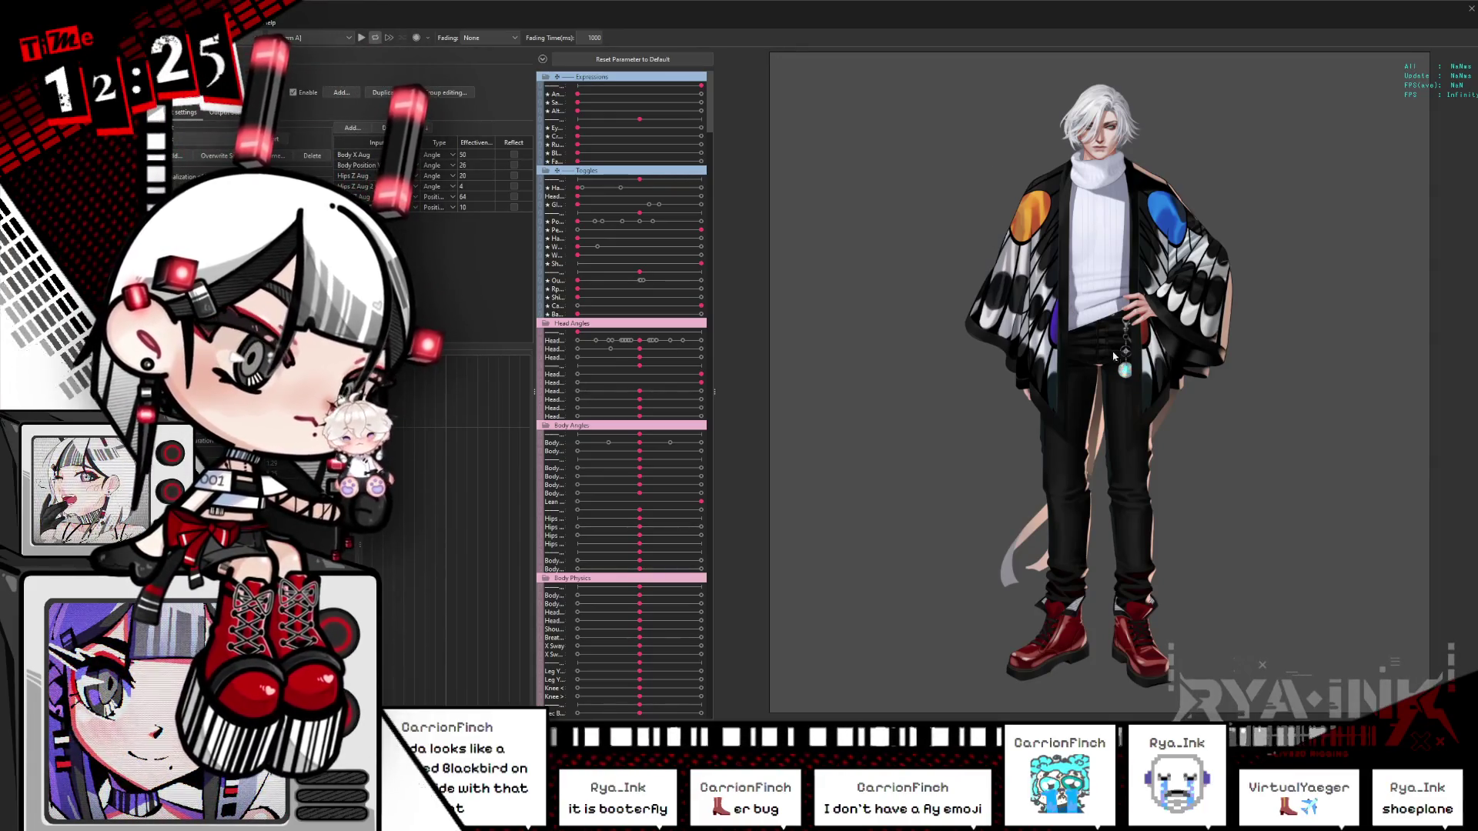
Step: Zoom into the full-body preview, then switch back to the editing canvas
{"action": "scroll", "coordinate": [1254, 344], "scroll_direction": "up", "scroll_amount": 5}
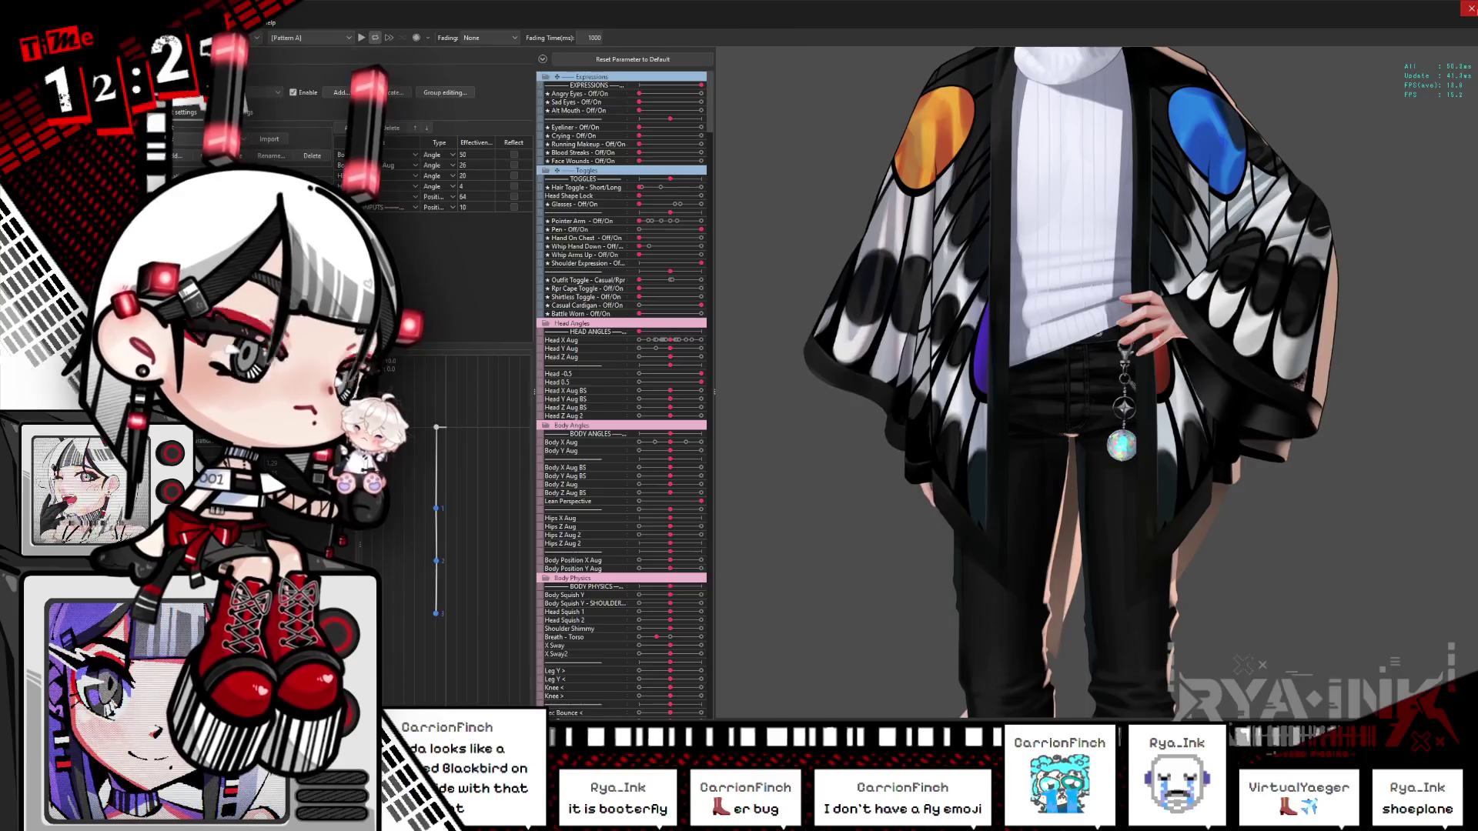
{"action": "key", "text": "alt+Tab"}
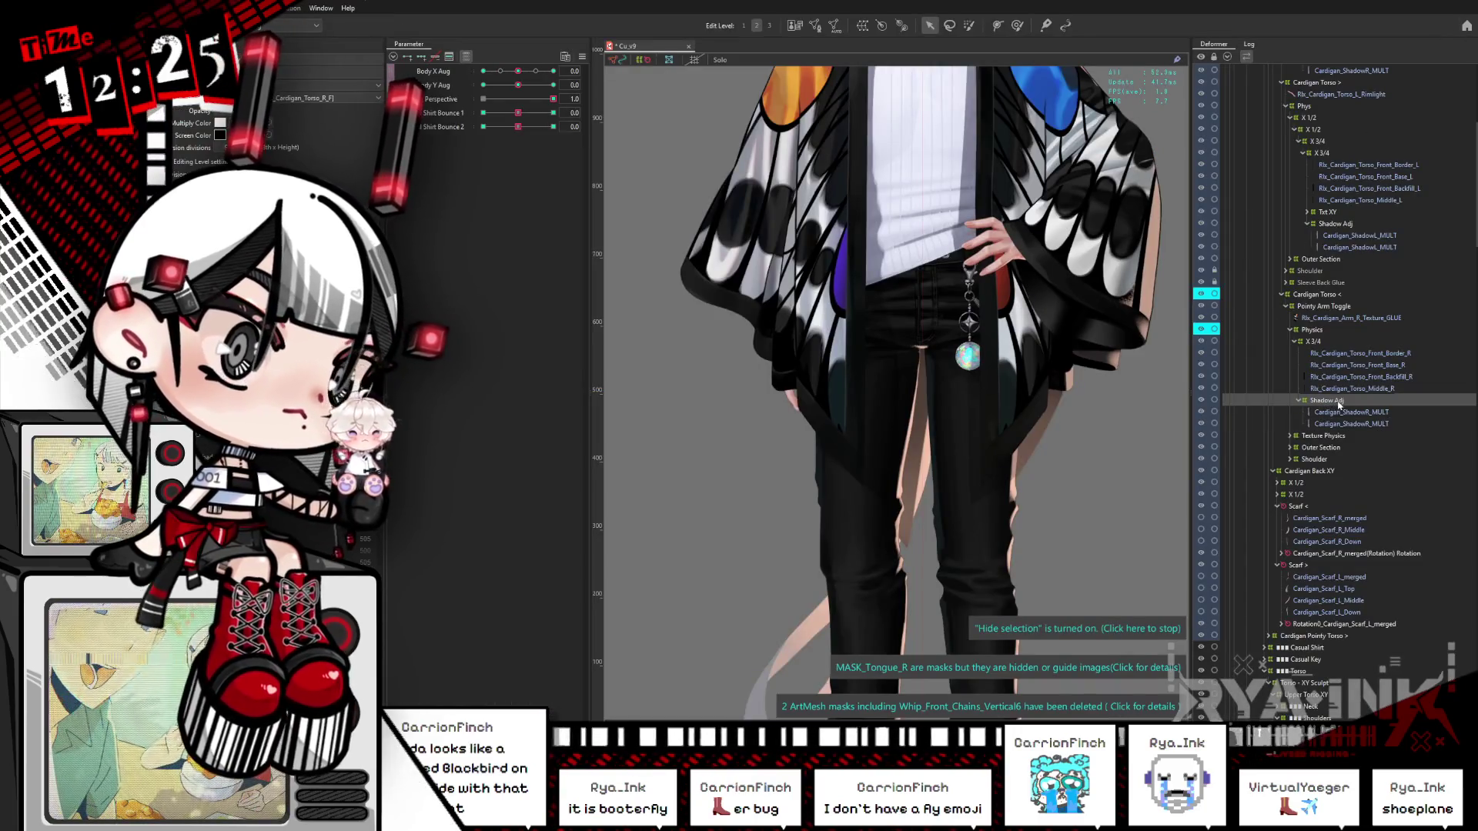
Step: Select Cardigan_ShadowR_MULT and switch the Shirtless Toggle between bare torso and shirt
{"action": "left_click", "coordinate": [1340, 411]}
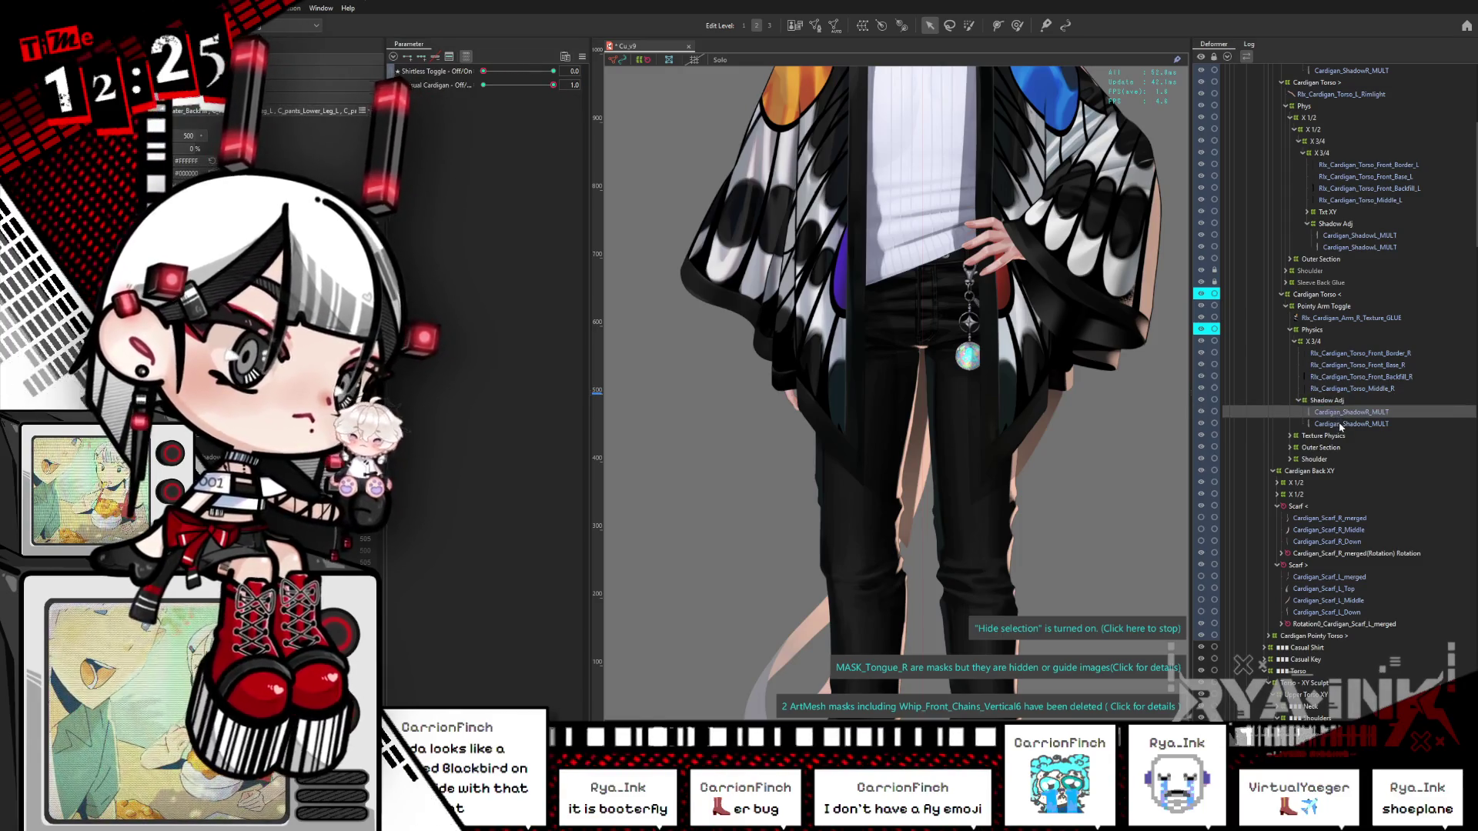
{"action": "left_click", "coordinate": [1340, 423]}
{"action": "left_click", "coordinate": [1345, 413]}
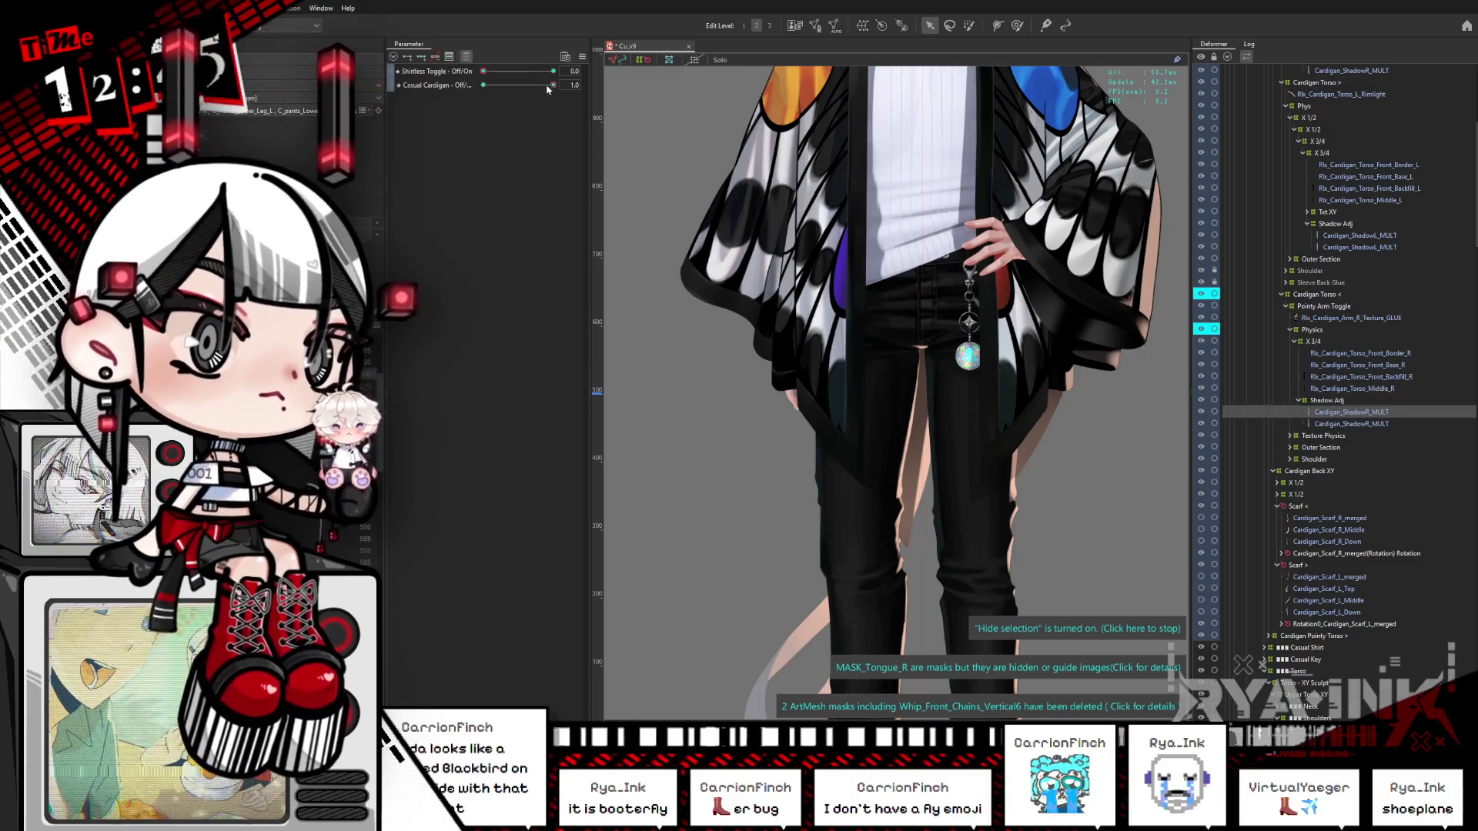
{"action": "mouse_move", "coordinate": [492, 72]}
{"action": "left_mouse_down"}
{"action": "mouse_move", "coordinate": [587, 70]}
{"action": "mouse_move", "coordinate": [374, 71]}
{"action": "left_mouse_up"}
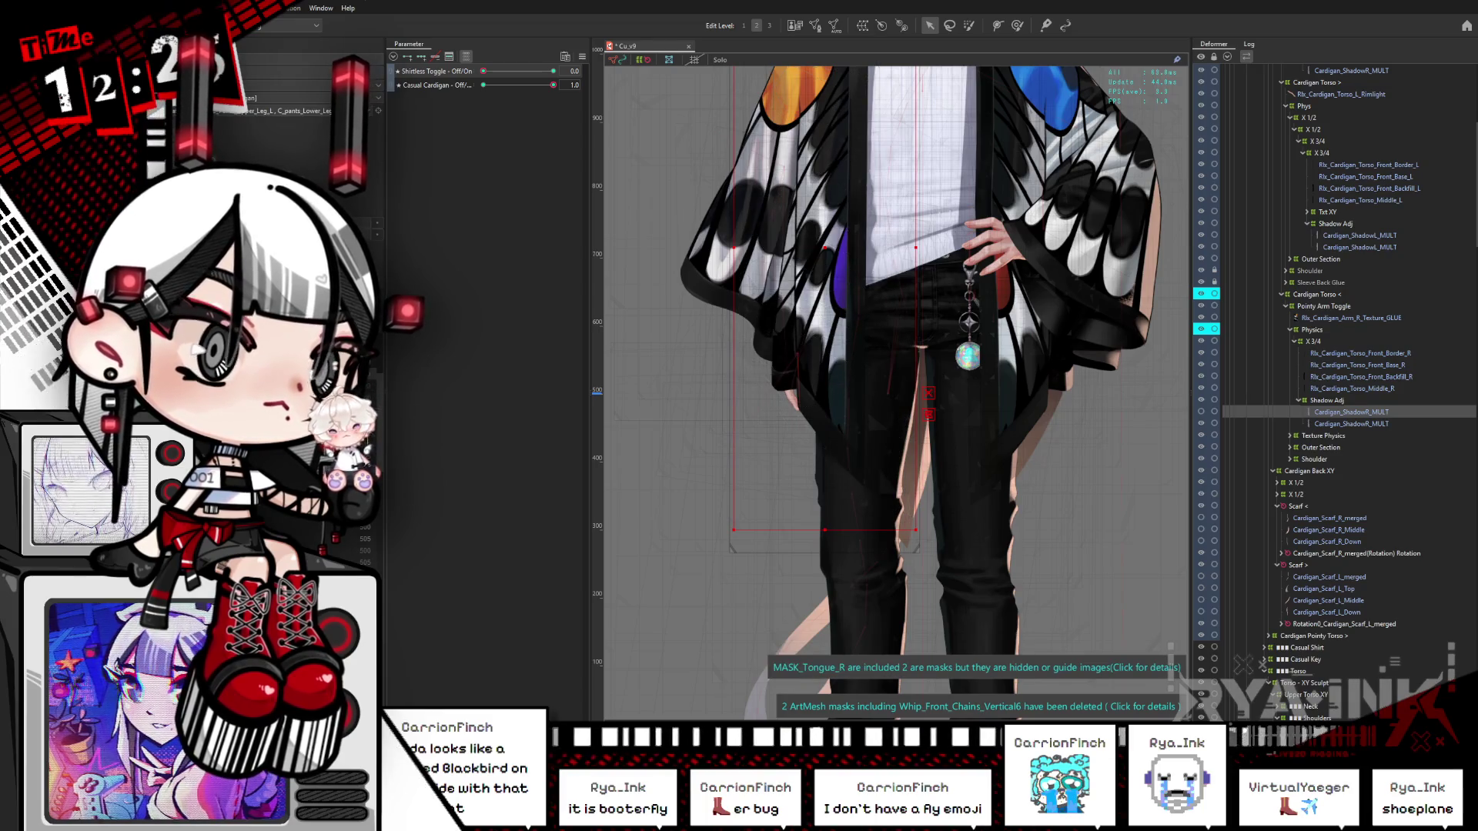
{"action": "left_click_drag", "start_coordinate": [484, 71], "coordinate": [606, 73]}
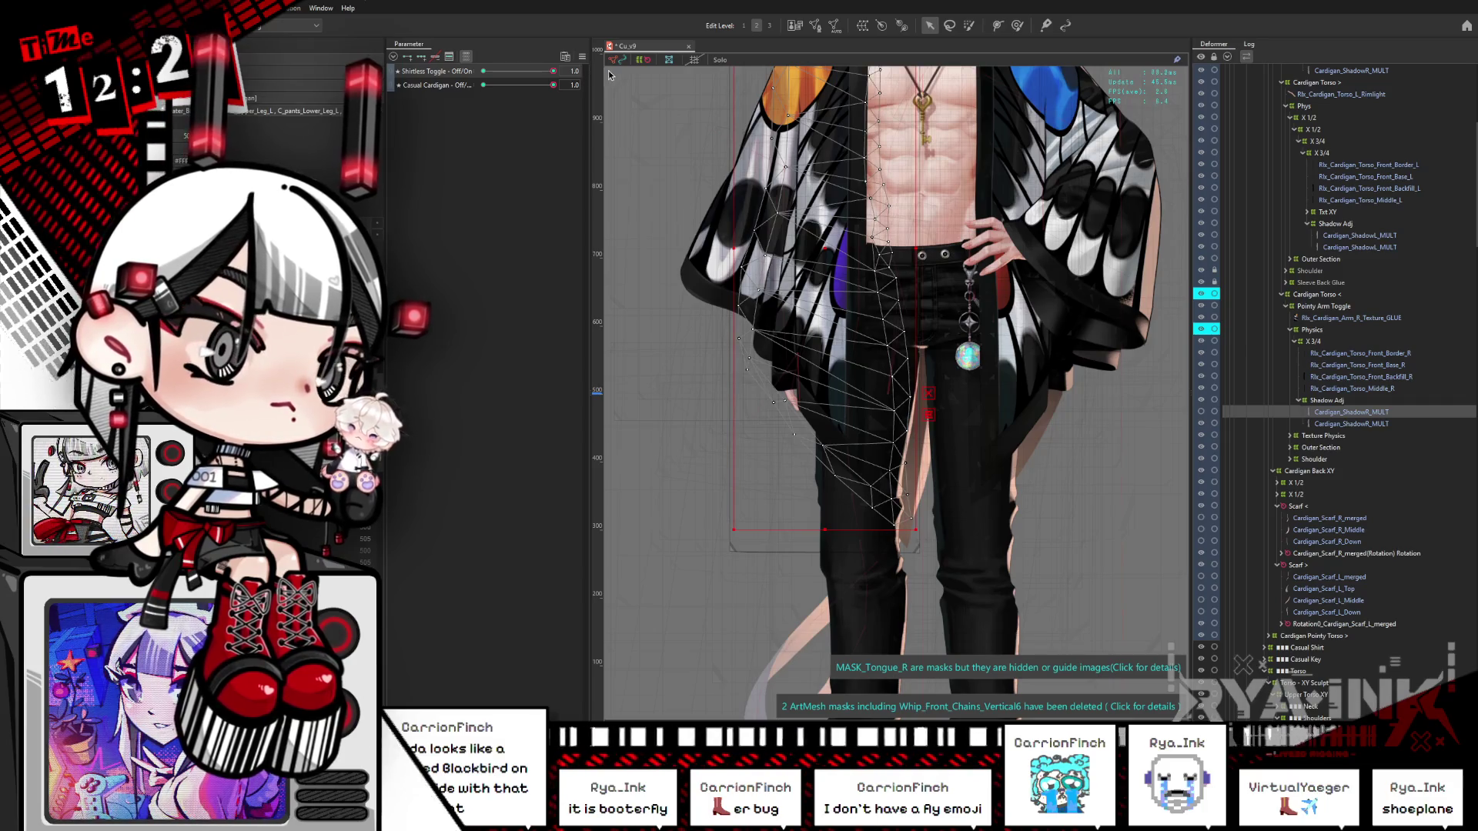
{"action": "key", "text": "ctrl+h"}
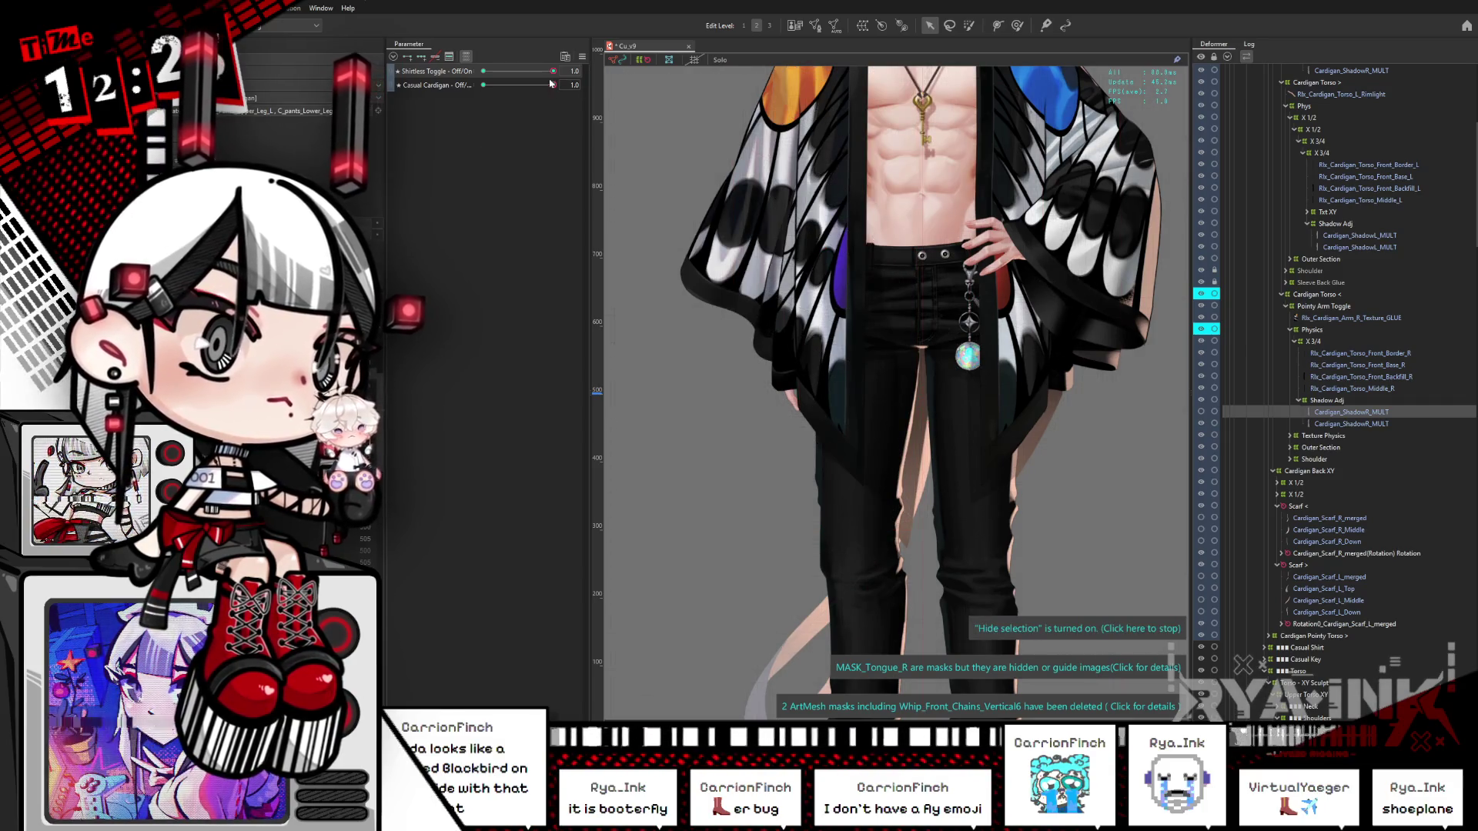
{"action": "mouse_move", "coordinate": [553, 71]}
{"action": "left_mouse_down"}
{"action": "mouse_move", "coordinate": [495, 86]}
{"action": "mouse_move", "coordinate": [570, 85]}
{"action": "left_mouse_up"}
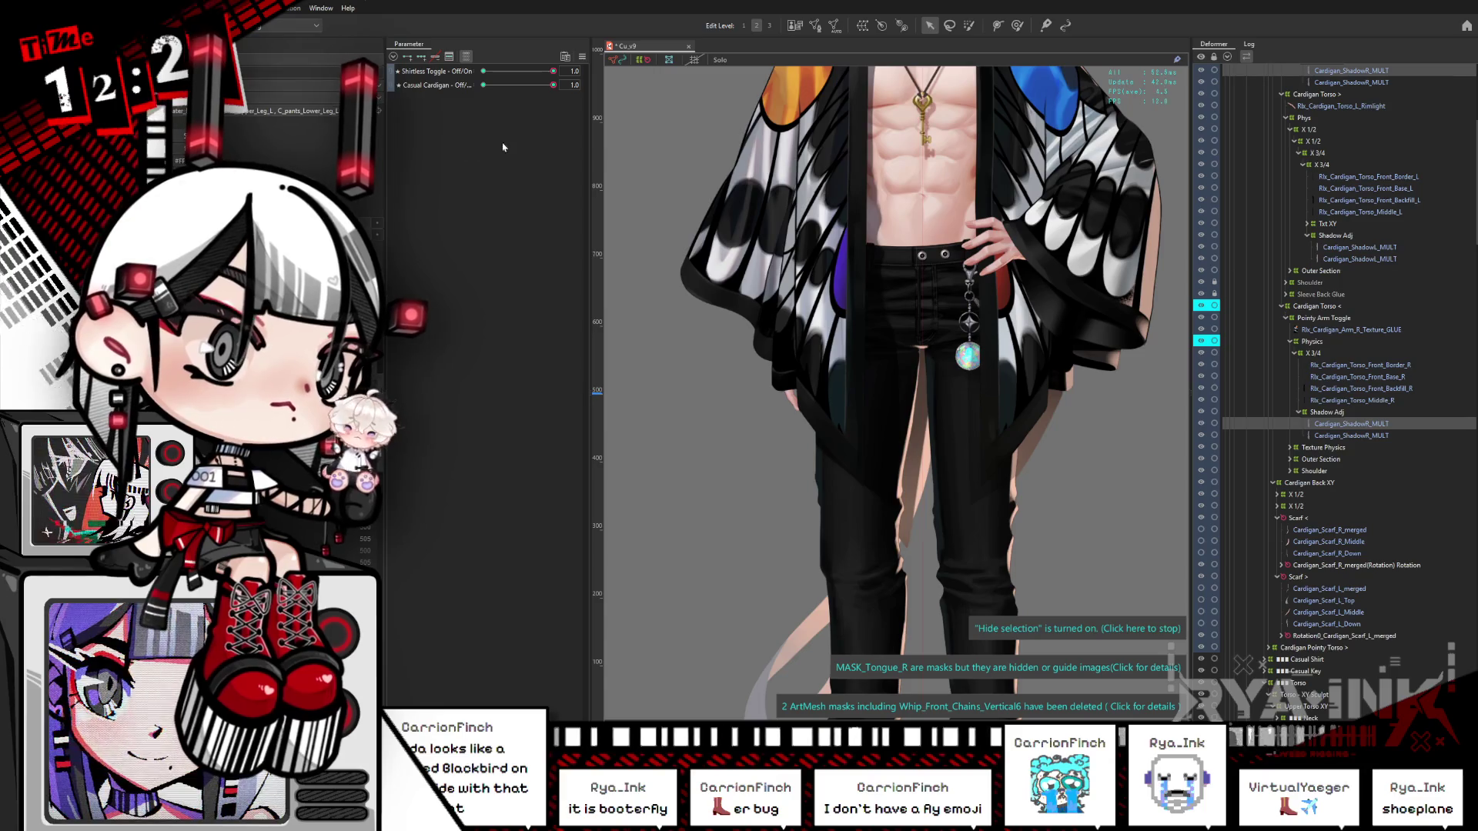
Step: Pan to the upper torso, show the cardigan shadow mesh, and open the full-body preview
{"action": "left_click_drag", "start_coordinate": [913, 293], "coordinate": [872, 407]}
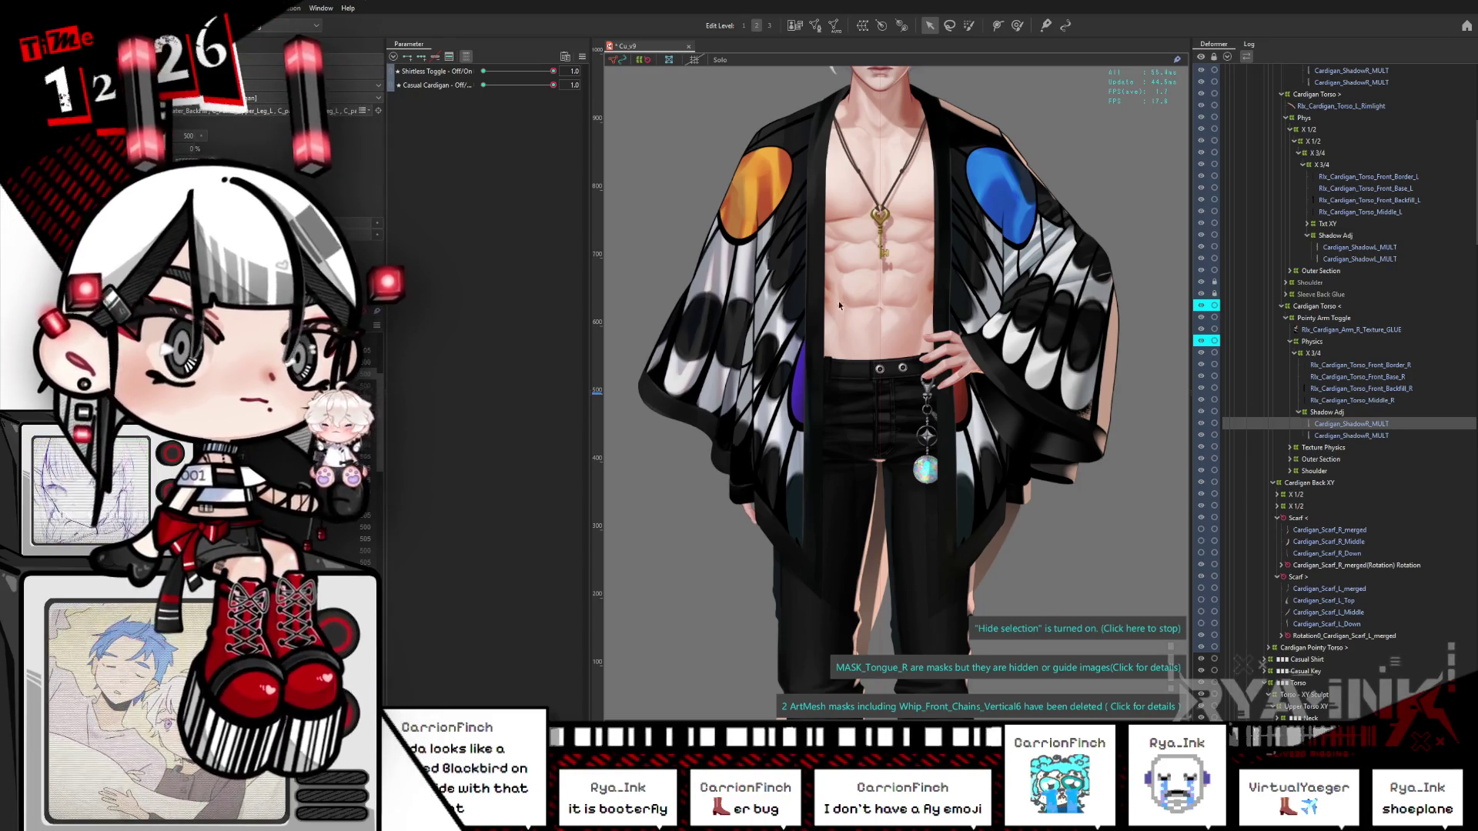
{"action": "left_click", "coordinate": [1370, 428]}
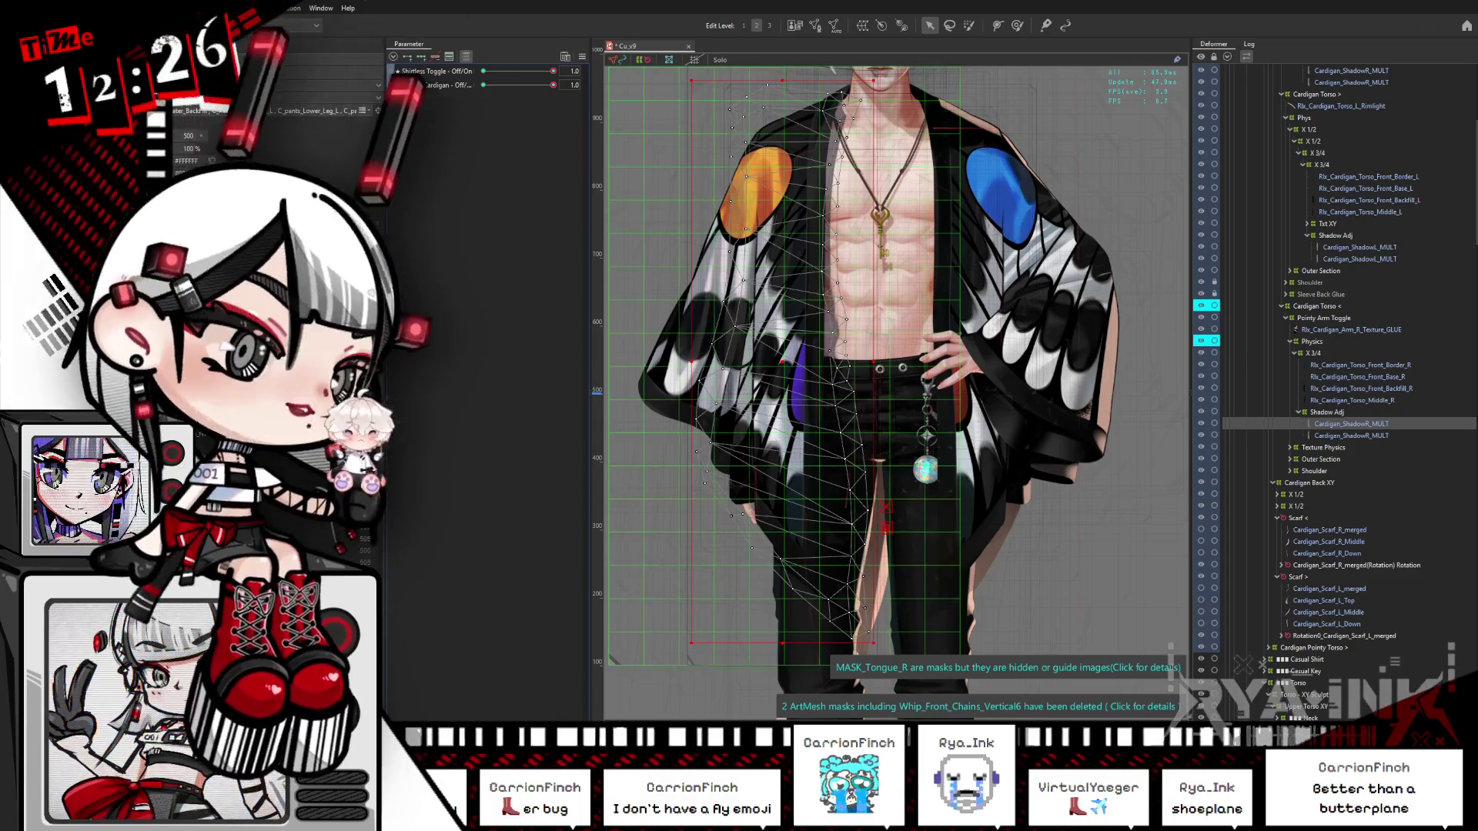
{"action": "key", "text": "ctrl+h"}
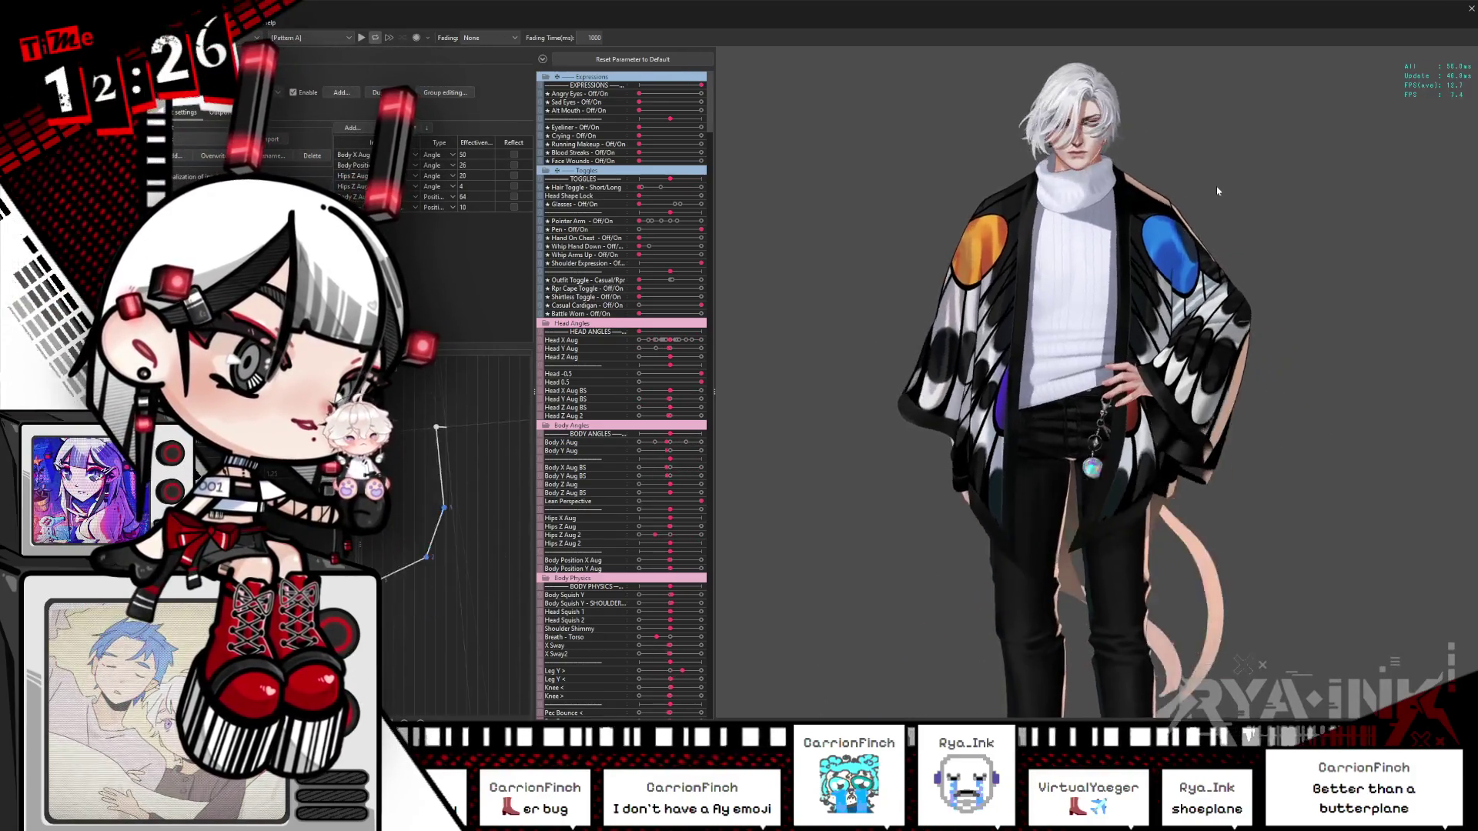
{"action": "key", "text": "alt+Tab"}
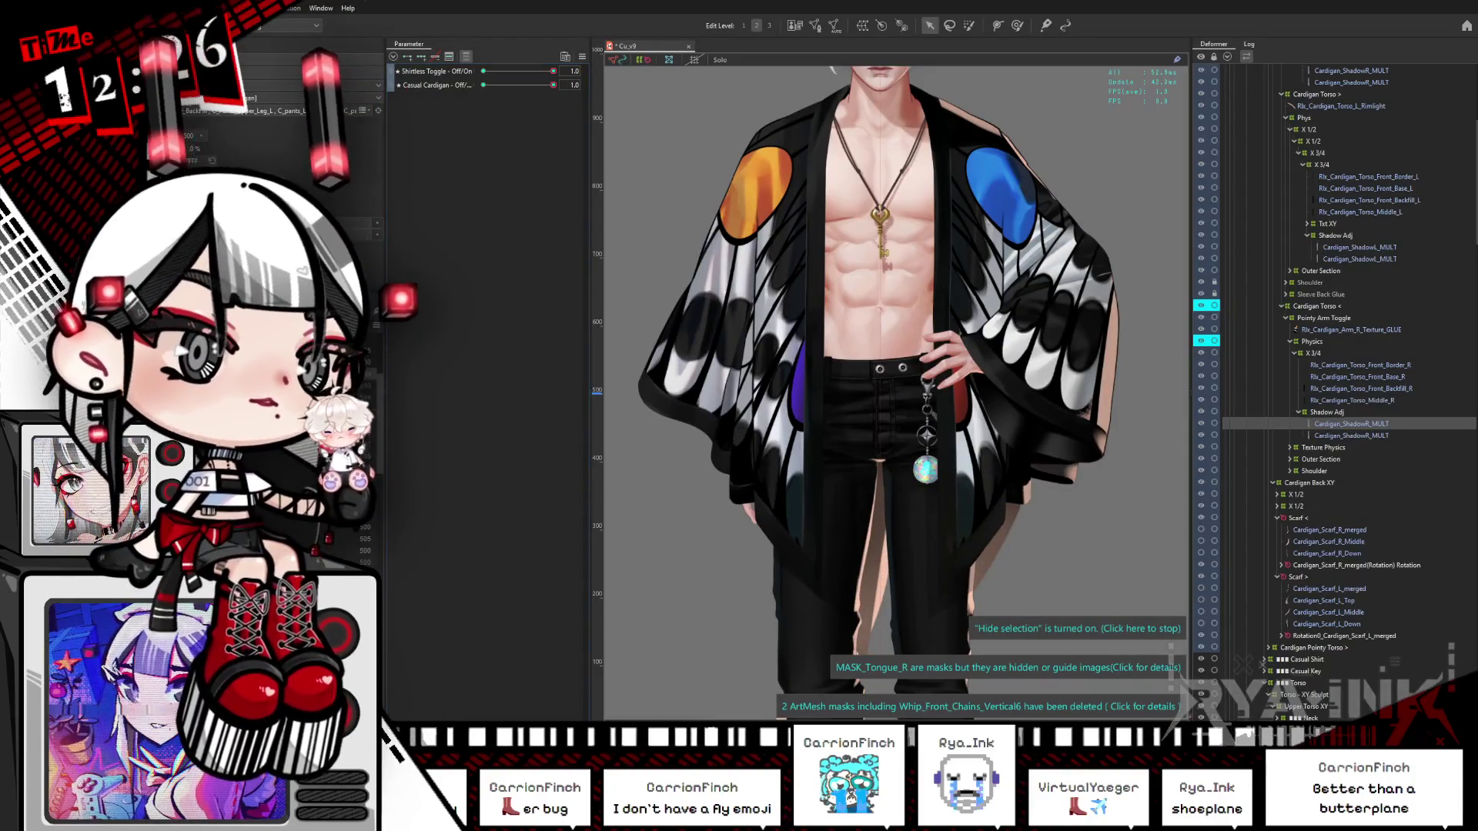
Step: Clear the selection, reset all parameters to defaults, and raise a value from 505 to 506
{"action": "key", "text": "Escape"}
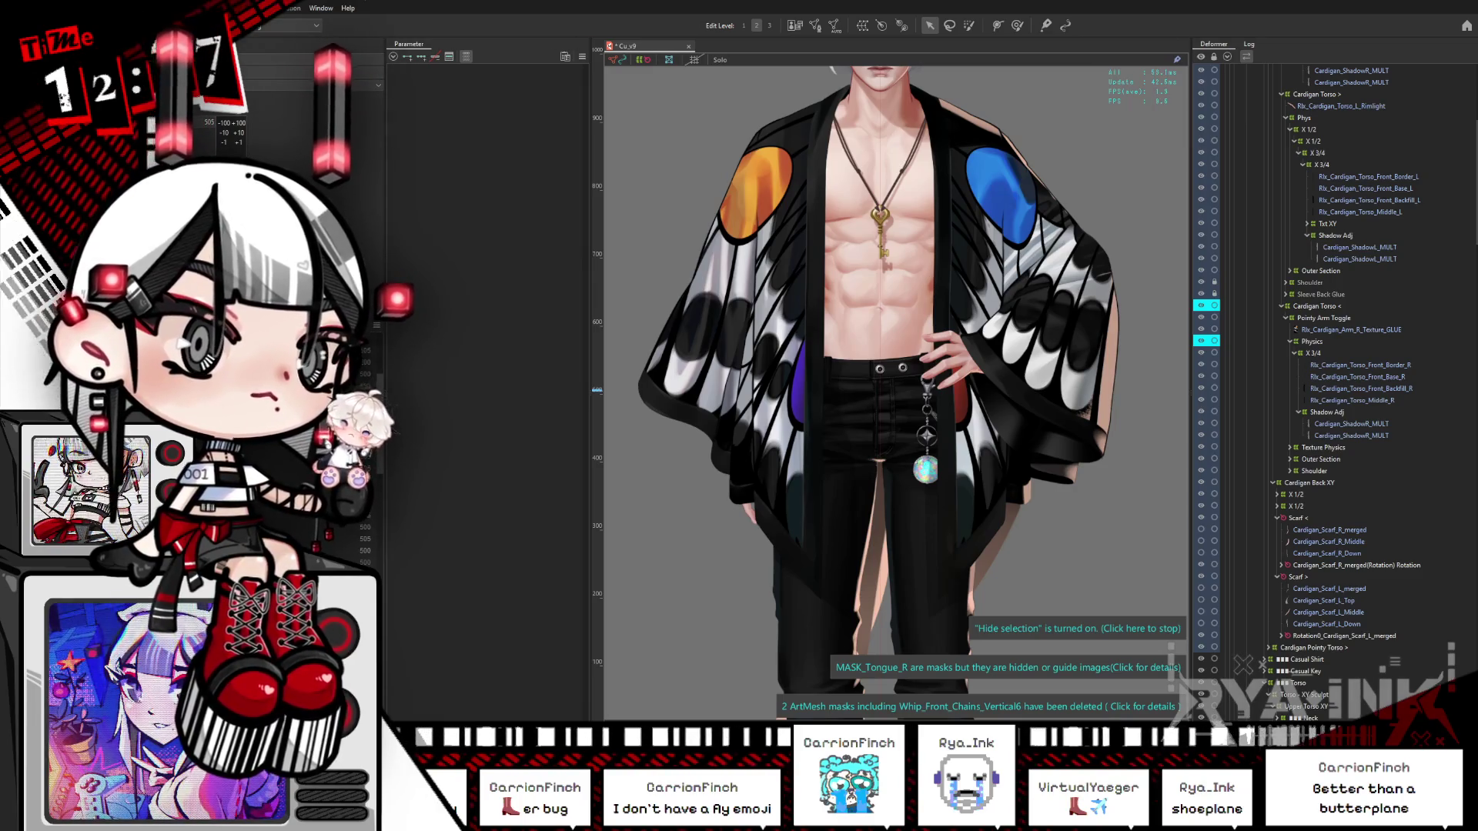
{"action": "left_click", "coordinate": [582, 56]}
{"action": "left_click", "coordinate": [605, 73]}
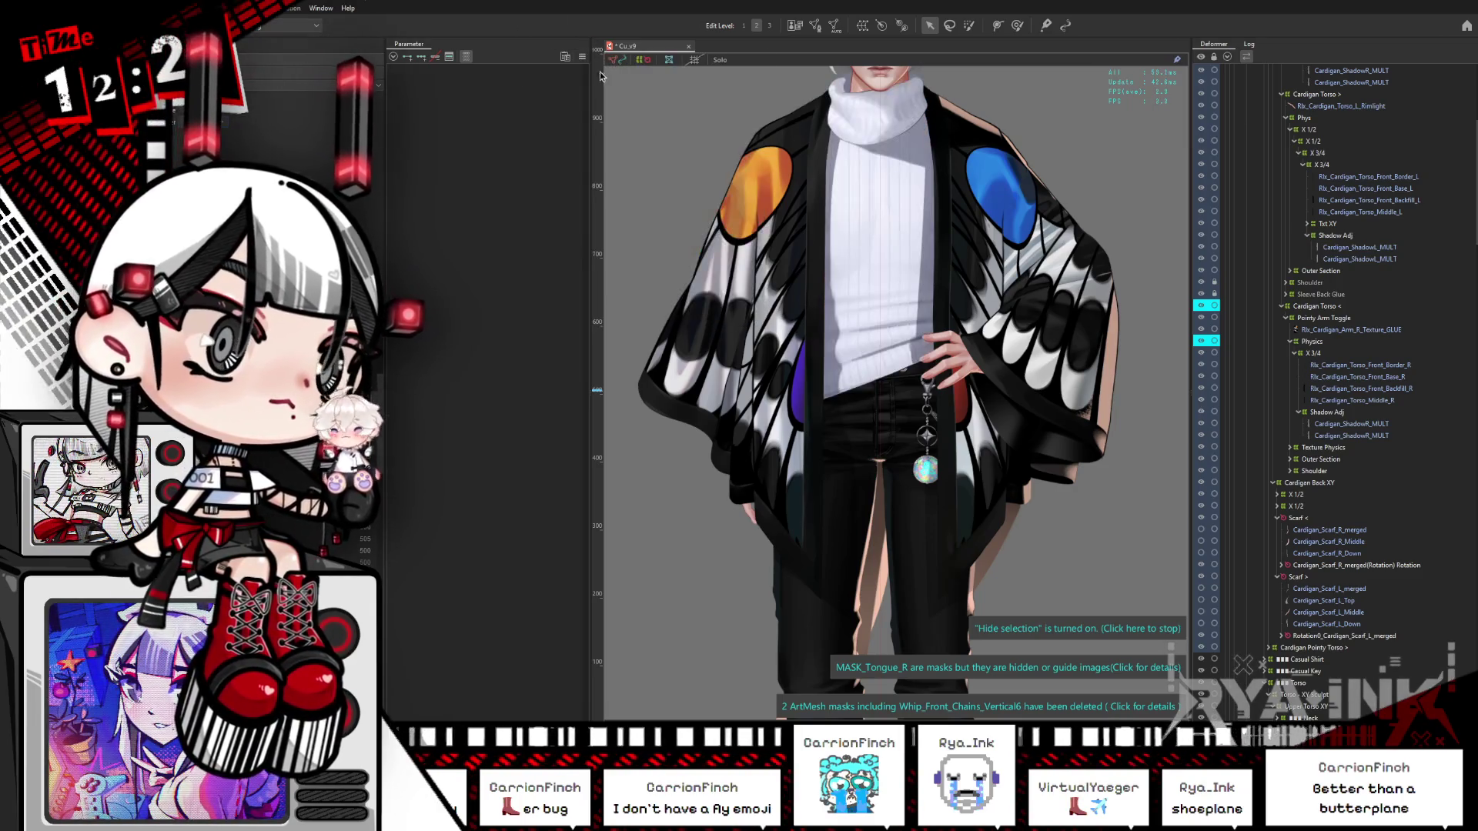
{"action": "left_click", "coordinate": [238, 142]}
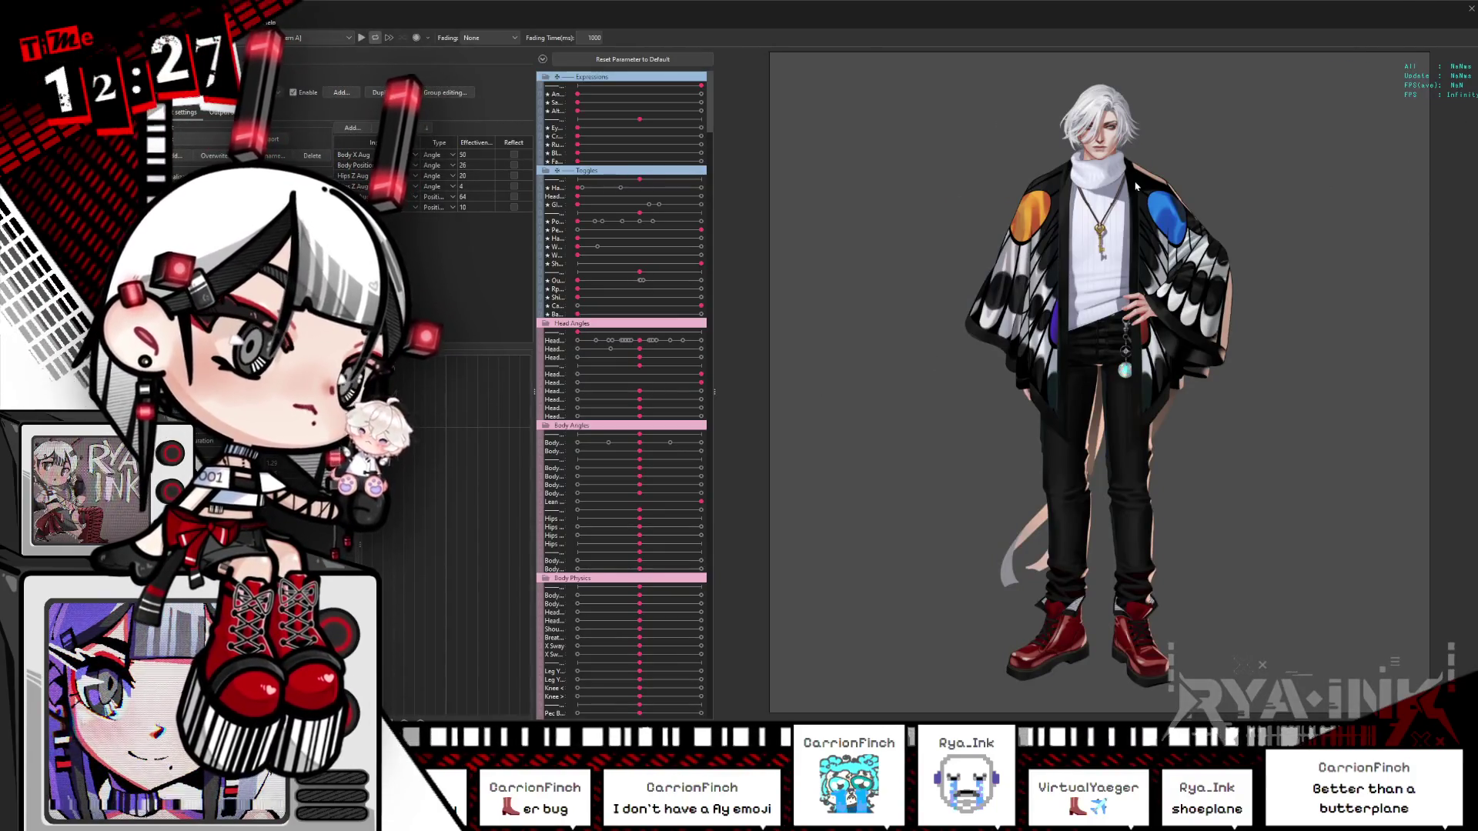
Step: Zoom the preview and toggle the Casual Cardigan off and back on
{"action": "scroll", "coordinate": [1081, 513], "scroll_direction": "up", "scroll_amount": 5}
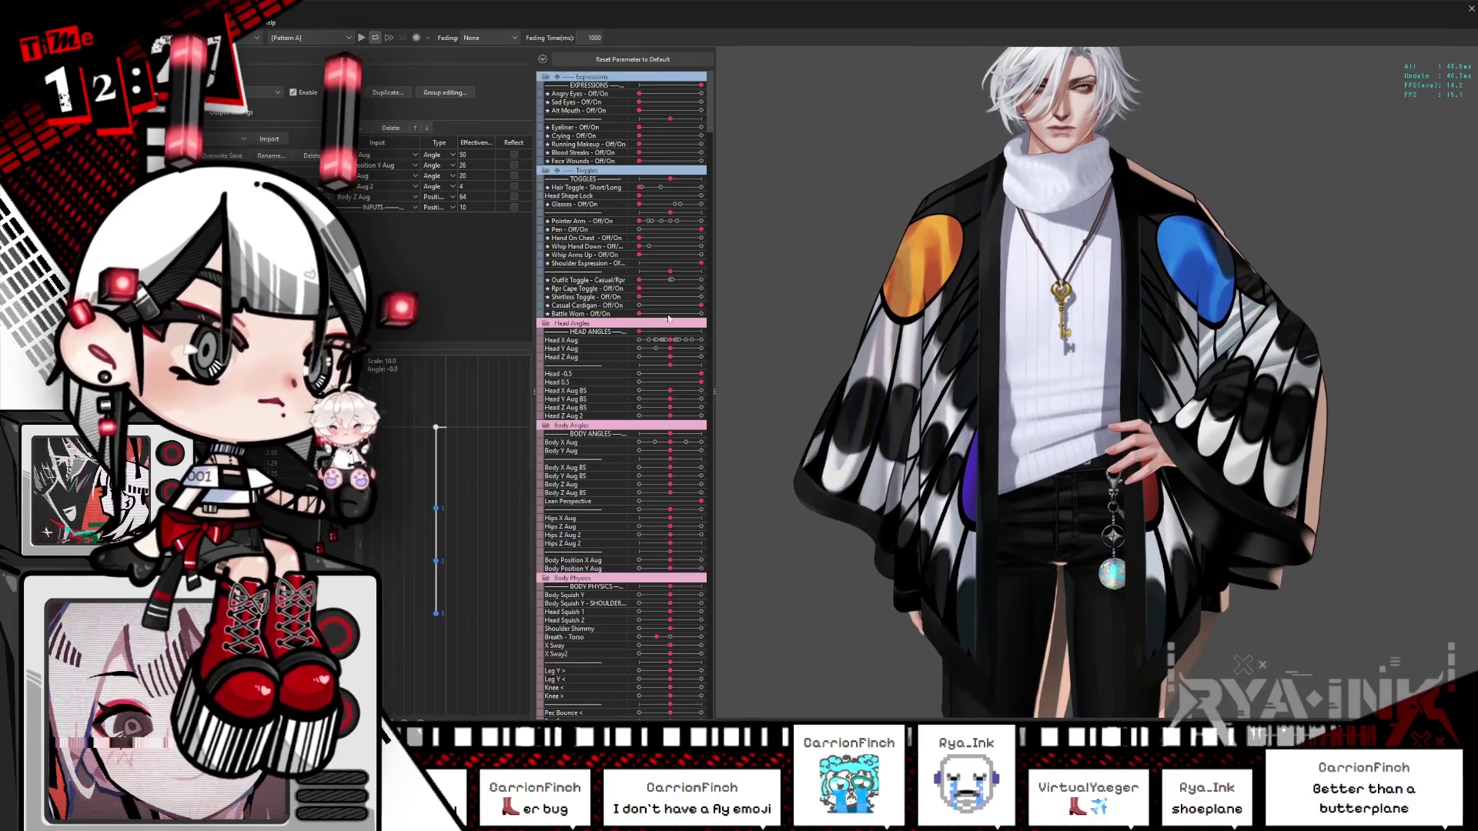
{"action": "left_click", "coordinate": [639, 306]}
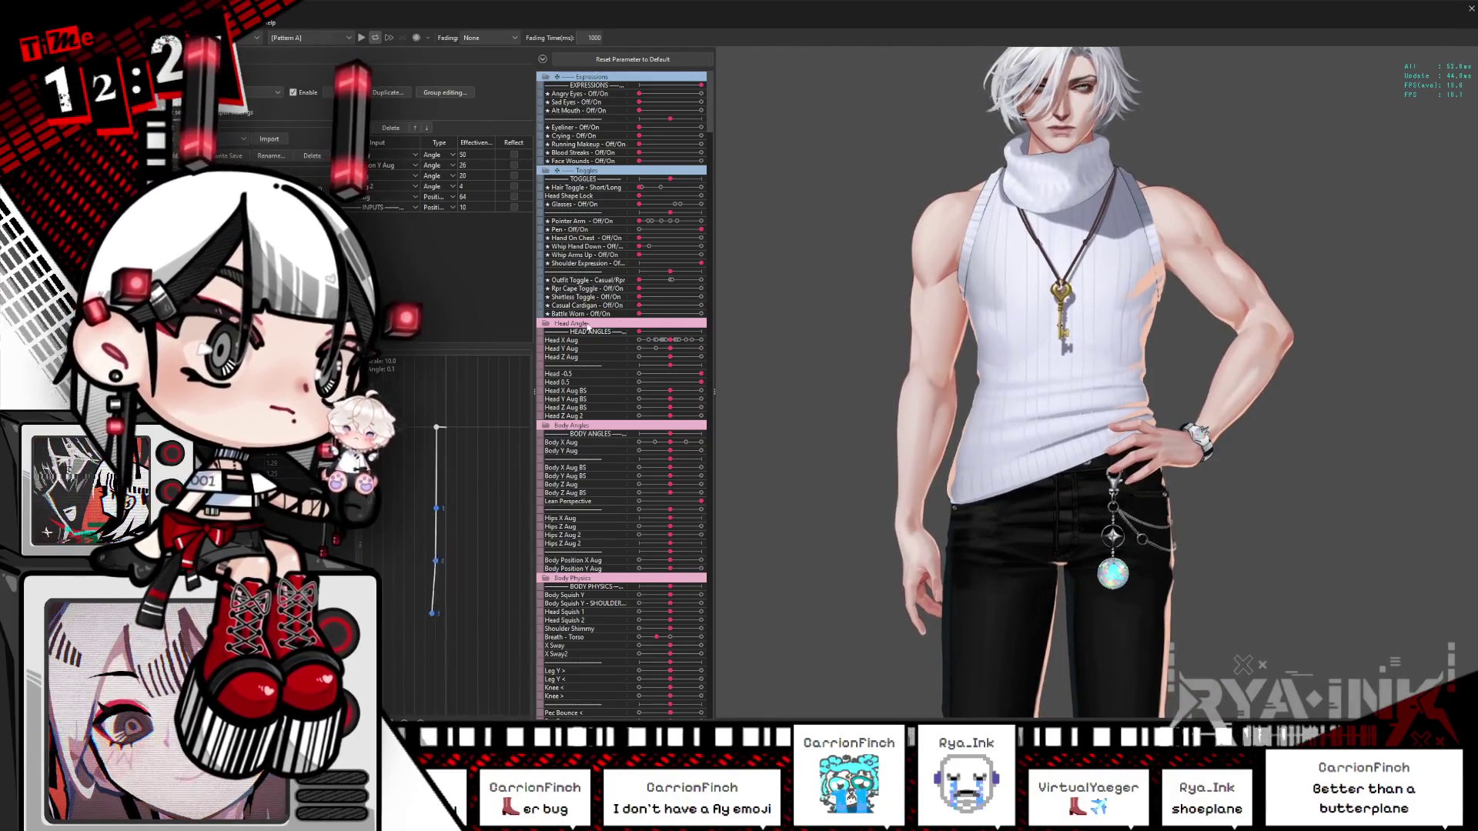
{"action": "left_click", "coordinate": [701, 305]}
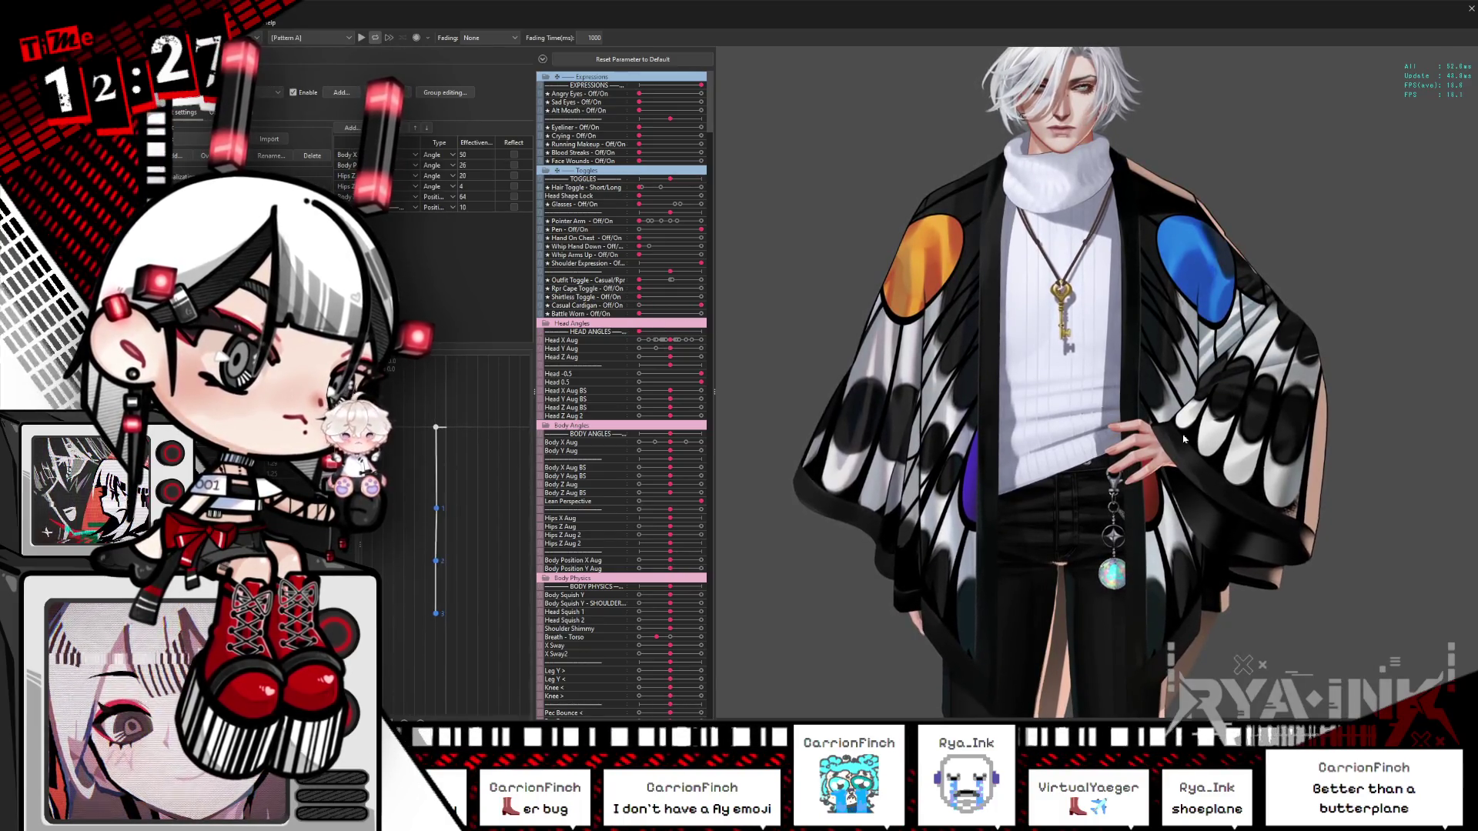
Step: Raise the character's pointer arm with its slider, then close the preview
{"action": "scroll", "coordinate": [1024, 475], "scroll_direction": "up", "scroll_amount": 5}
{"action": "scroll", "coordinate": [946, 456], "scroll_direction": "up", "scroll_amount": 4}
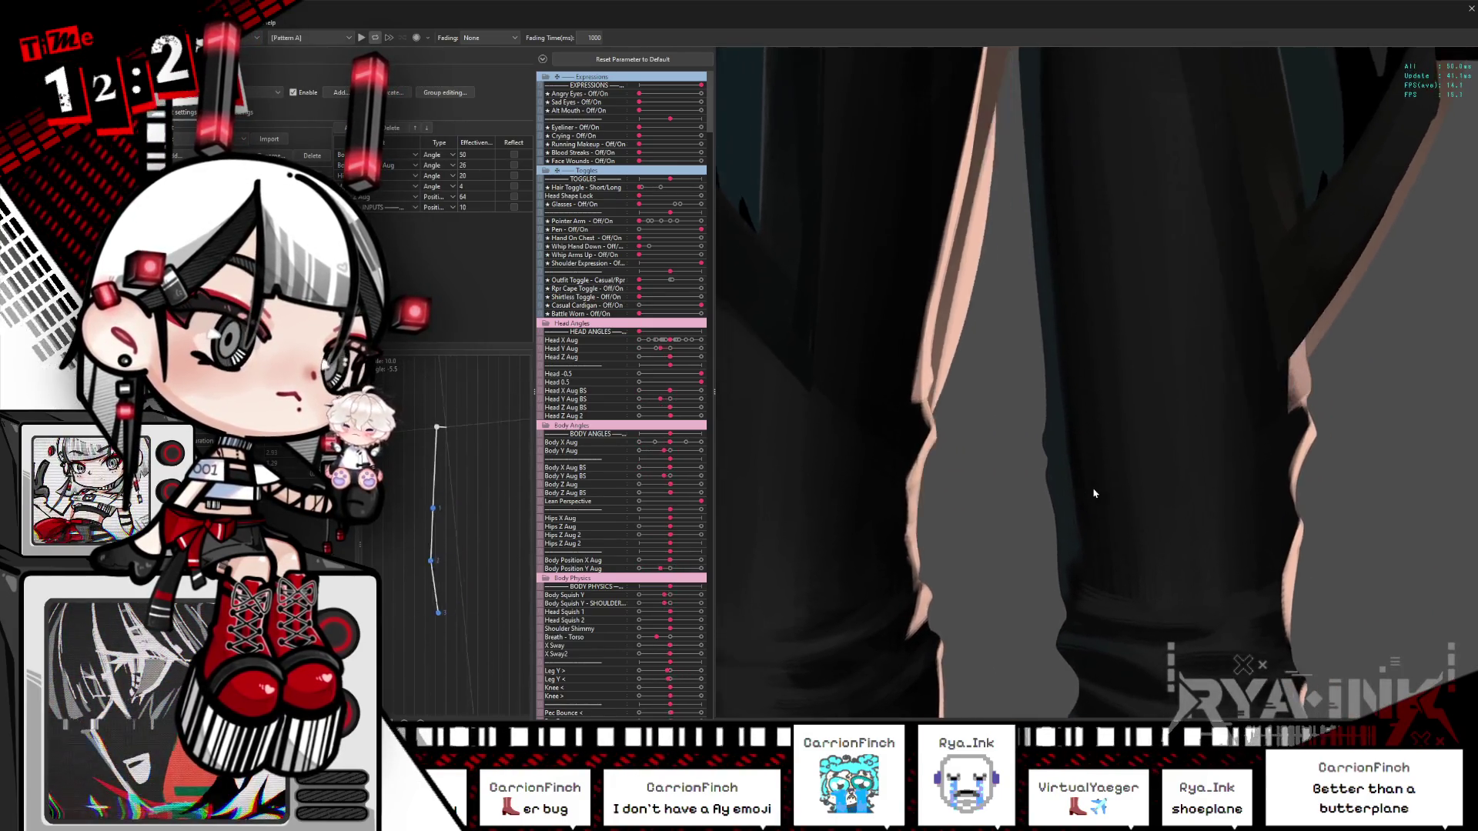
{"action": "scroll", "coordinate": [1090, 473], "scroll_direction": "down", "scroll_amount": 5}
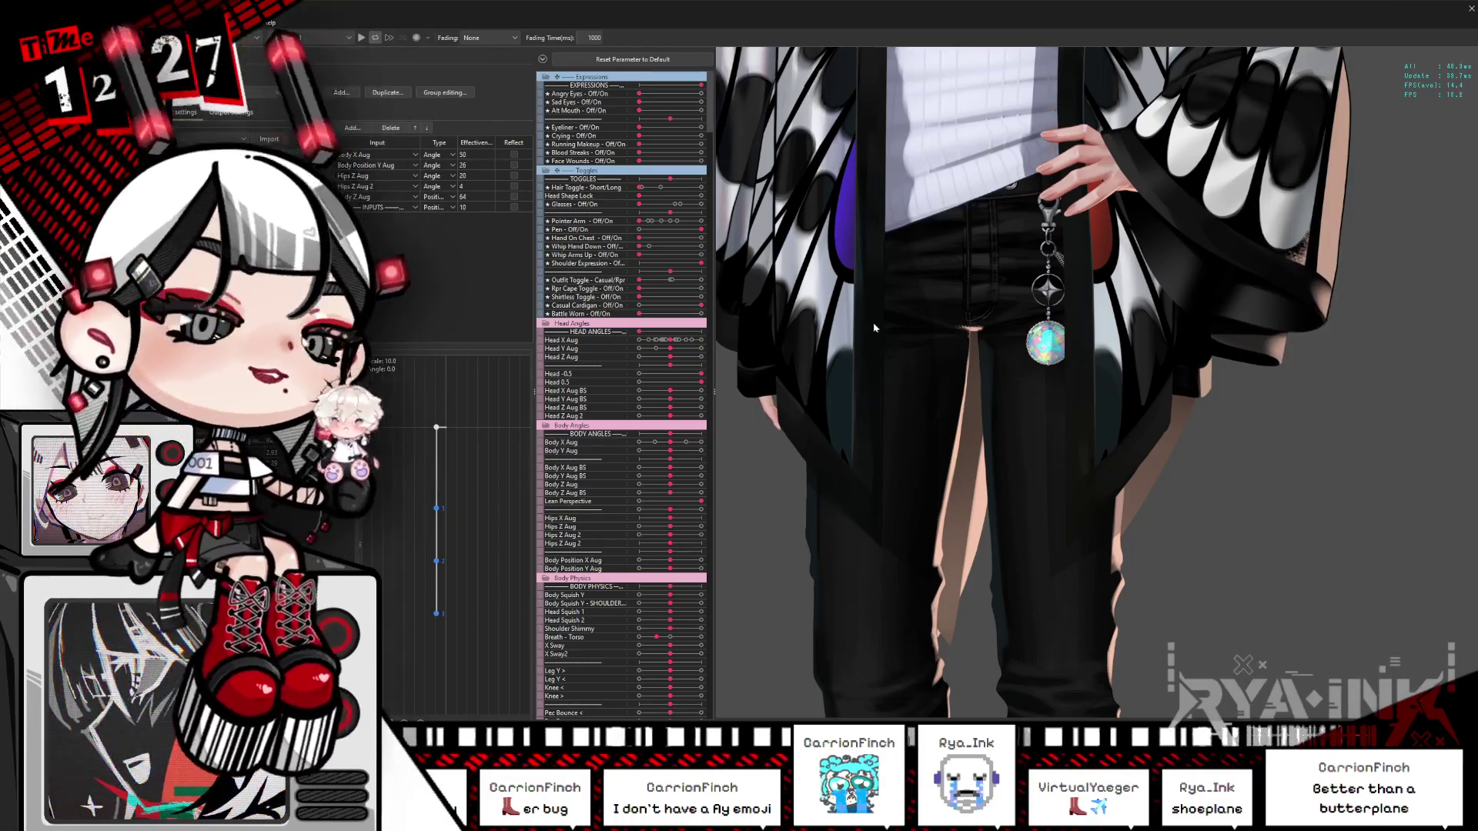
{"action": "scroll", "coordinate": [943, 373], "scroll_direction": "down", "scroll_amount": 5}
{"action": "scroll", "coordinate": [984, 372], "scroll_direction": "up", "scroll_amount": 2}
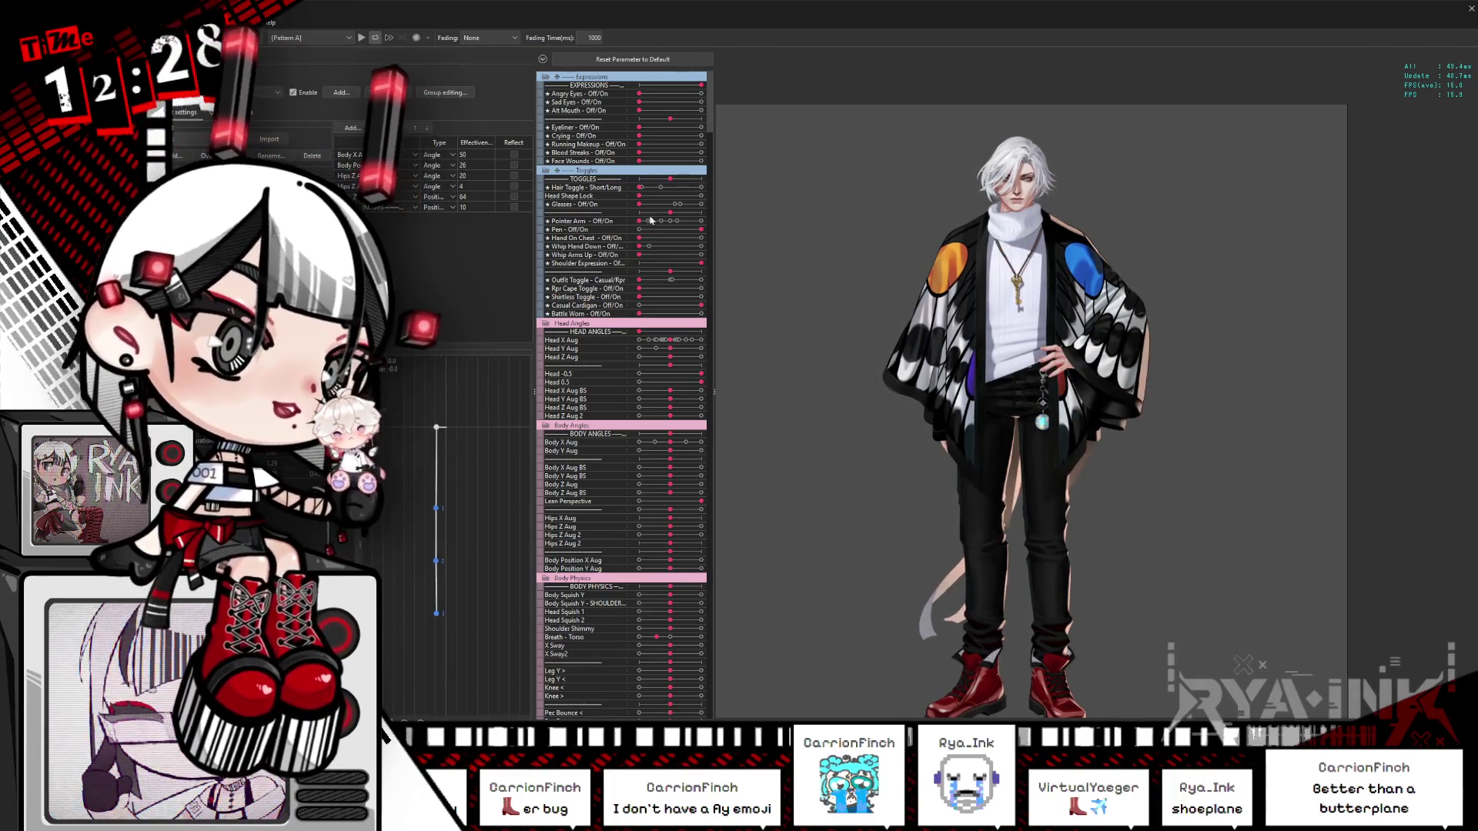
{"action": "left_click_drag", "start_coordinate": [643, 224], "coordinate": [701, 221]}
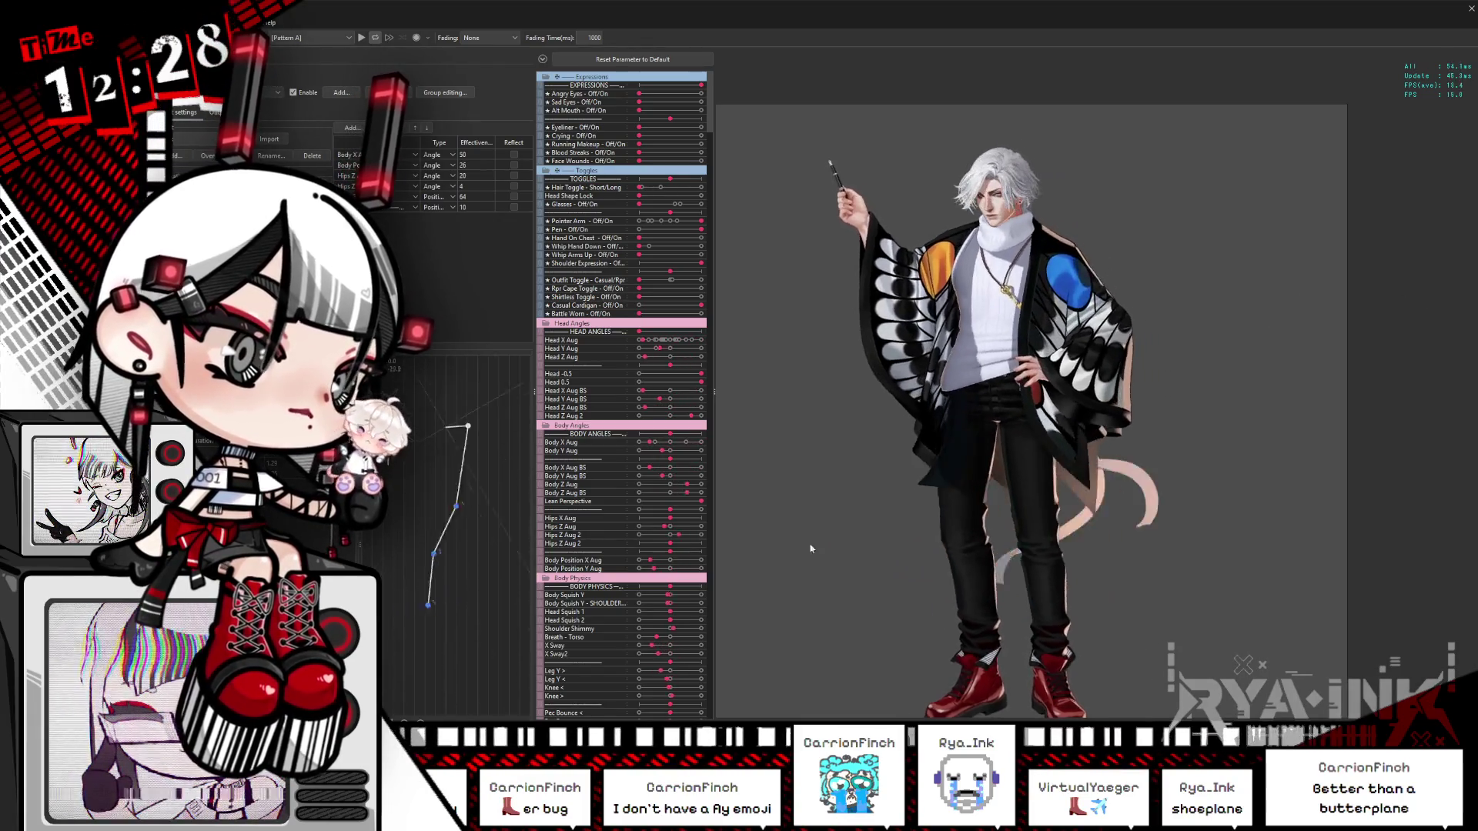
{"action": "key", "text": "Escape"}
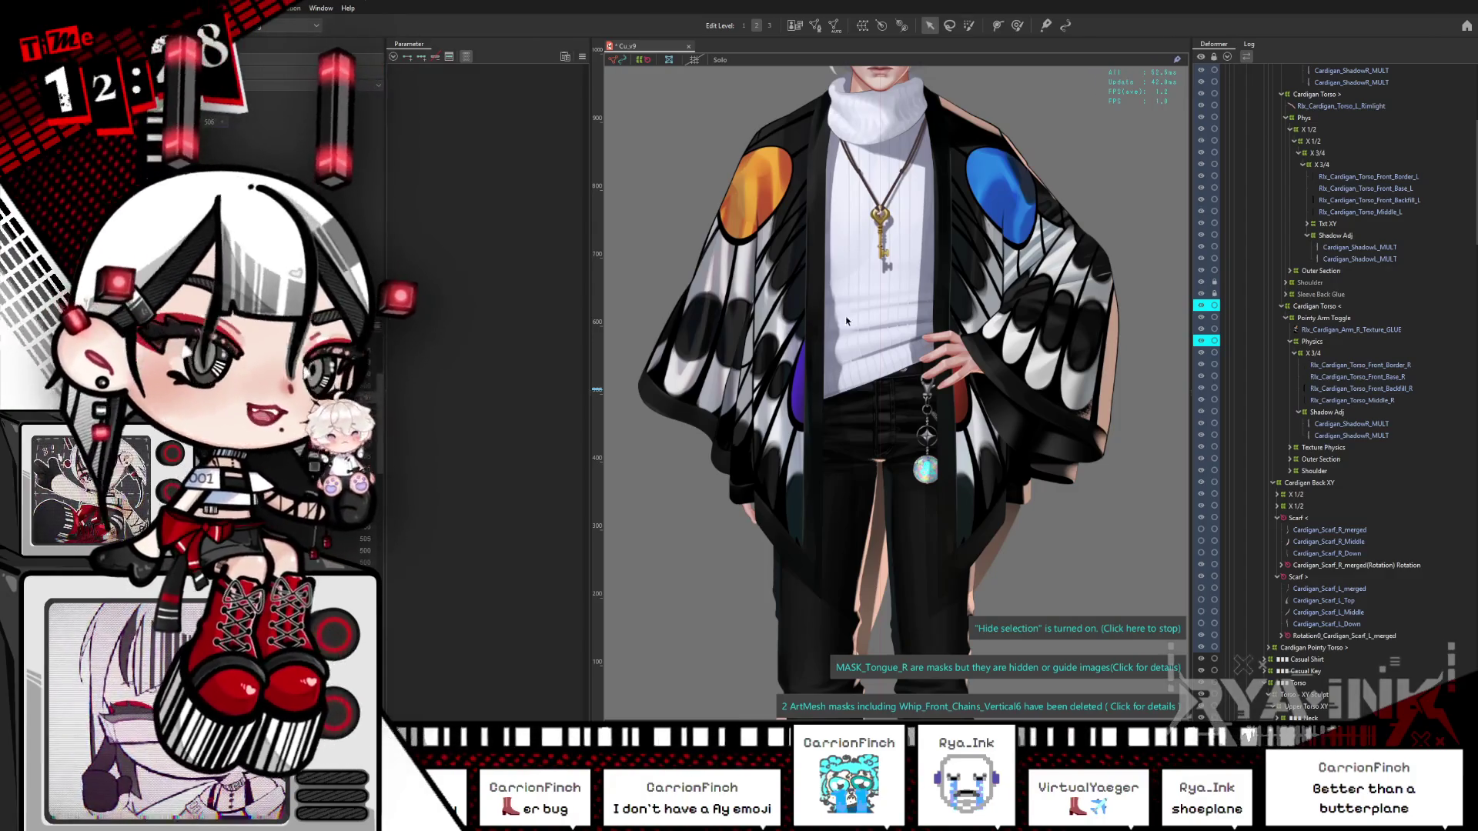
Step: Raise Pointer Arm to 1.0, then select the pointy cardigan piece with Object at Cursor
{"action": "left_click", "coordinate": [465, 57]}
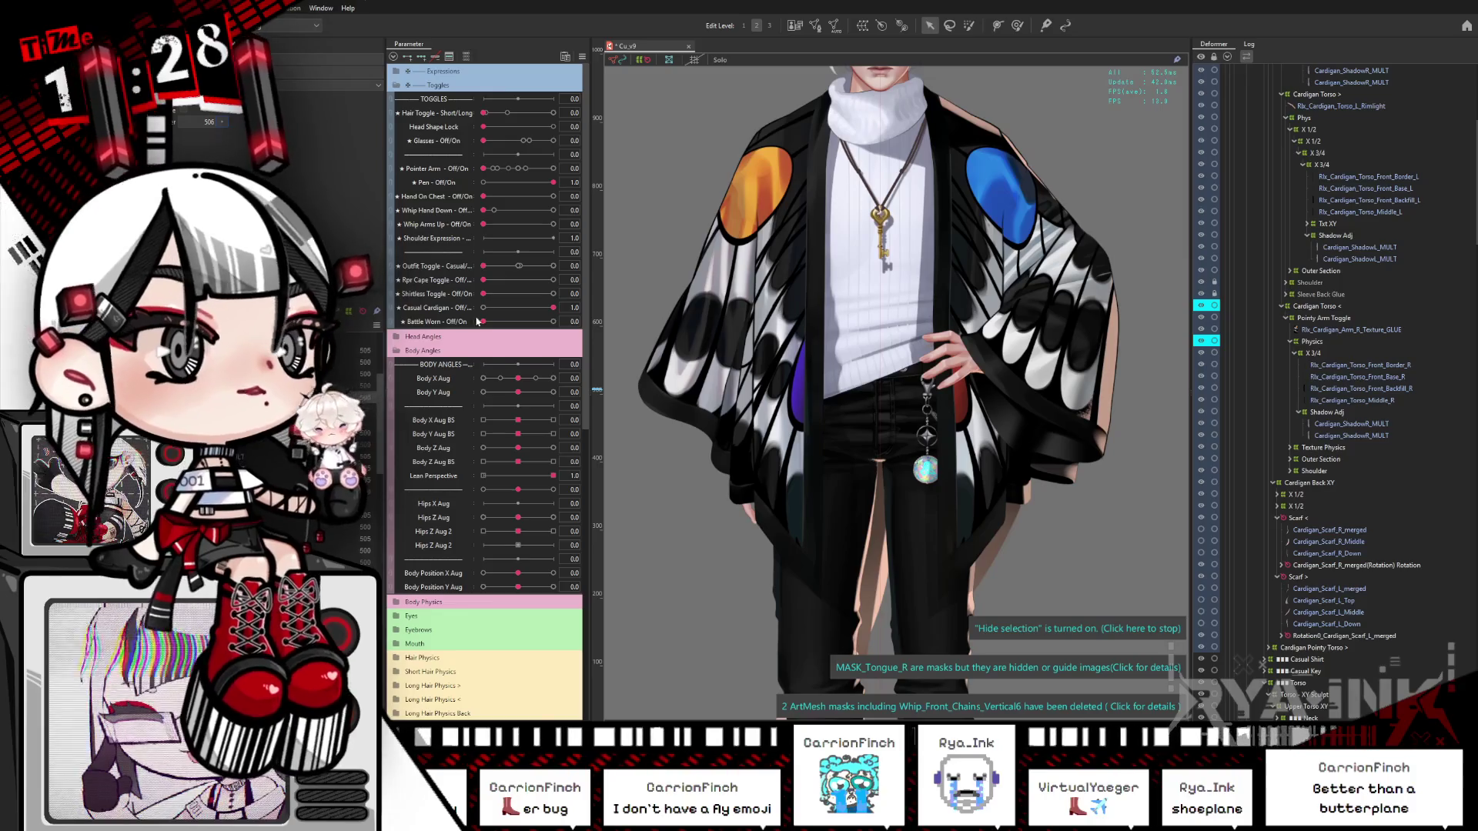
{"action": "left_click_drag", "start_coordinate": [491, 174], "coordinate": [645, 163]}
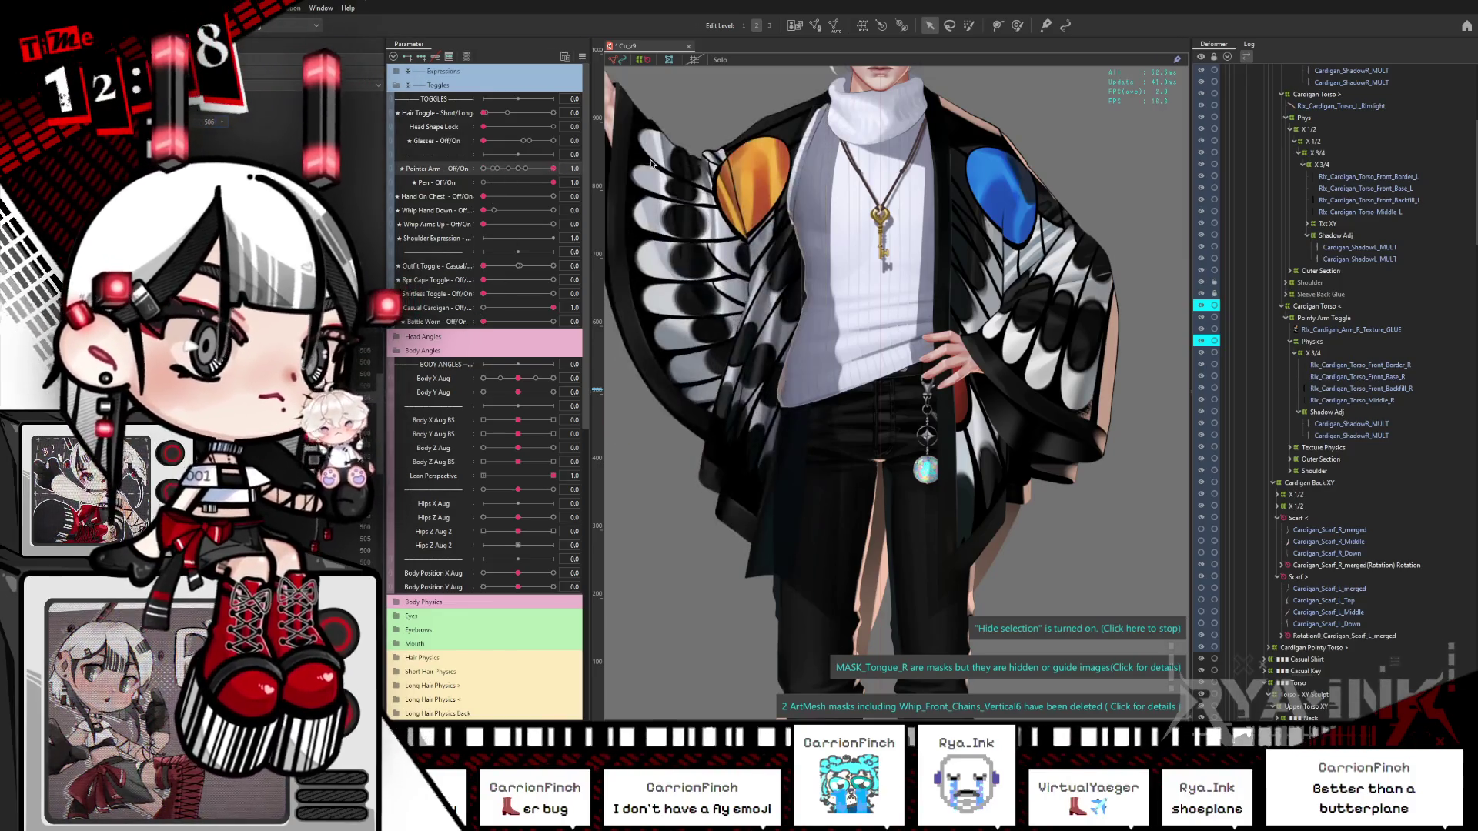
{"action": "right_click", "coordinate": [765, 188]}
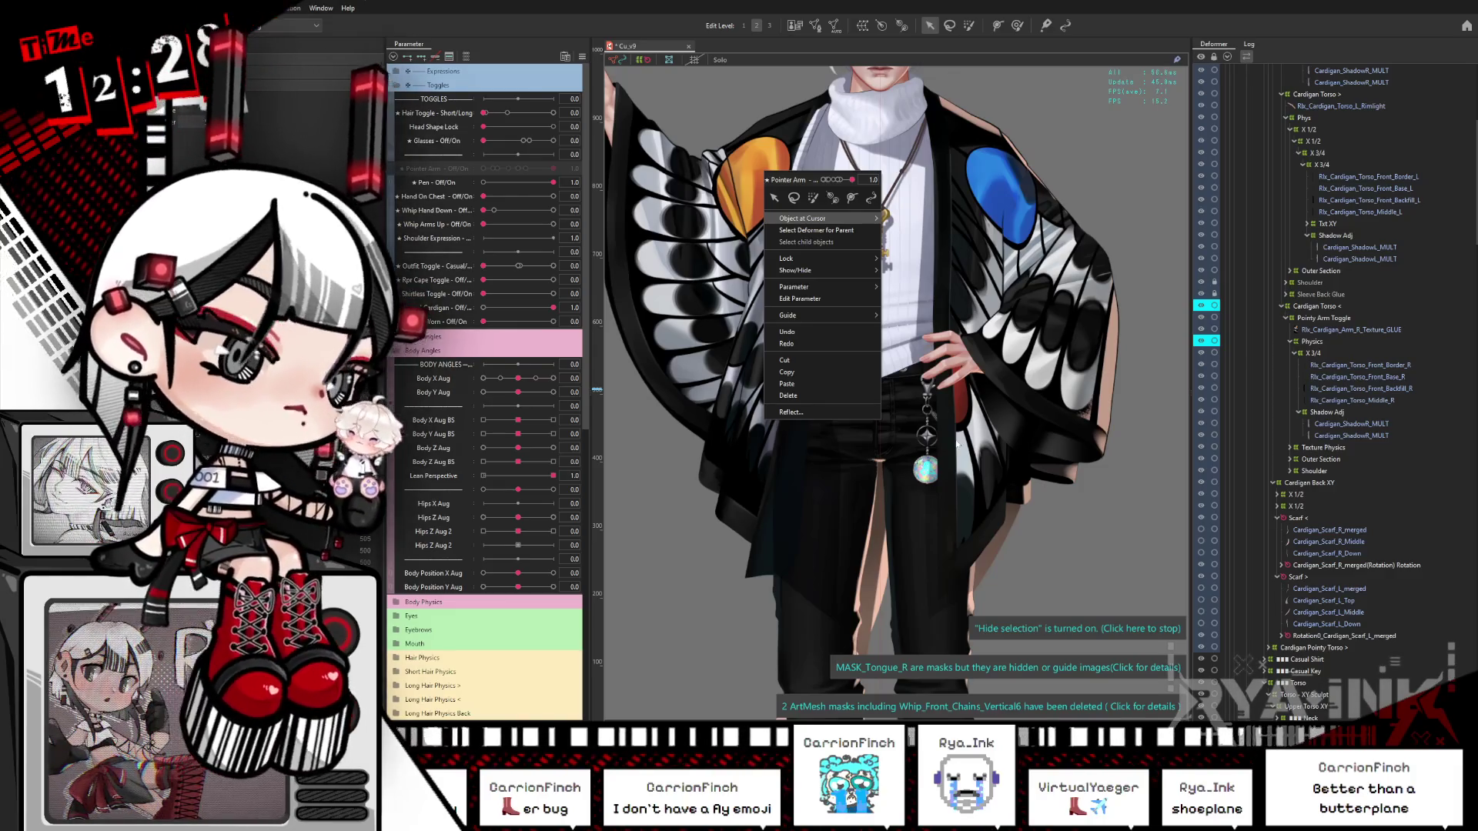
{"action": "left_click", "coordinate": [878, 493]}
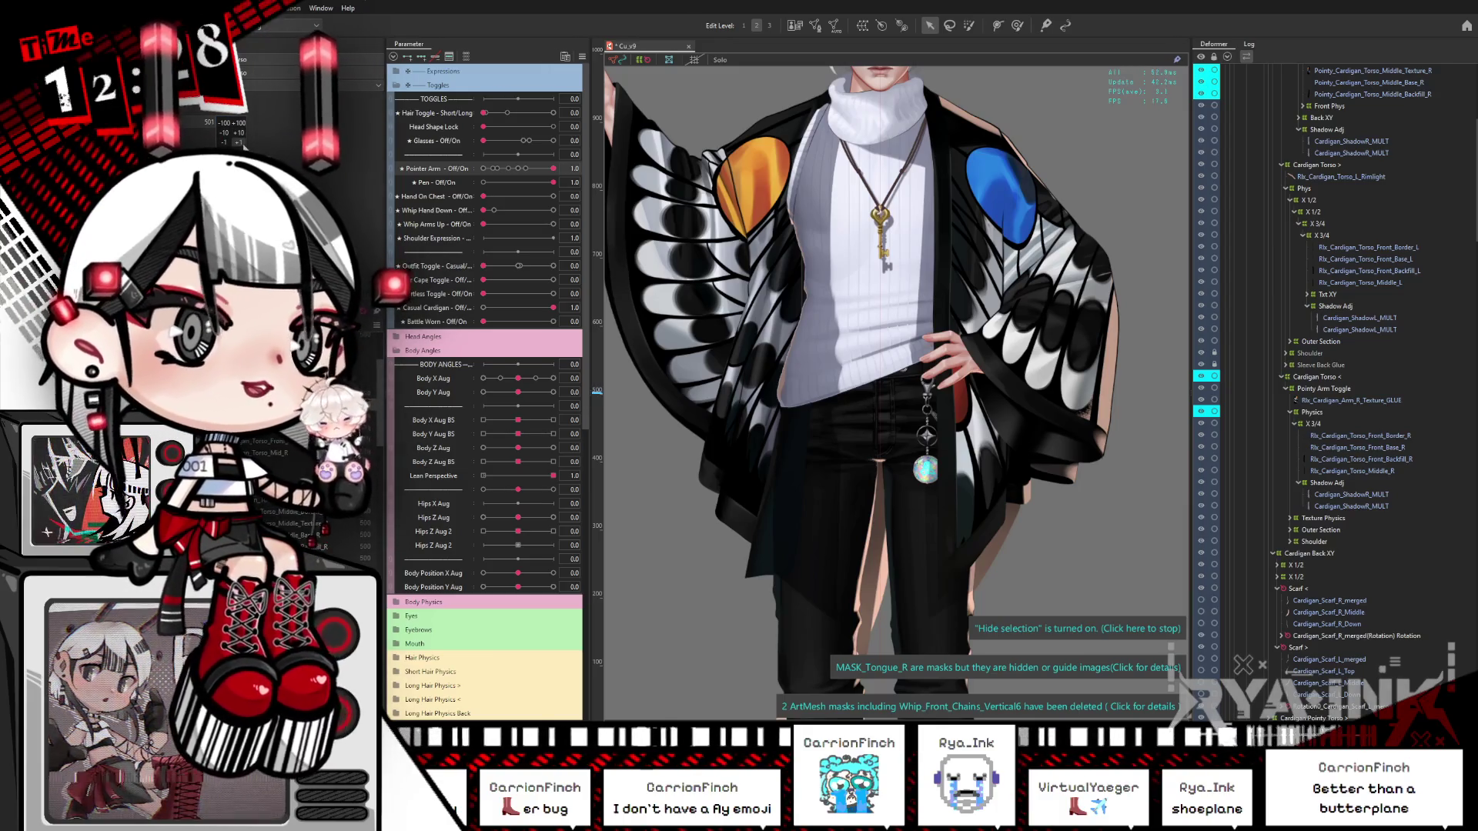
Step: Raise the cardigan piece's draw order from 504 to 505, then open Physics & Scene Blending
{"action": "left_click", "coordinate": [241, 143]}
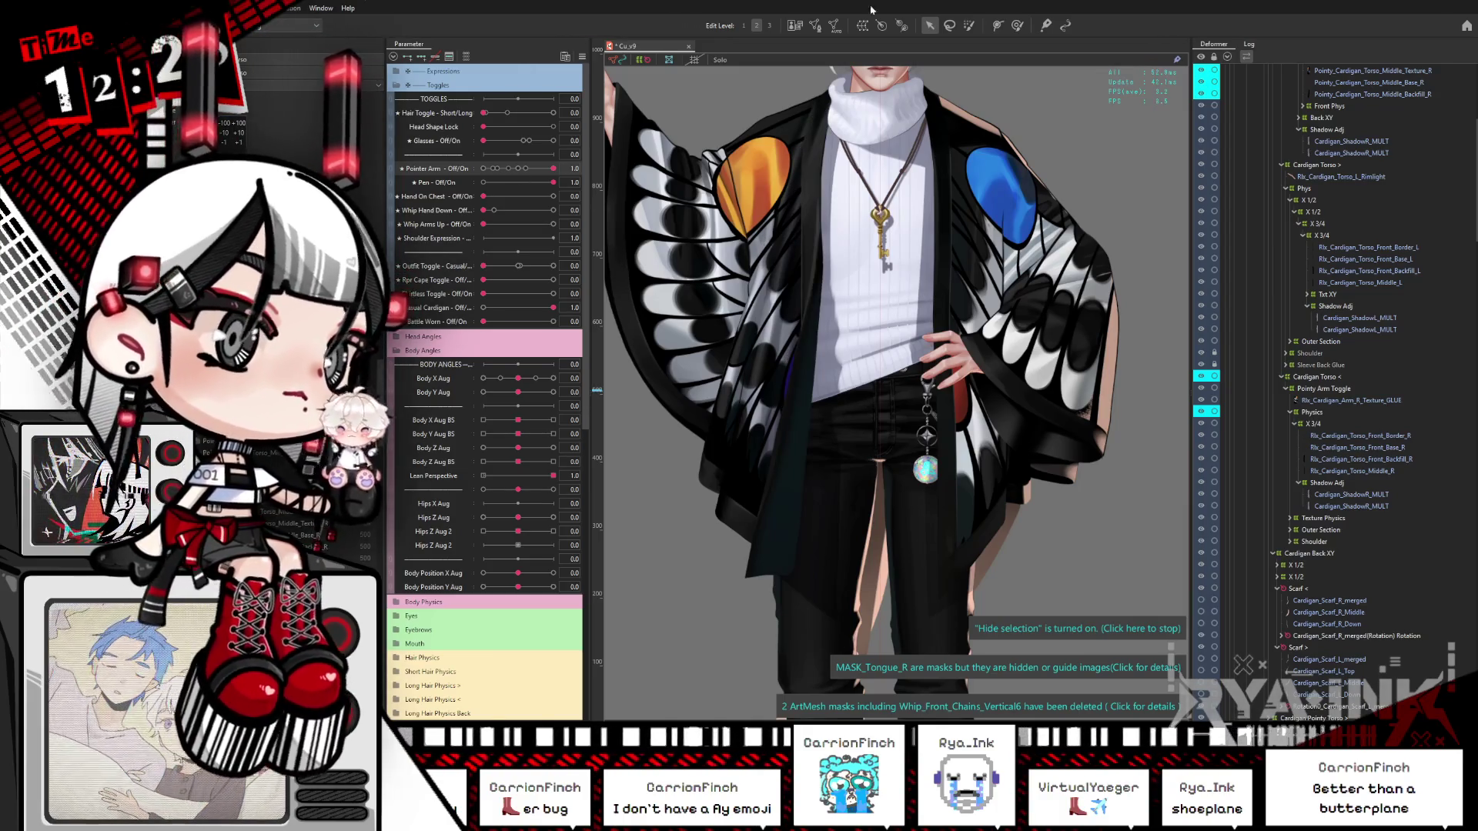
{"action": "scroll", "coordinate": [894, 367], "scroll_direction": "down", "scroll_amount": 4}
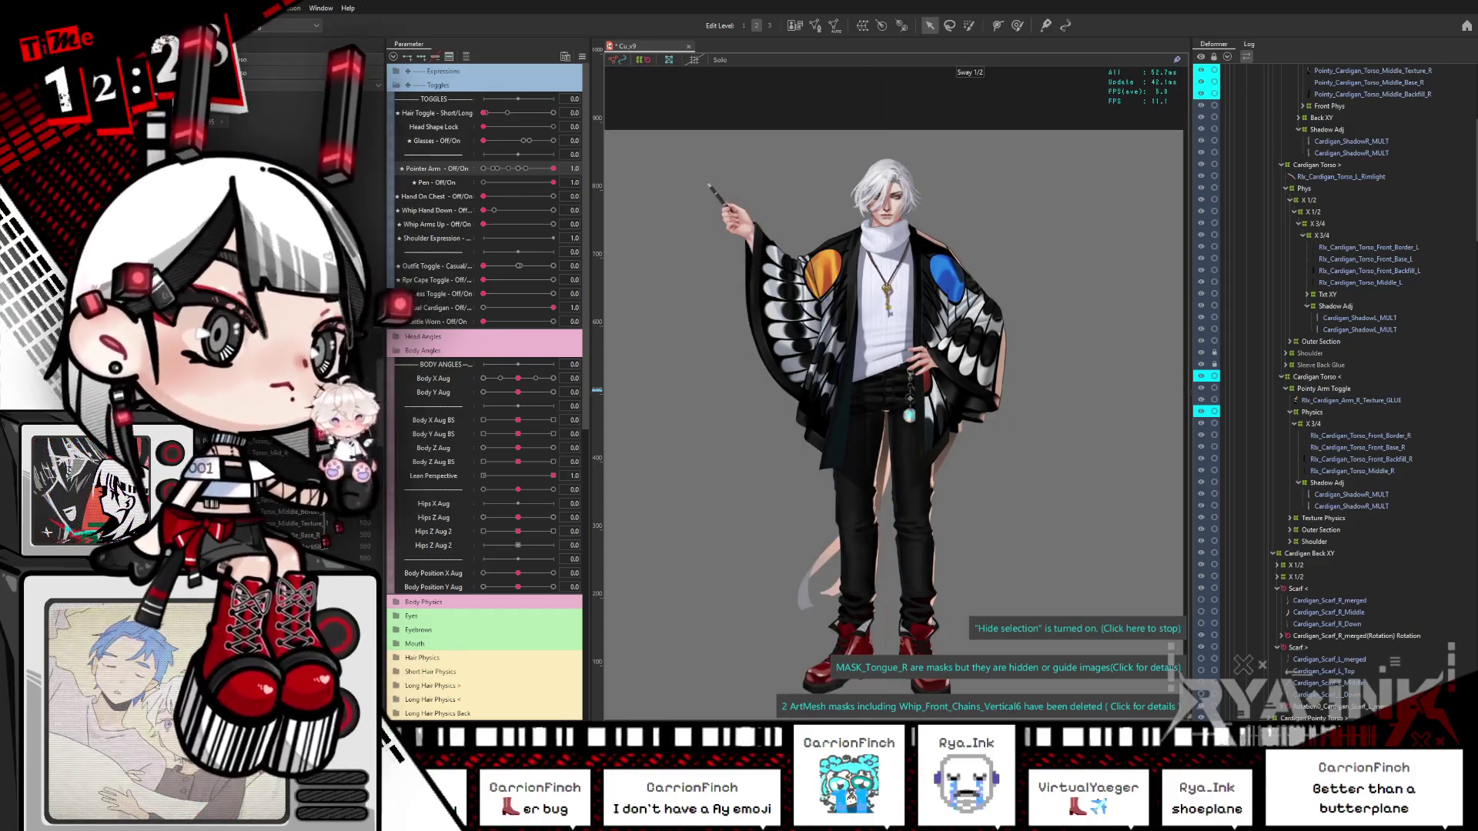
{"action": "key", "text": "alt+Tab"}
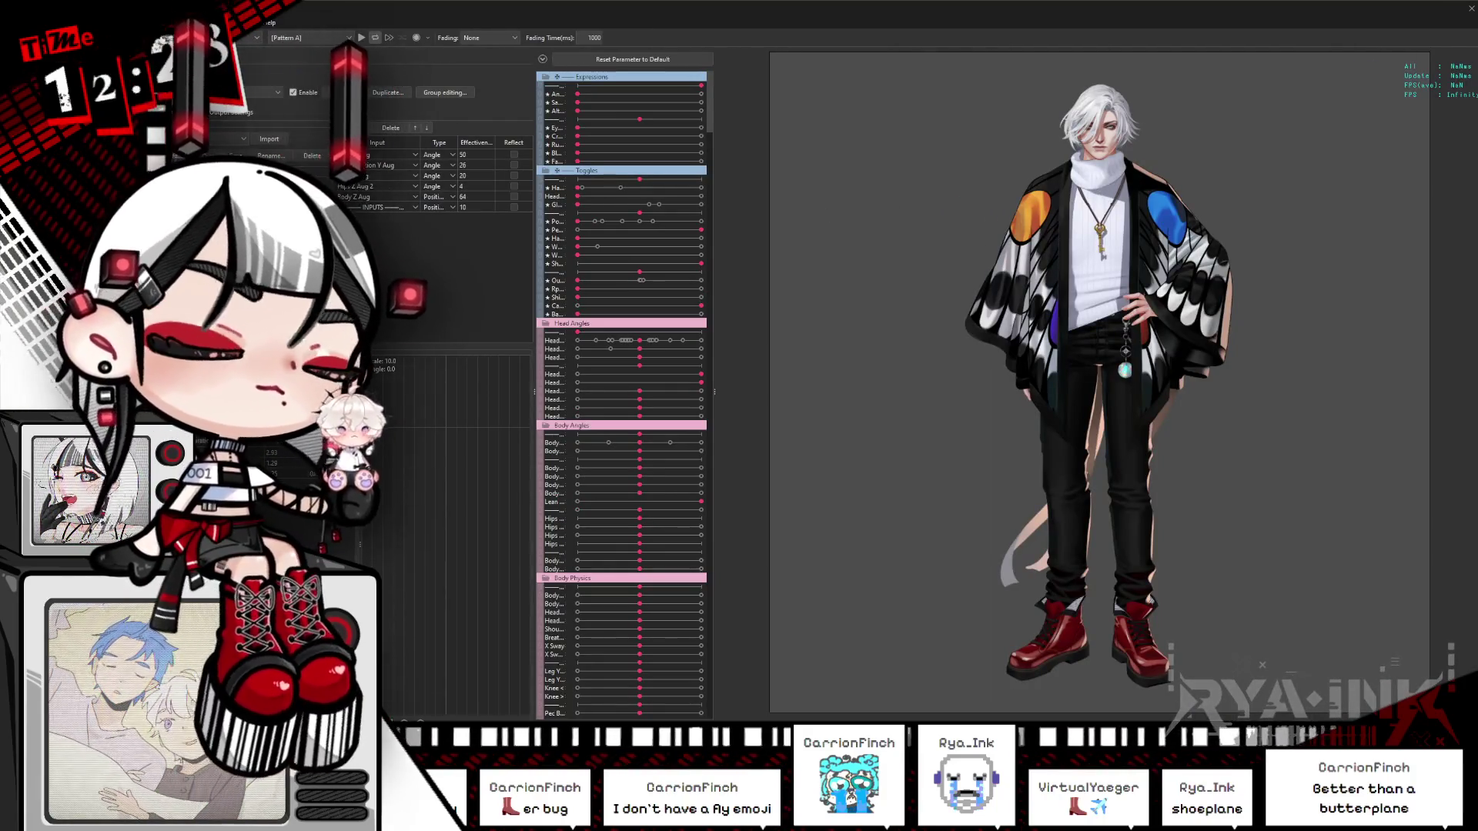
Step: Zoom the physics preview, test the Pointer Arm pointing pose, then return to modeling
{"action": "scroll", "coordinate": [1052, 407], "scroll_direction": "up", "scroll_amount": 5}
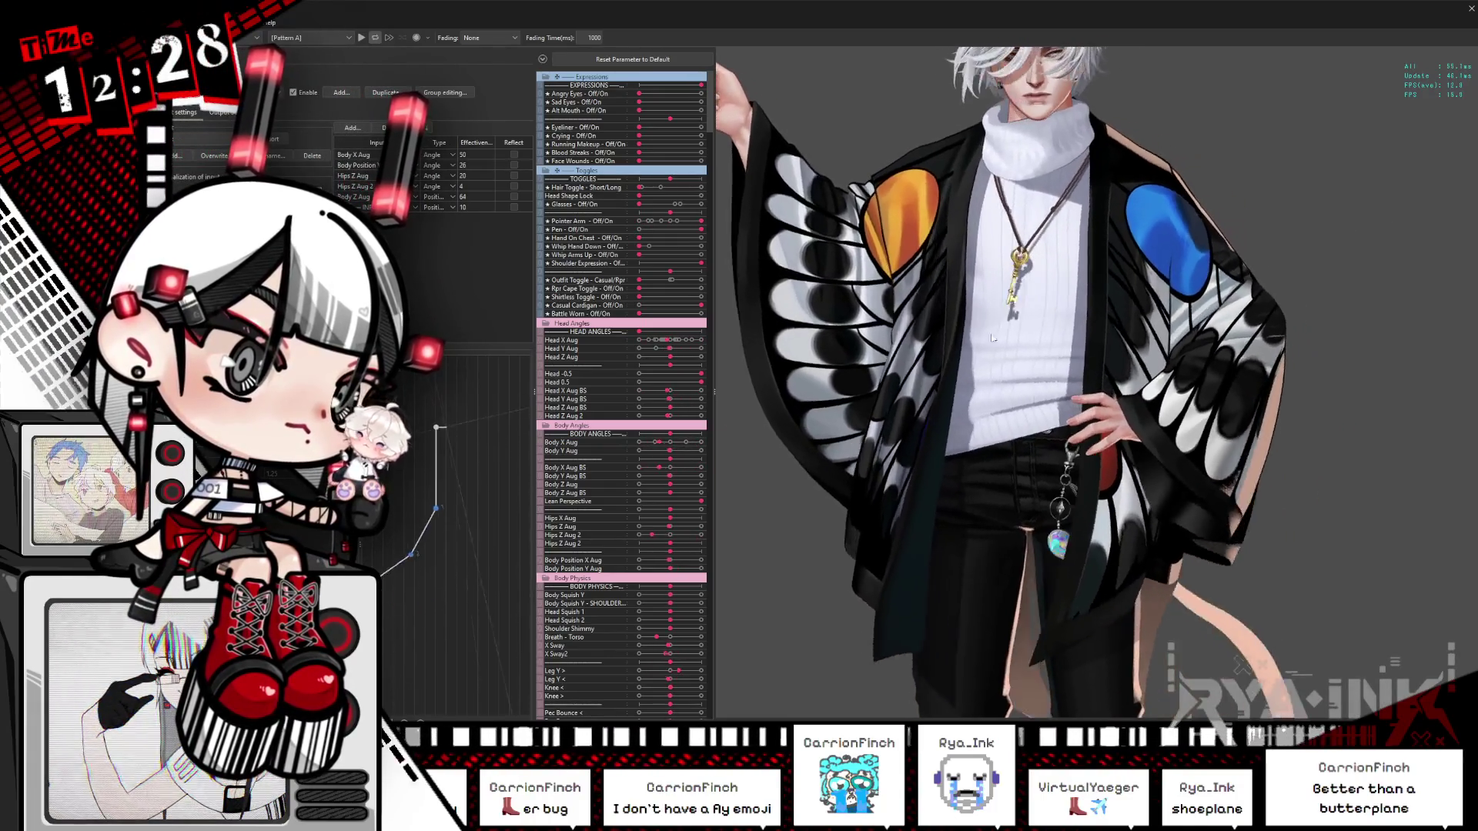
{"action": "scroll", "coordinate": [1024, 323], "scroll_direction": "down", "scroll_amount": 5}
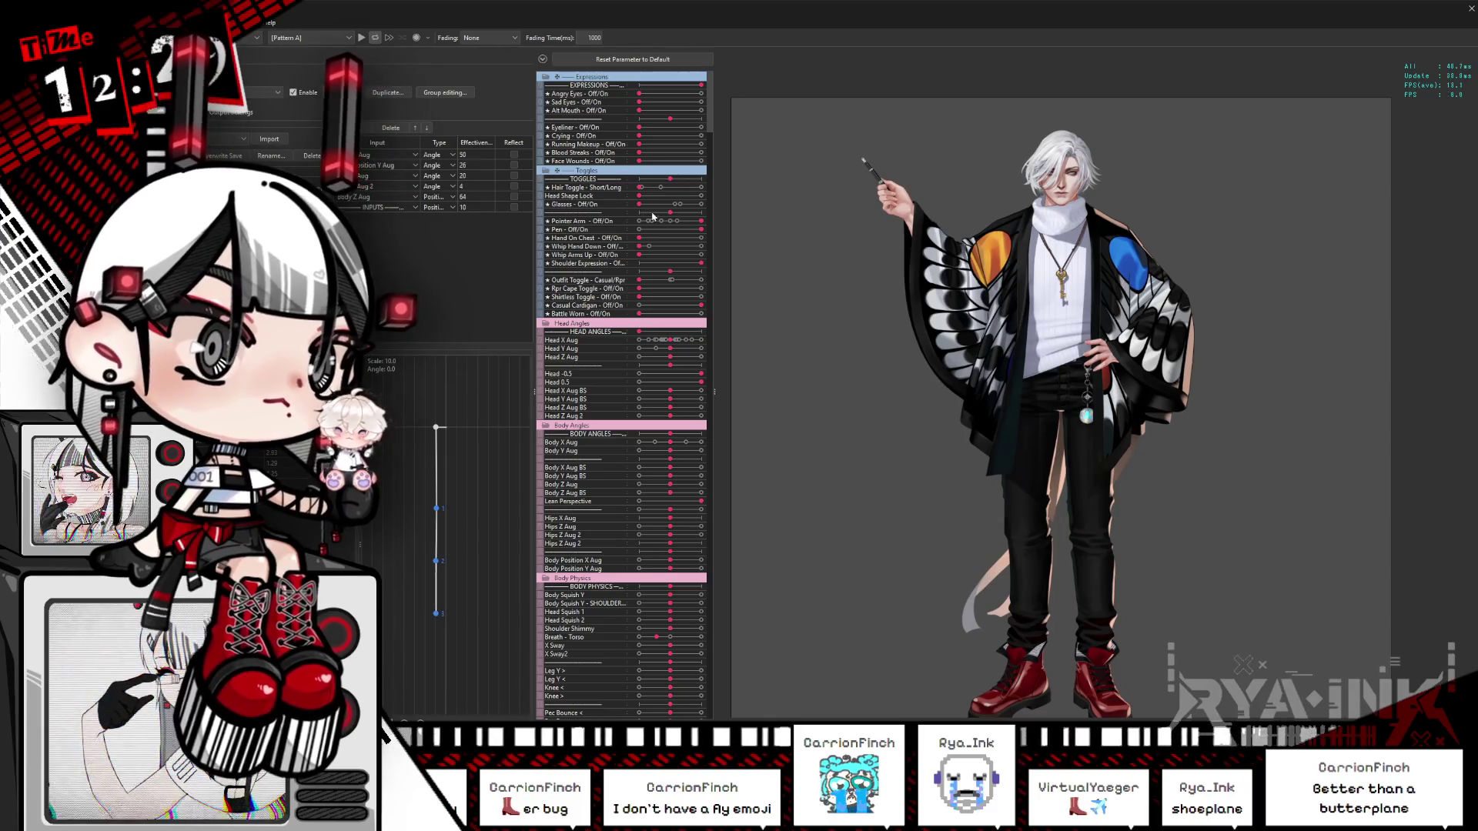
{"action": "left_click", "coordinate": [701, 222]}
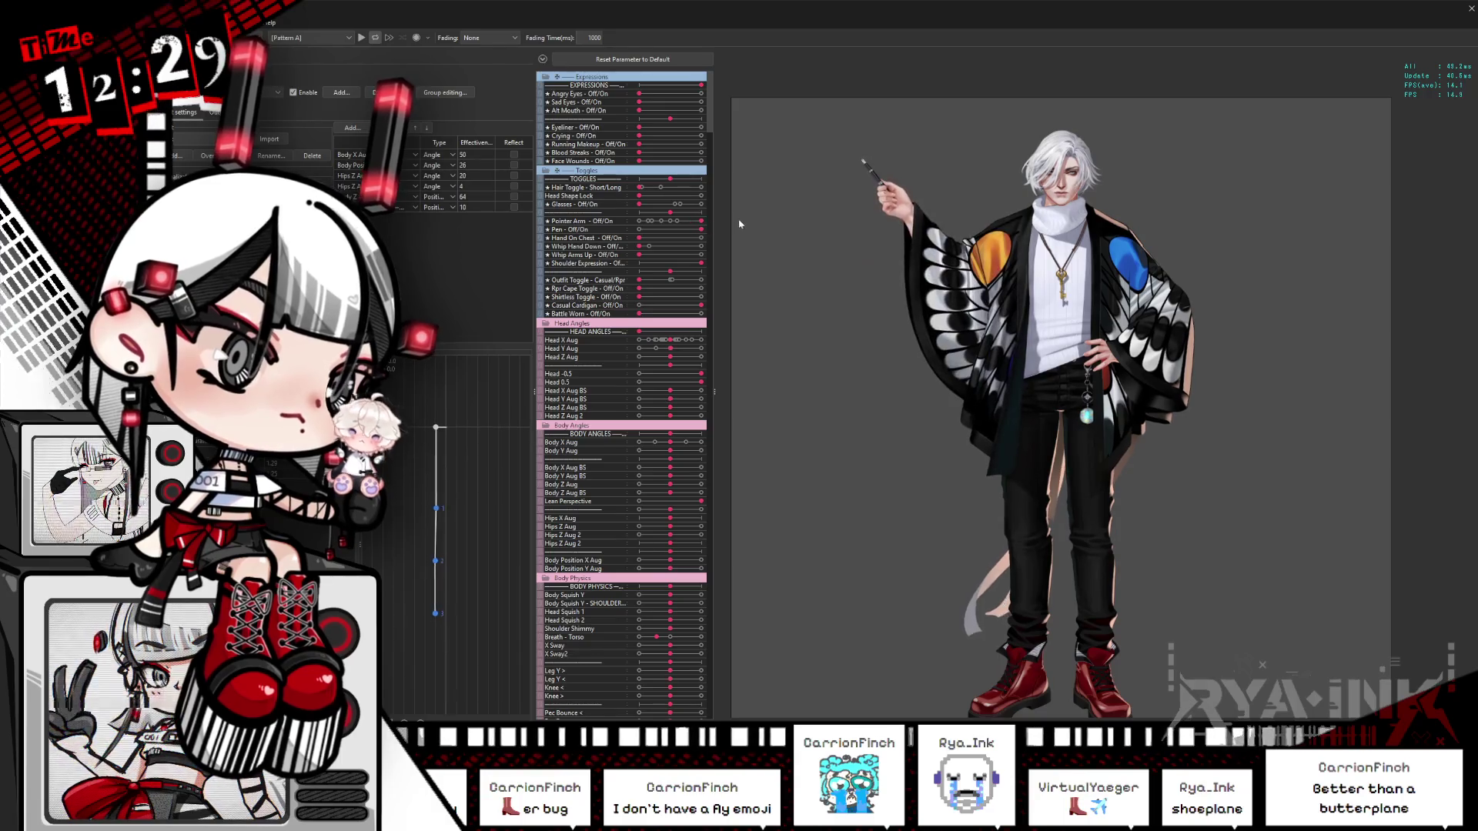
{"action": "key", "text": "alt+Tab"}
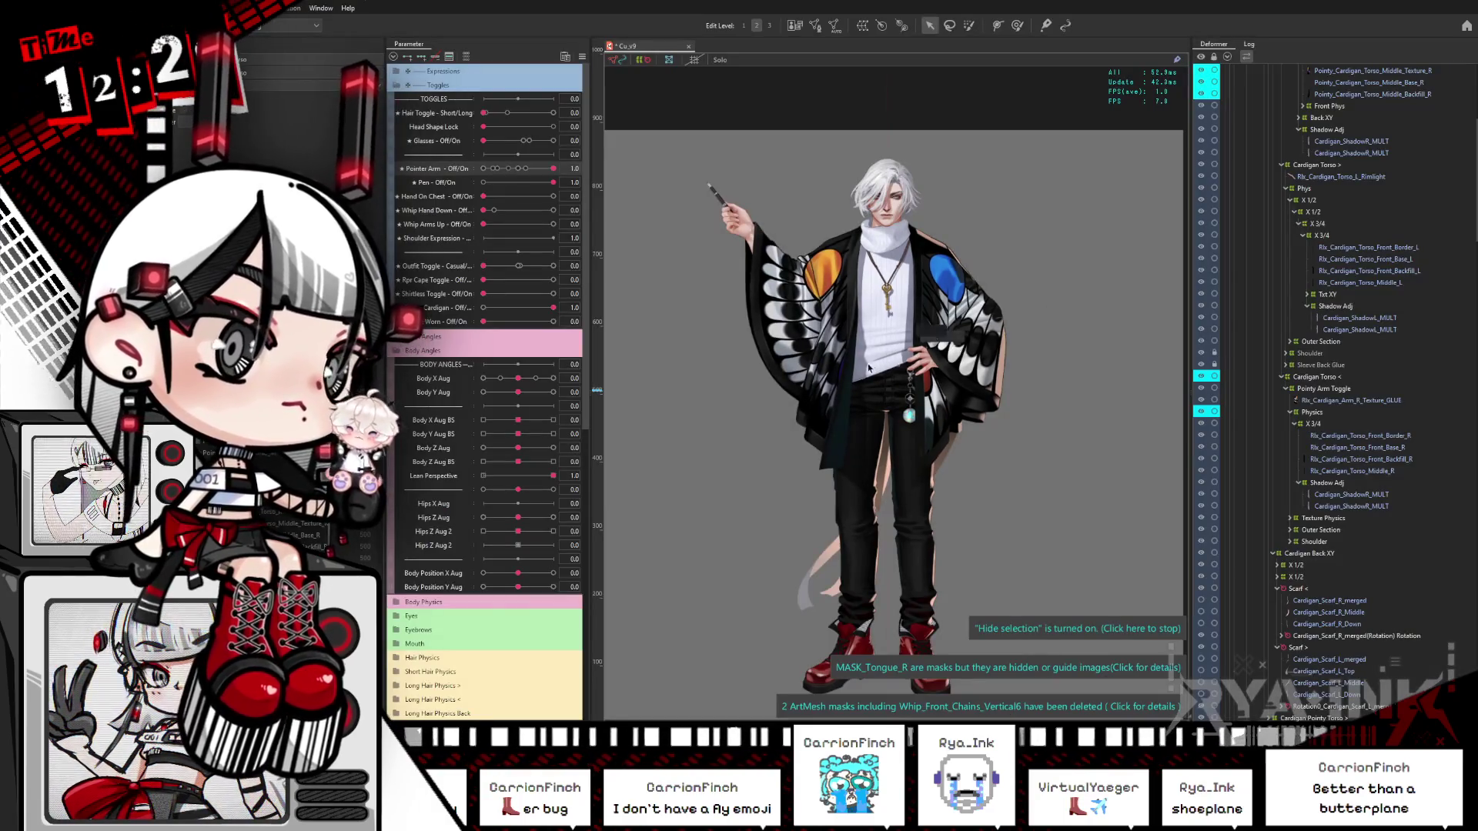
Step: Use Object at Cursor to select both Cardigan_ShadowR_MULT layers in the Deformer tree
{"action": "right_click", "coordinate": [869, 367]}
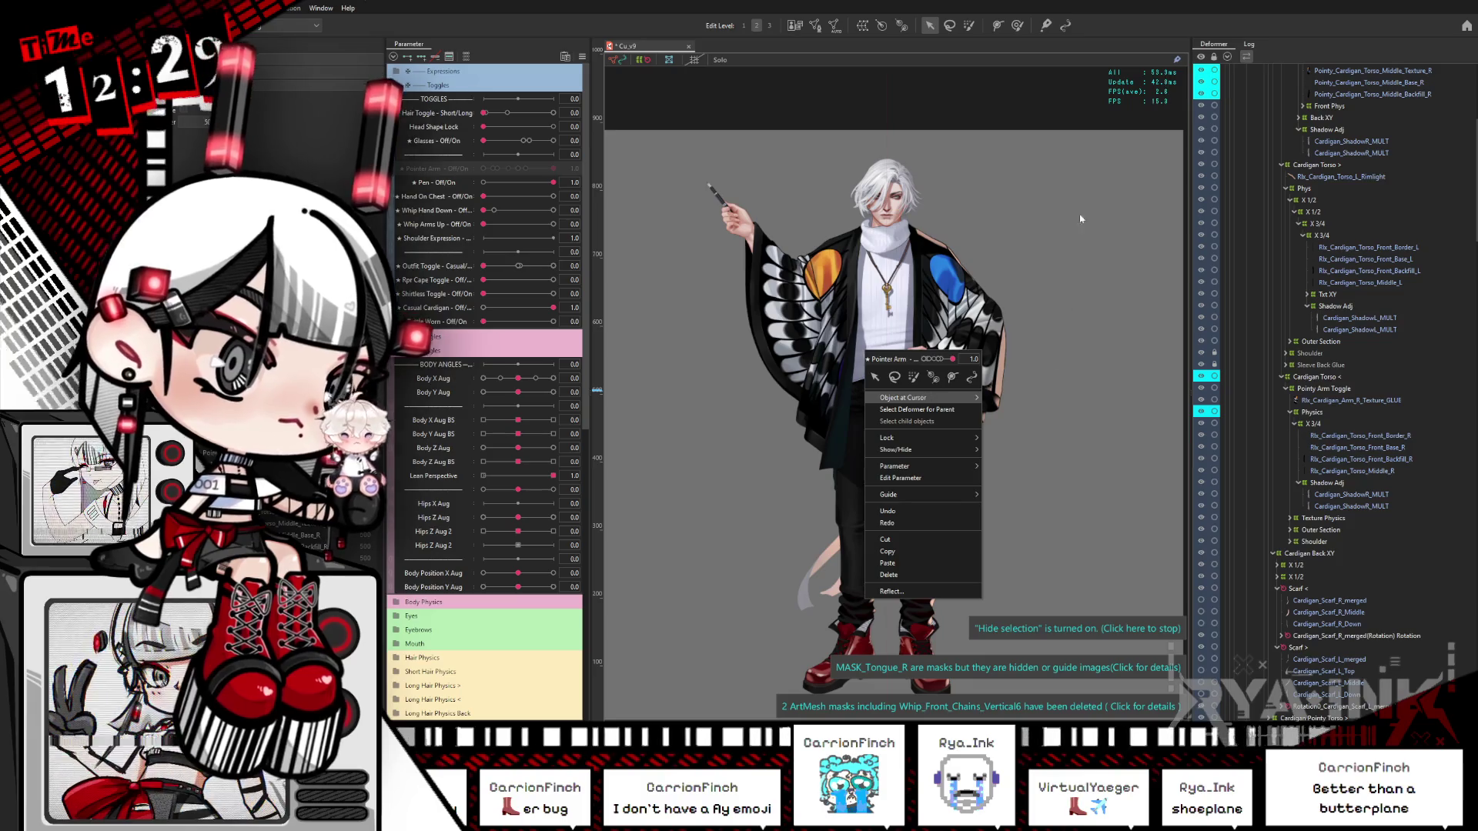
{"action": "left_click", "coordinate": [1056, 393]}
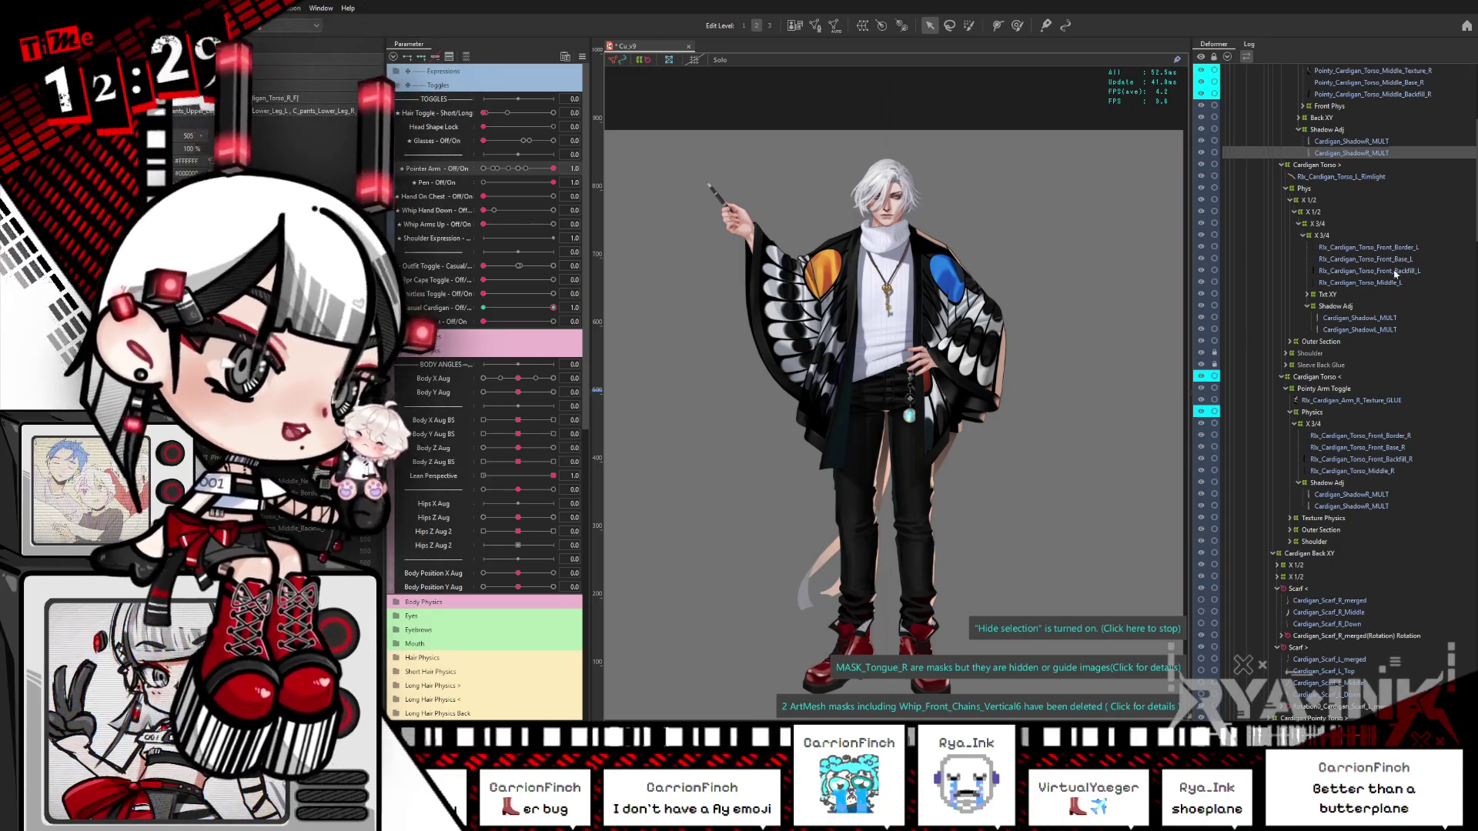
{"action": "left_click", "coordinate": [1348, 506]}
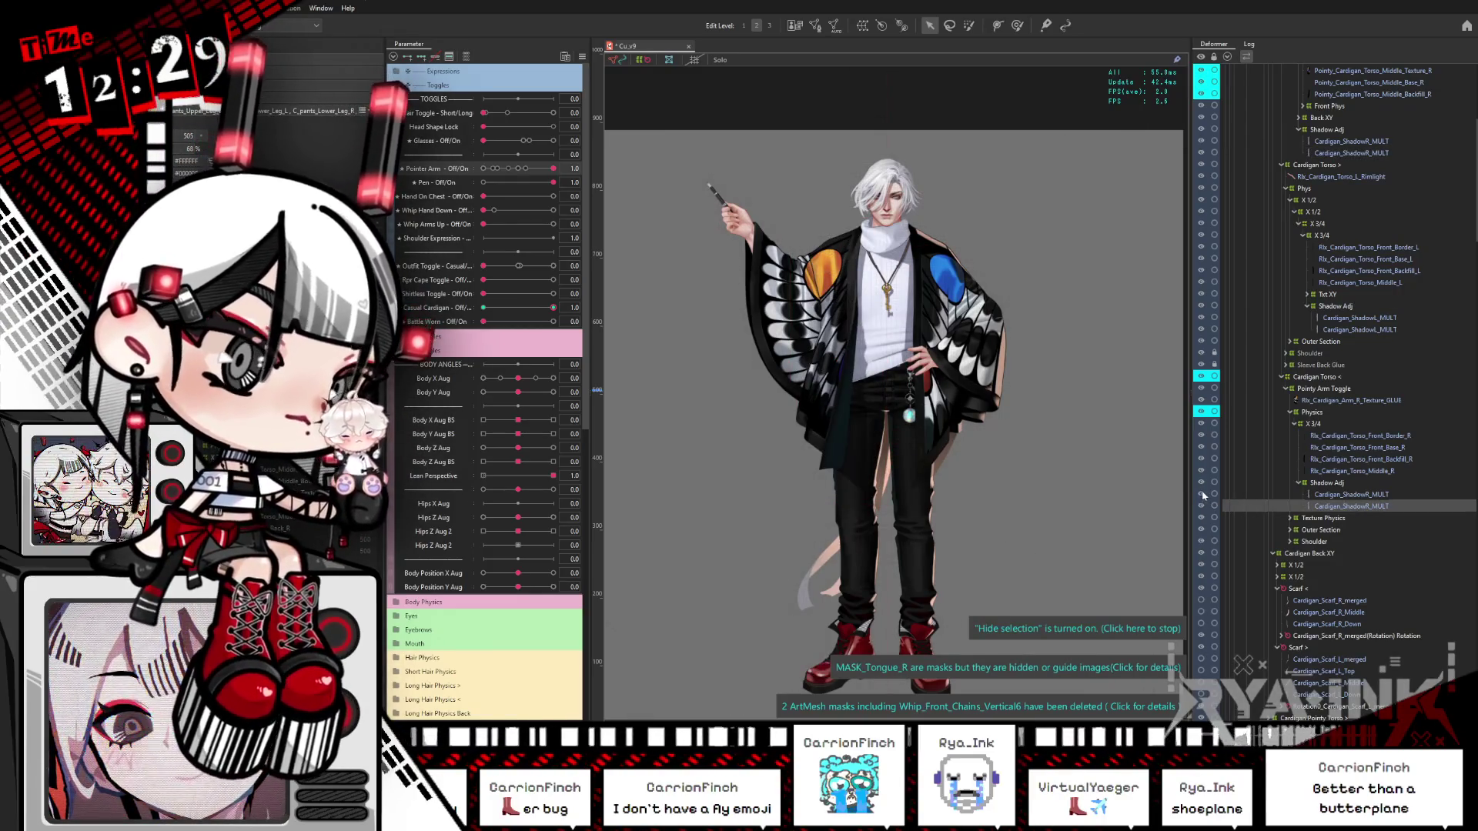
{"action": "left_click", "coordinate": [1340, 495]}
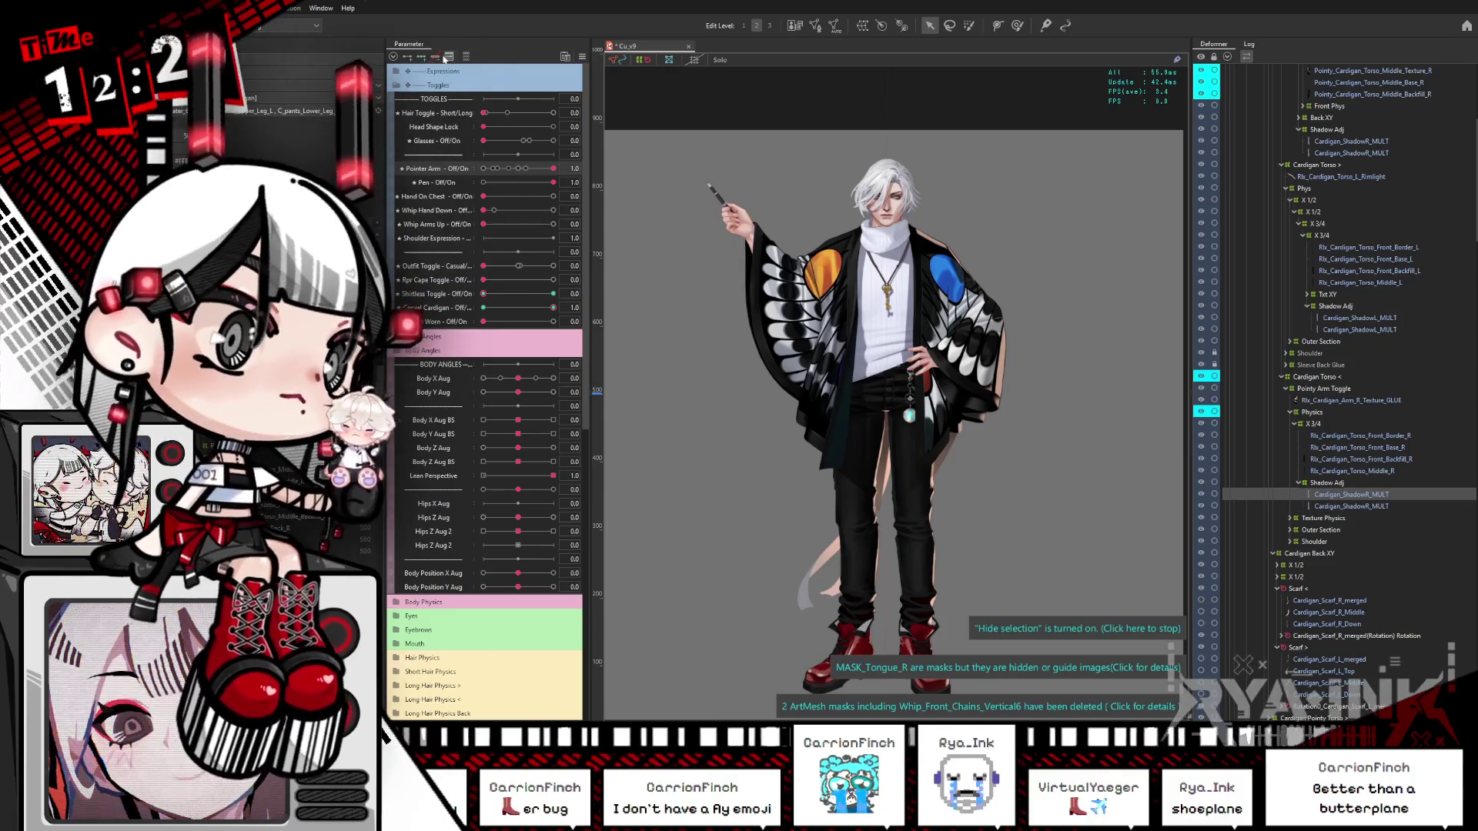
Step: Toggle the parameter filter off again, select Pointer Arm, and switch to brush mesh selection
{"action": "left_click", "coordinate": [461, 57]}
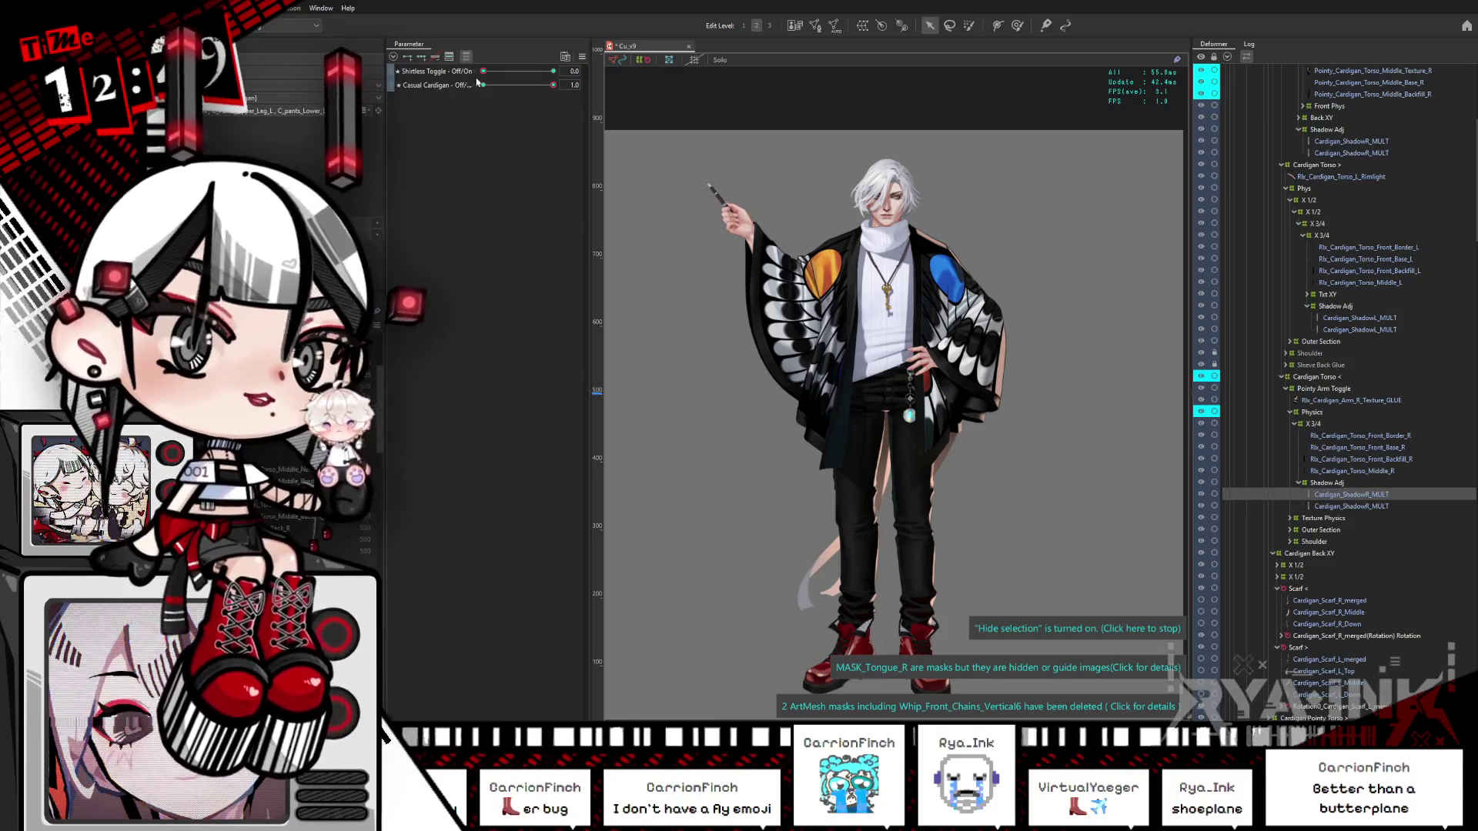
{"action": "left_click", "coordinate": [467, 57]}
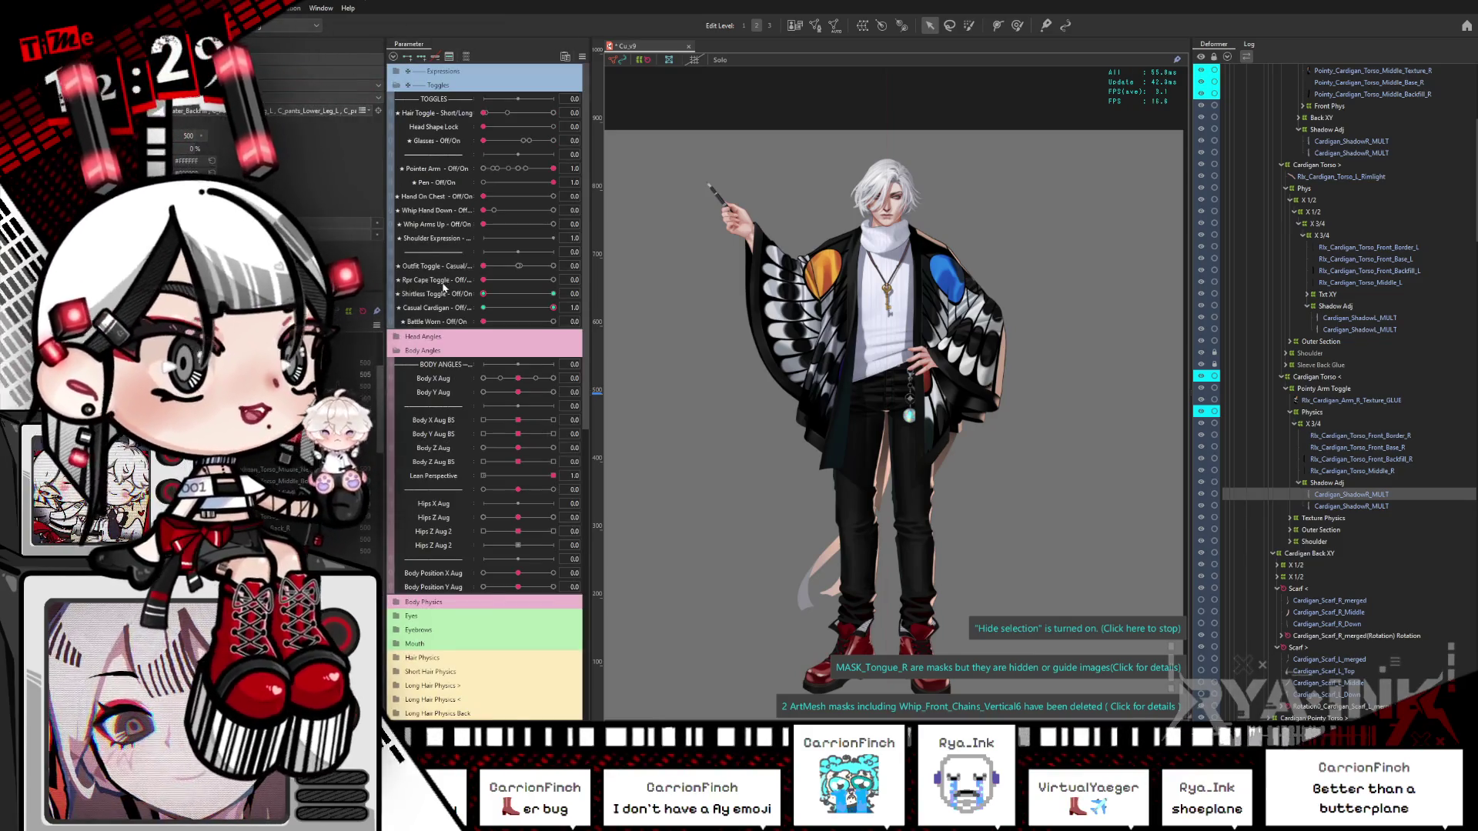
{"action": "left_click", "coordinate": [437, 173]}
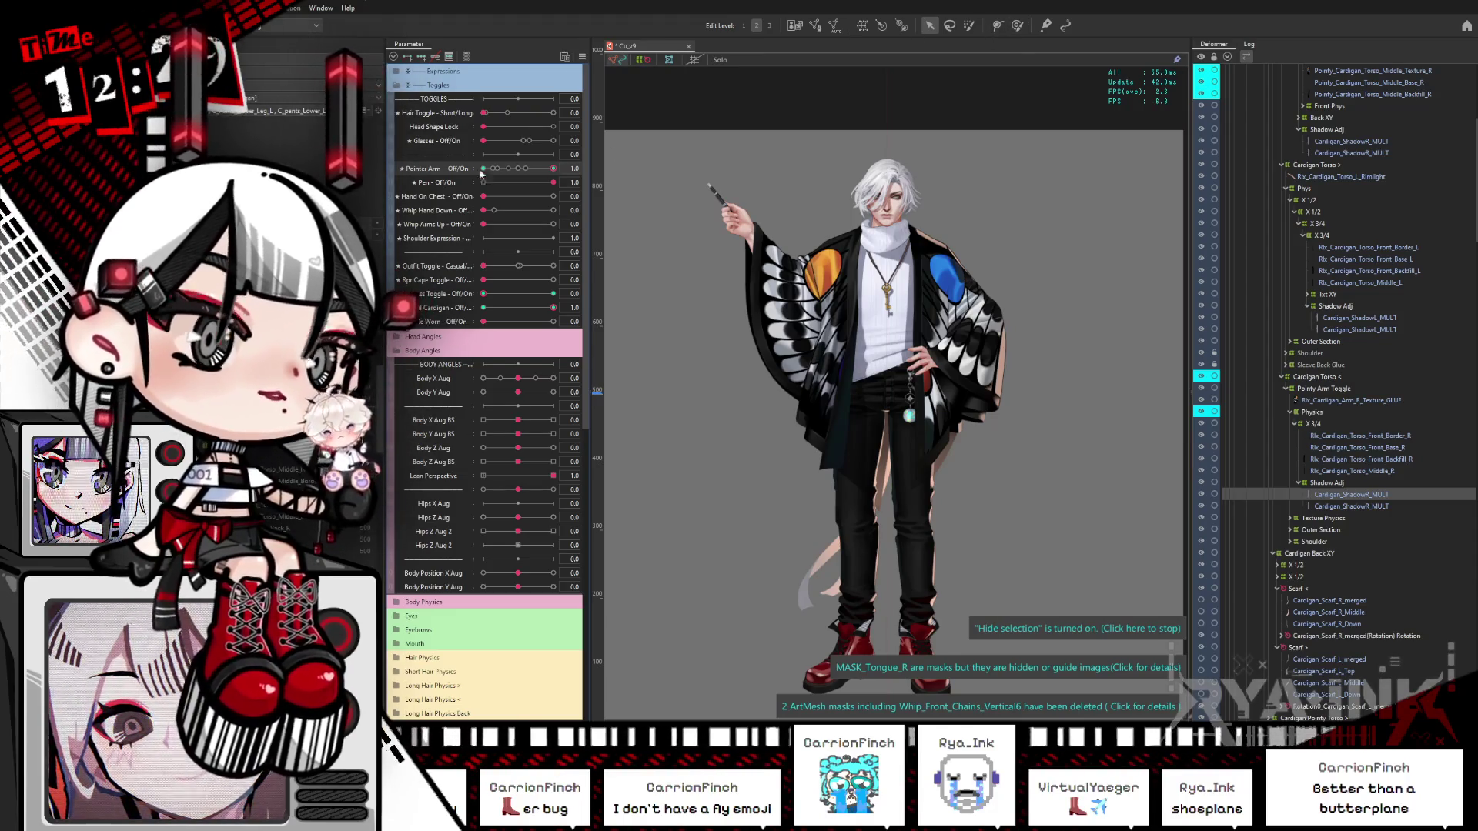
{"action": "left_click", "coordinate": [1016, 25]}
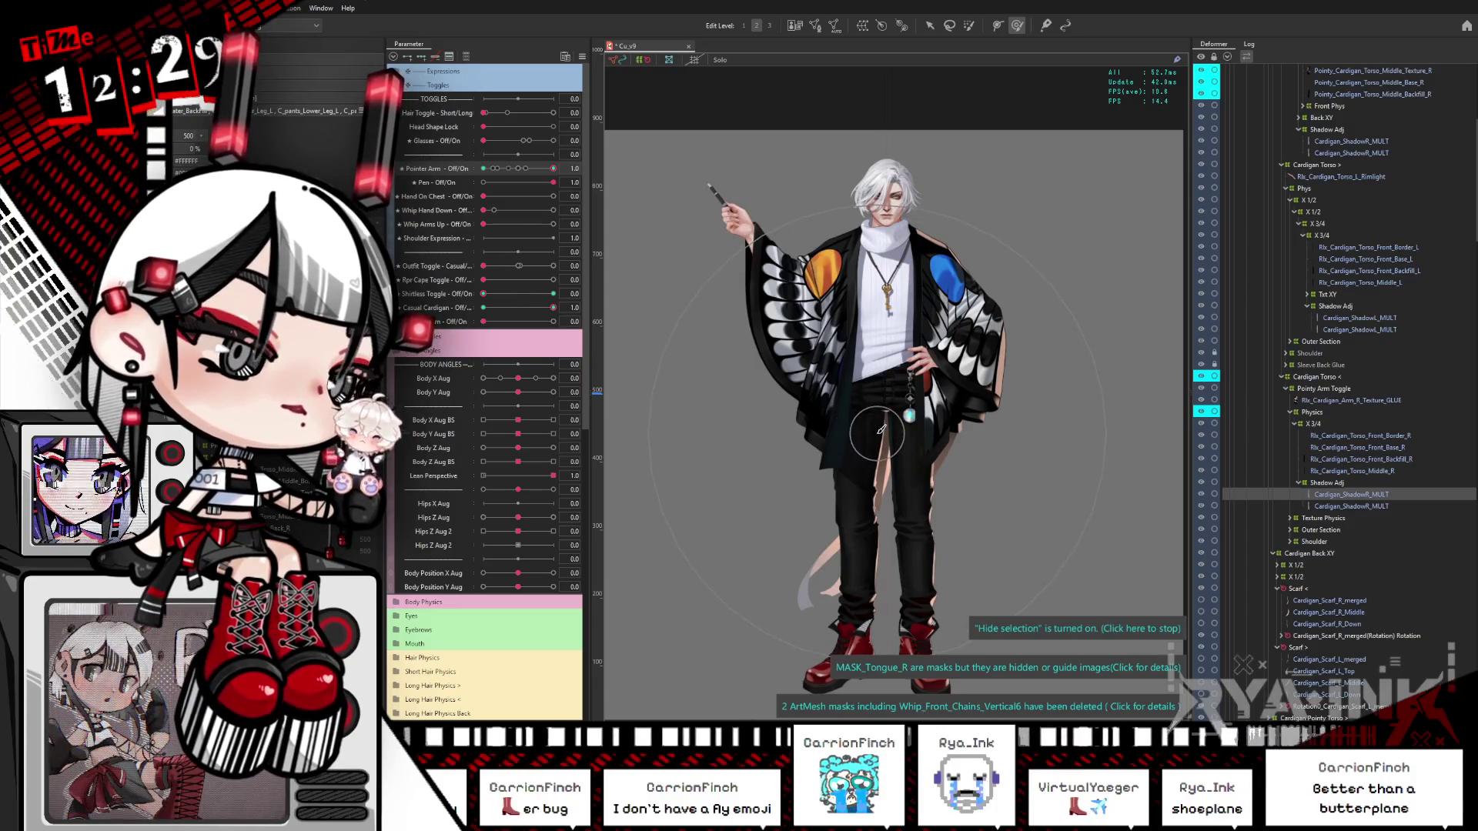
Step: Brush-select the left front cardigan mesh, filter to its parameters, and test Shirtless Toggle on and off
{"action": "mouse_move", "coordinate": [896, 464]}
{"action": "left_mouse_down"}
{"action": "mouse_move", "coordinate": [894, 488]}
{"action": "mouse_move", "coordinate": [656, 290]}
{"action": "mouse_move", "coordinate": [548, 173]}
{"action": "left_mouse_up"}
{"action": "left_click", "coordinate": [465, 56]}
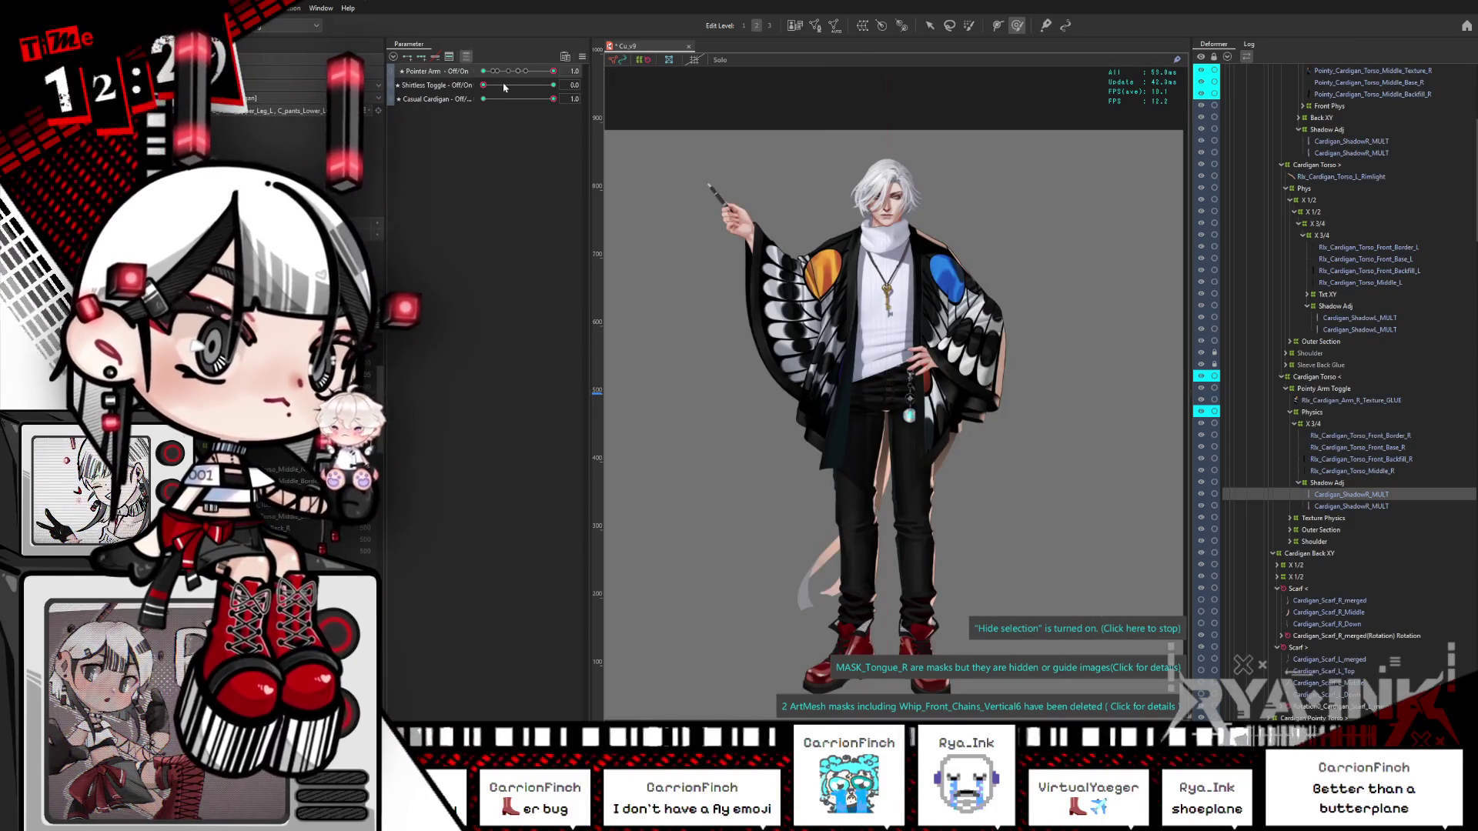
{"action": "left_click_drag", "start_coordinate": [485, 86], "coordinate": [552, 85]}
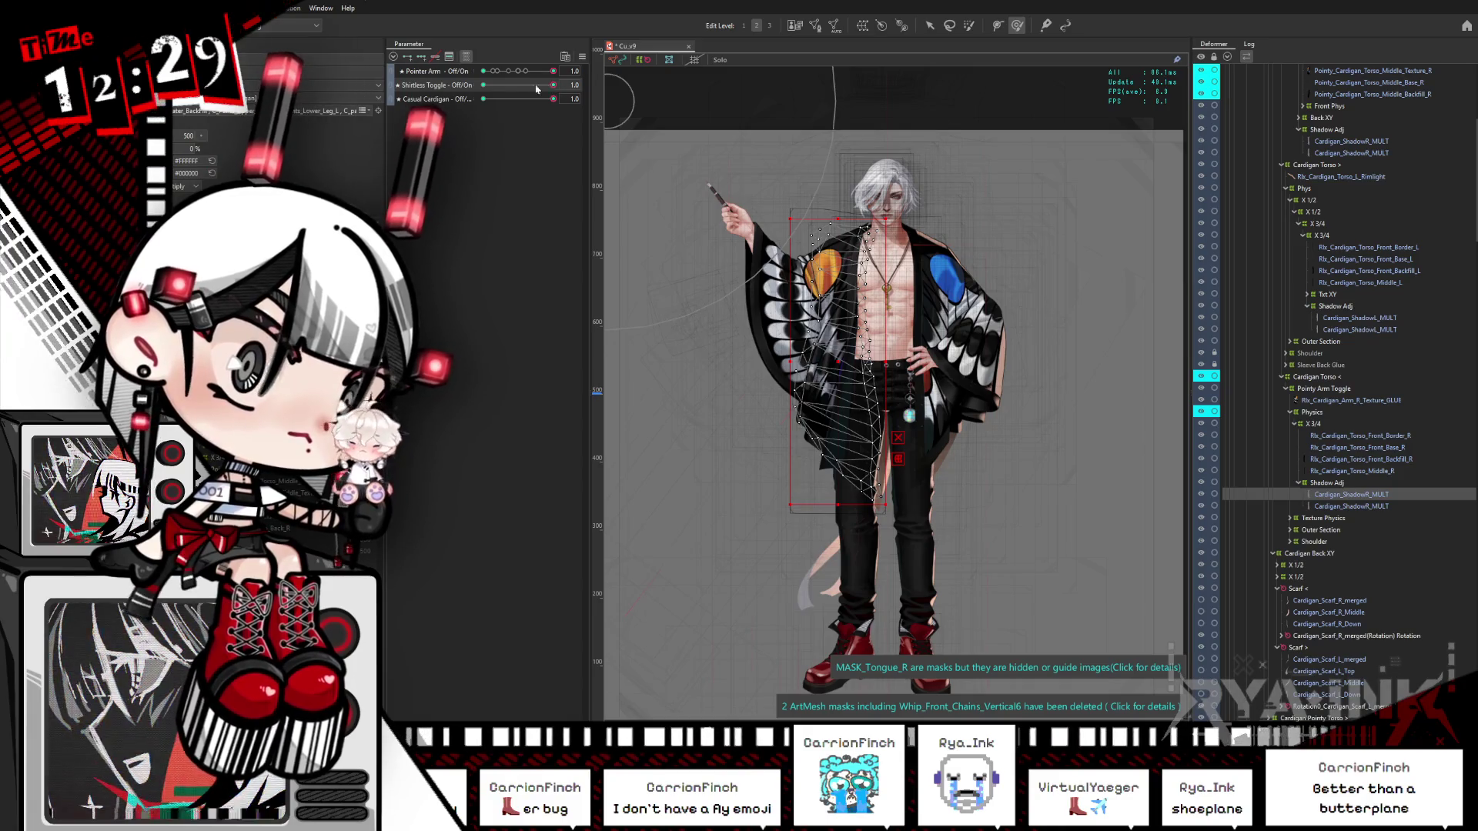
{"action": "left_click_drag", "start_coordinate": [543, 87], "coordinate": [475, 90]}
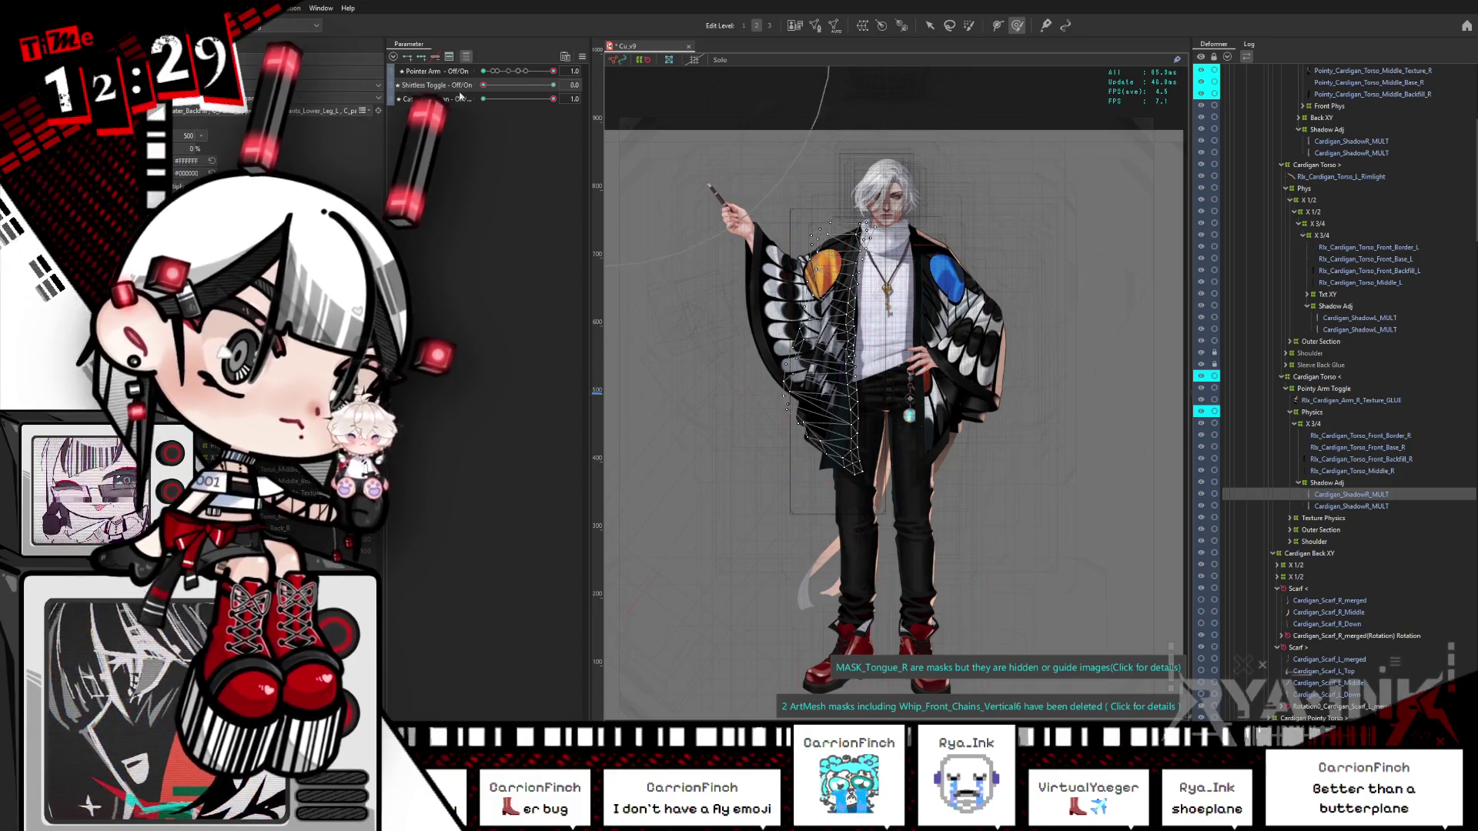
Step: Test Casual Cardigan and Shirtless, lower Pointer Arm to 0.0, and restore cardigan and turtleneck
{"action": "left_click", "coordinate": [483, 98]}
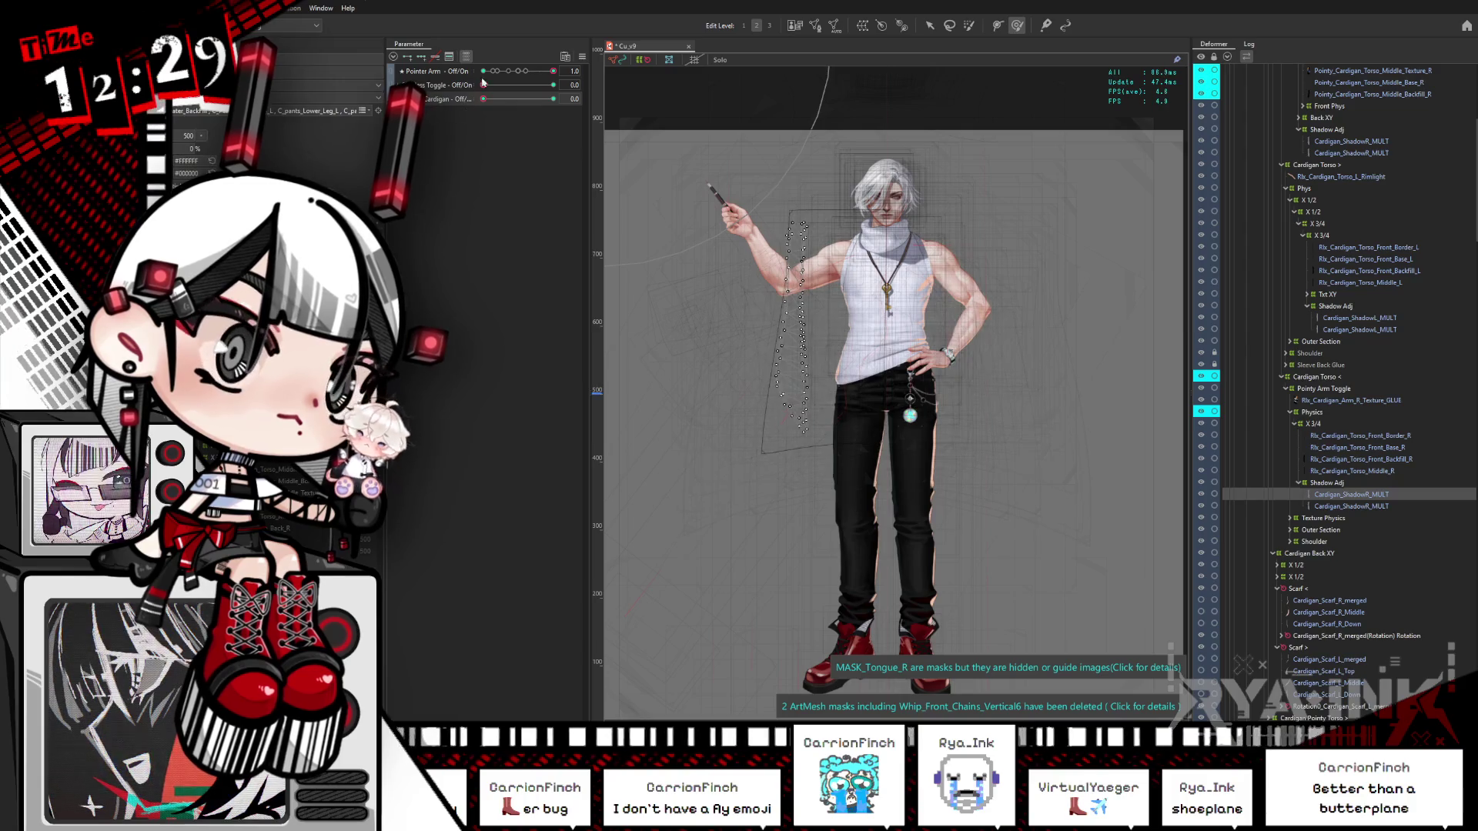
{"action": "left_click", "coordinate": [483, 71]}
{"action": "left_click", "coordinate": [497, 84]}
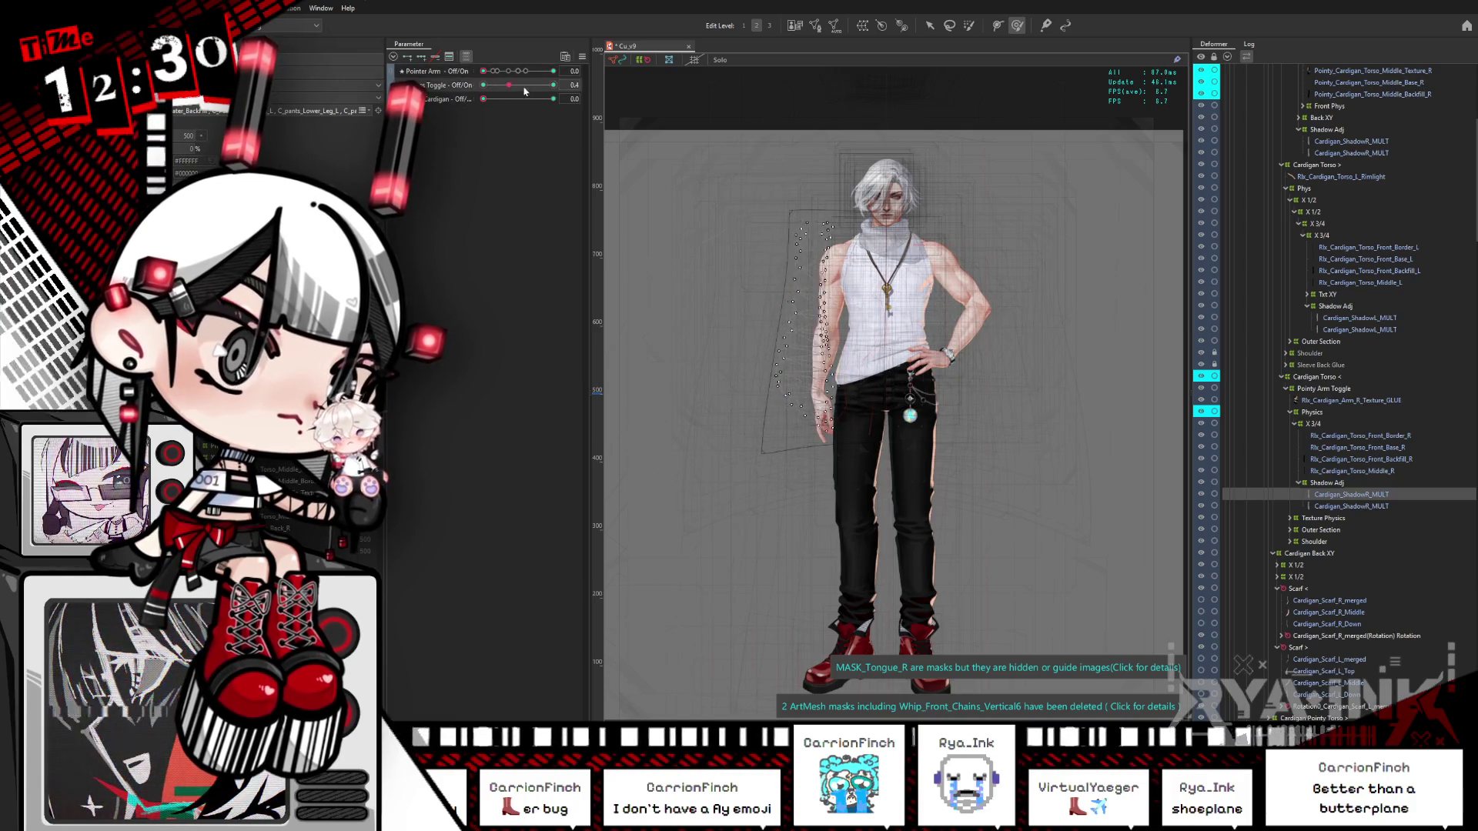
{"action": "left_click", "coordinate": [546, 84]}
{"action": "left_click", "coordinate": [488, 98]}
{"action": "left_click", "coordinate": [552, 99]}
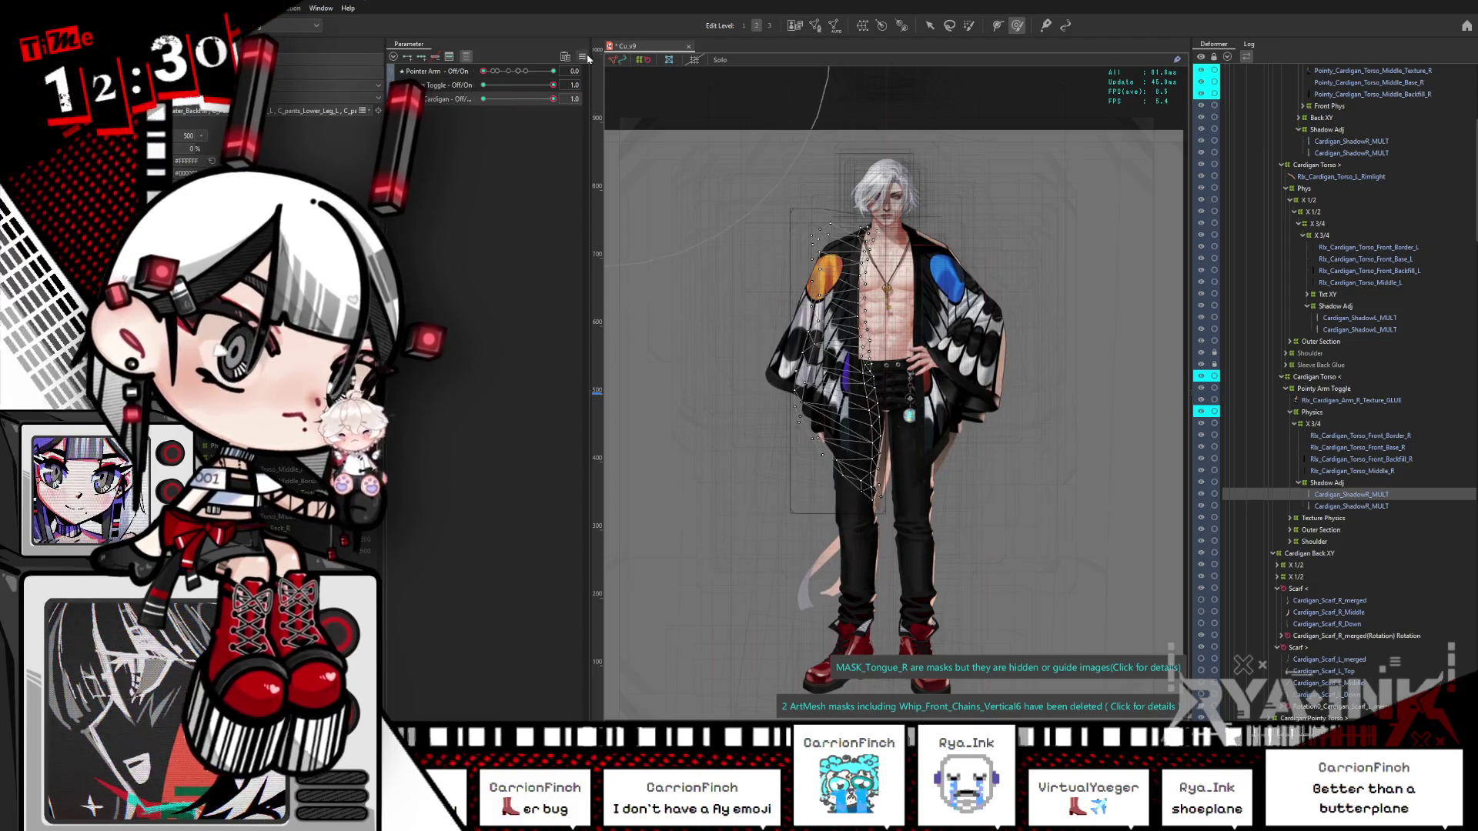
{"action": "left_click", "coordinate": [583, 56]}
{"action": "left_click", "coordinate": [616, 66]}
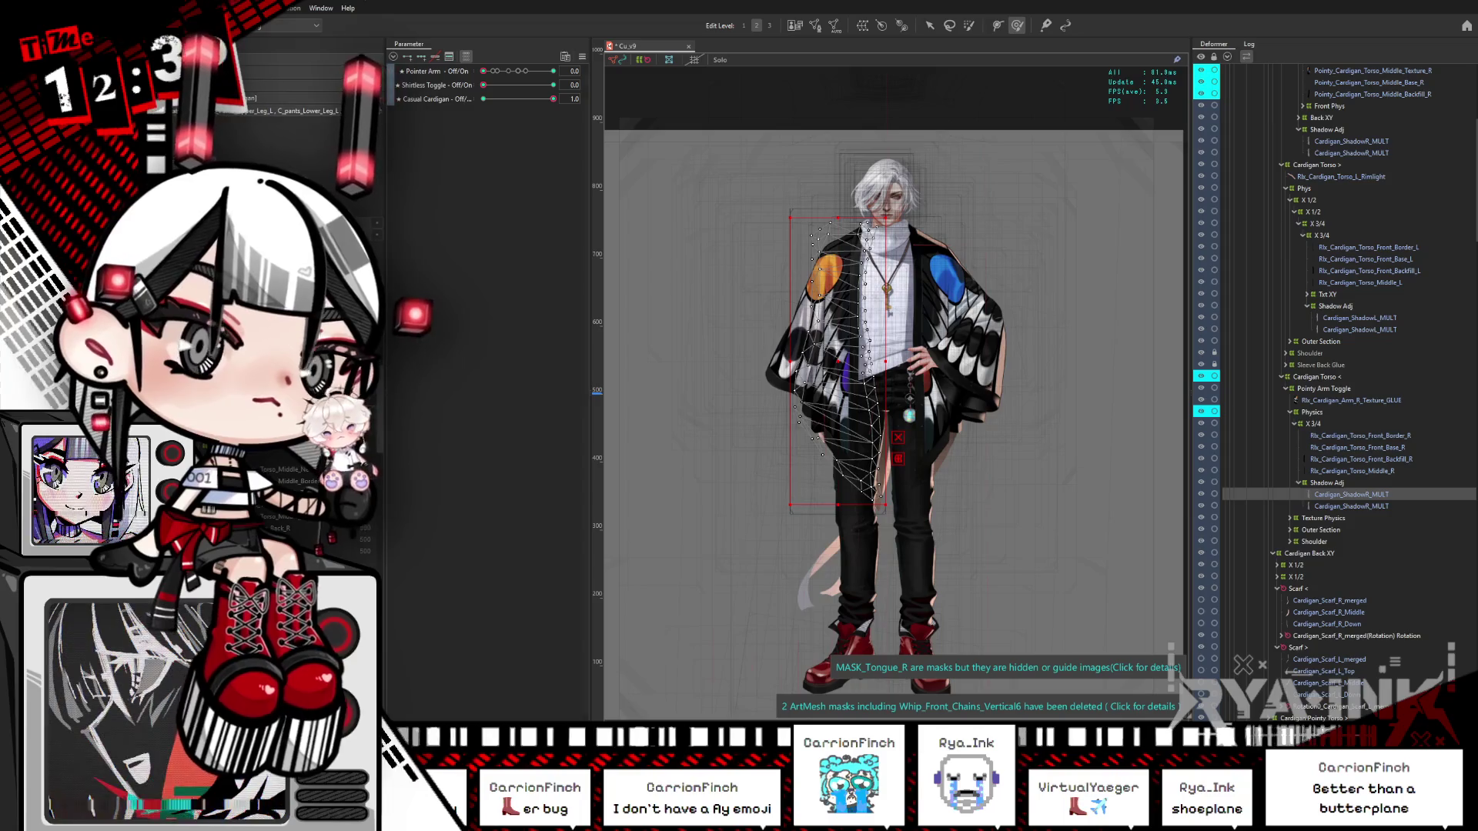
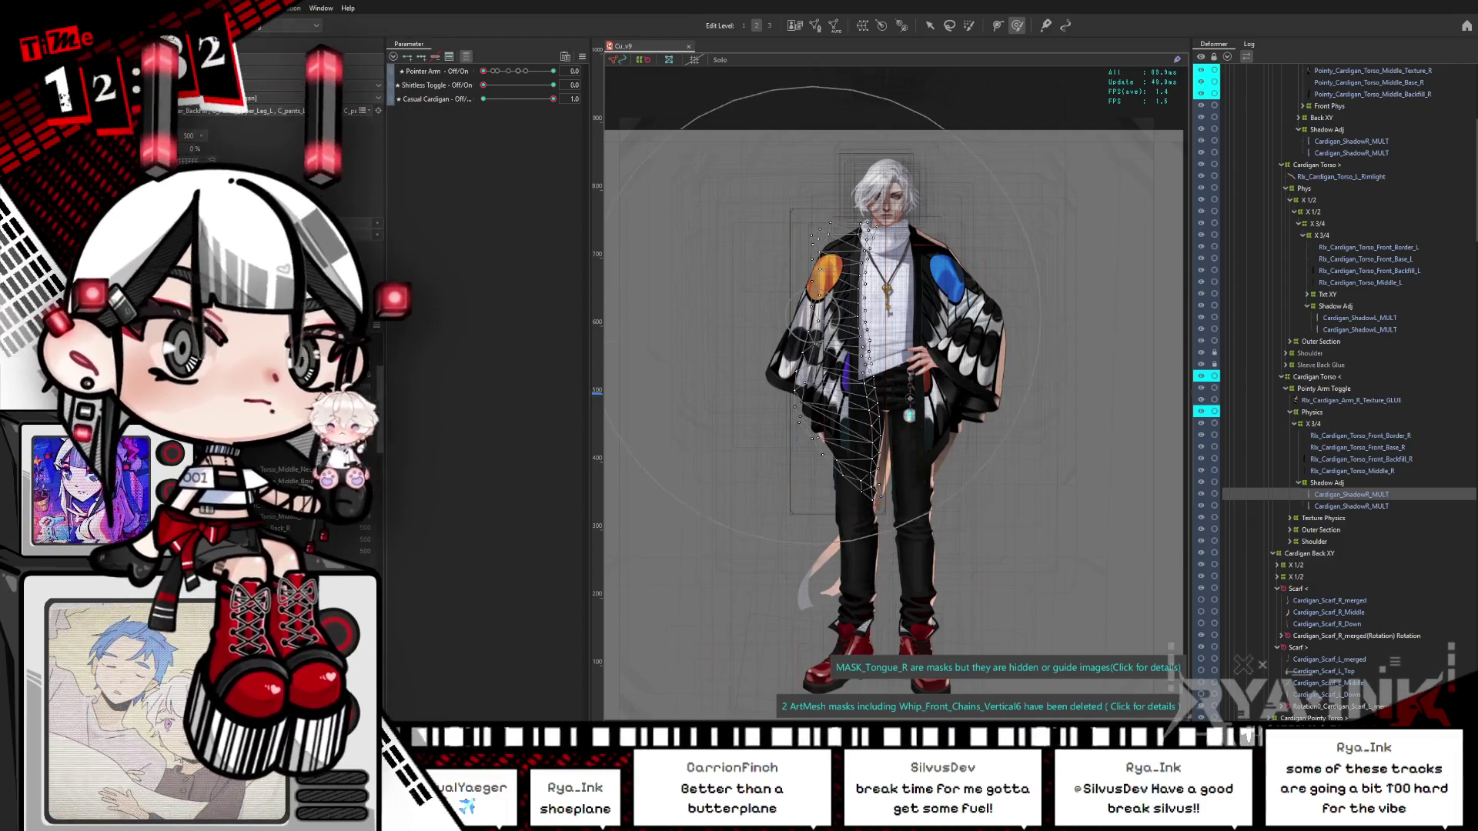
Step: Zoom in on the butterfly-wing cardigan character and pan it to the canvas centre
{"action": "scroll", "coordinate": [894, 269], "scroll_direction": "up", "scroll_amount": 2}
{"action": "left_click_drag", "start_coordinate": [894, 269], "coordinate": [852, 335]}
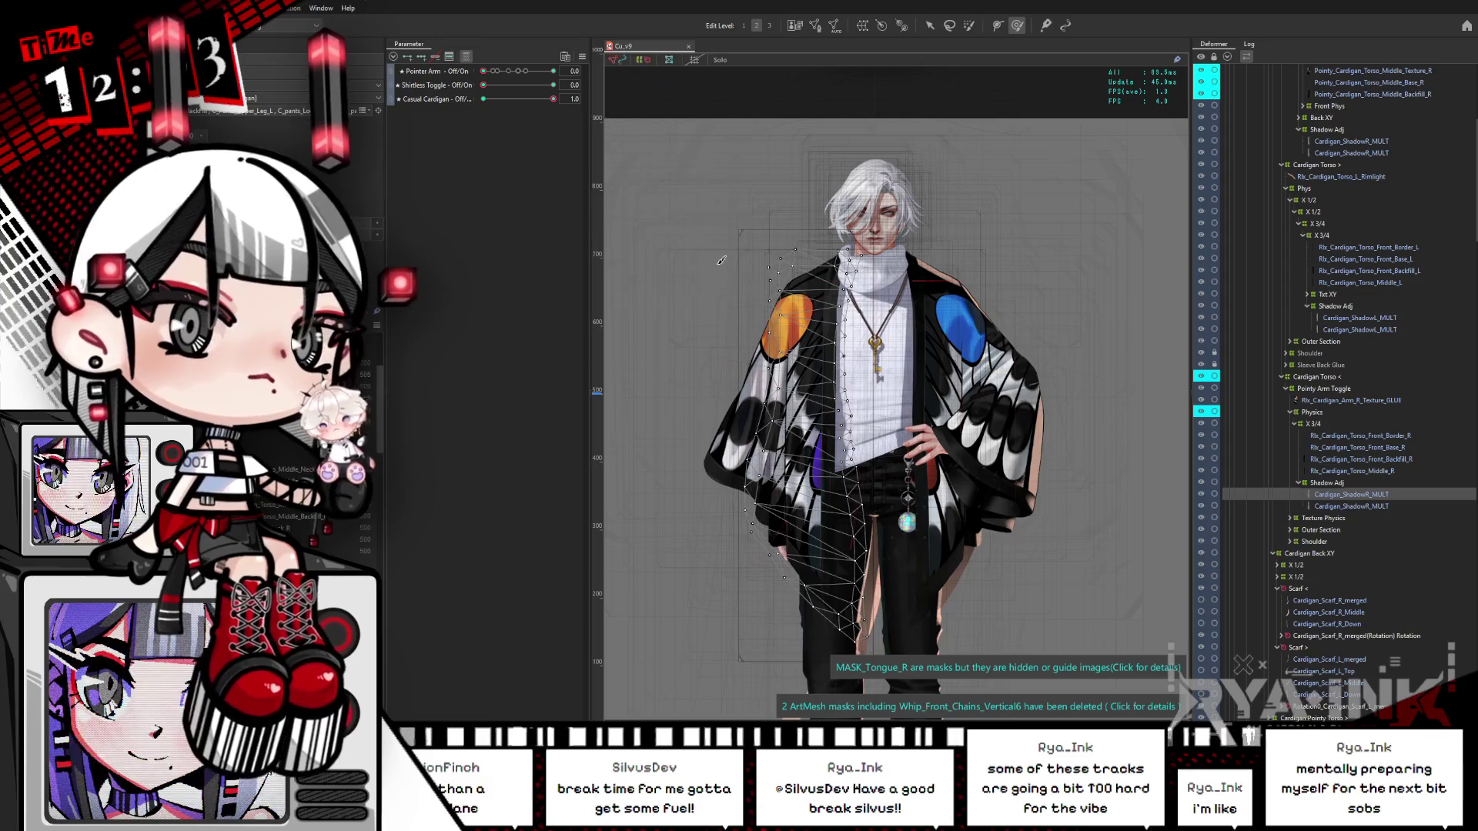
Step: Show the full parameter list and expand the Rpr Damage, Whip Arms Up and FLIP folders
{"action": "scroll", "coordinate": [918, 346], "scroll_direction": "up", "scroll_amount": 2}
{"action": "scroll", "coordinate": [937, 273], "scroll_direction": "up", "scroll_amount": 2}
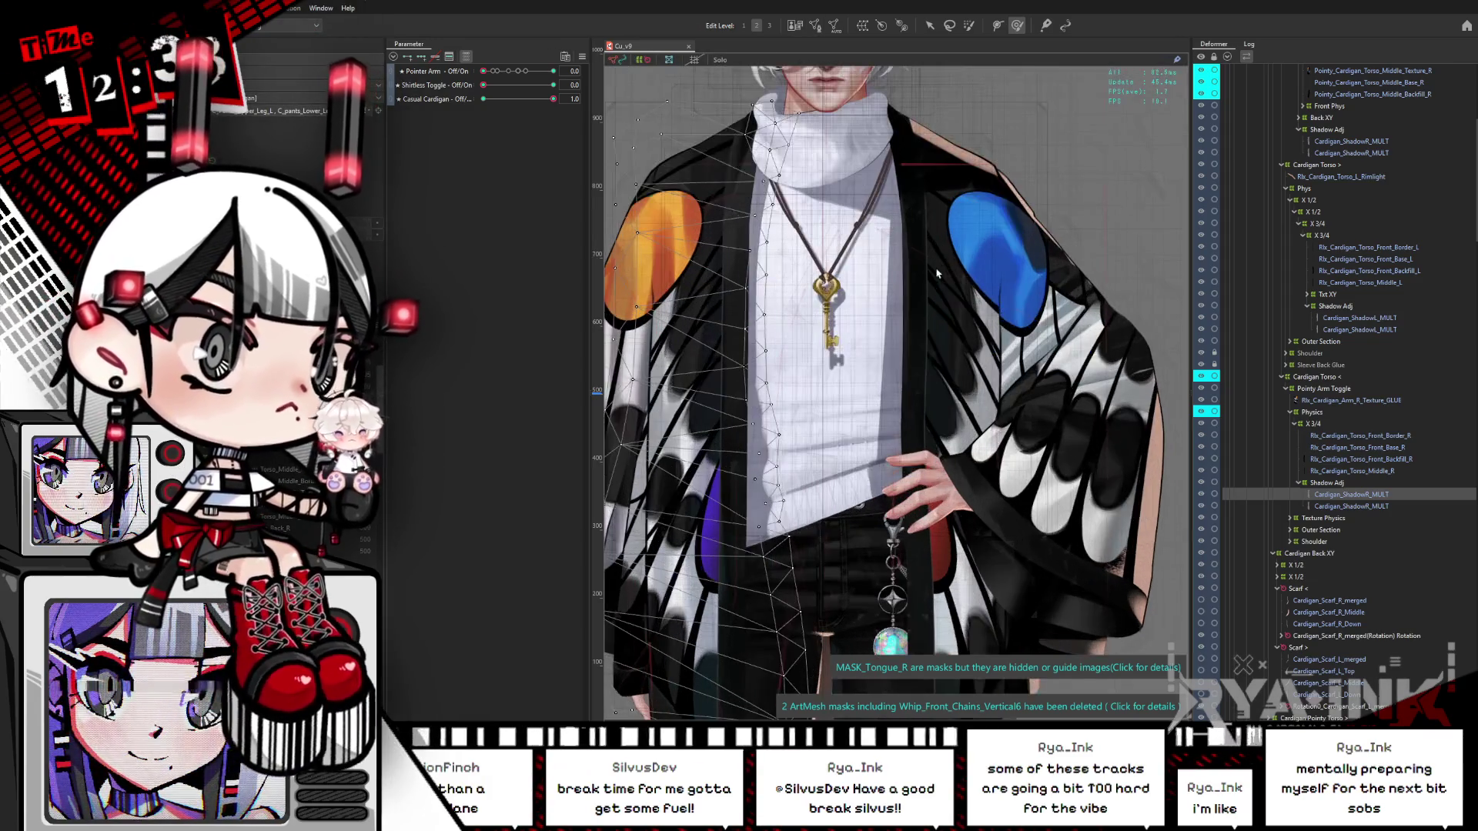
{"action": "left_click", "coordinate": [465, 56]}
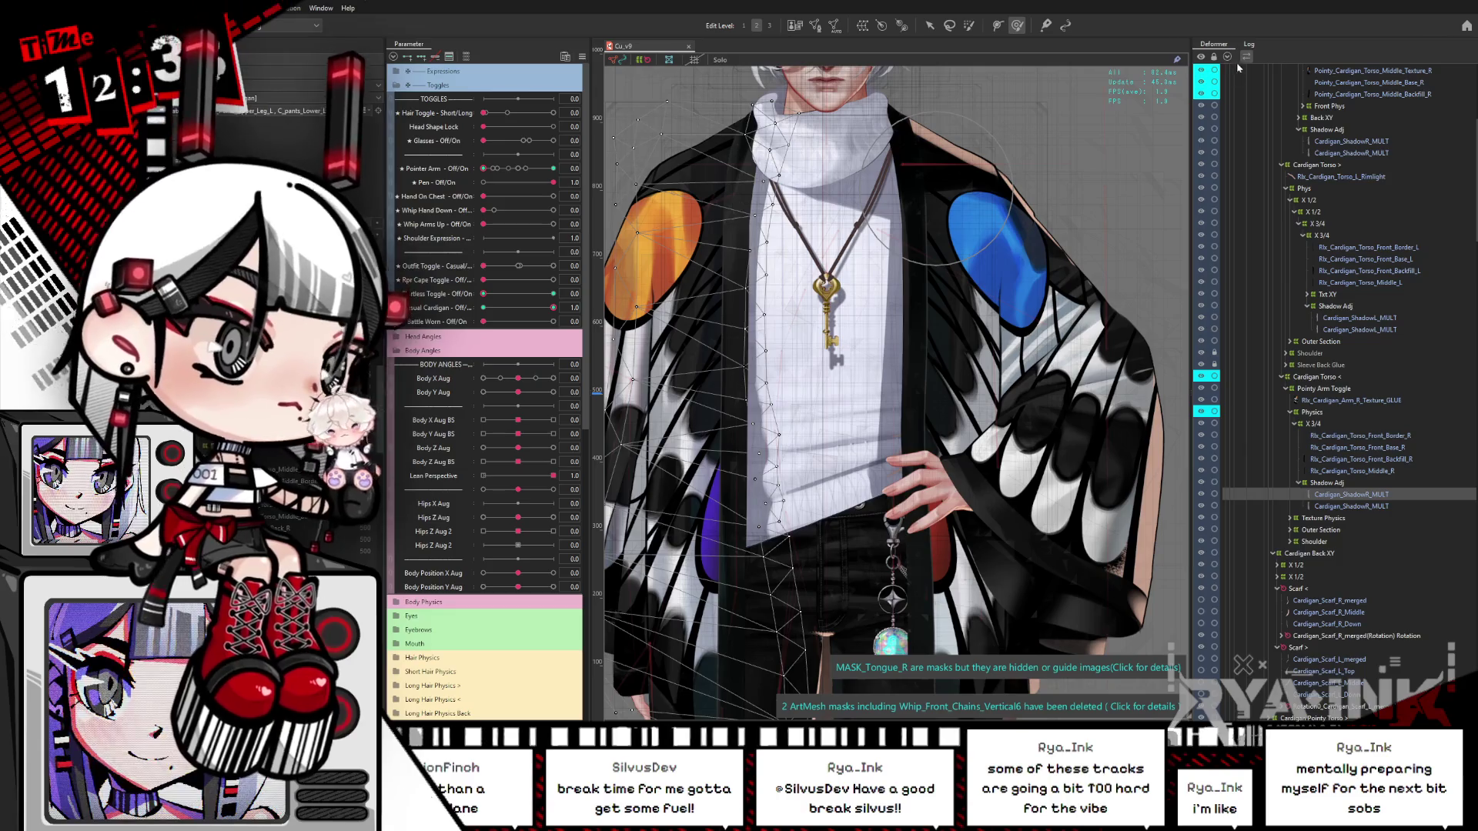
{"action": "left_click", "coordinate": [1227, 56]}
{"action": "left_click_drag", "start_coordinate": [945, 349], "coordinate": [1006, 403]}
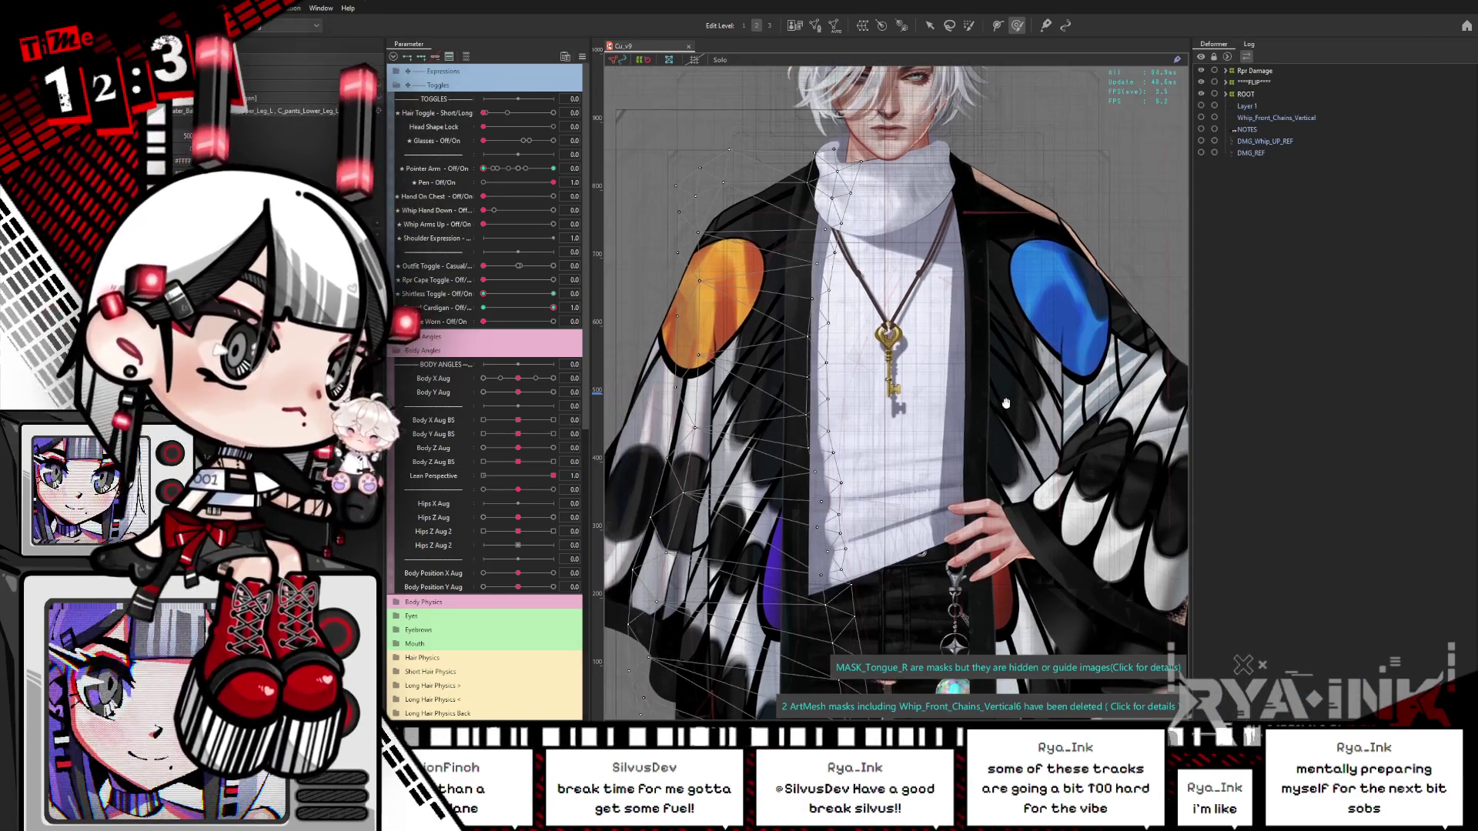
{"action": "left_click", "coordinate": [1226, 71]}
{"action": "left_click", "coordinate": [1232, 82]}
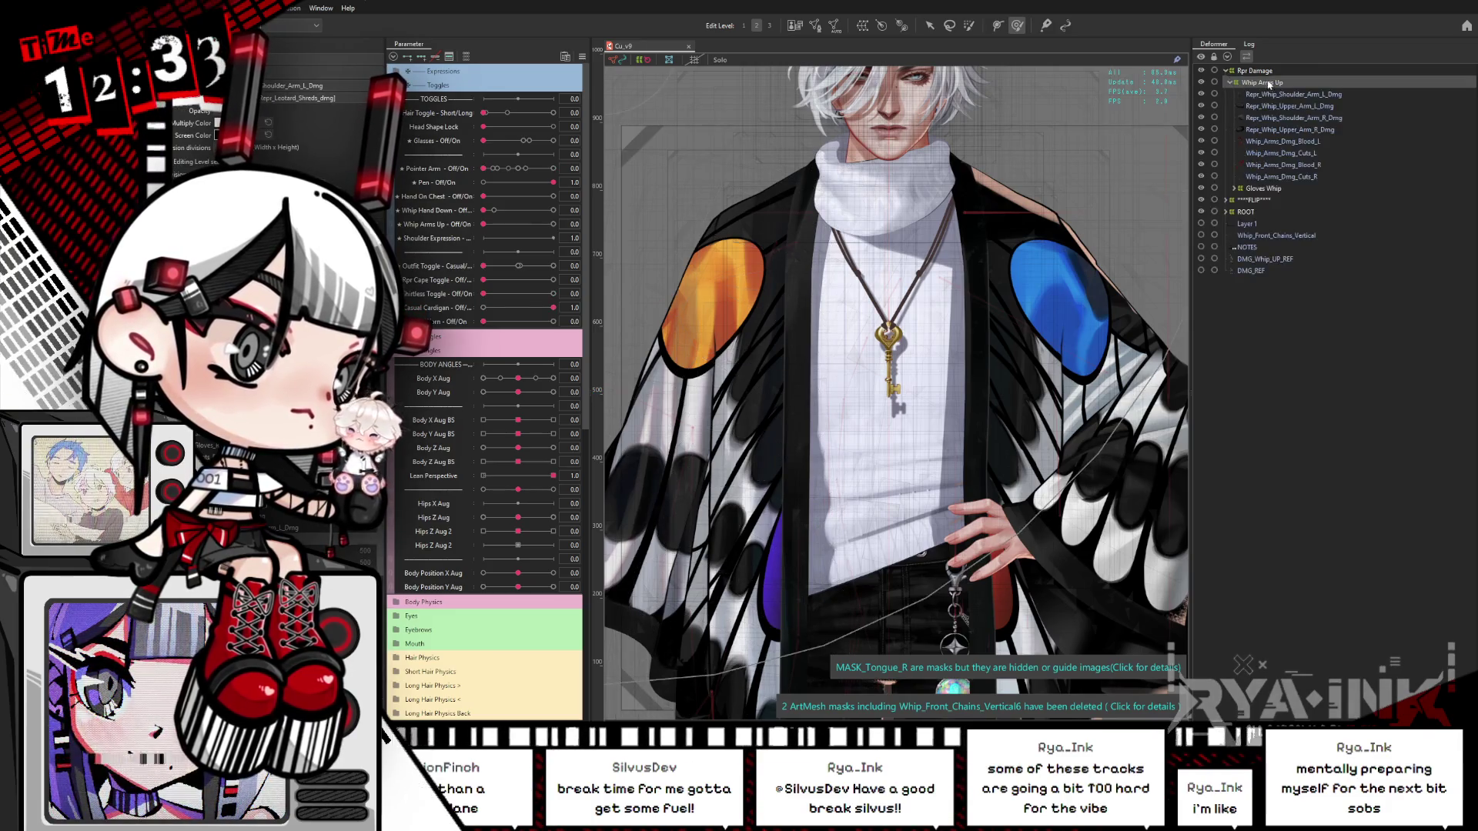
{"action": "left_click", "coordinate": [1226, 200]}
Step: Inspect Casual - FOLDER, Head - PERSPECTIVE and the Armlet_Chest_Arm_Back mesh inside Armlet - FOLDER
{"action": "left_click", "coordinate": [1262, 236]}
{"action": "left_click", "coordinate": [1276, 248]}
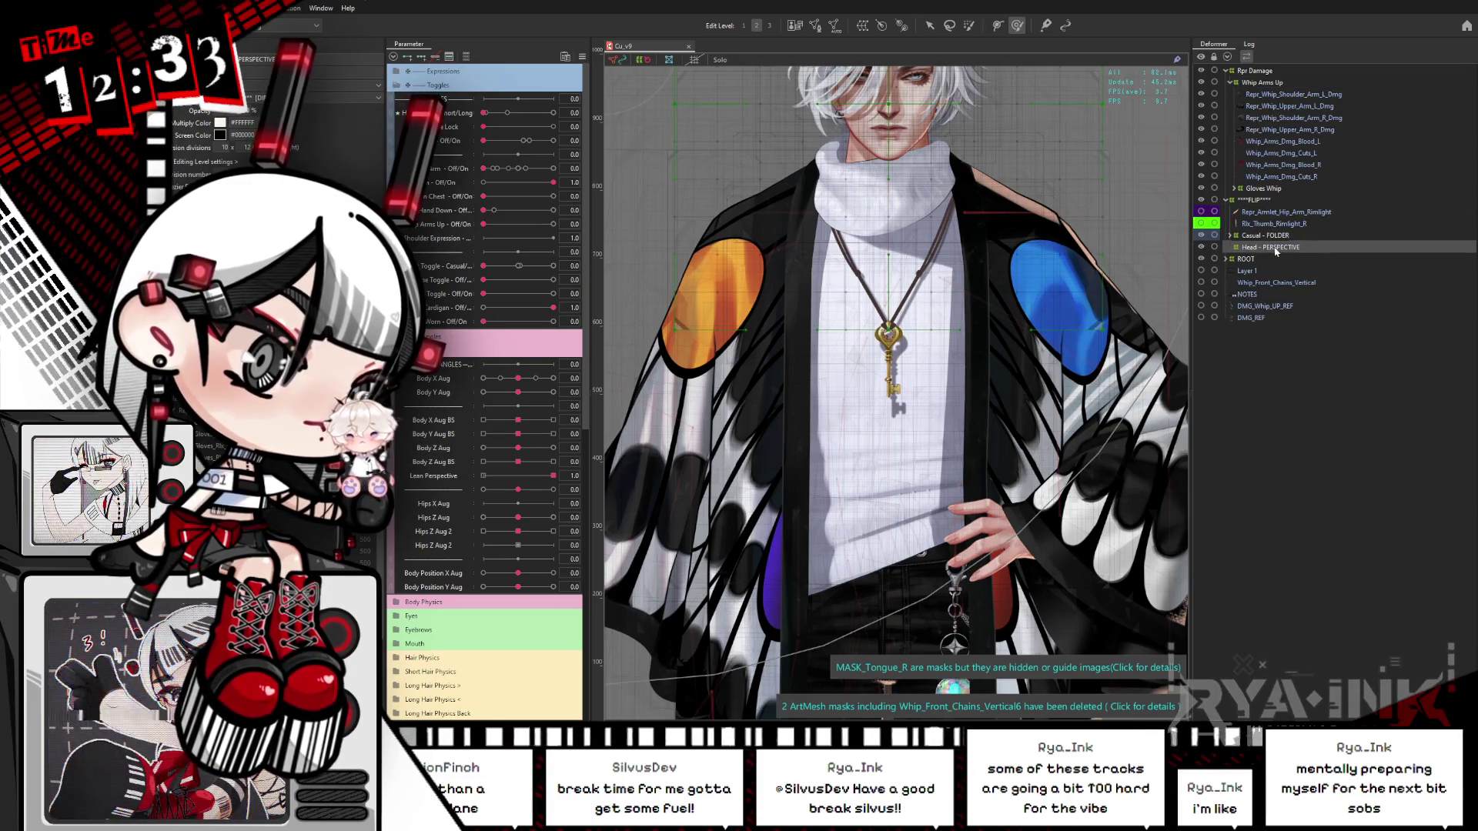
{"action": "left_click", "coordinate": [1262, 236]}
{"action": "left_click", "coordinate": [1231, 236]}
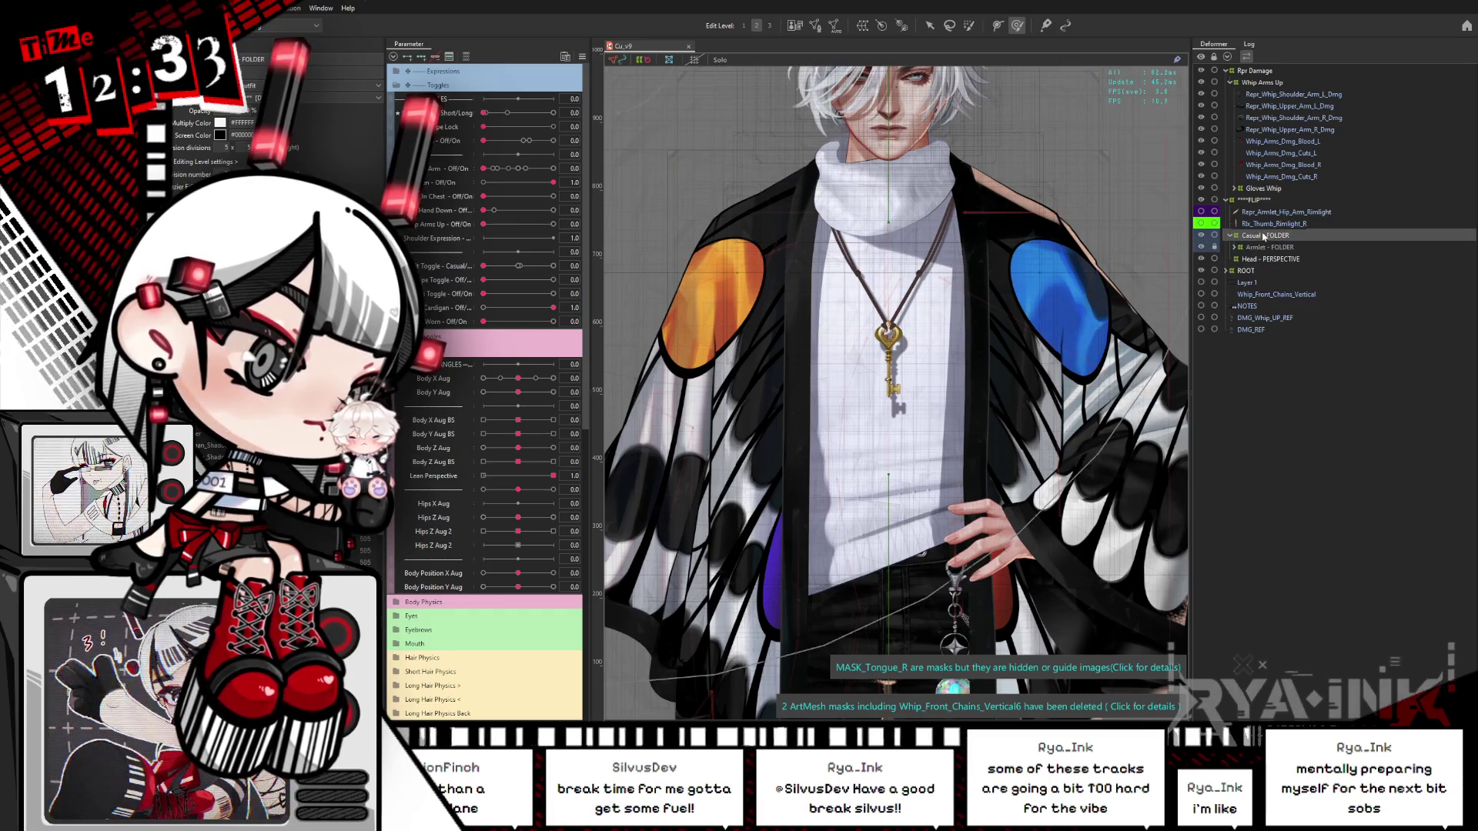
{"action": "left_click", "coordinate": [1237, 248]}
{"action": "left_click", "coordinate": [1269, 296]}
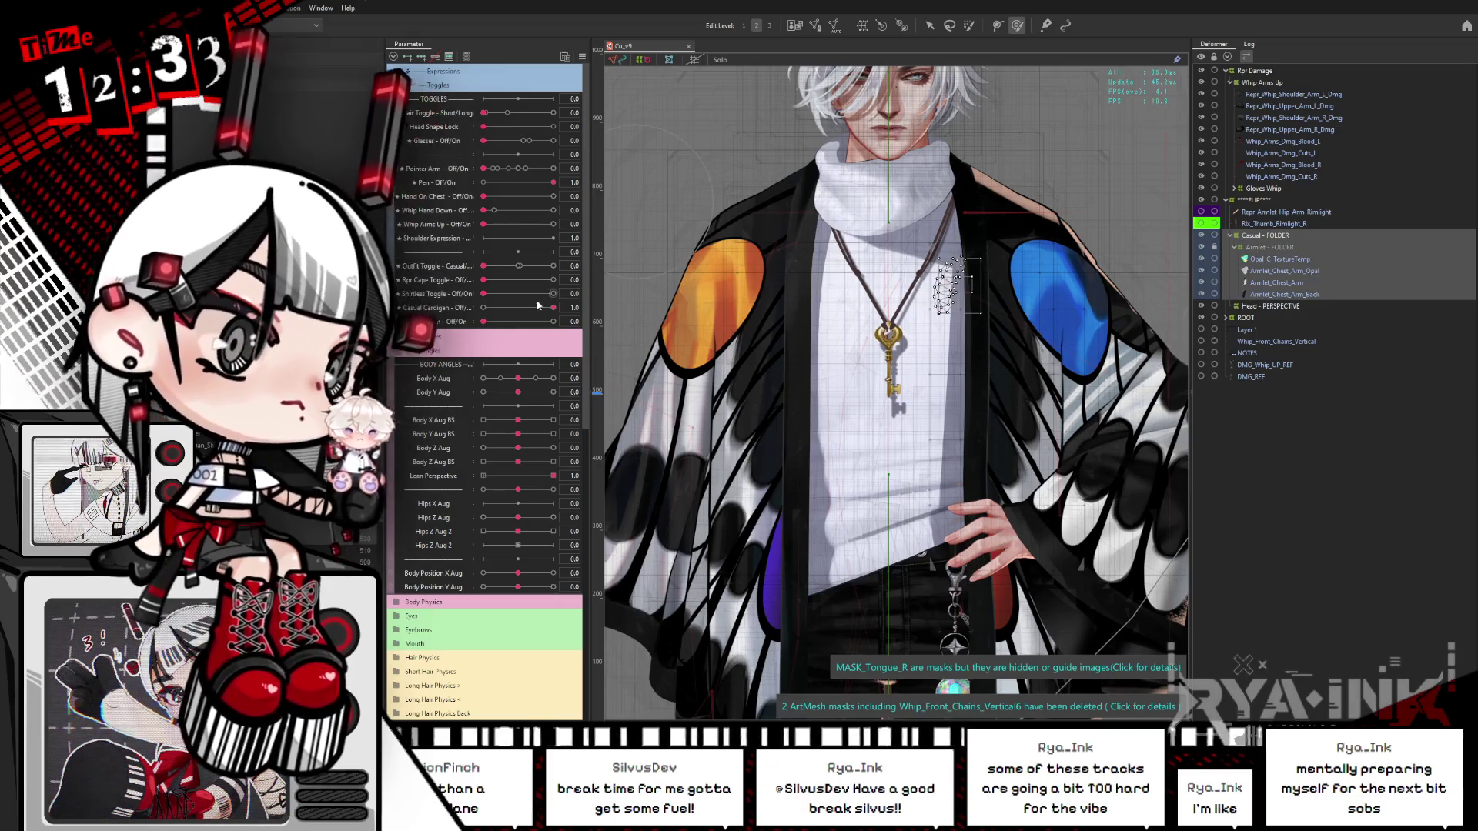
{"action": "left_click", "coordinate": [1232, 237]}
Step: Move the Rpr Damage deformer into the FLIP folder and collapse it
{"action": "left_click", "coordinate": [1267, 199]}
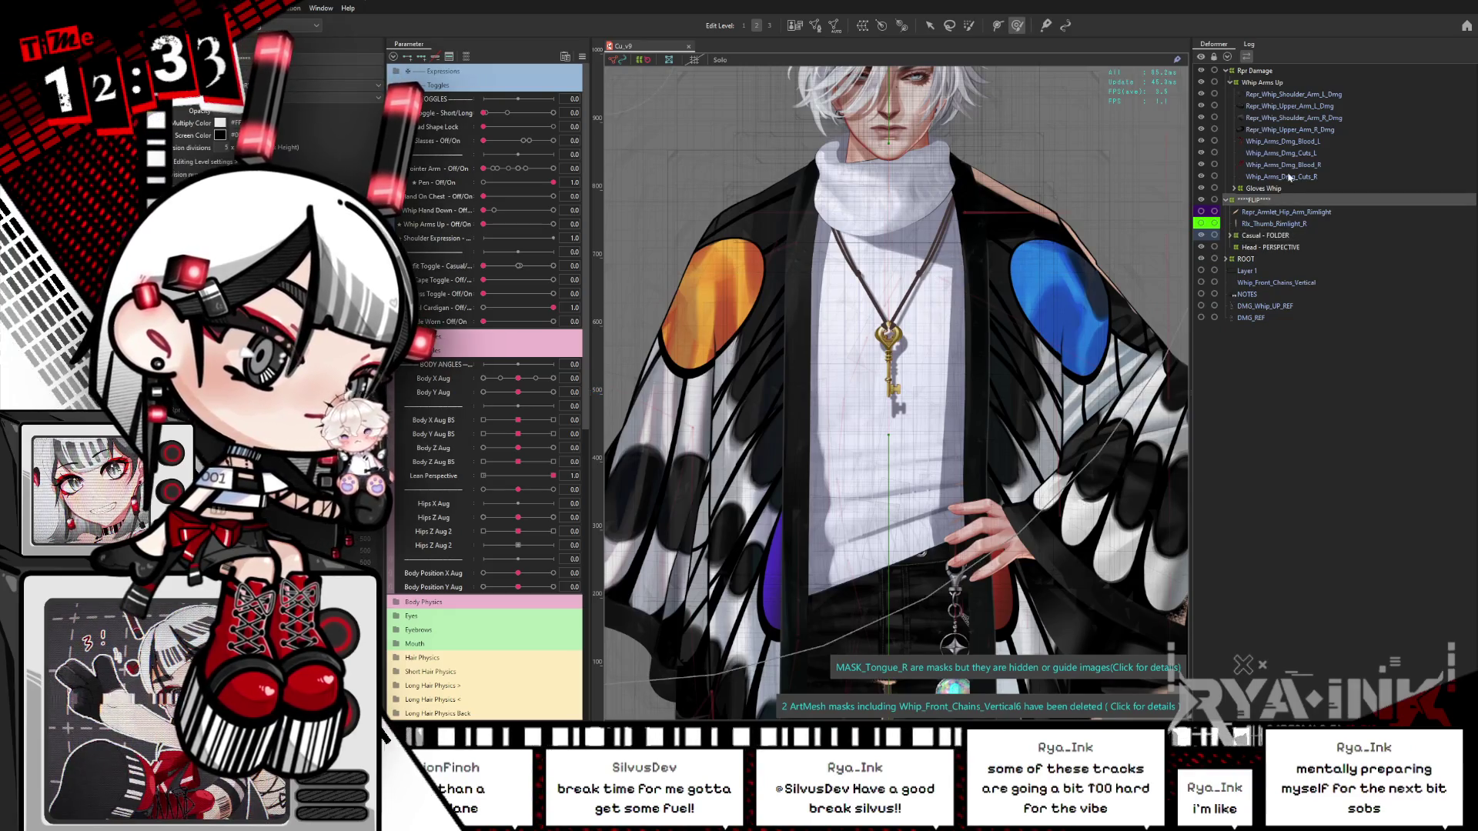
{"action": "left_click", "coordinate": [1256, 71]}
{"action": "left_click", "coordinate": [1226, 70]}
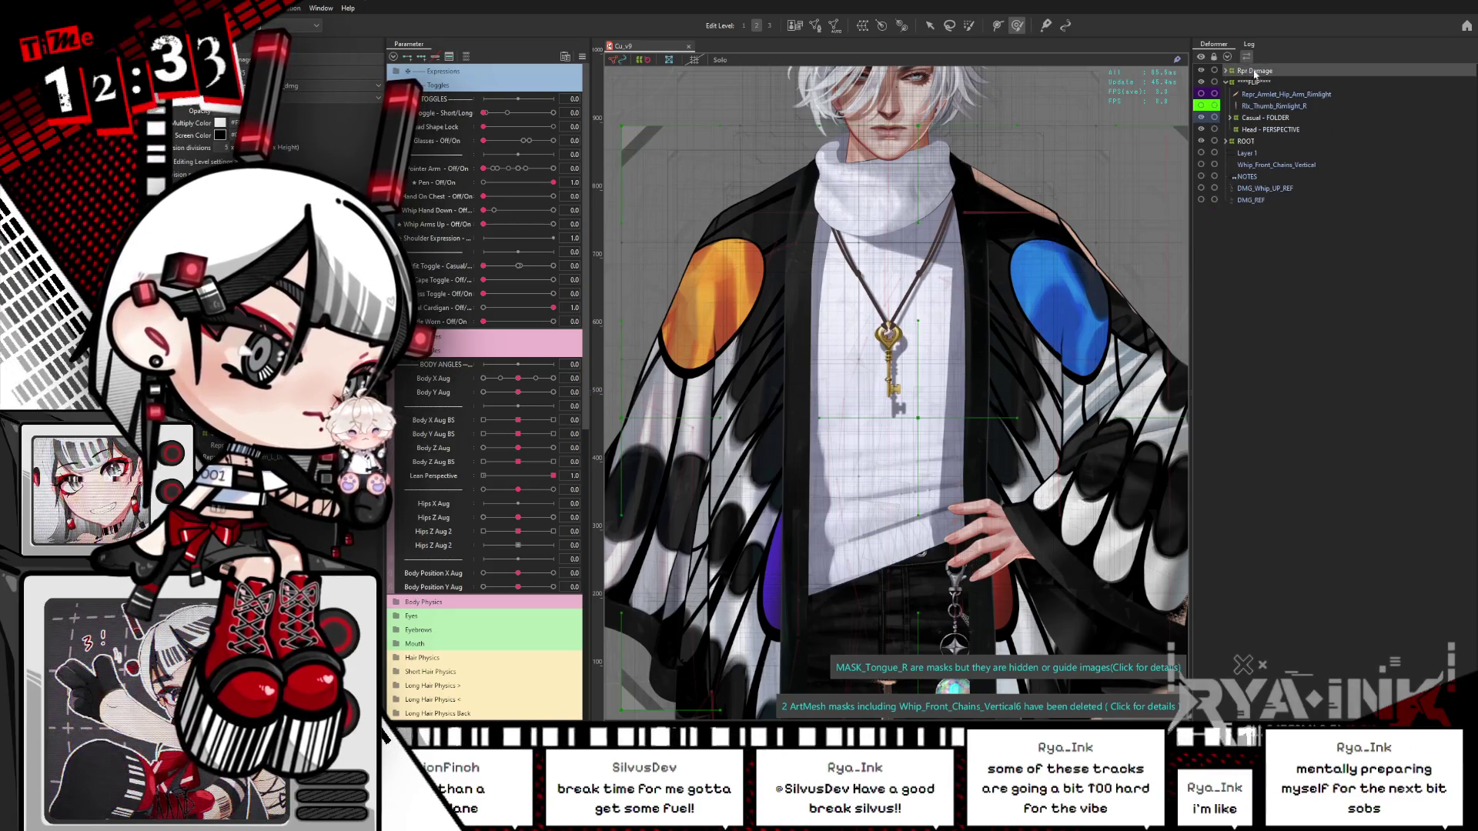
{"action": "left_click", "coordinate": [1241, 82]}
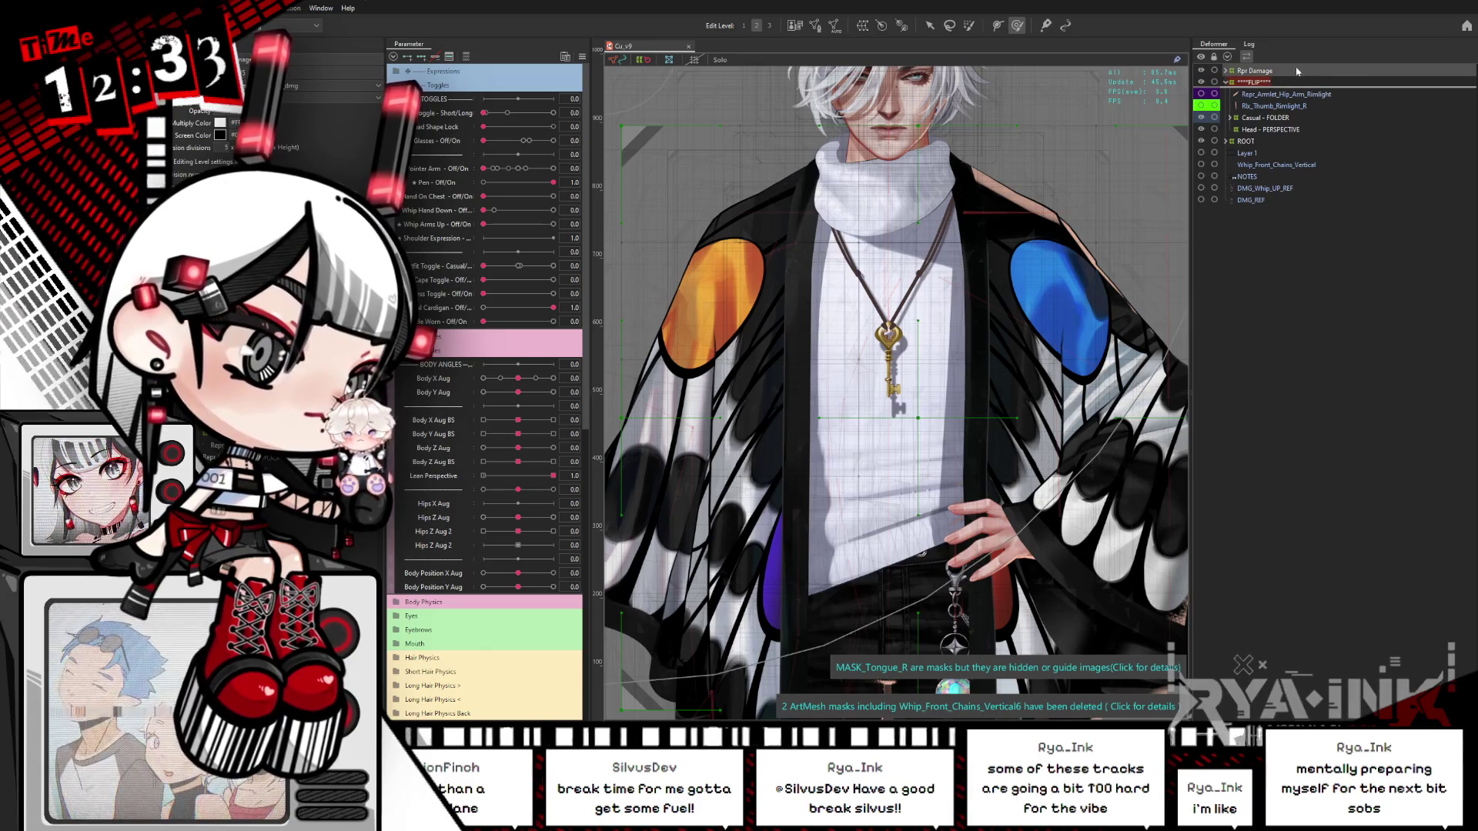
{"action": "left_click_drag", "start_coordinate": [1297, 71], "coordinate": [1241, 100]}
{"action": "left_click", "coordinate": [1228, 71]}
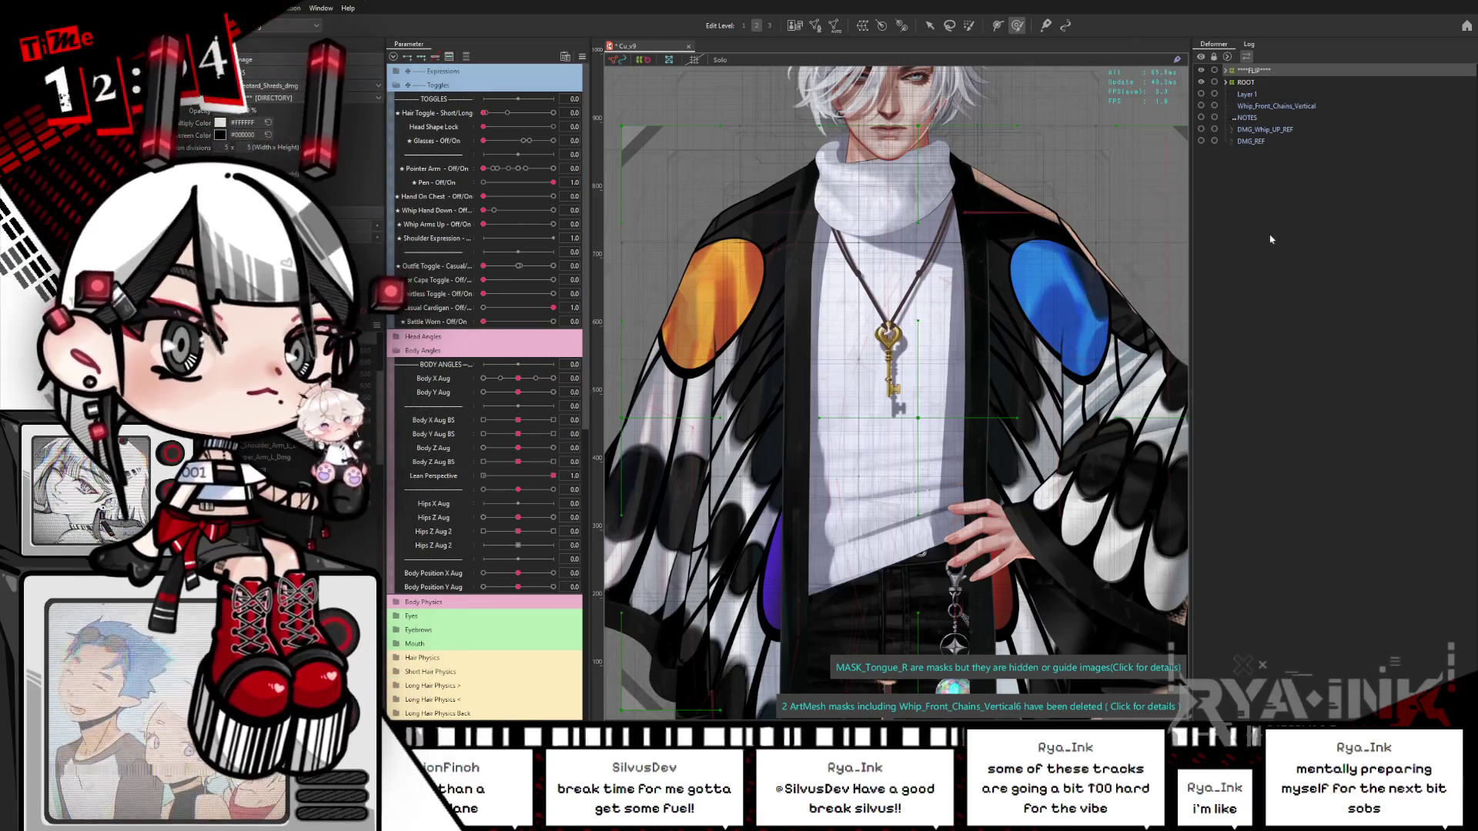
Step: Expand ROOT > Whip Arms Counter Move > X Hip Adj > XY Position / Squish > Lean Perspective
{"action": "left_click", "coordinate": [1225, 82]}
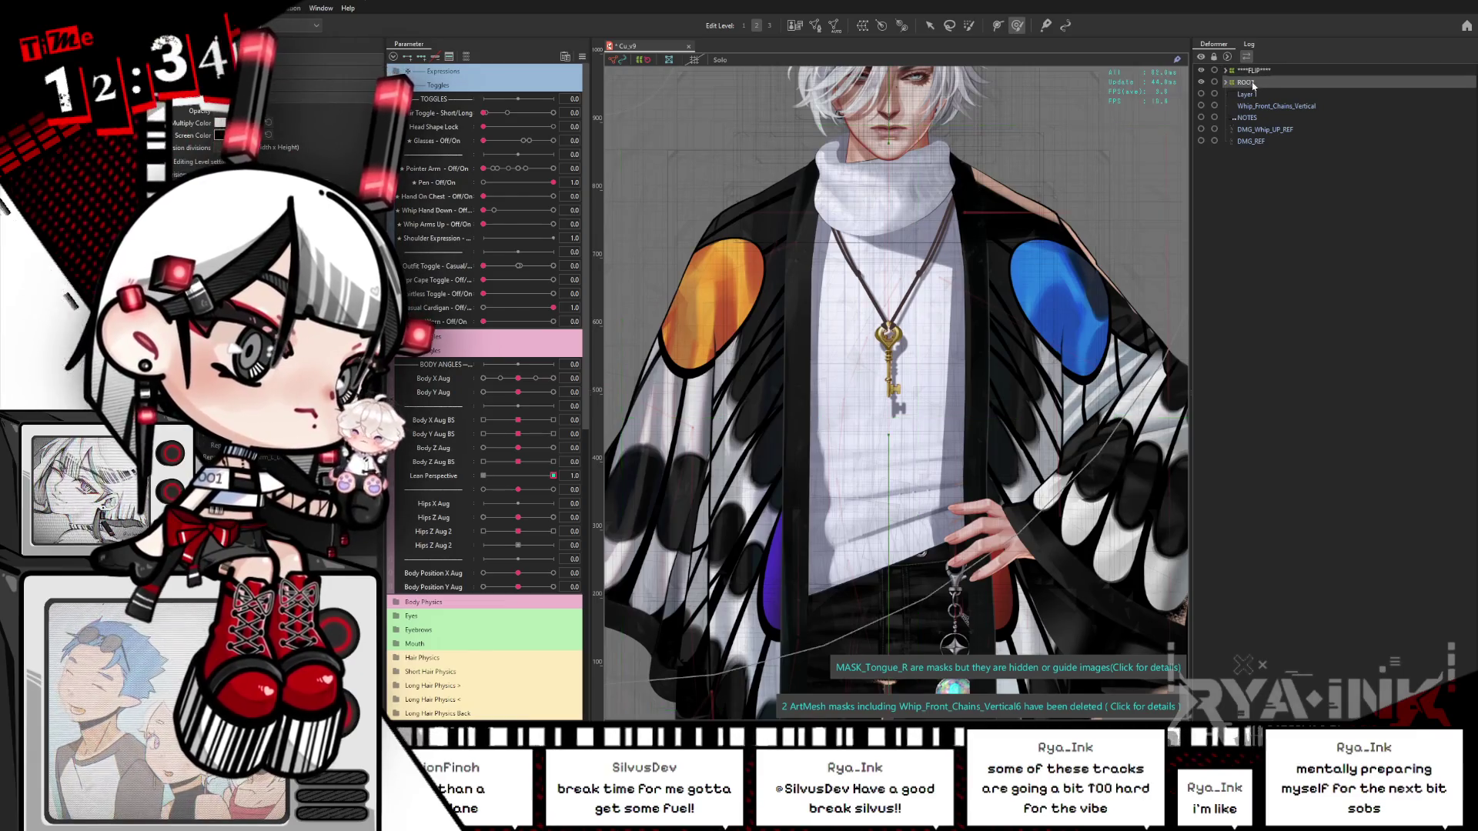
{"action": "left_click", "coordinate": [1282, 95]}
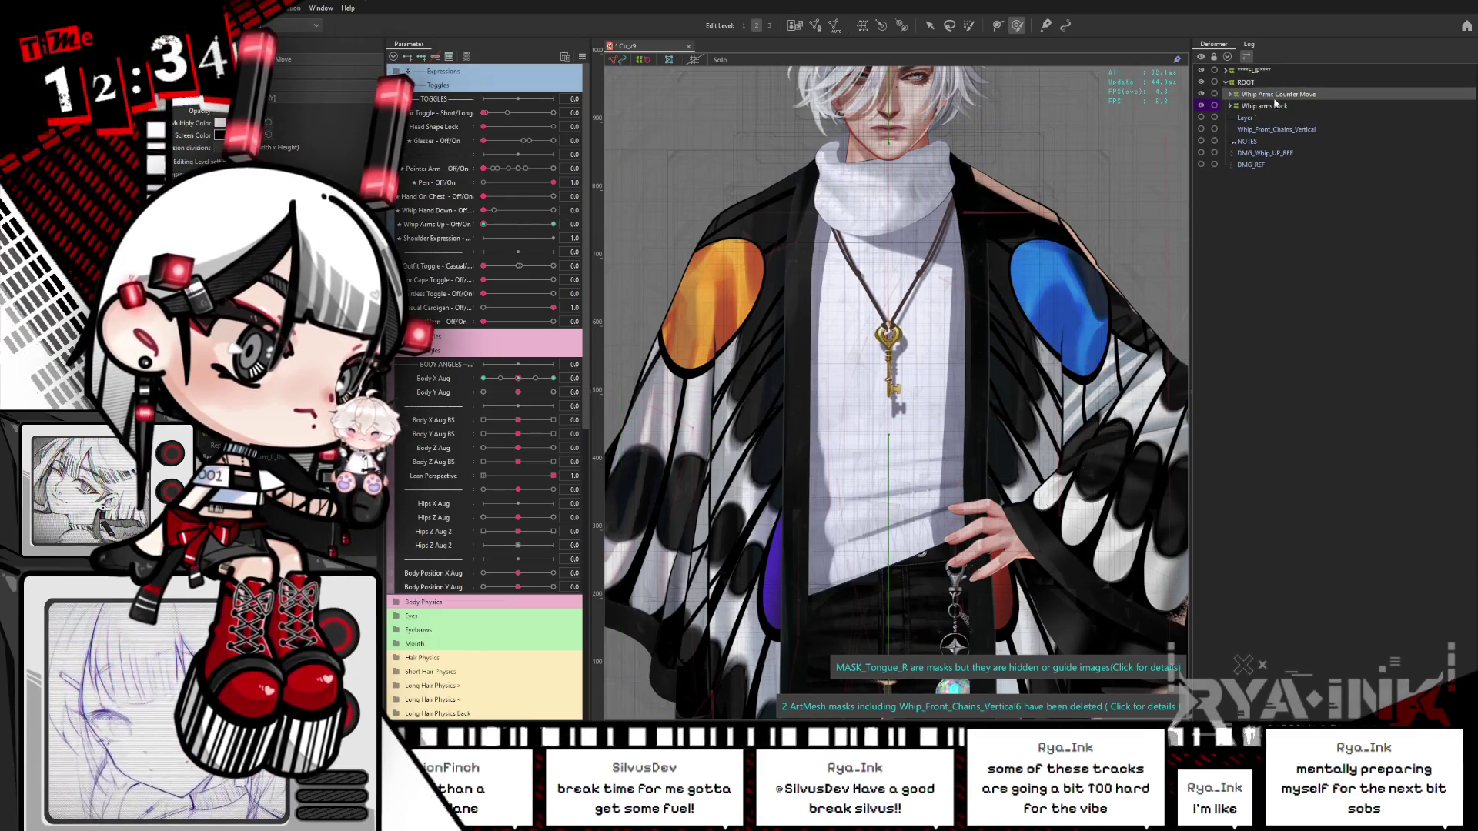
{"action": "left_click", "coordinate": [1230, 95]}
{"action": "left_click", "coordinate": [1250, 106]}
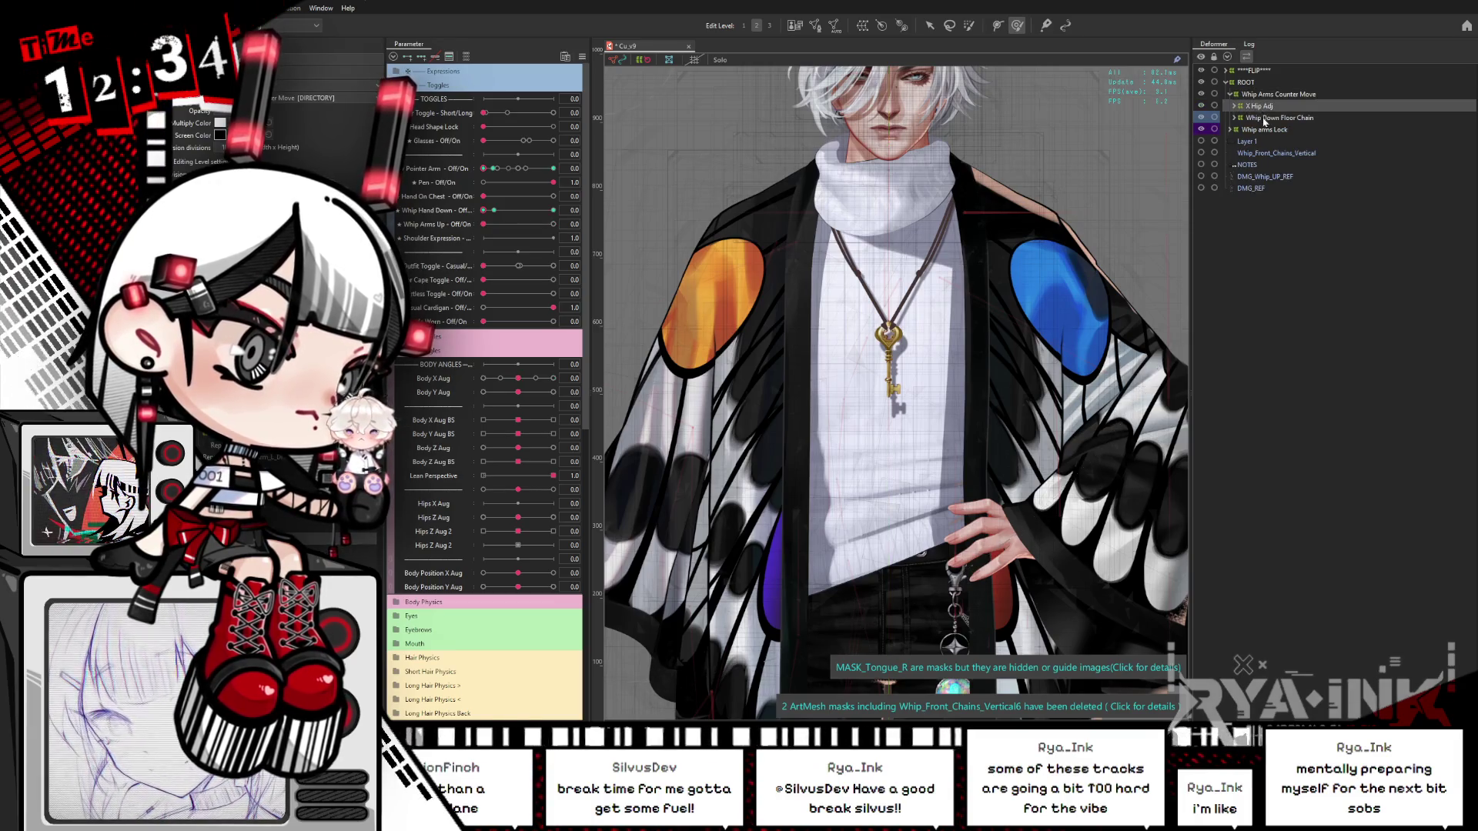
{"action": "left_click", "coordinate": [1234, 107]}
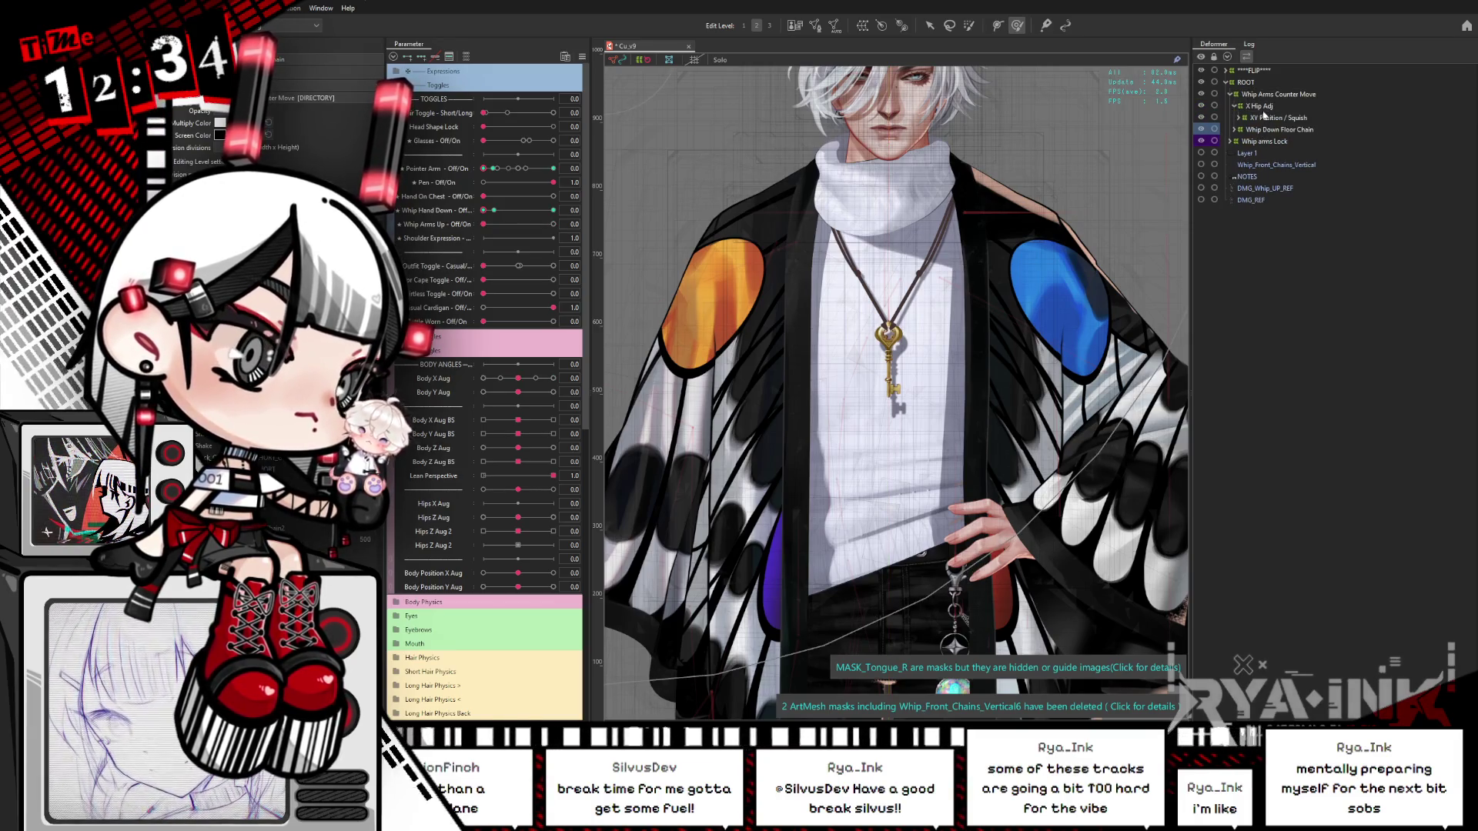
{"action": "left_click", "coordinate": [1265, 119]}
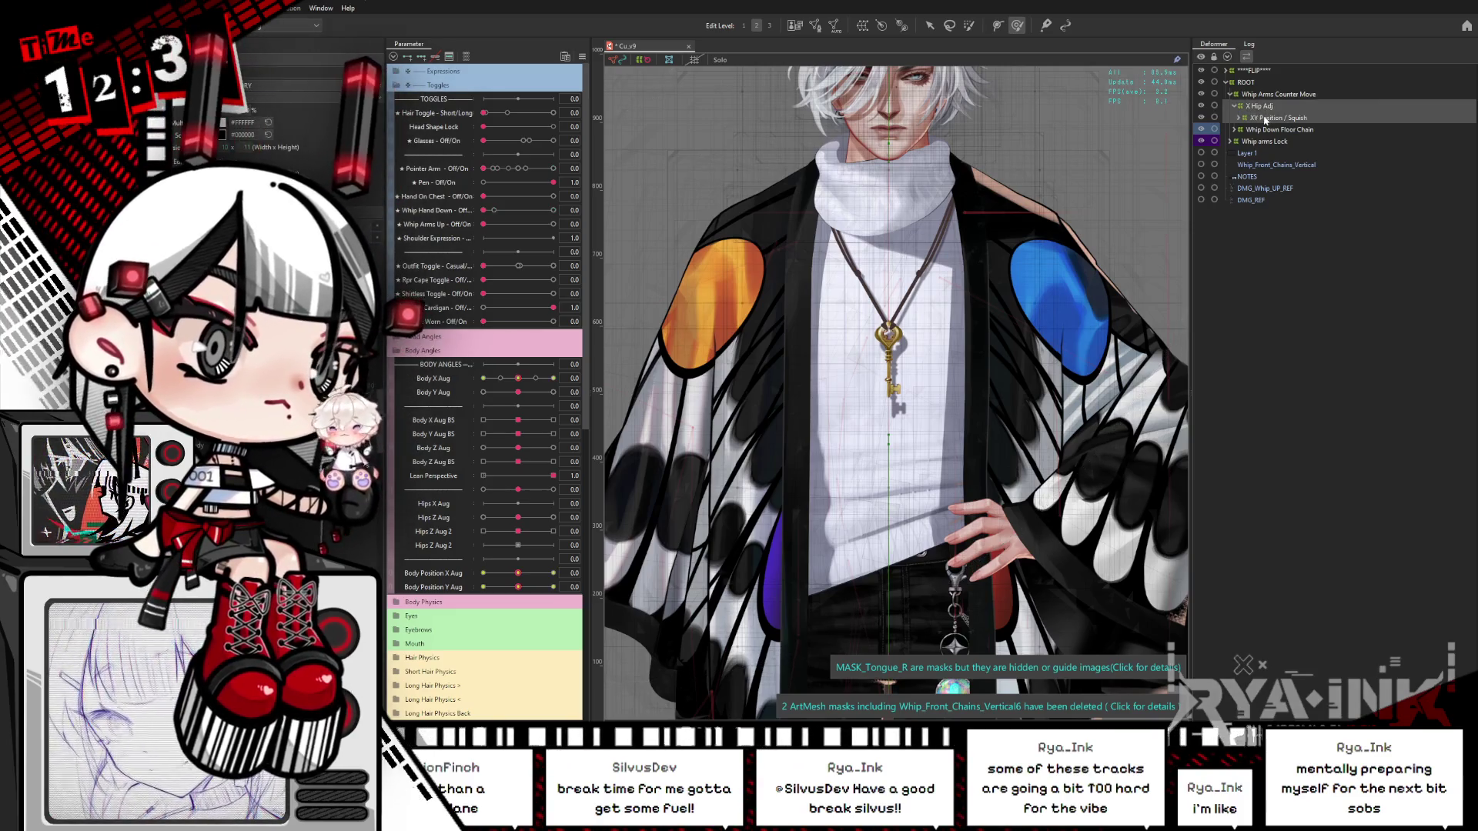
{"action": "left_click", "coordinate": [1238, 118]}
{"action": "left_click", "coordinate": [1261, 130]}
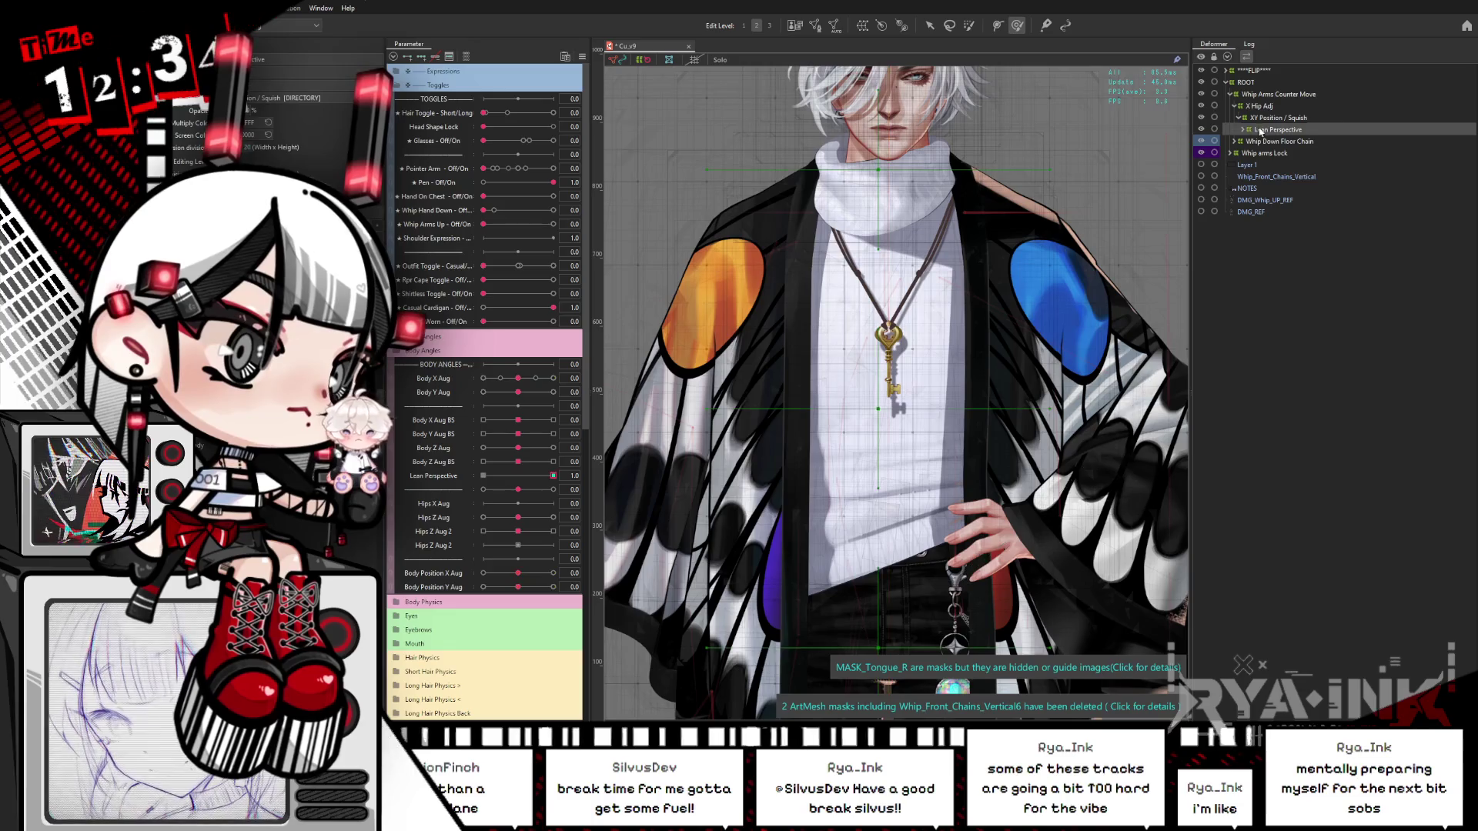
{"action": "left_click", "coordinate": [1243, 130]}
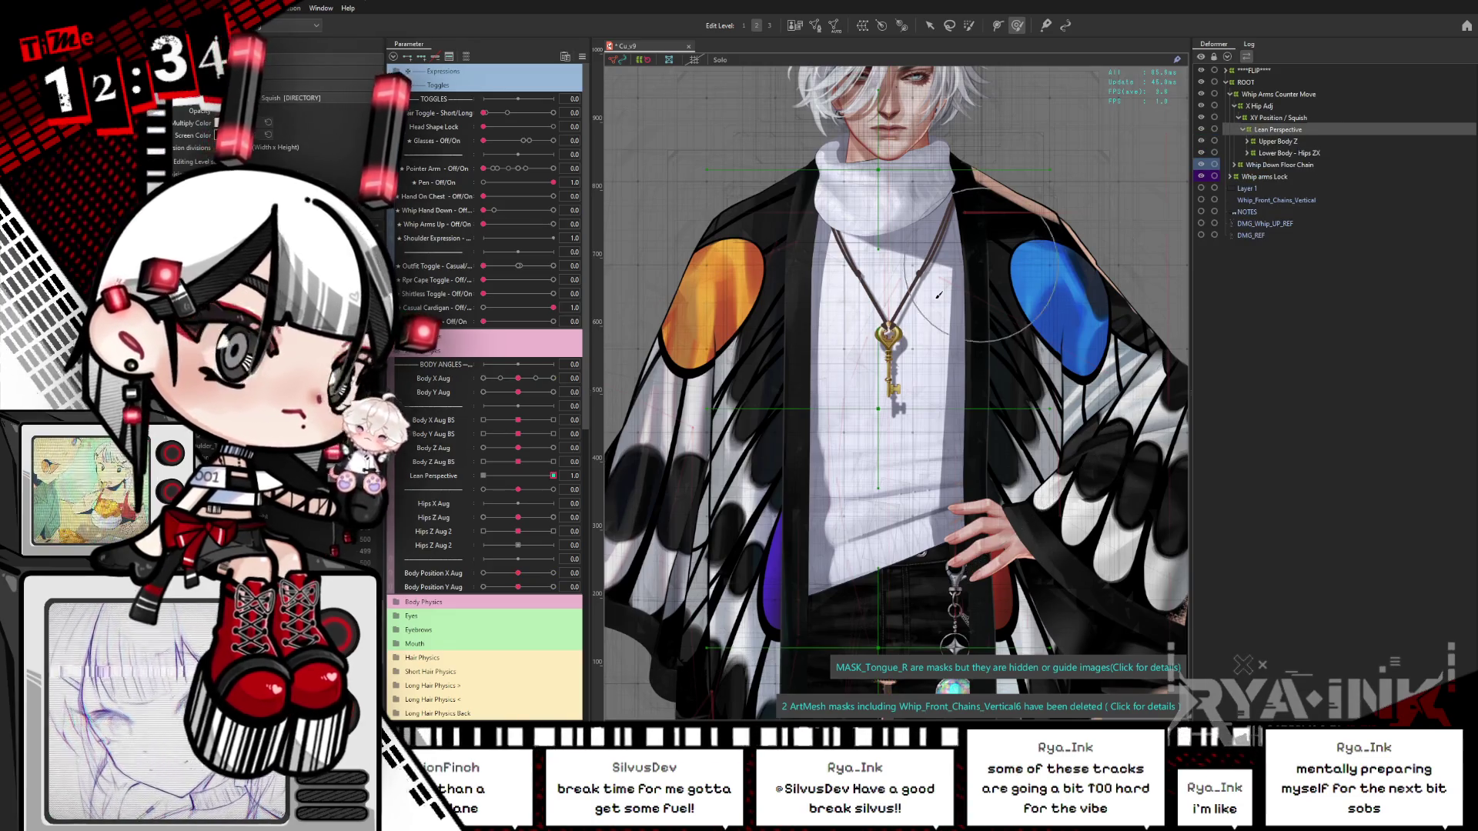
{"action": "scroll", "coordinate": [818, 356], "scroll_direction": "down", "scroll_amount": 2}
{"action": "scroll", "coordinate": [817, 357], "scroll_direction": "down", "scroll_amount": 4}
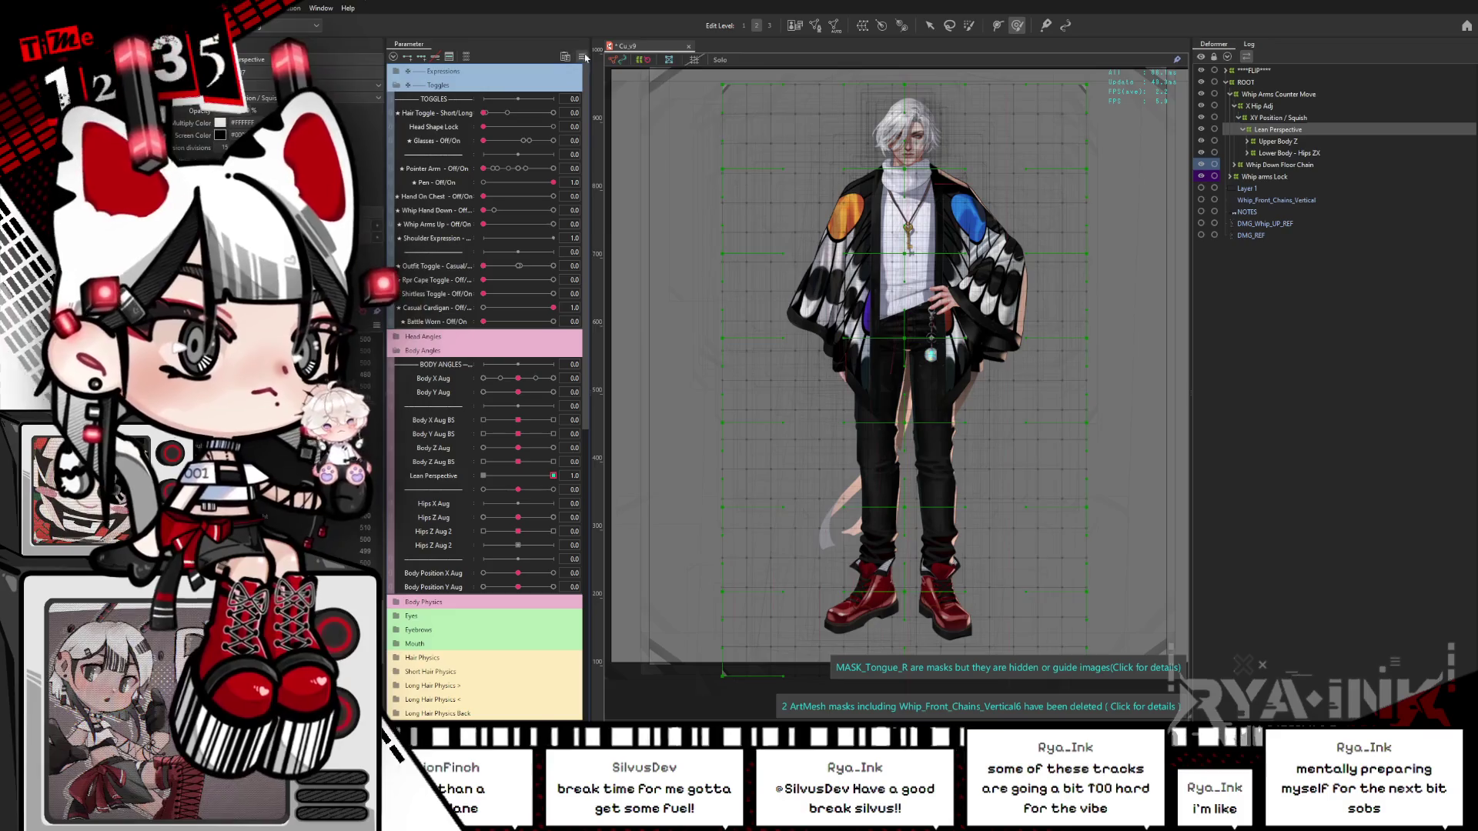
Step: Hide the deformer guides with Ctrl+H, reframe the character, and open Physics Settings
{"action": "key", "text": "ctrl+h"}
{"action": "scroll", "coordinate": [878, 323], "scroll_direction": "up", "scroll_amount": 2}
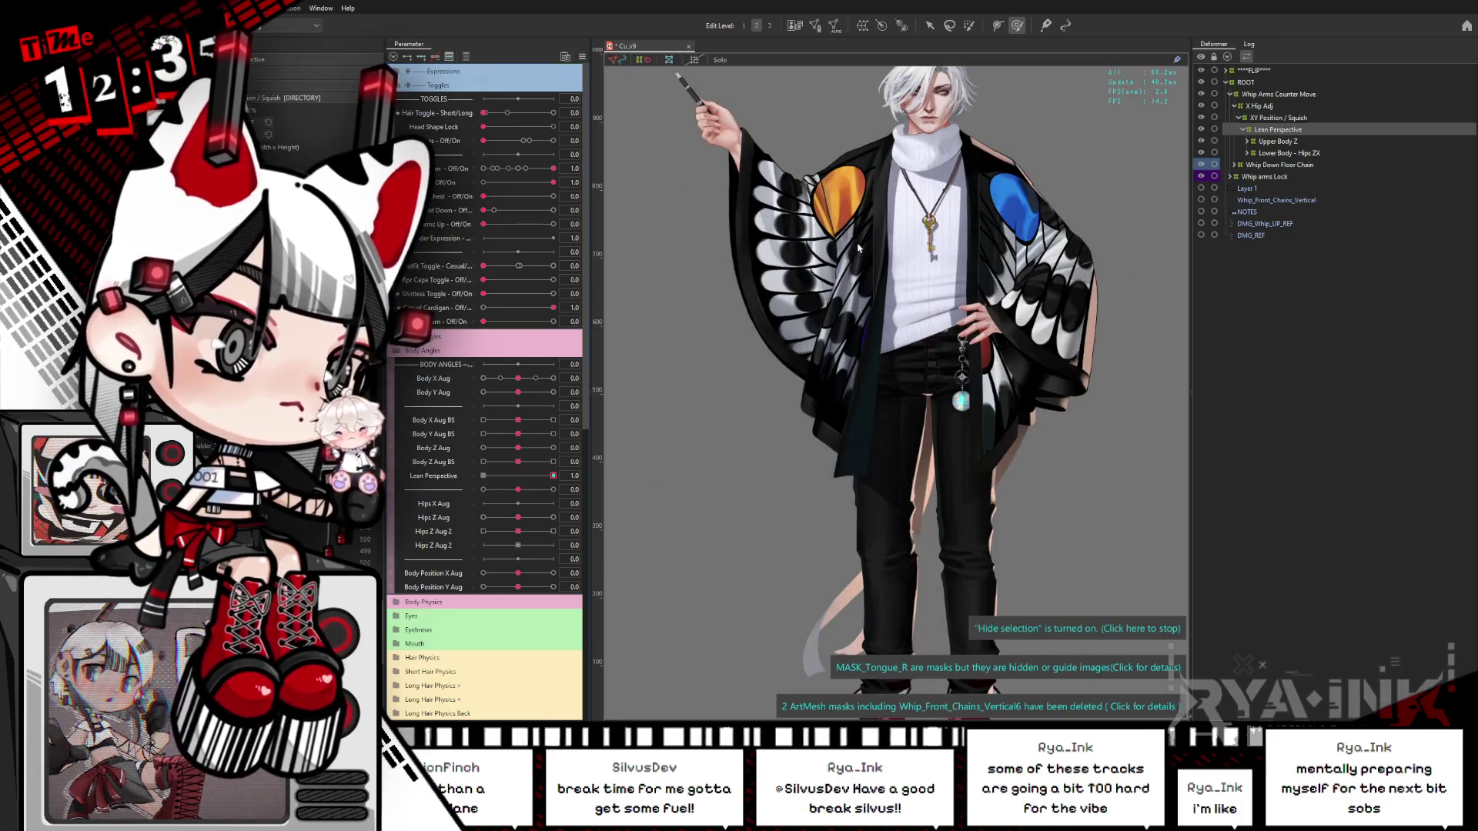
{"action": "left_click_drag", "start_coordinate": [878, 323], "coordinate": [914, 392]}
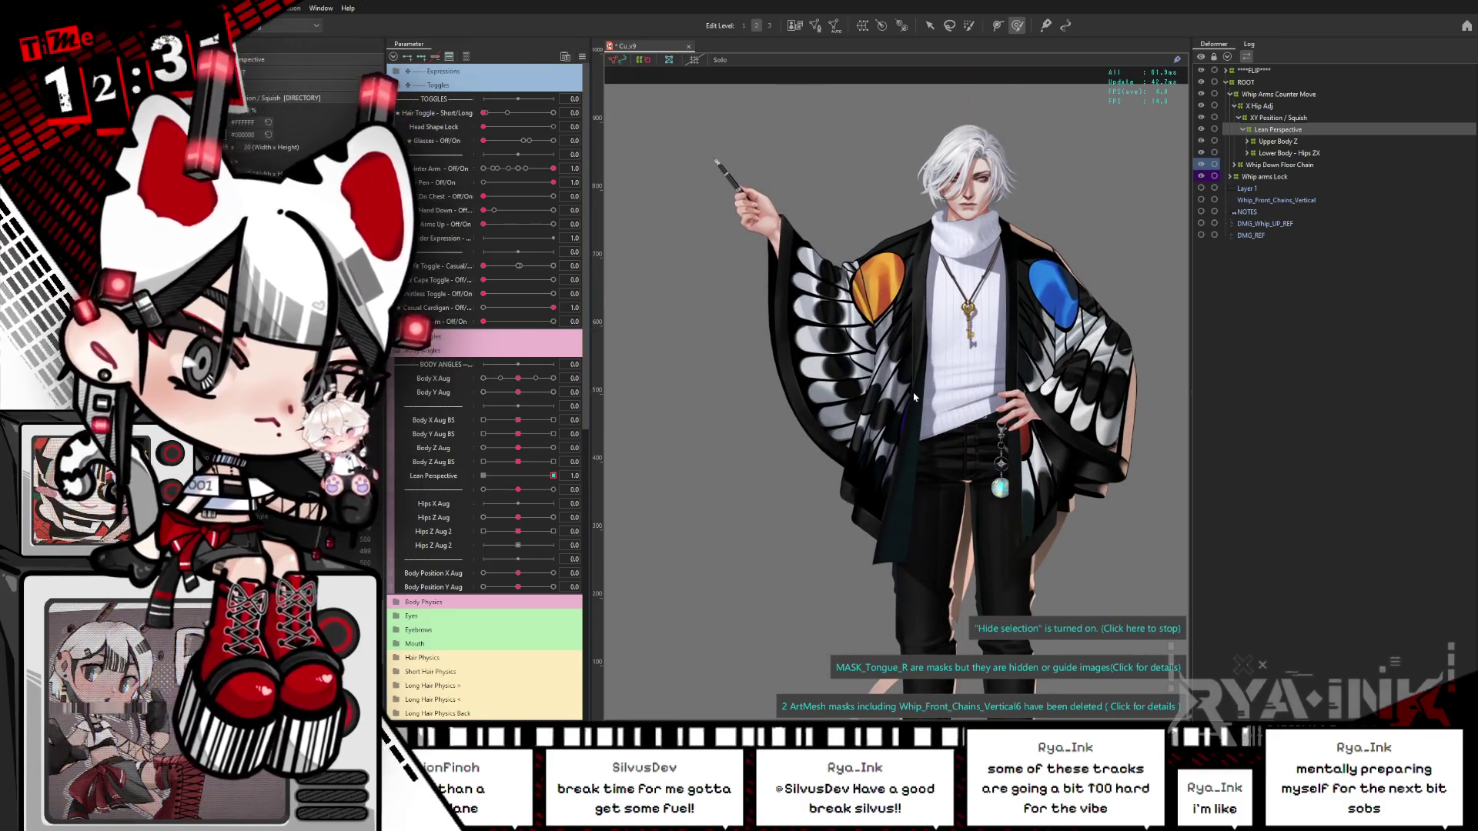
{"action": "key", "text": "ctrl+shift+p"}
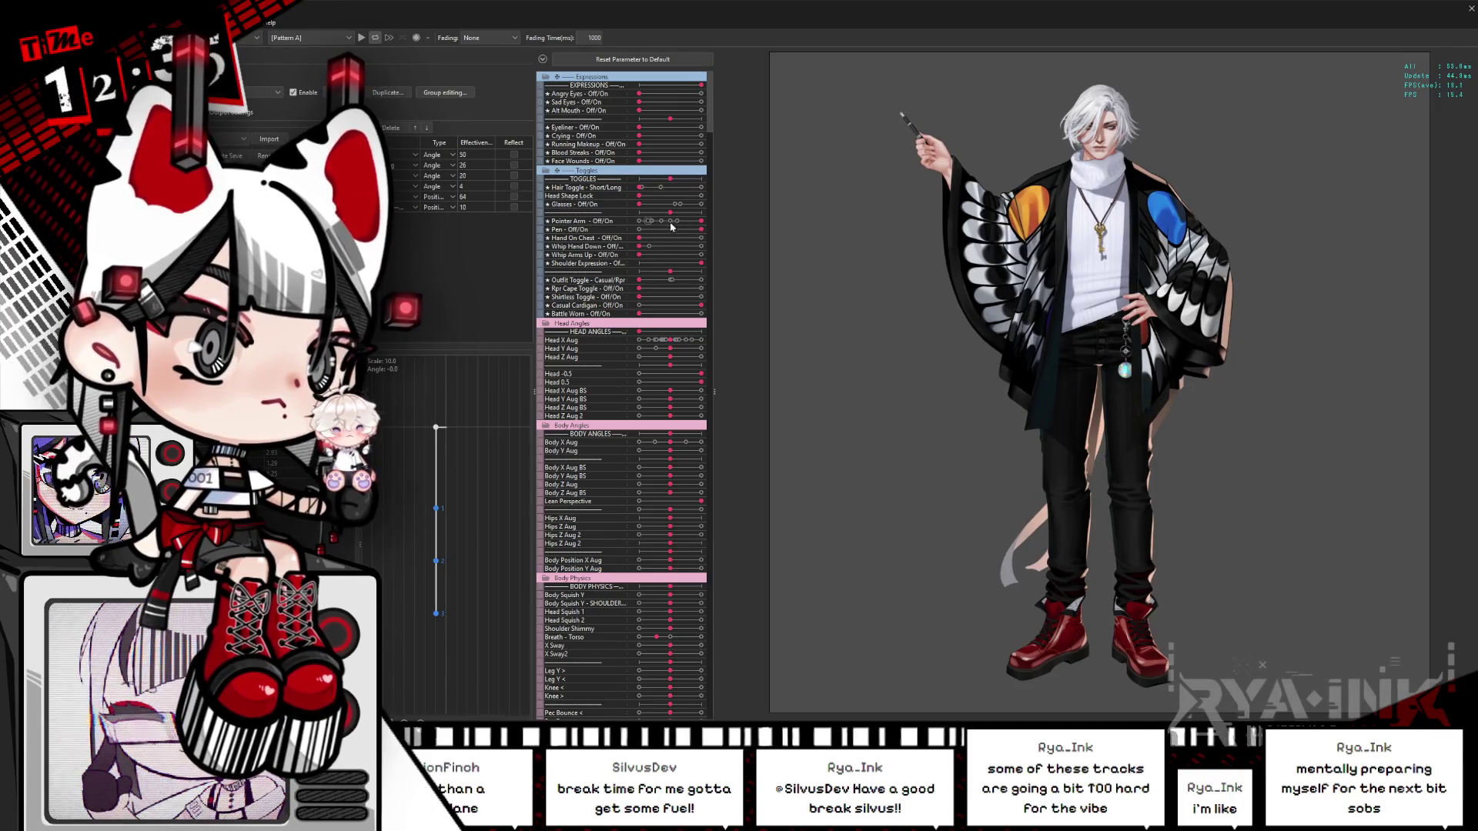
{"action": "mouse_move", "coordinate": [690, 223]}
{"action": "left_mouse_down"}
{"action": "mouse_move", "coordinate": [638, 223]}
{"action": "mouse_move", "coordinate": [696, 222]}
{"action": "left_mouse_up"}
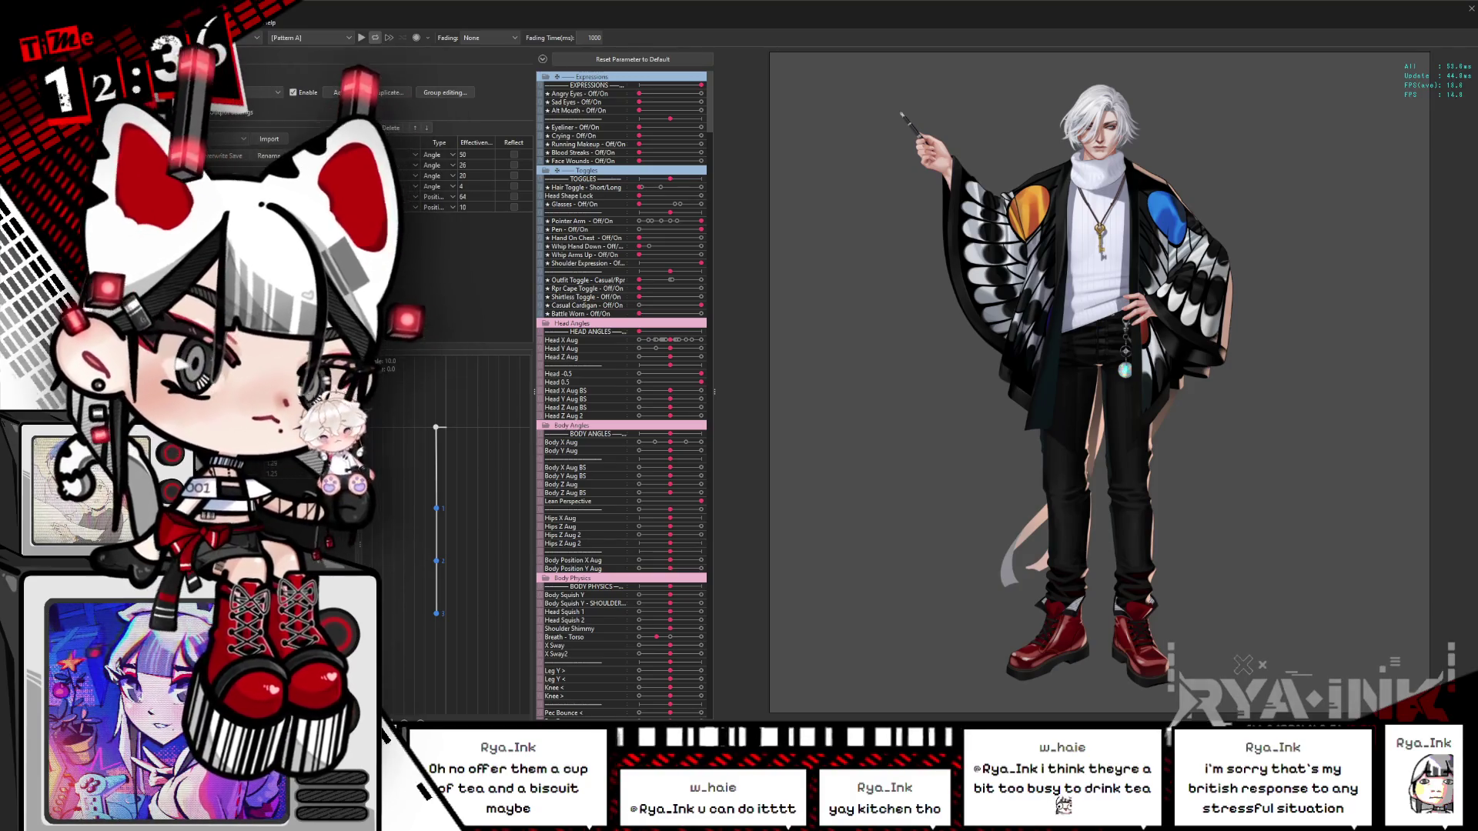
{"action": "scroll", "coordinate": [1068, 428], "scroll_direction": "up", "scroll_amount": 3}
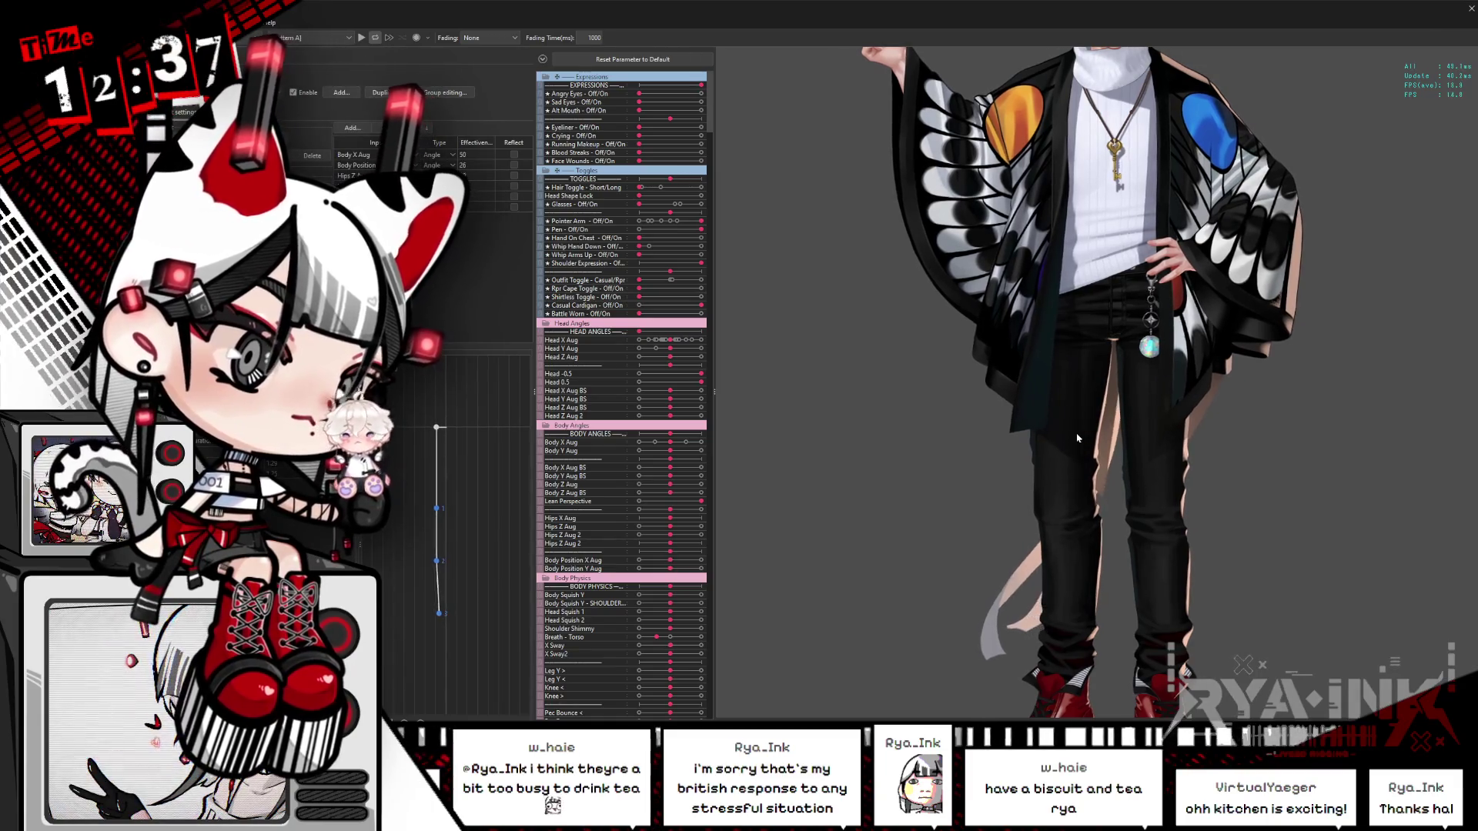
{"action": "left_click", "coordinate": [1469, 9]}
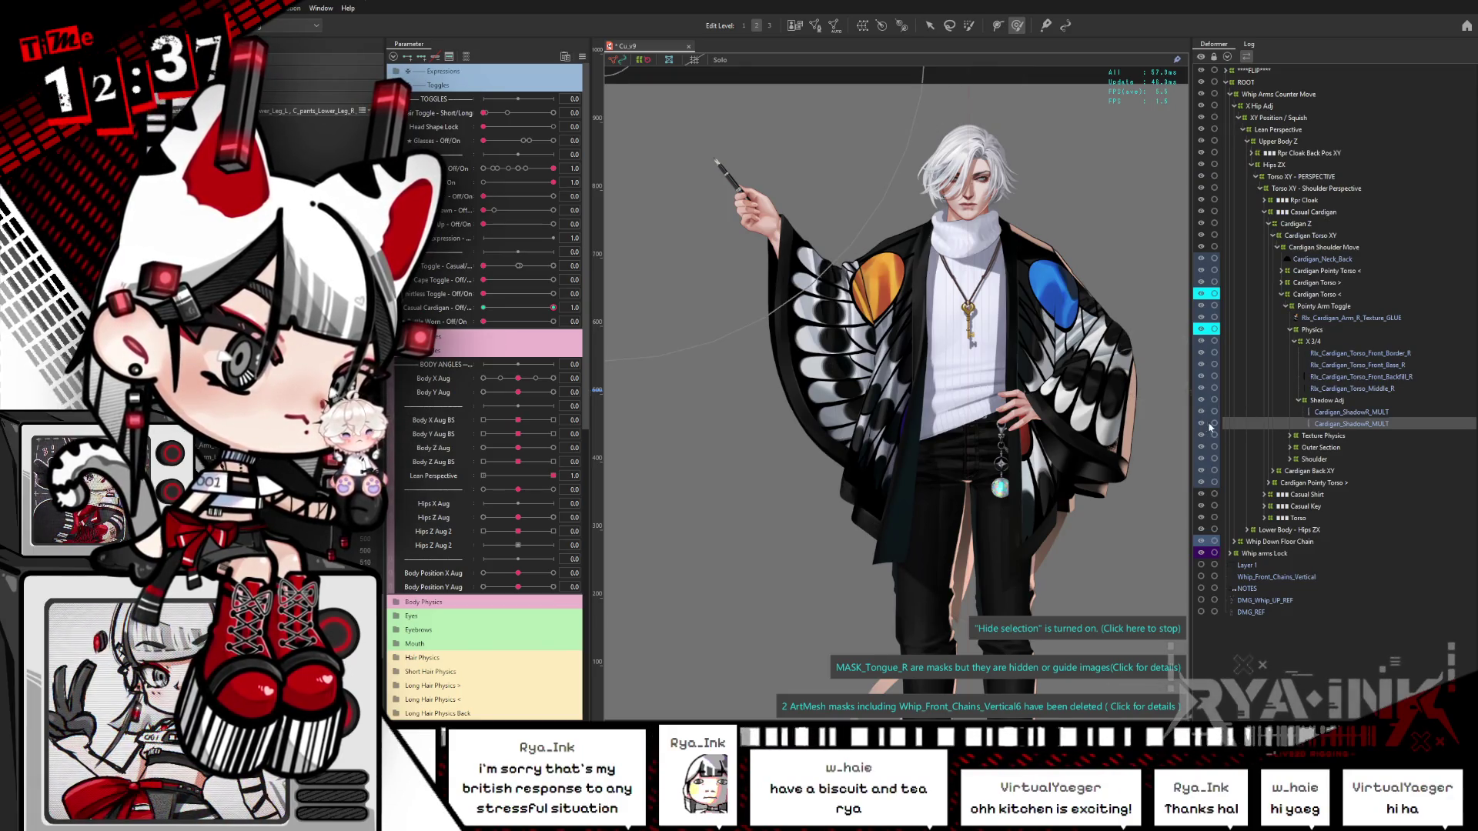
Step: Select the two Cardigan_ShadowR_MULT meshes and toggle their selection overlay
{"action": "left_click", "coordinate": [1345, 412], "text": "ctrl"}
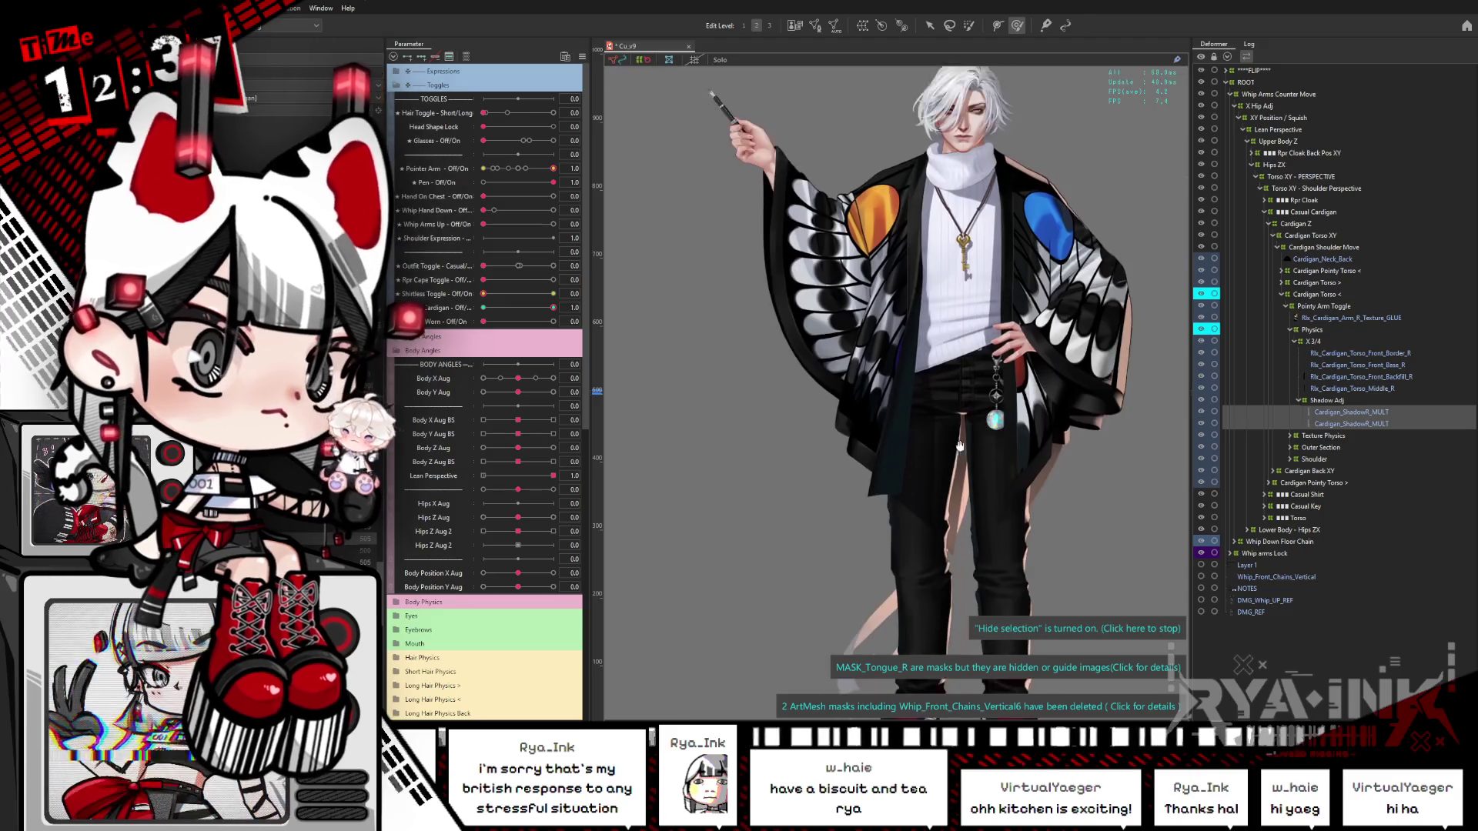
{"action": "scroll", "coordinate": [681, 460], "scroll_direction": "down", "scroll_amount": 3}
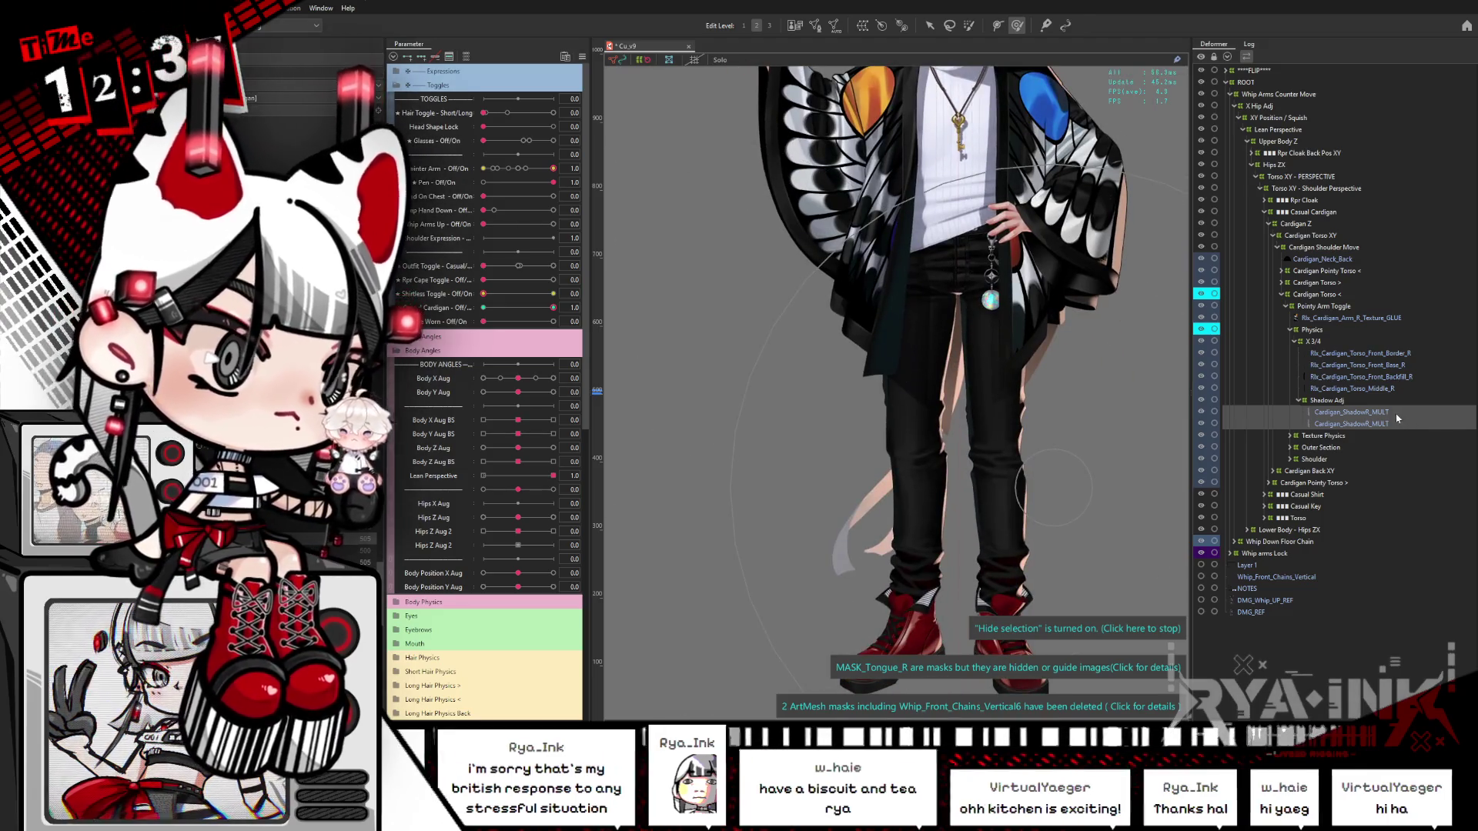
{"action": "key", "text": "ctrl+h"}
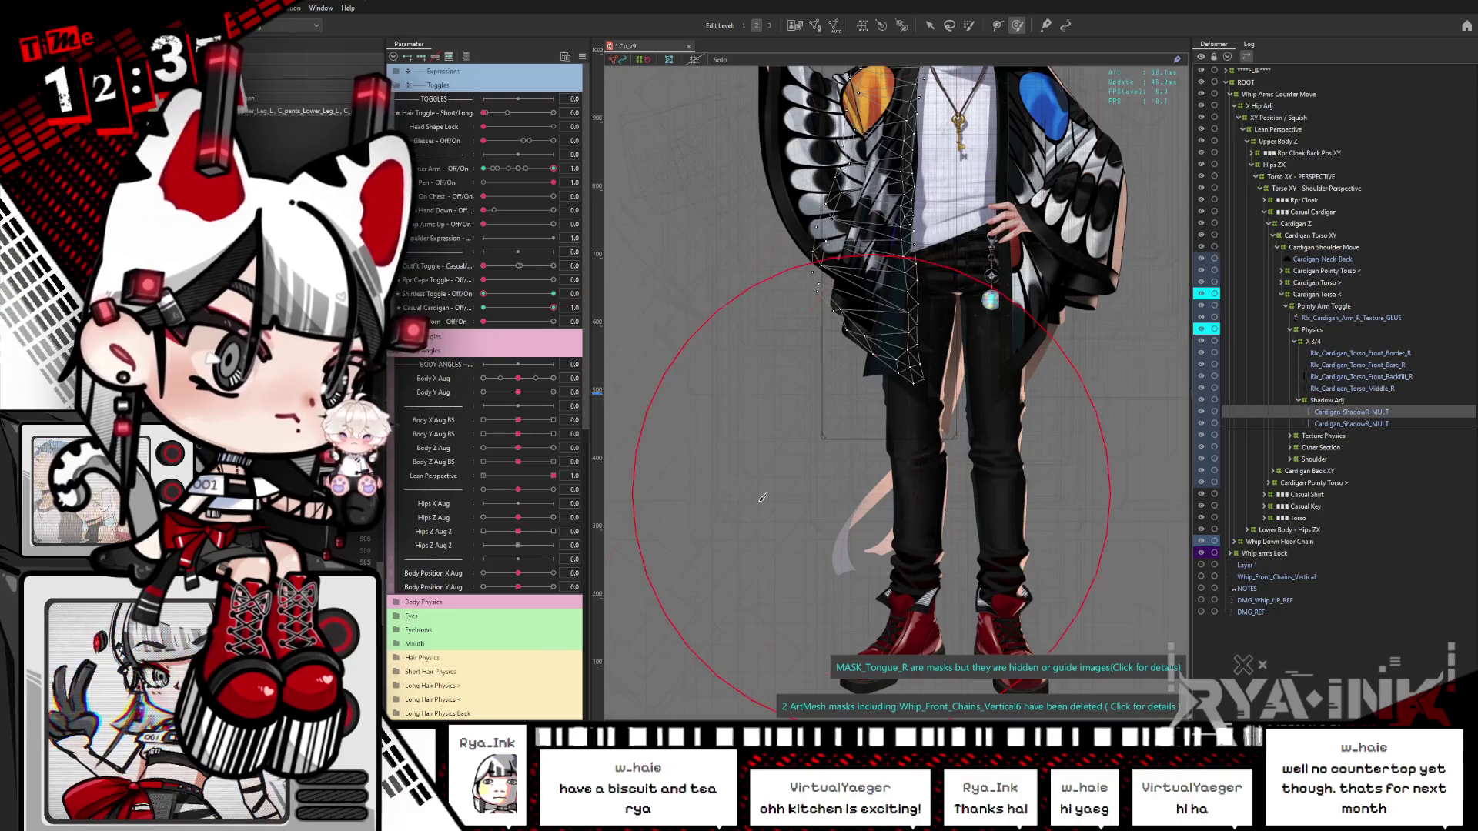
{"action": "left_click", "coordinate": [1318, 425]}
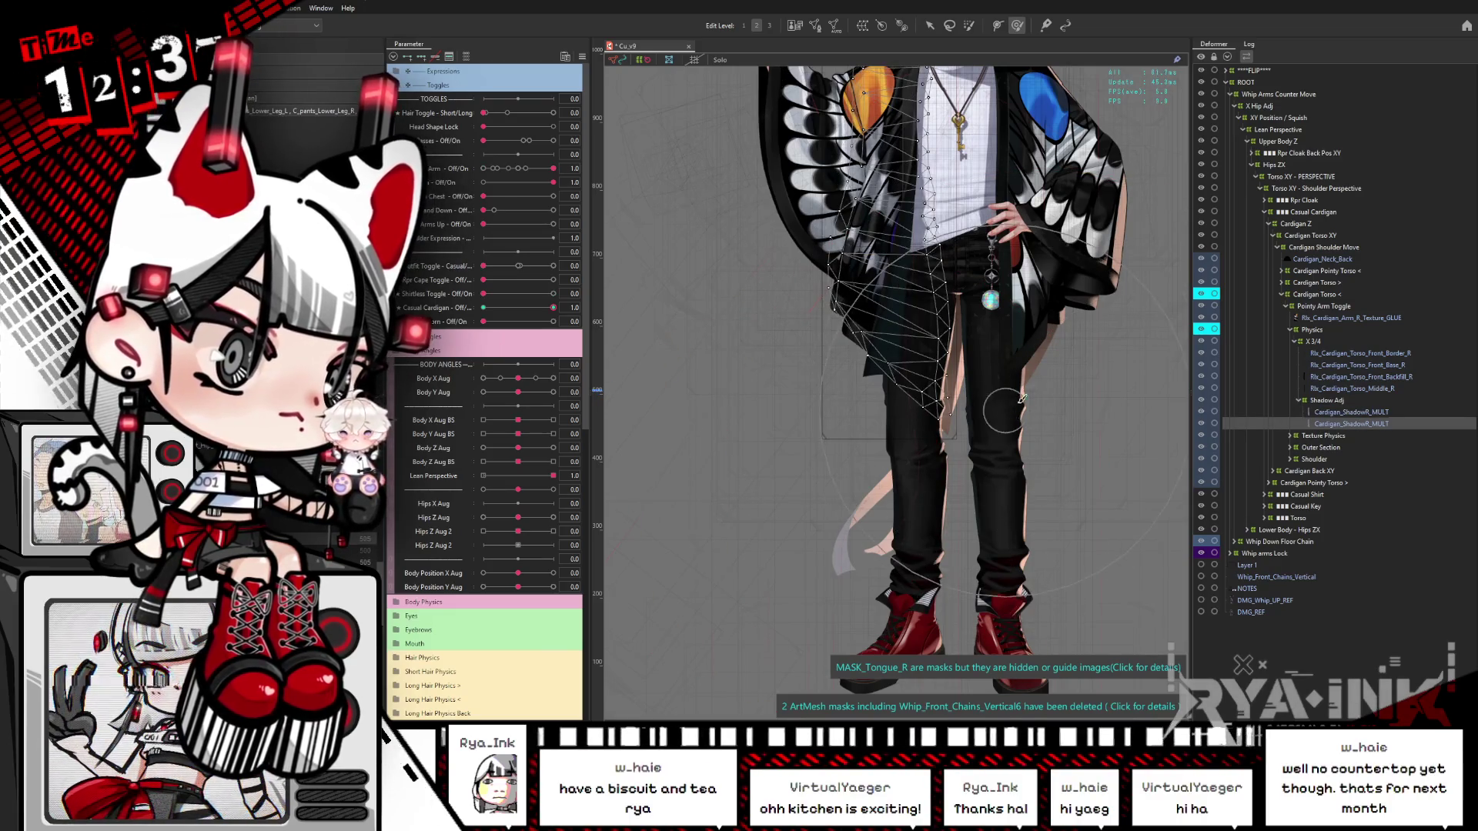
{"action": "scroll", "coordinate": [1008, 351], "scroll_direction": "up", "scroll_amount": 4}
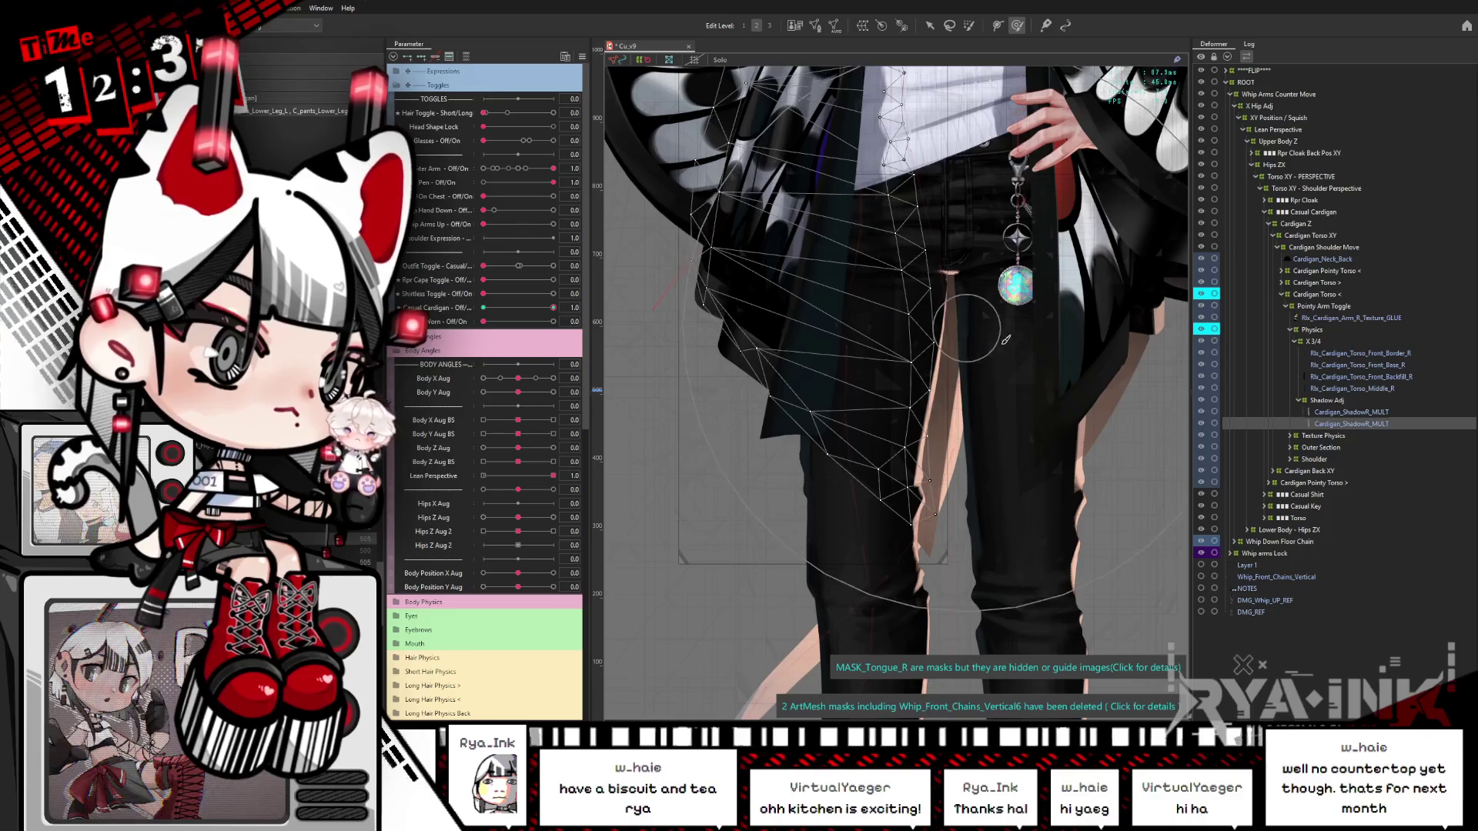
{"action": "key", "text": "ctrl+h"}
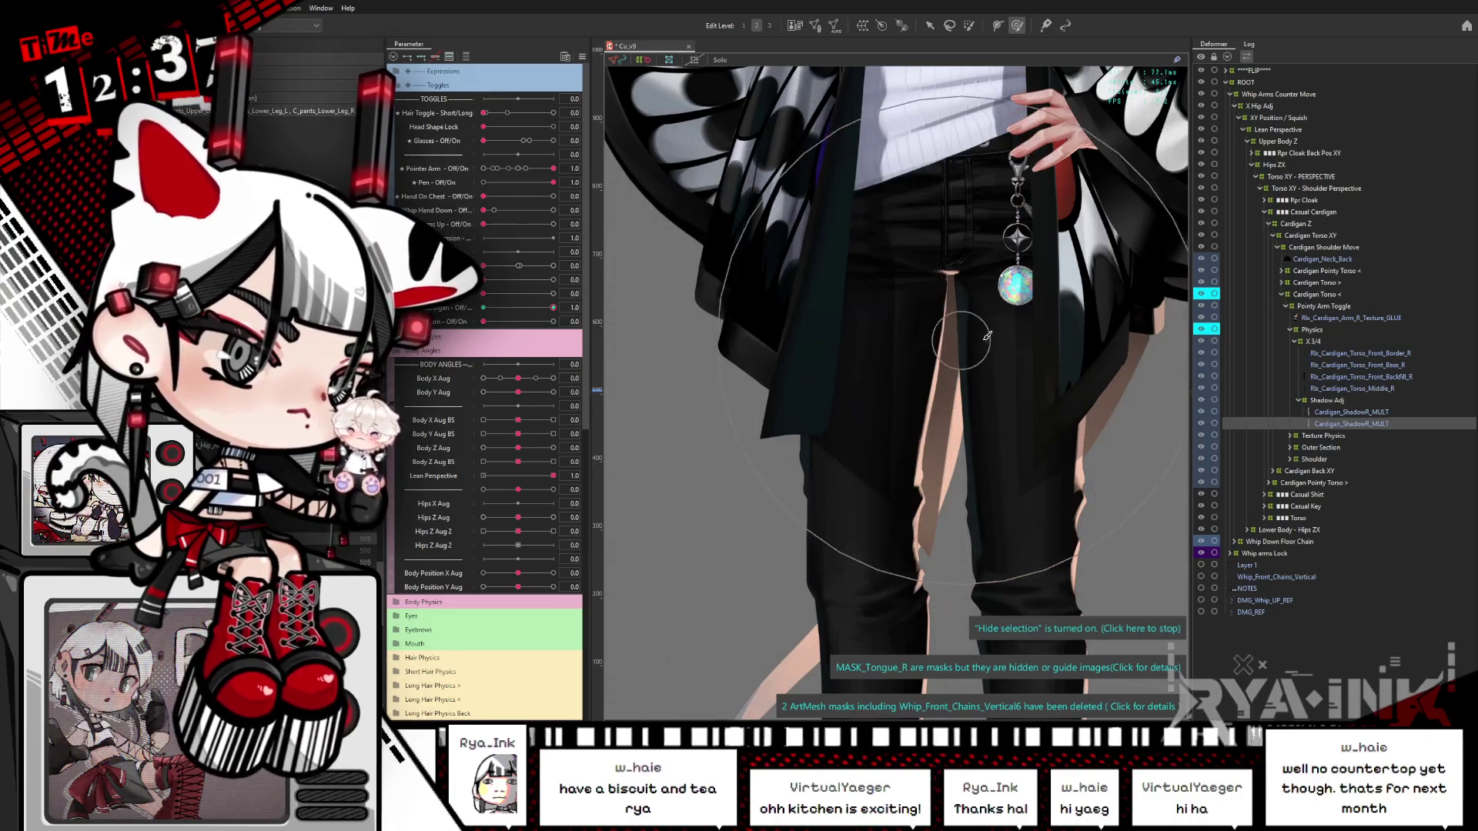
Step: Preview the waist shadow meshes with Casual Cardigan at 0.2, then move to the left shadow mesh
{"action": "key", "text": "b"}
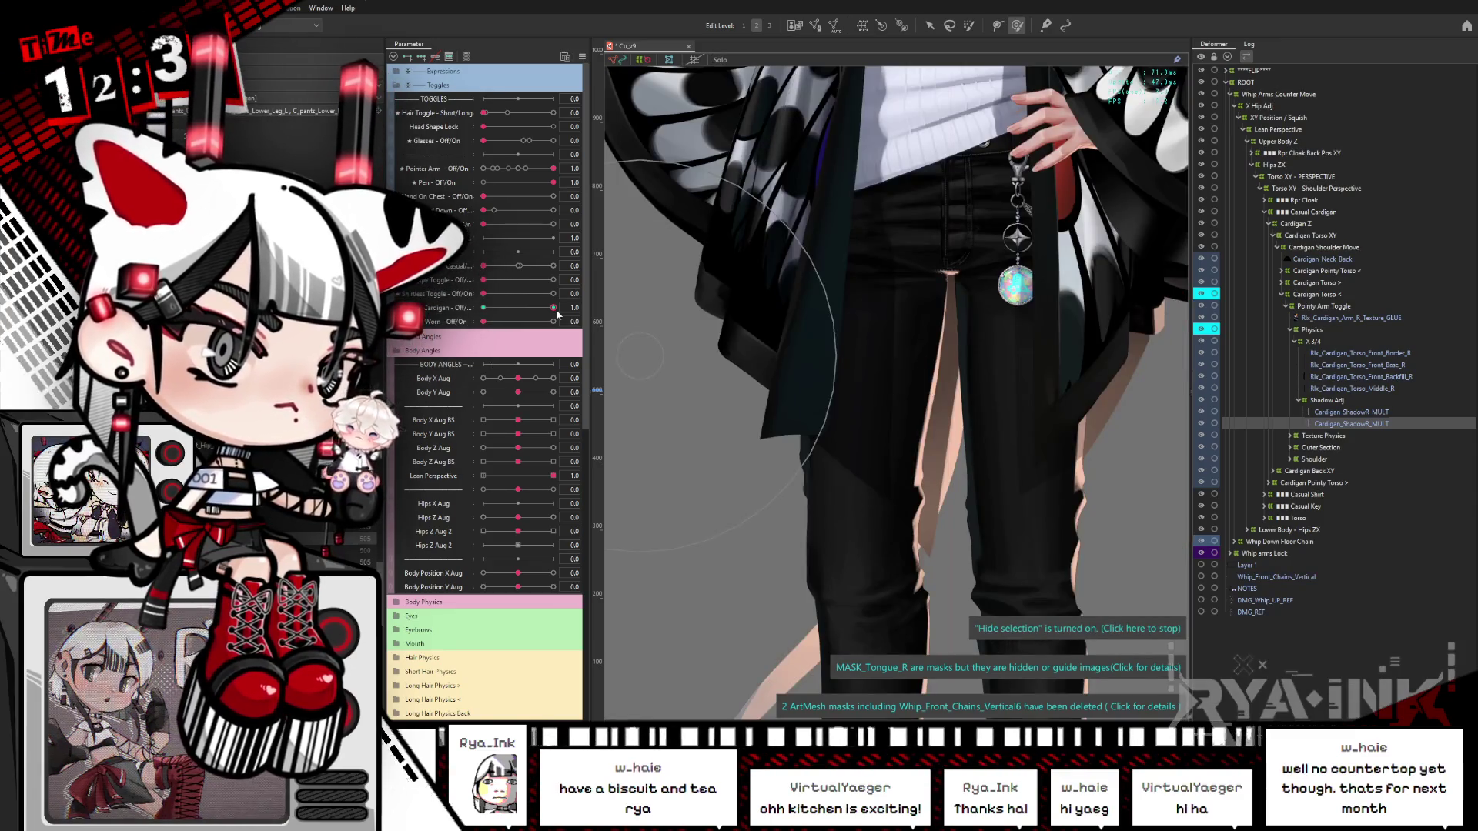
{"action": "mouse_move", "coordinate": [553, 307]}
{"action": "left_mouse_down"}
{"action": "mouse_move", "coordinate": [494, 324]}
{"action": "mouse_move", "coordinate": [563, 323]}
{"action": "left_mouse_up"}
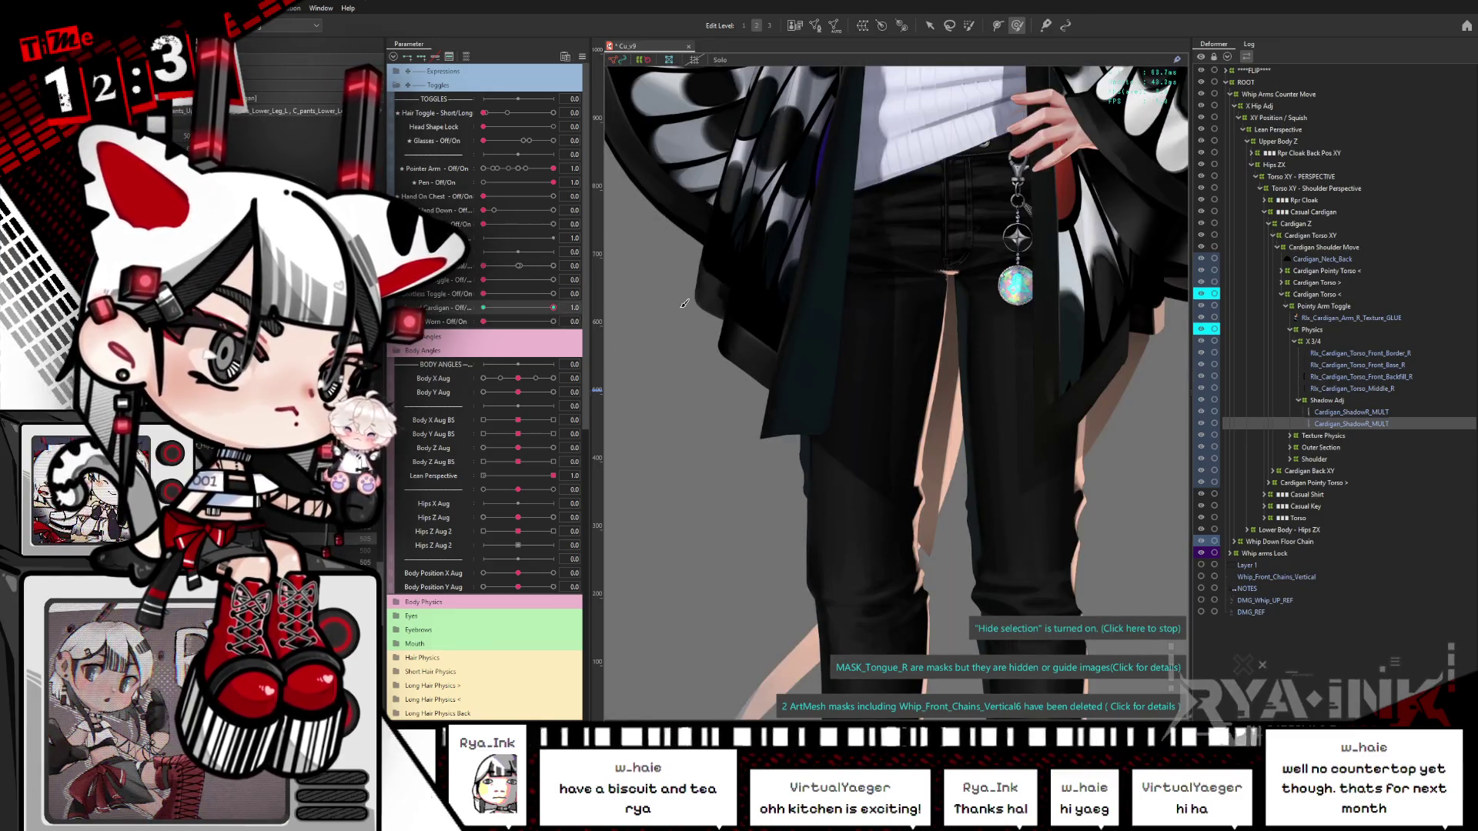
{"action": "mouse_move", "coordinate": [883, 302]}
{"action": "left_mouse_down"}
{"action": "mouse_move", "coordinate": [981, 336]}
{"action": "mouse_move", "coordinate": [900, 356]}
{"action": "left_mouse_up"}
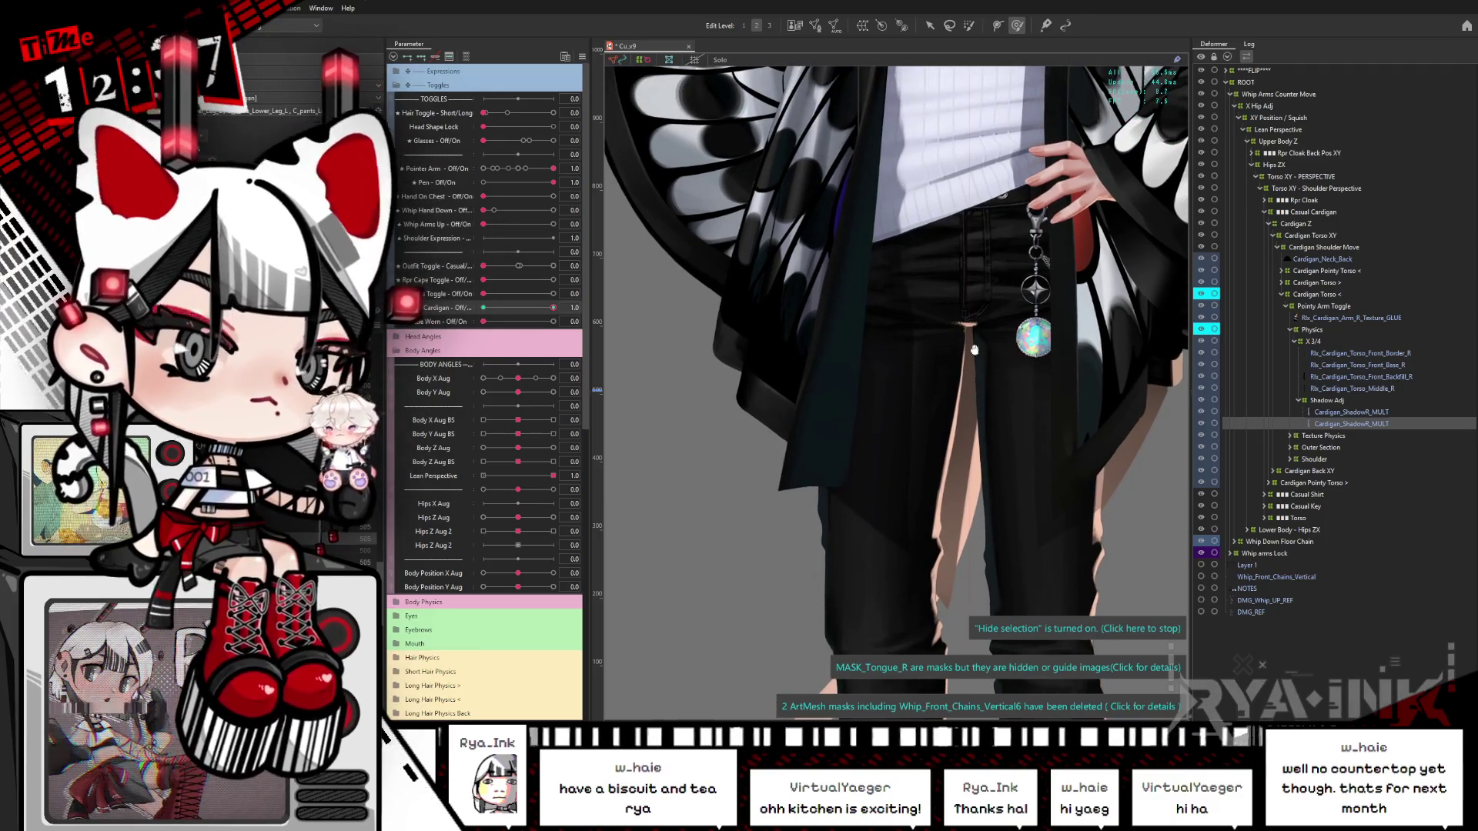
{"action": "left_click", "coordinate": [886, 362]}
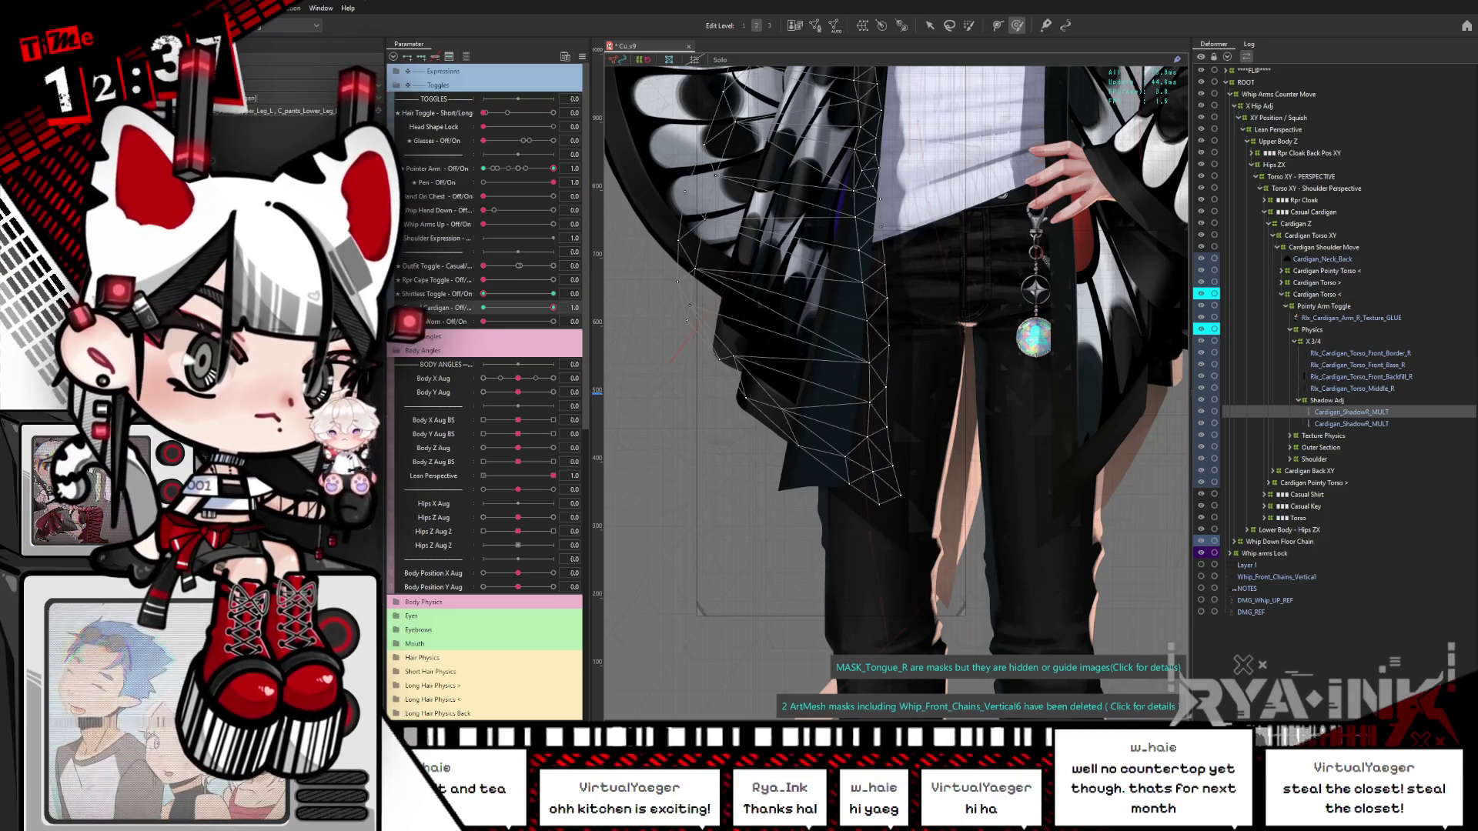
{"action": "key", "text": "Escape"}
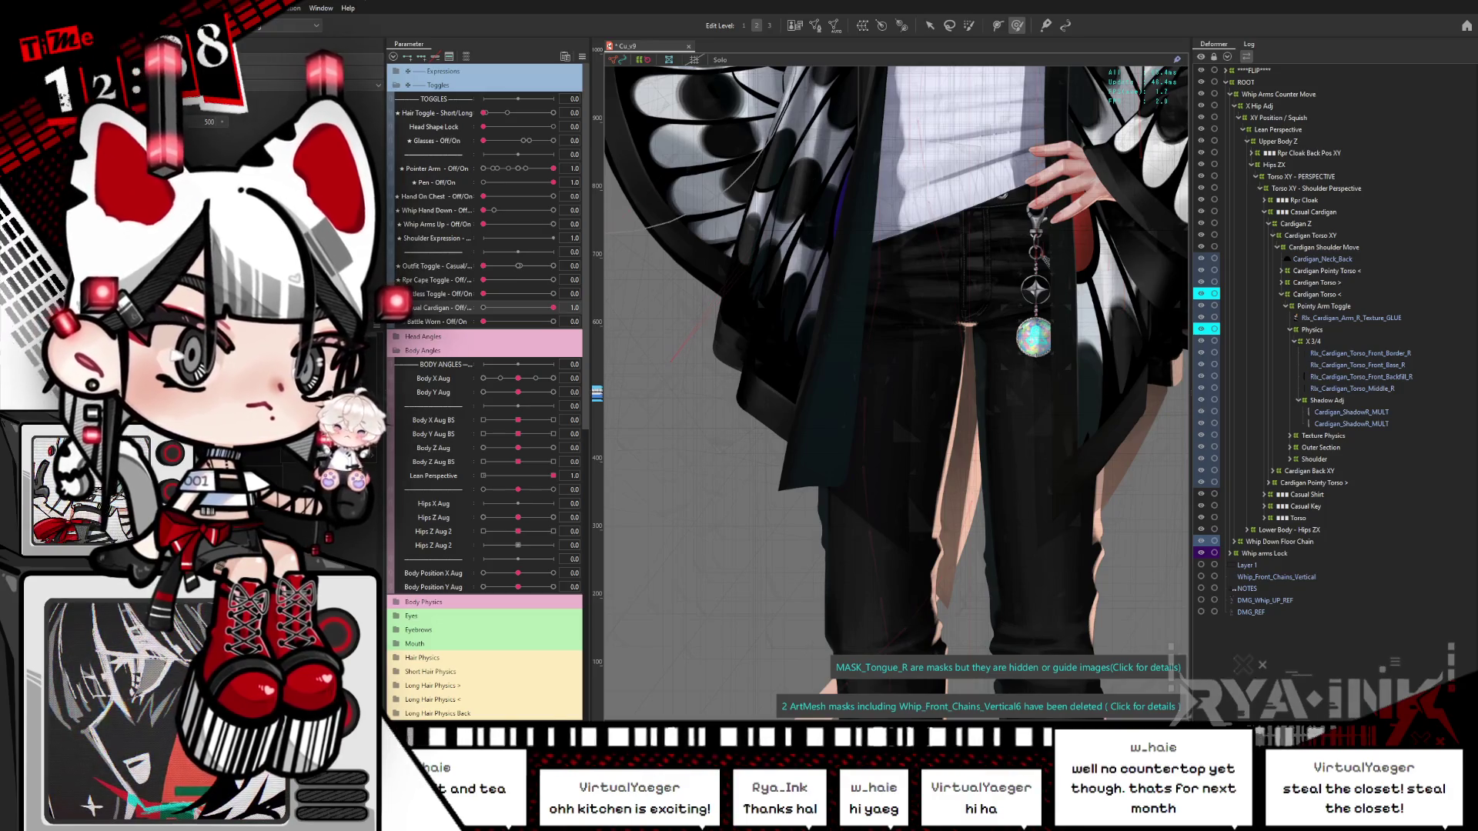
{"action": "left_click", "coordinate": [1093, 385]}
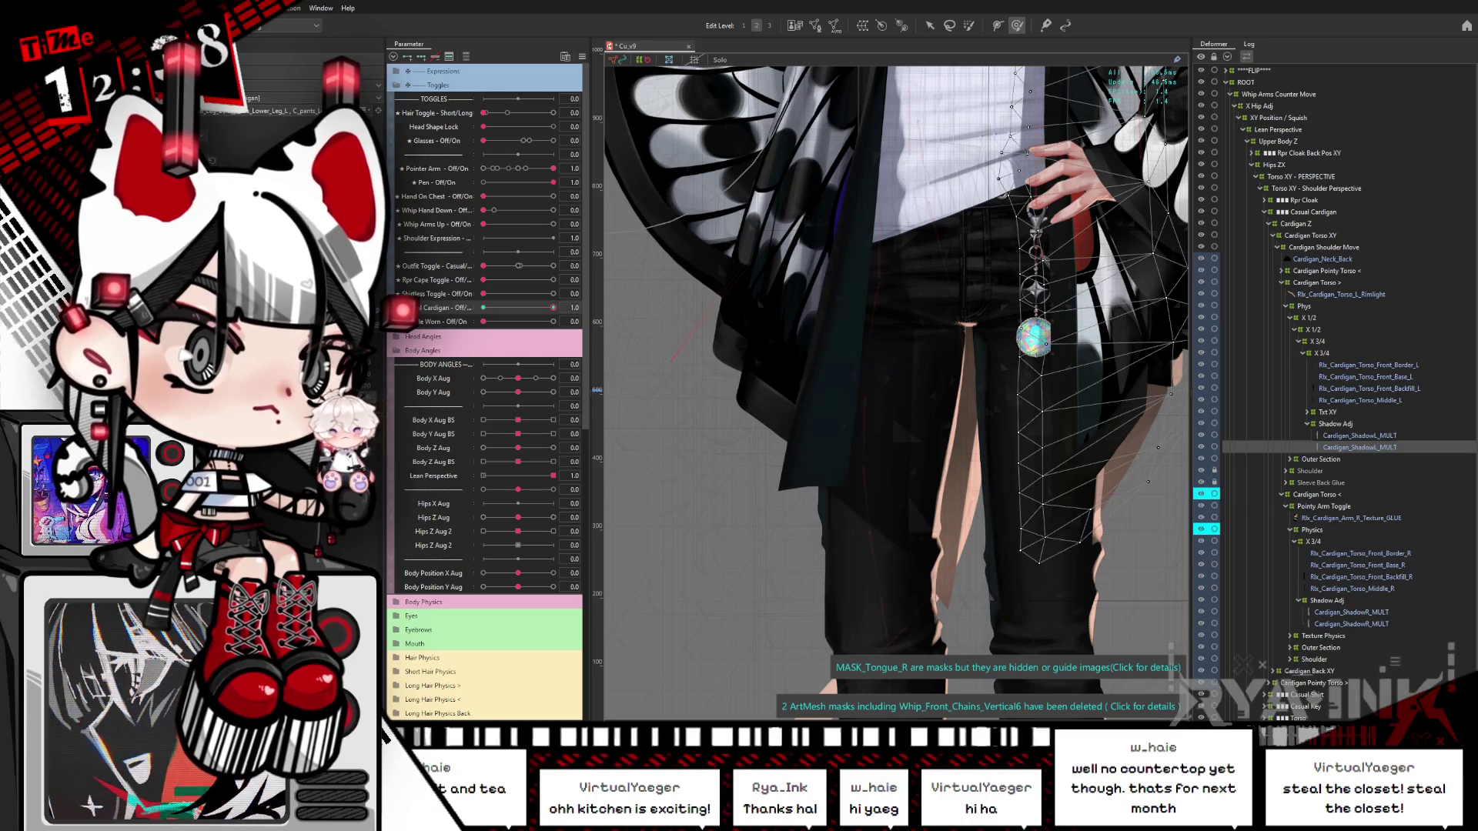
Step: Select the left cardigan and front torso meshes and filter parameters to the selection
{"action": "scroll", "coordinate": [962, 323], "scroll_direction": "down", "scroll_amount": 2}
{"action": "left_click", "coordinate": [862, 369]}
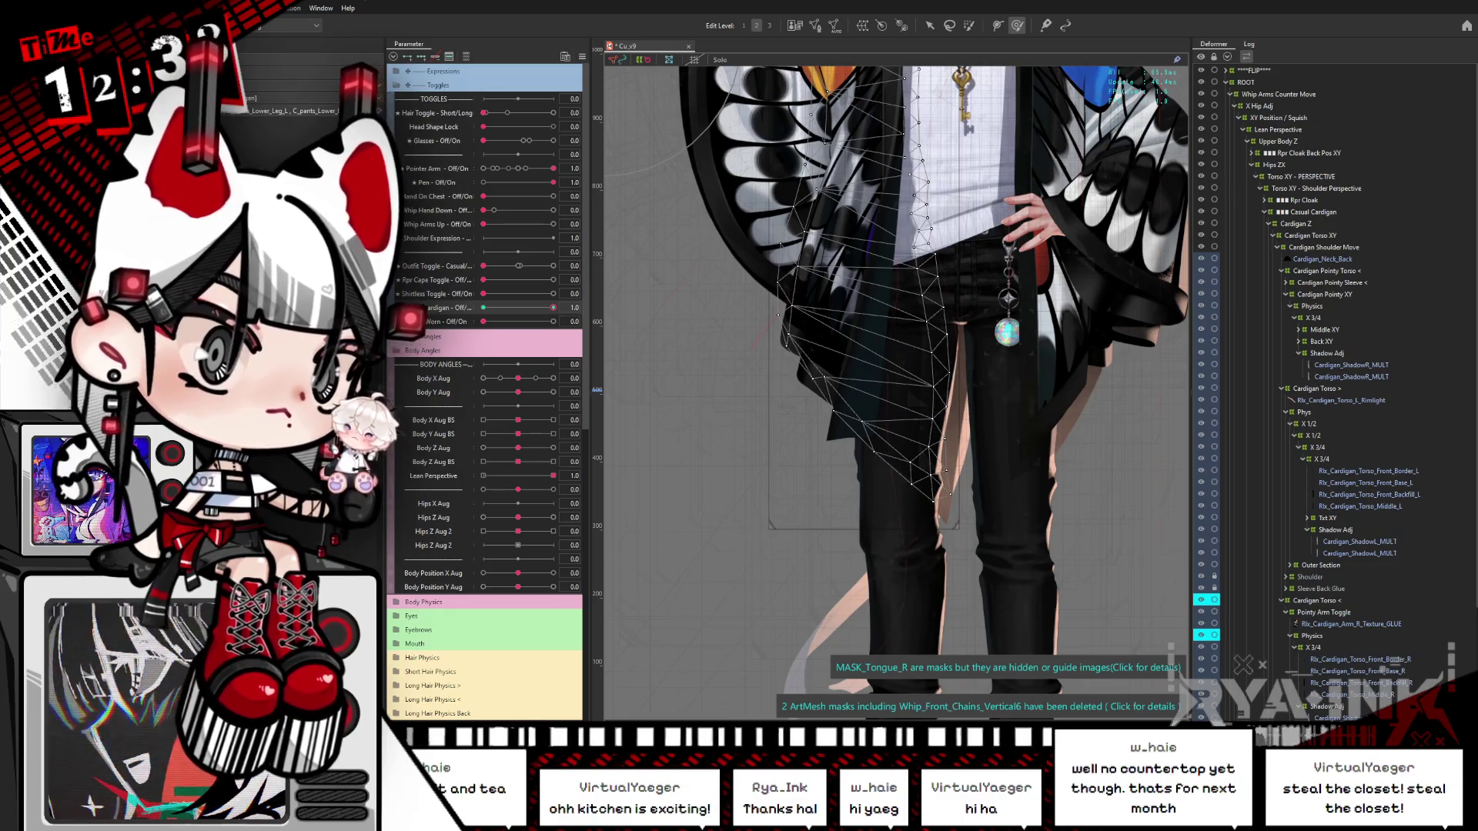
{"action": "left_click", "coordinate": [832, 269]}
{"action": "left_click", "coordinate": [909, 324]}
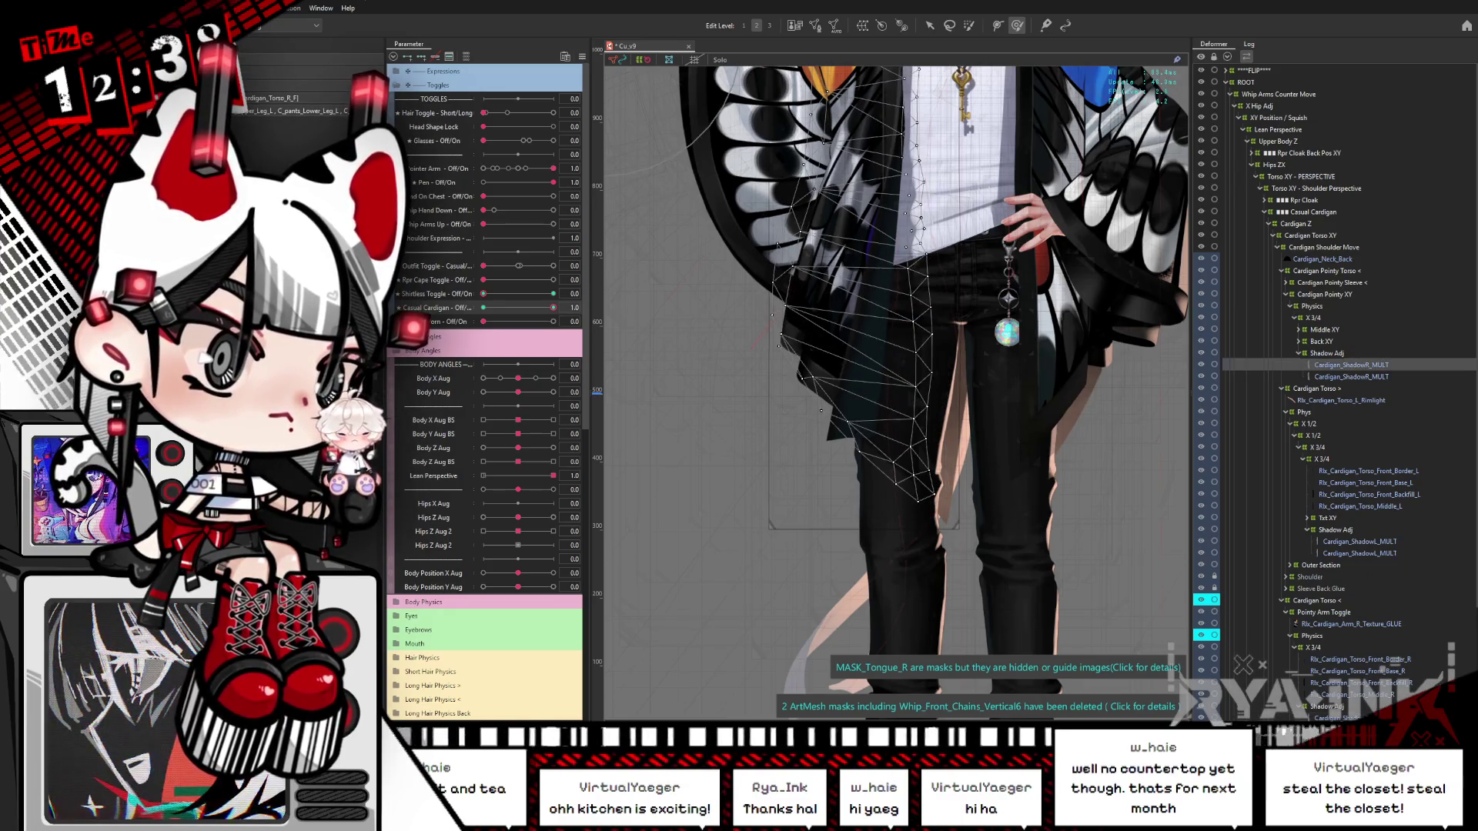
{"action": "left_click", "coordinate": [466, 56]}
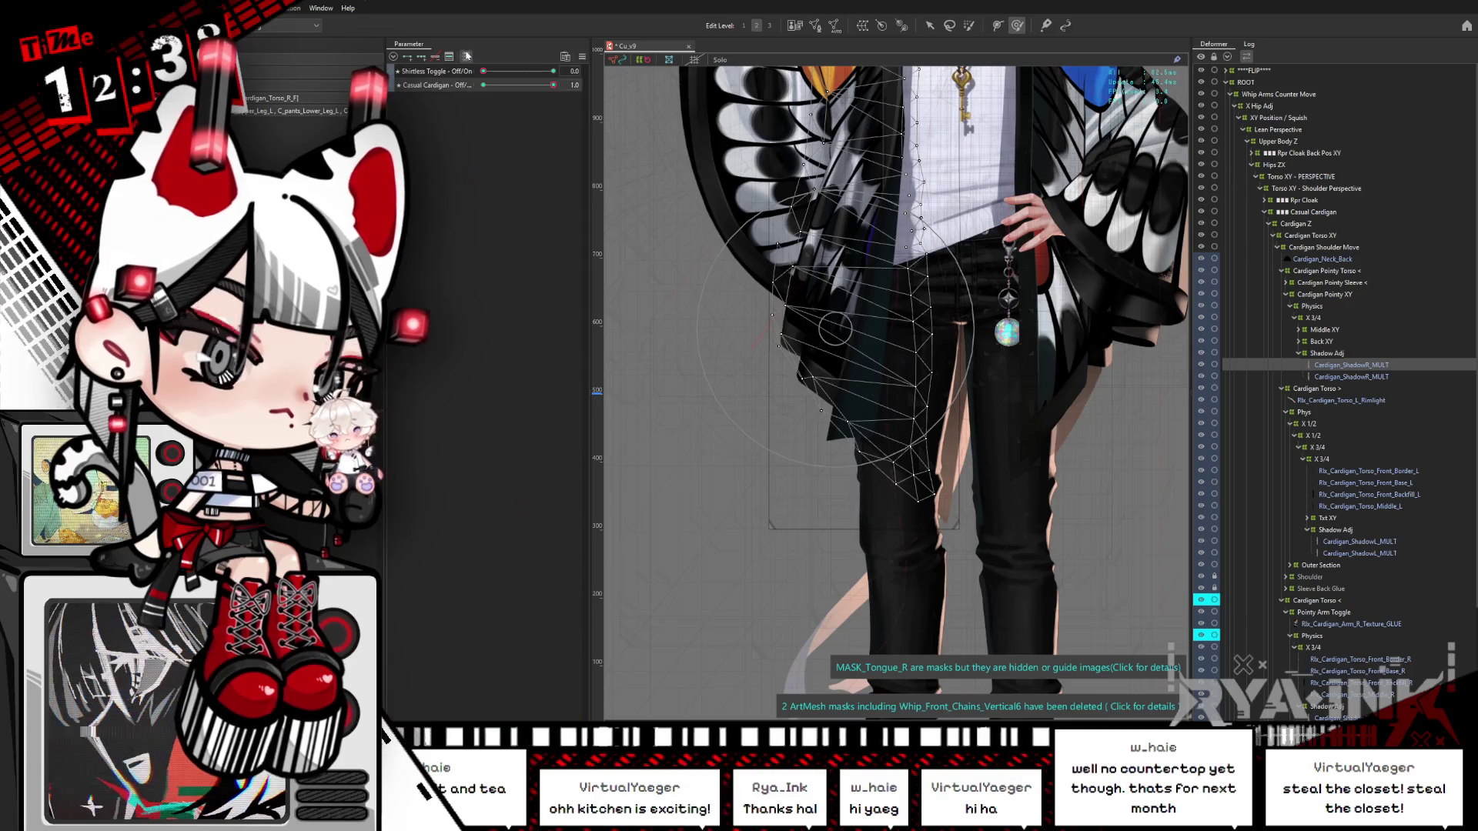
{"action": "key", "text": "ctrl+h"}
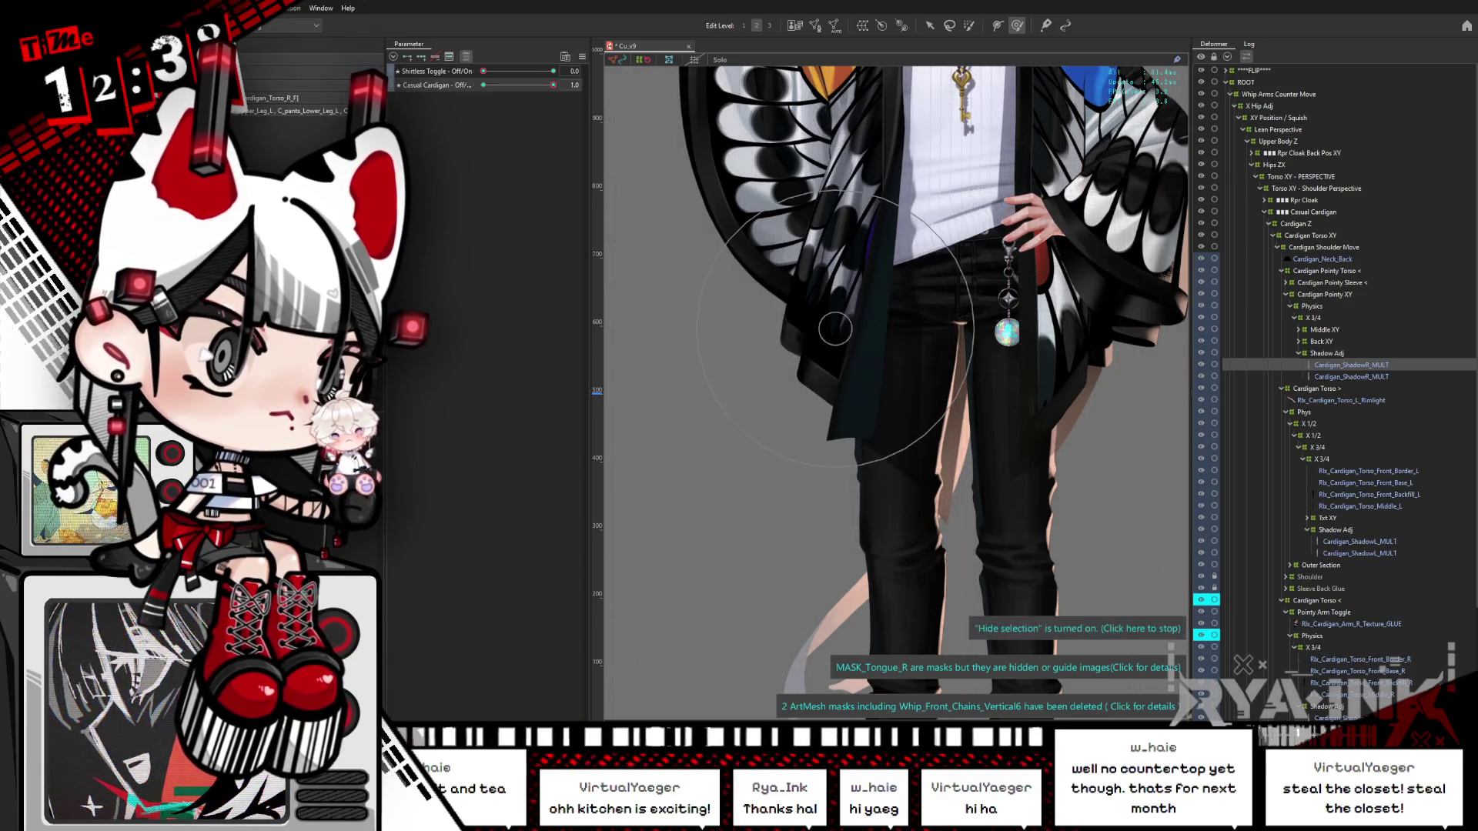
Step: Enter and exit mesh editing on the cardigan front meshes and Cardigan_ShadowL_MULT
{"action": "double_click", "coordinate": [952, 329]}
{"action": "scroll", "coordinate": [952, 329], "scroll_direction": "up", "scroll_amount": 2}
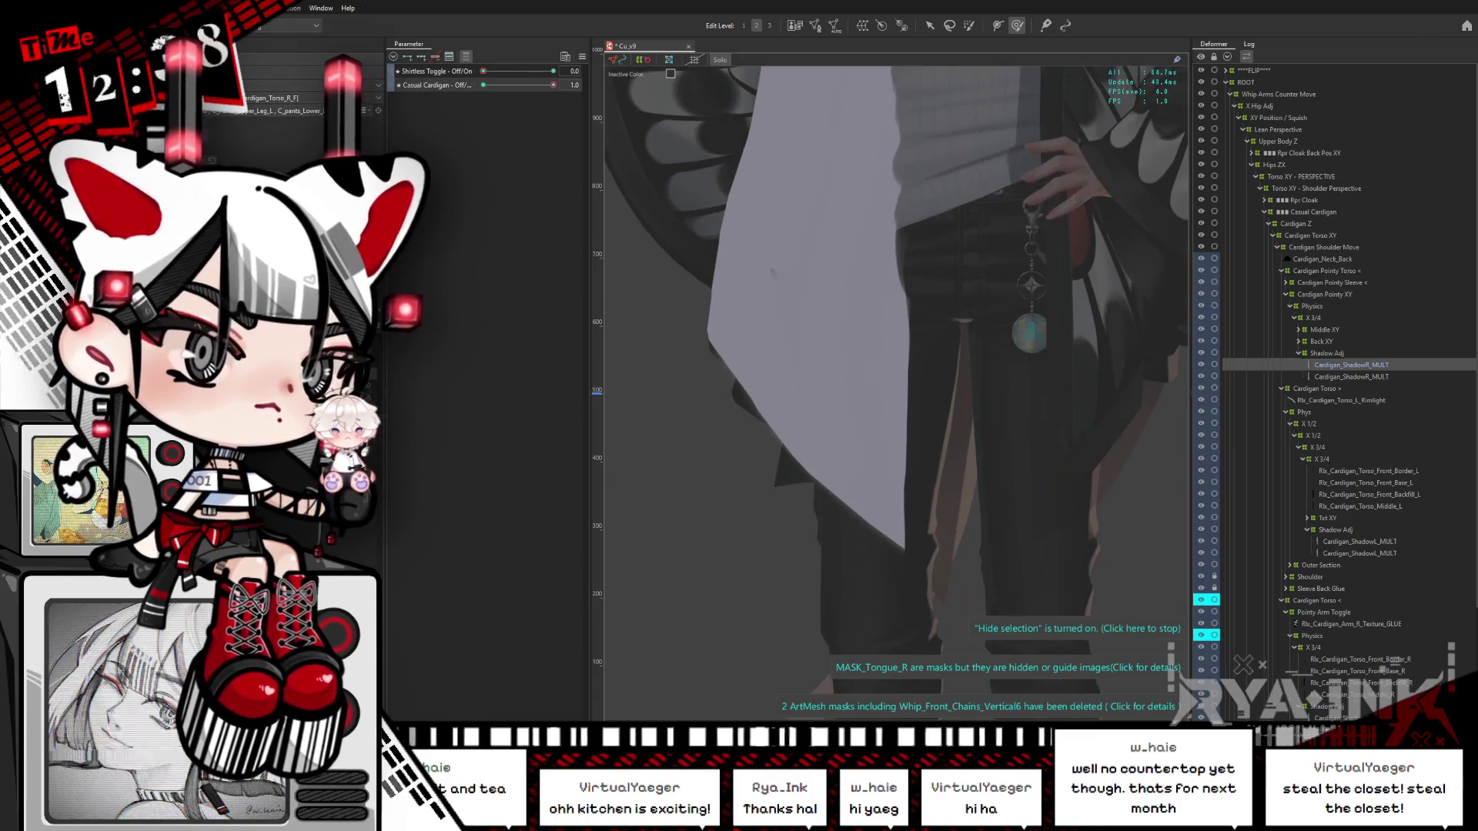
{"action": "key", "text": "Escape"}
{"action": "left_click", "coordinate": [1359, 541]}
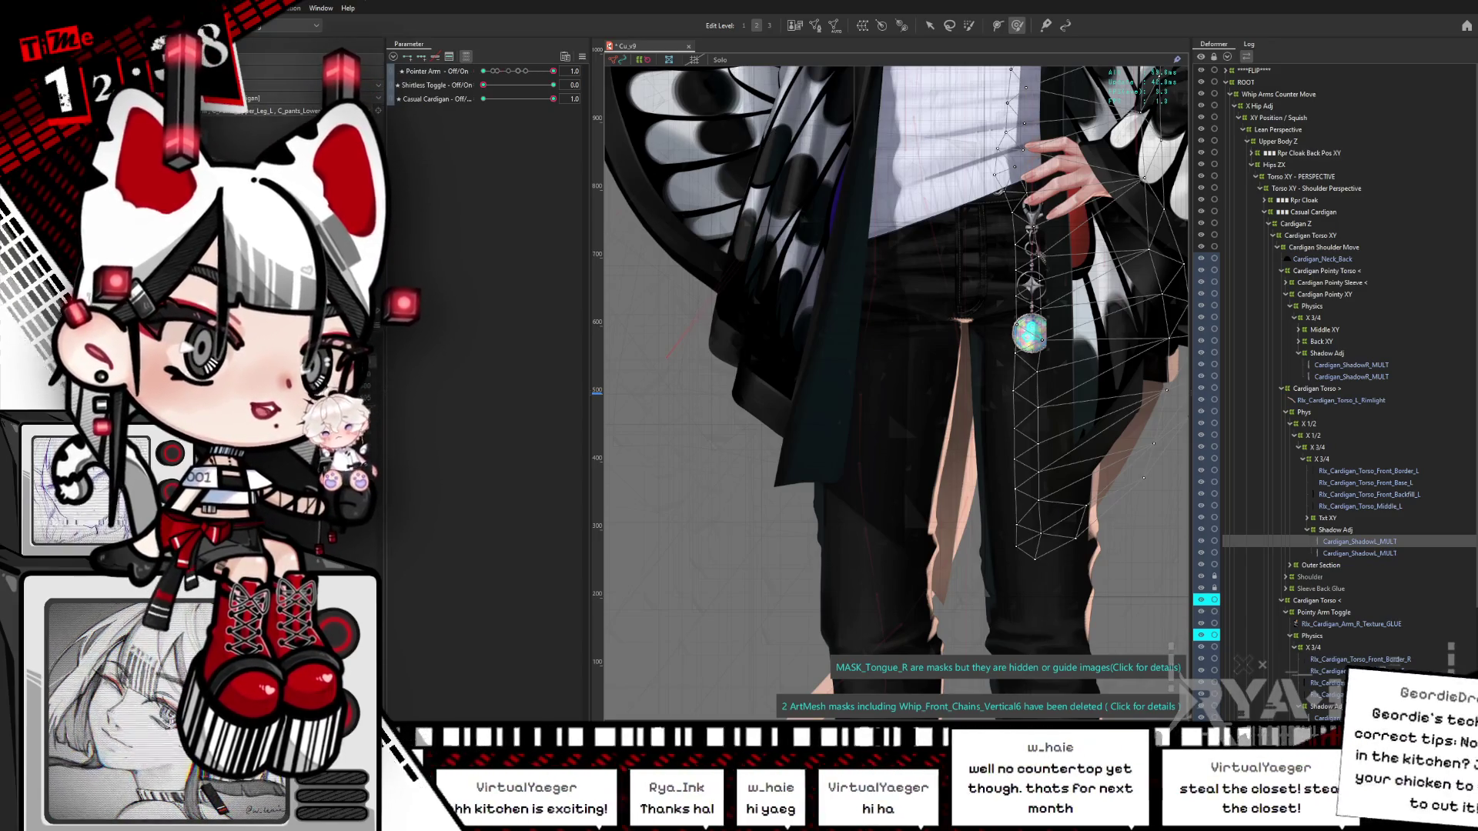
{"action": "left_click", "coordinate": [793, 292]}
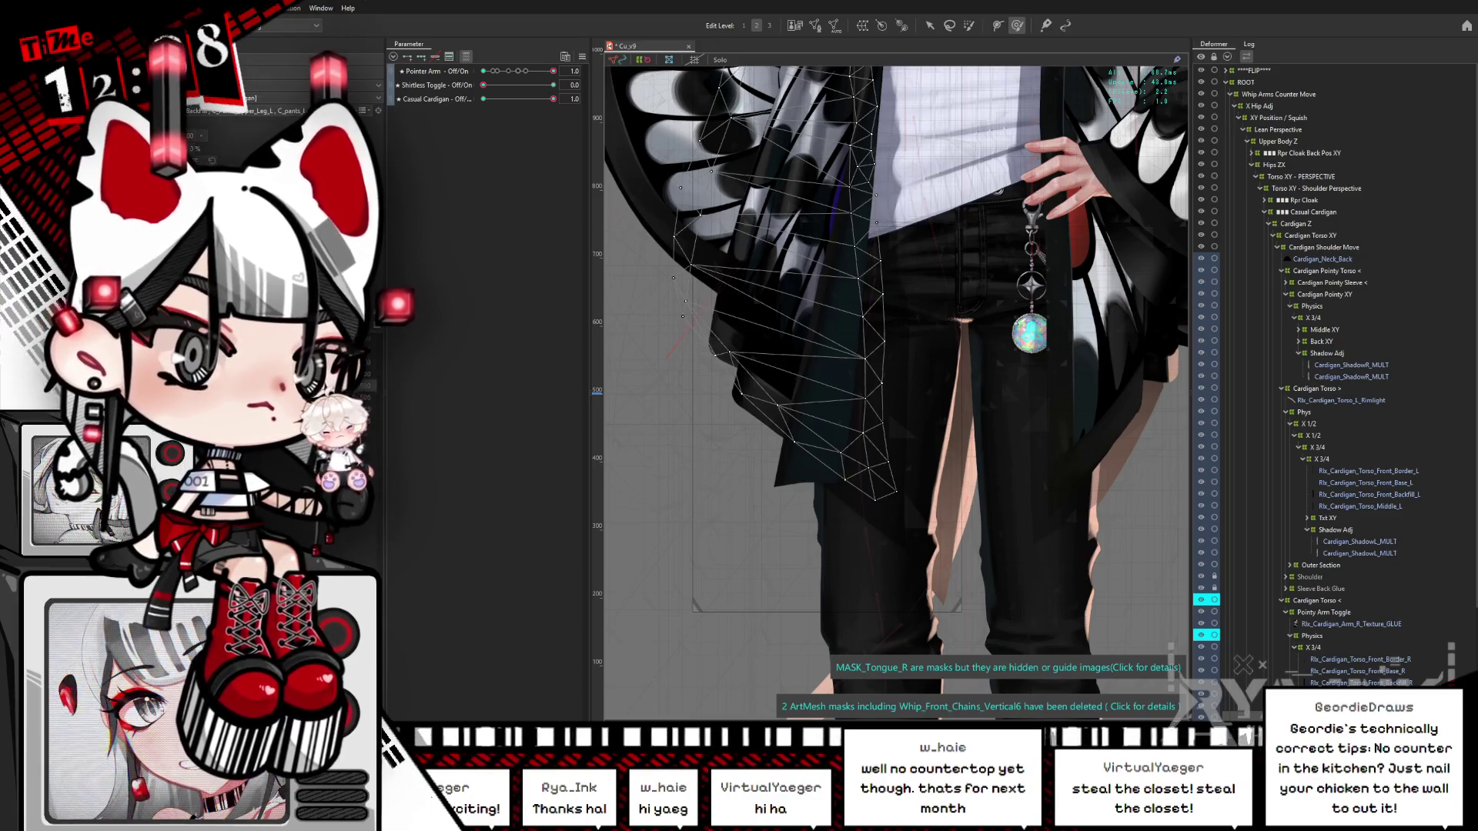
{"action": "double_click", "coordinate": [891, 275]}
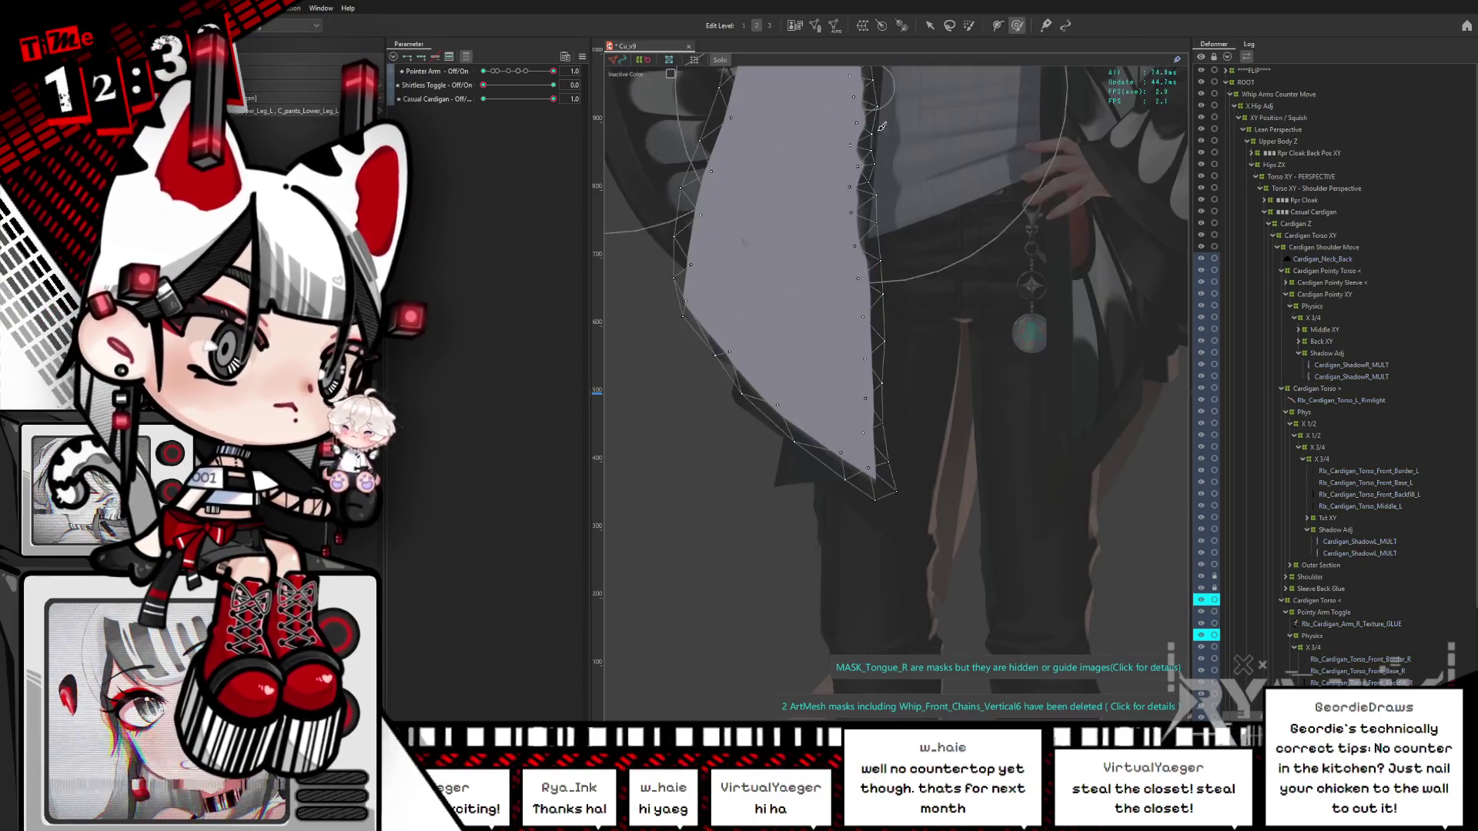
{"action": "key", "text": "Escape"}
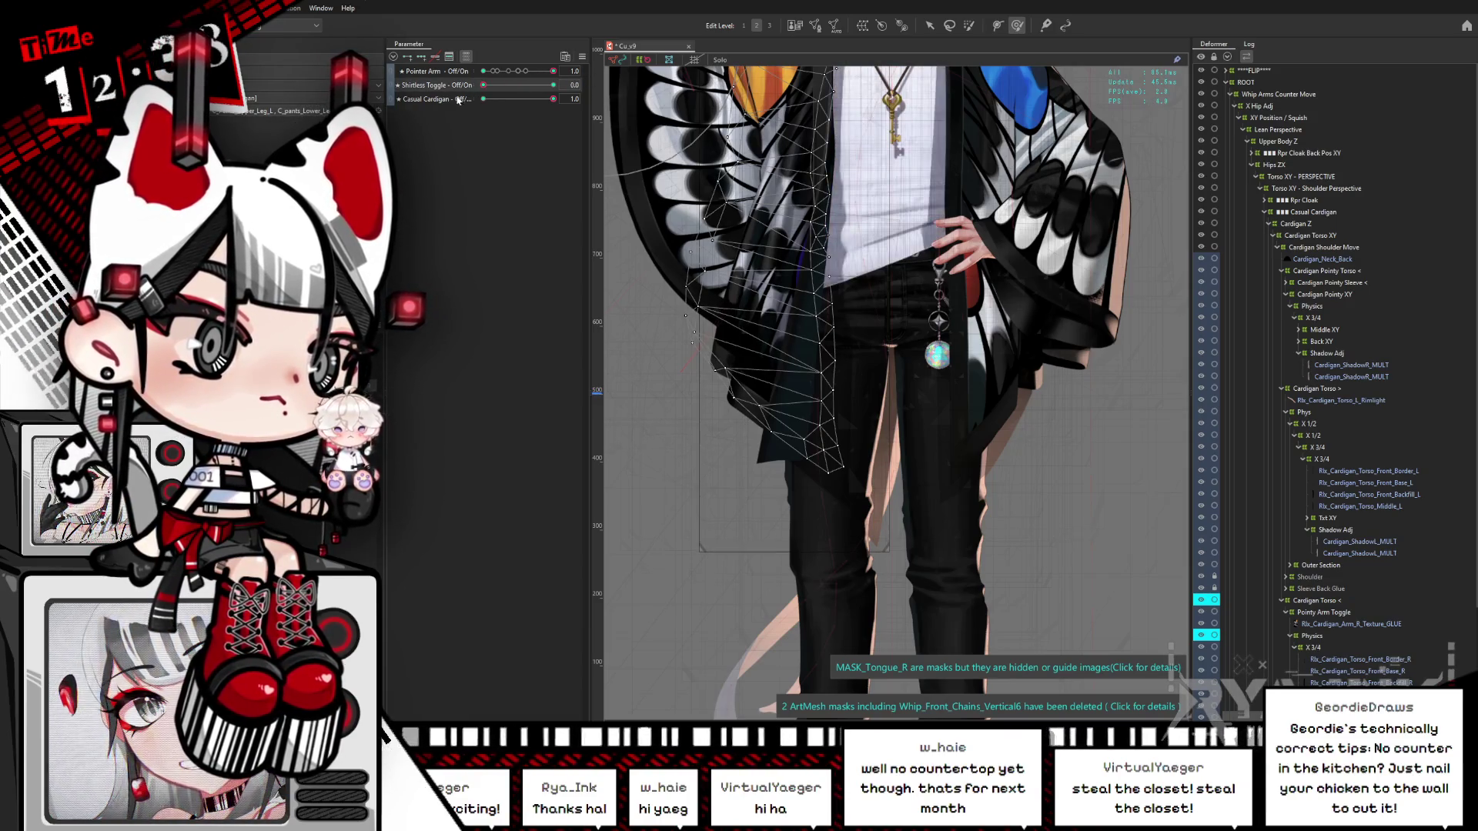
Step: Set Shirtless Toggle to 0.5 and compare the Cardigan_ShadowR_MULT and Cardigan_ShadowL_MULT meshes
{"action": "mouse_move", "coordinate": [483, 85]}
{"action": "left_mouse_down"}
{"action": "mouse_move", "coordinate": [555, 86]}
{"action": "mouse_move", "coordinate": [484, 87]}
{"action": "left_mouse_up"}
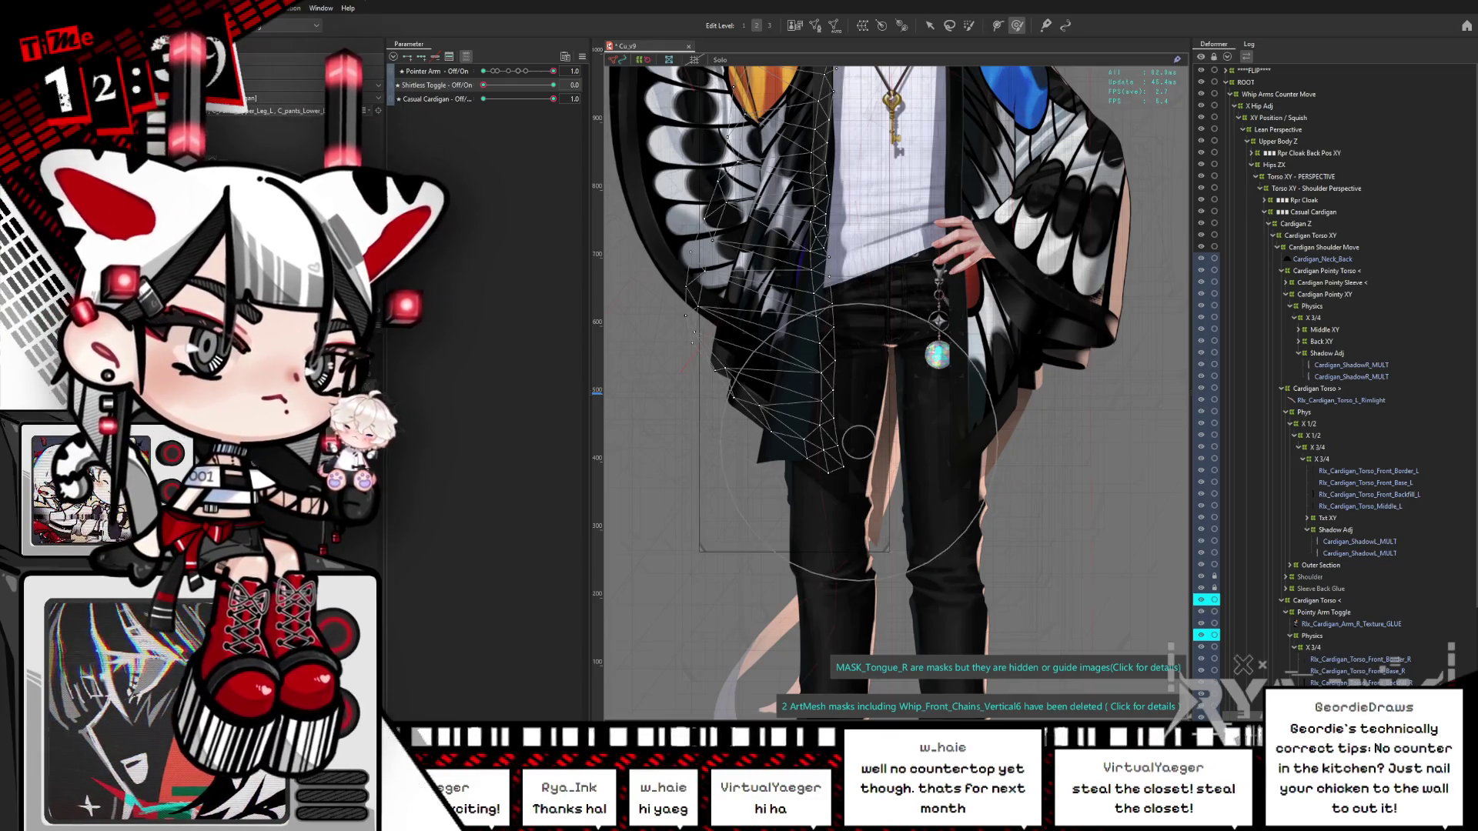
{"action": "left_click", "coordinate": [812, 478]}
{"action": "key", "text": "ctrl+h"}
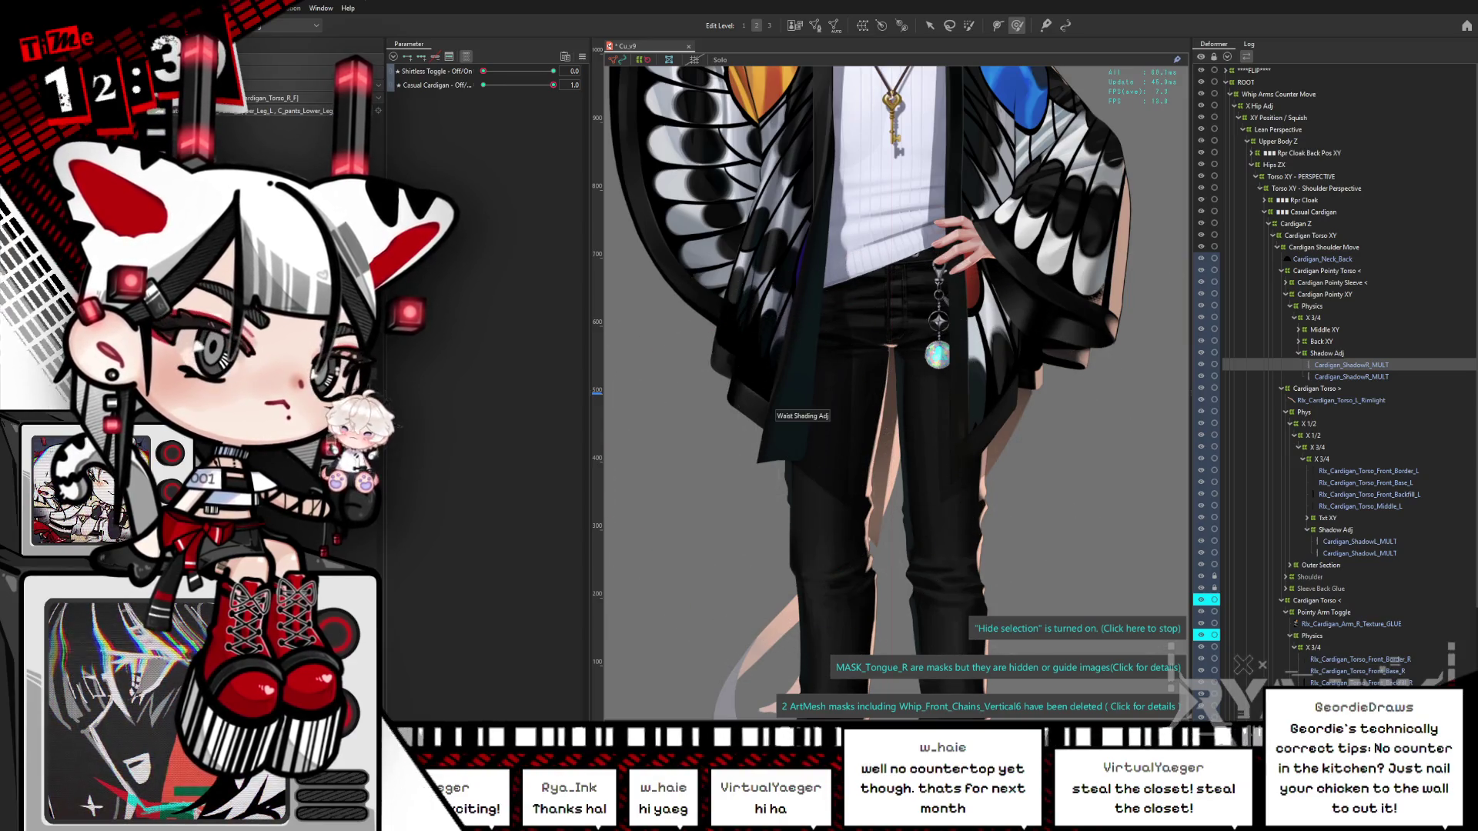
{"action": "left_click", "coordinate": [771, 424]}
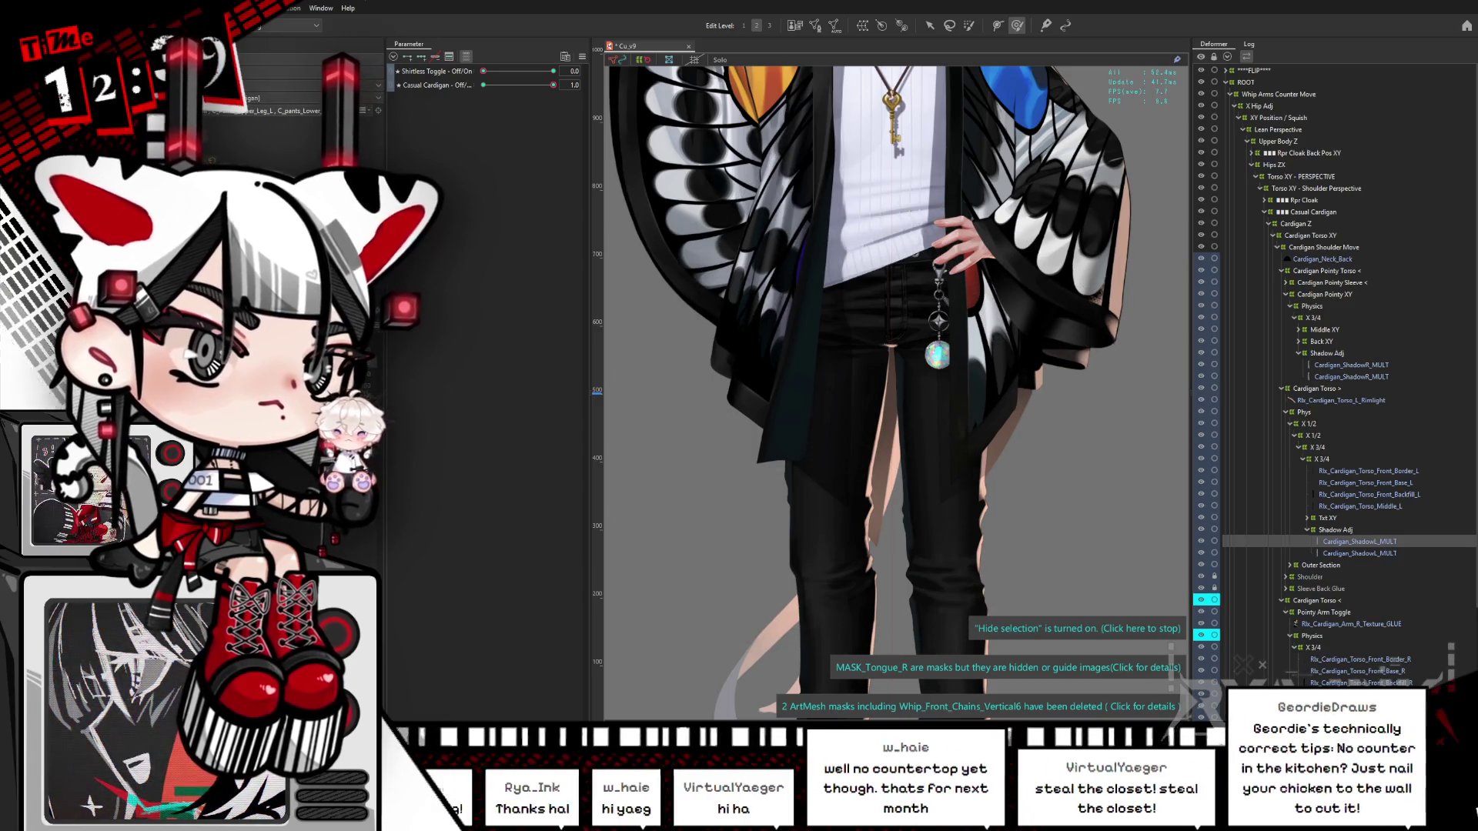
{"action": "left_click", "coordinate": [829, 436]}
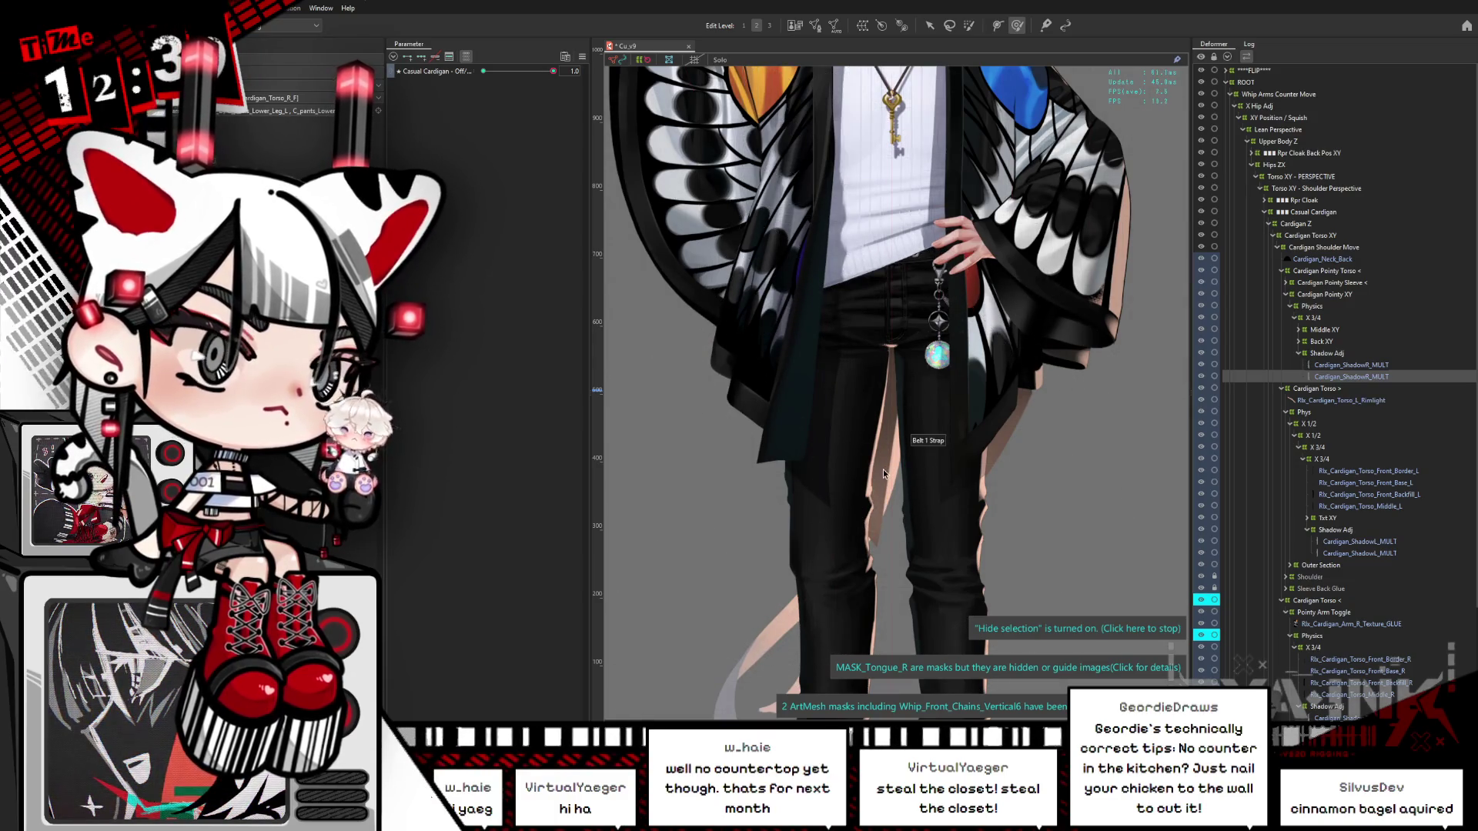
Step: Push the Cardigan_ShadowR_MULT lower edge inward over the legs
{"action": "scroll", "coordinate": [709, 431], "scroll_direction": "down", "scroll_amount": 2}
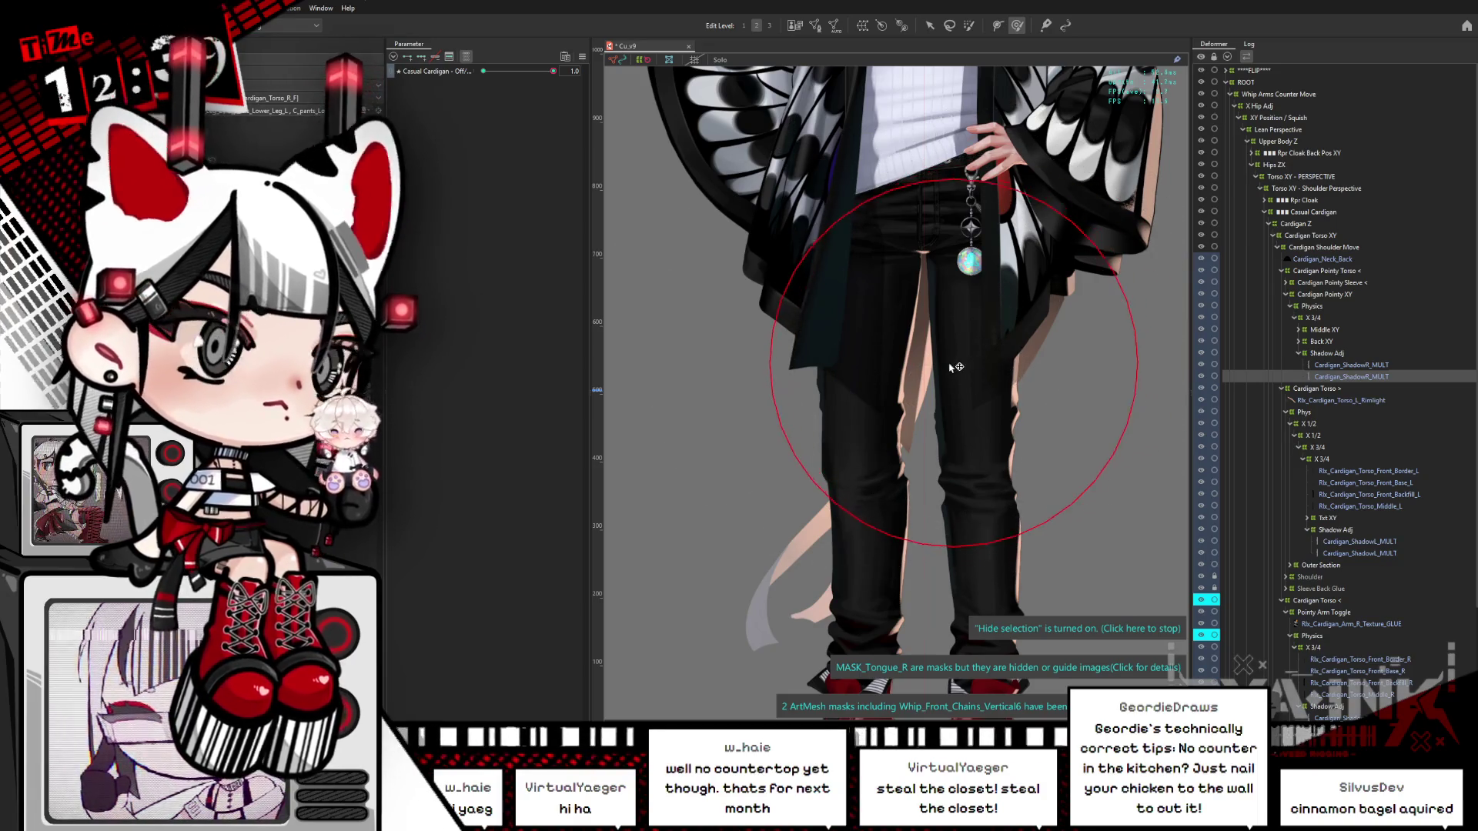
{"action": "mouse_move", "coordinate": [975, 329]}
{"action": "left_mouse_down"}
{"action": "mouse_move", "coordinate": [929, 512]}
{"action": "mouse_move", "coordinate": [793, 509]}
{"action": "mouse_move", "coordinate": [865, 495]}
{"action": "mouse_move", "coordinate": [873, 443]}
{"action": "left_mouse_up"}
{"action": "scroll", "coordinate": [893, 505], "scroll_direction": "down", "scroll_amount": 2}
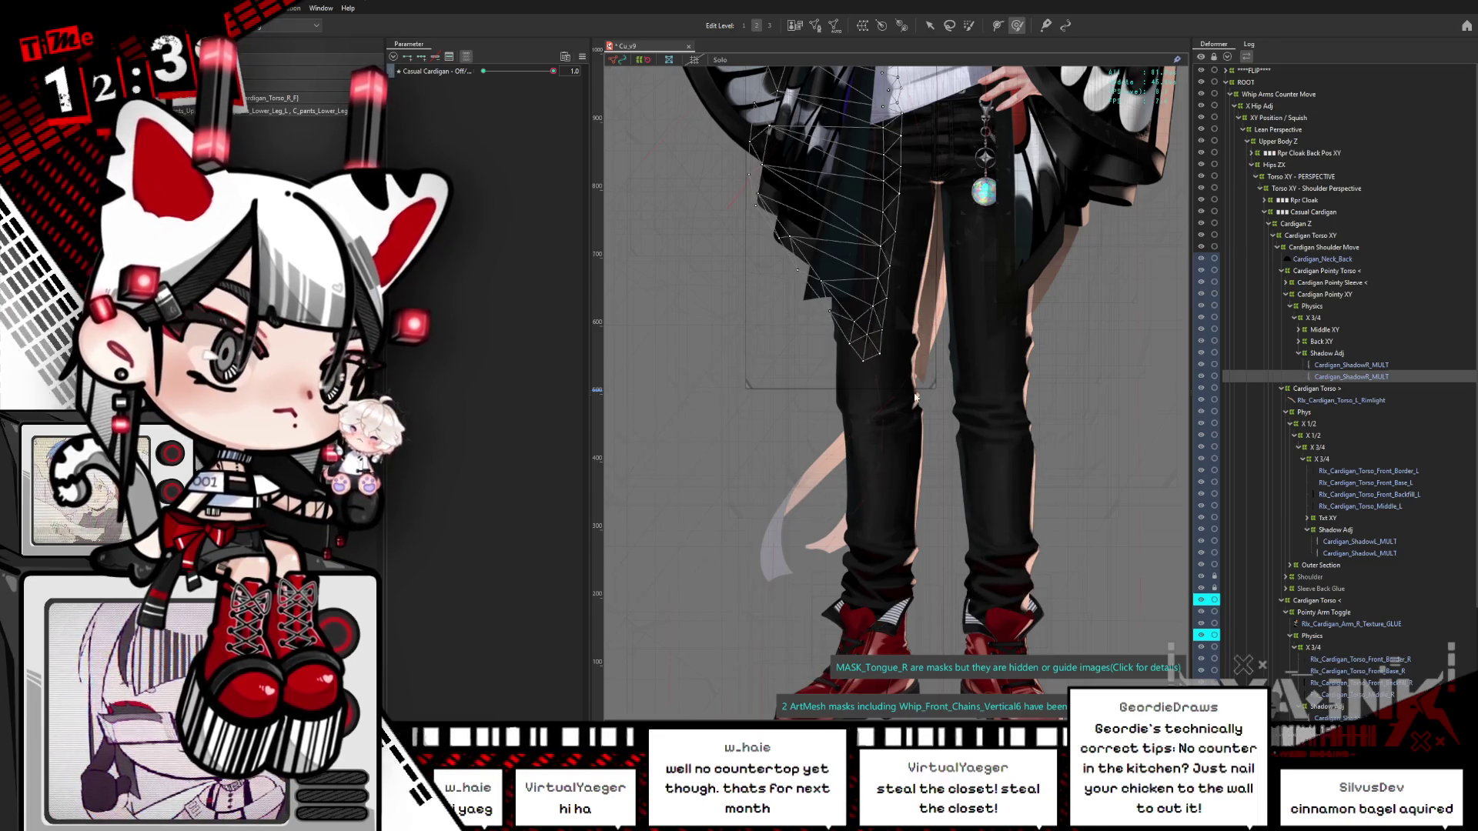
Step: Solo the Cardigan_ShadowR_MULT mesh, nudge its lower tip, and show all parameters
{"action": "double_click", "coordinate": [842, 330]}
{"action": "scroll", "coordinate": [911, 465], "scroll_direction": "up", "scroll_amount": 2}
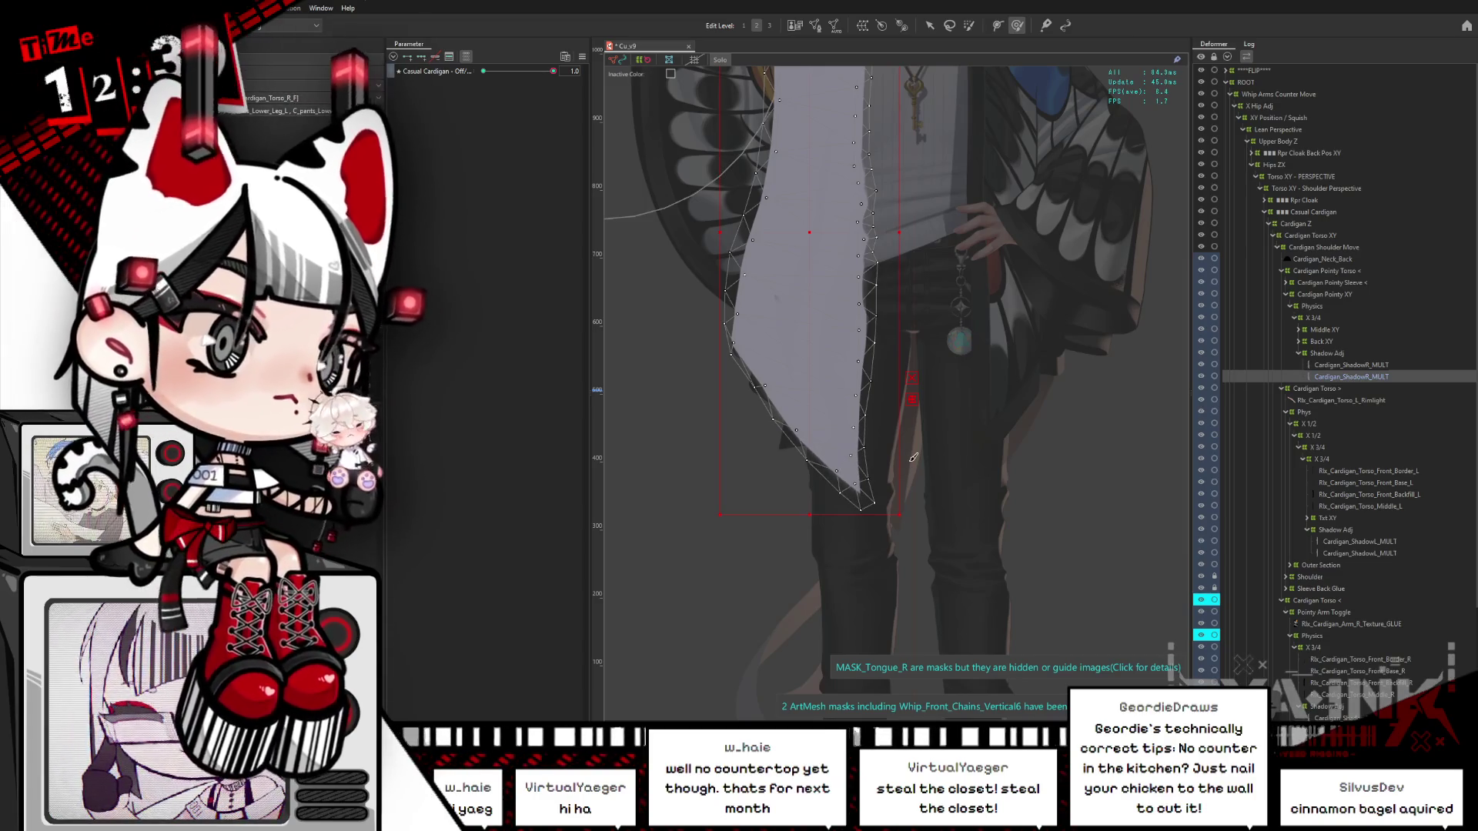
{"action": "left_click", "coordinate": [890, 400]}
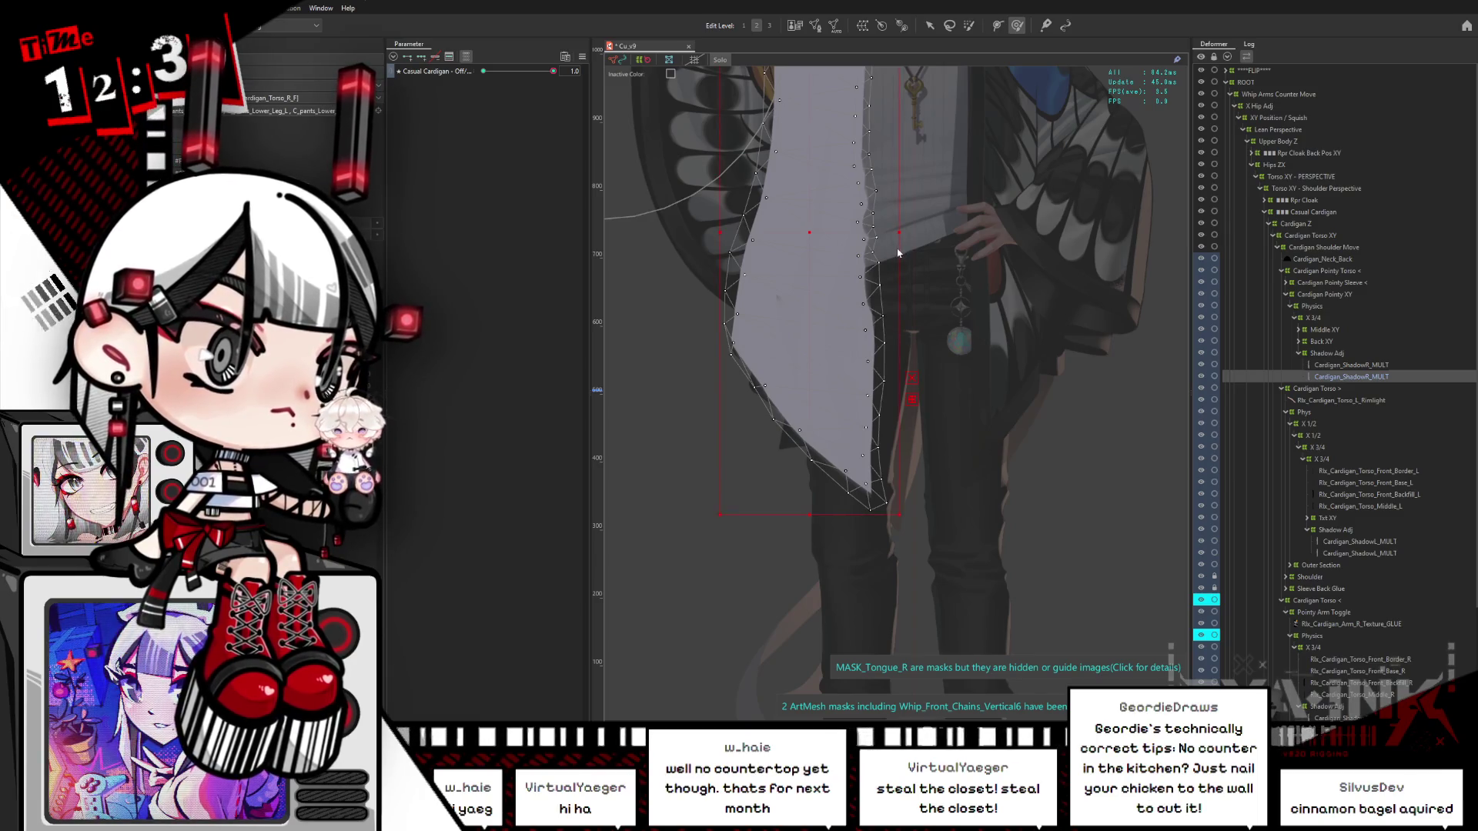
{"action": "left_click", "coordinate": [853, 342]}
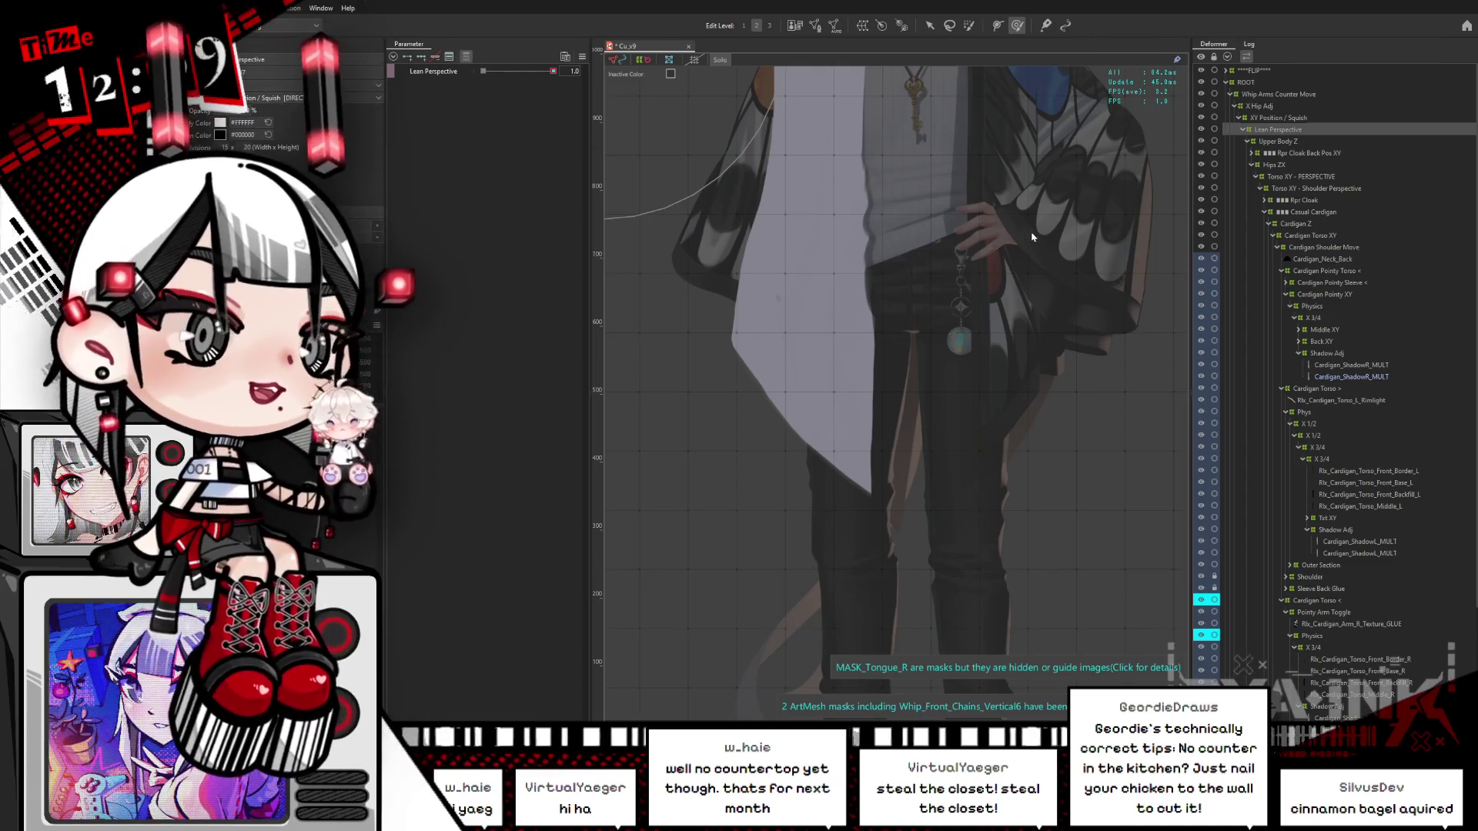
{"action": "key", "text": "b"}
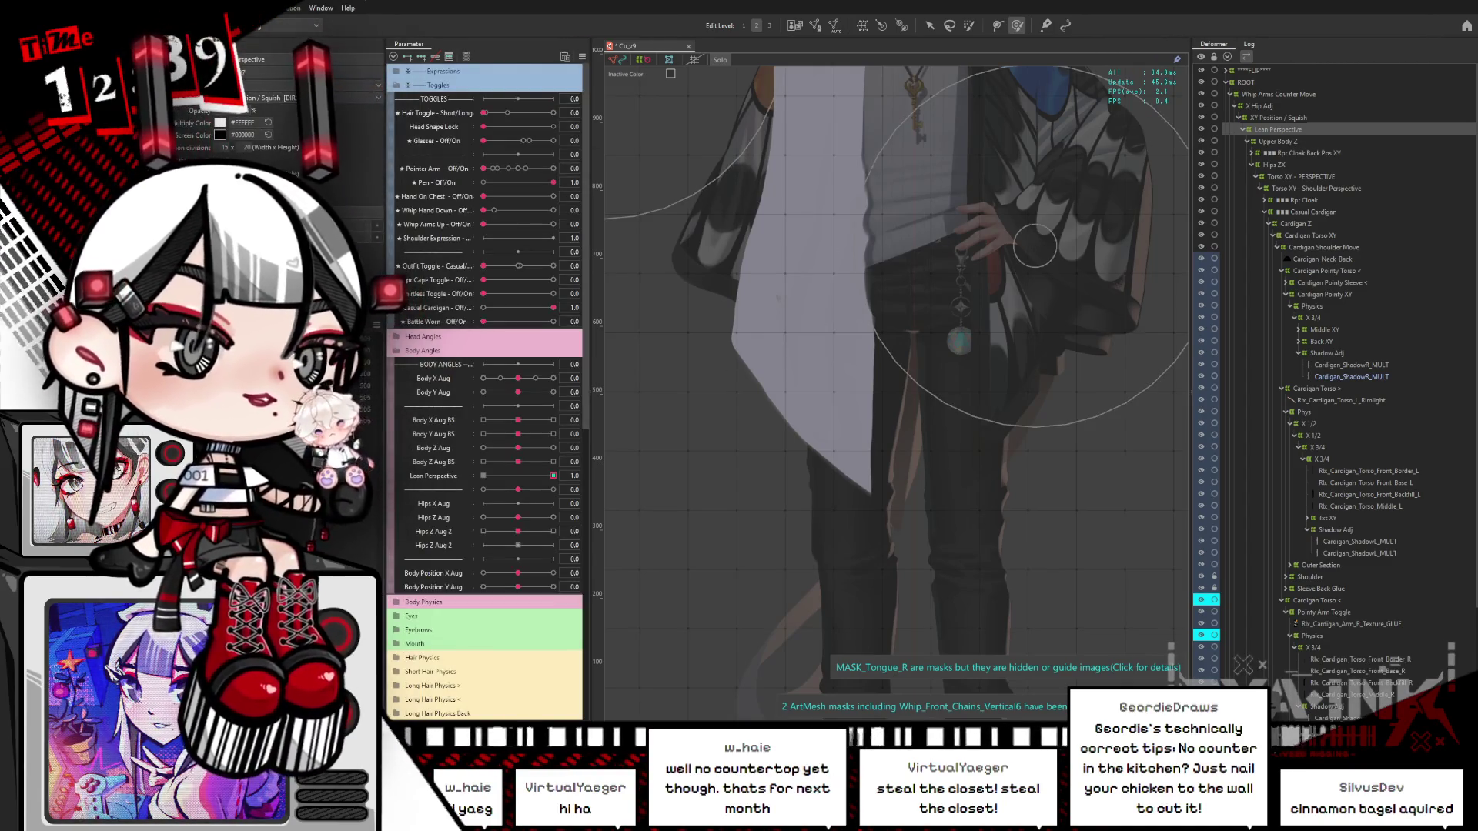
{"action": "left_click", "coordinate": [808, 308]}
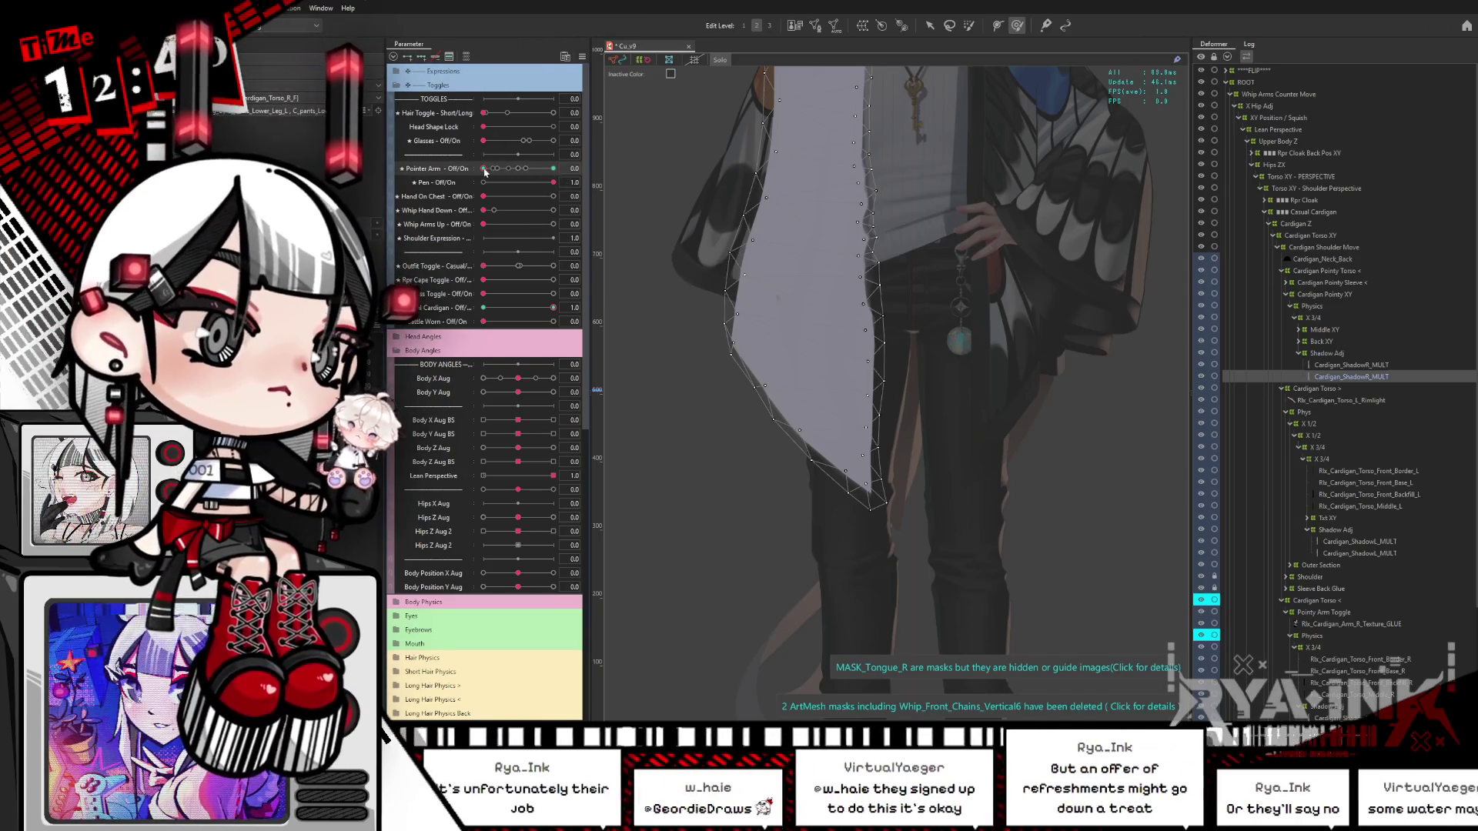
Step: Exit solo view and sweep Pointer Arm from fully on back to partway
{"action": "key", "text": "Return"}
{"action": "left_click_drag", "start_coordinate": [484, 168], "coordinate": [553, 168]}
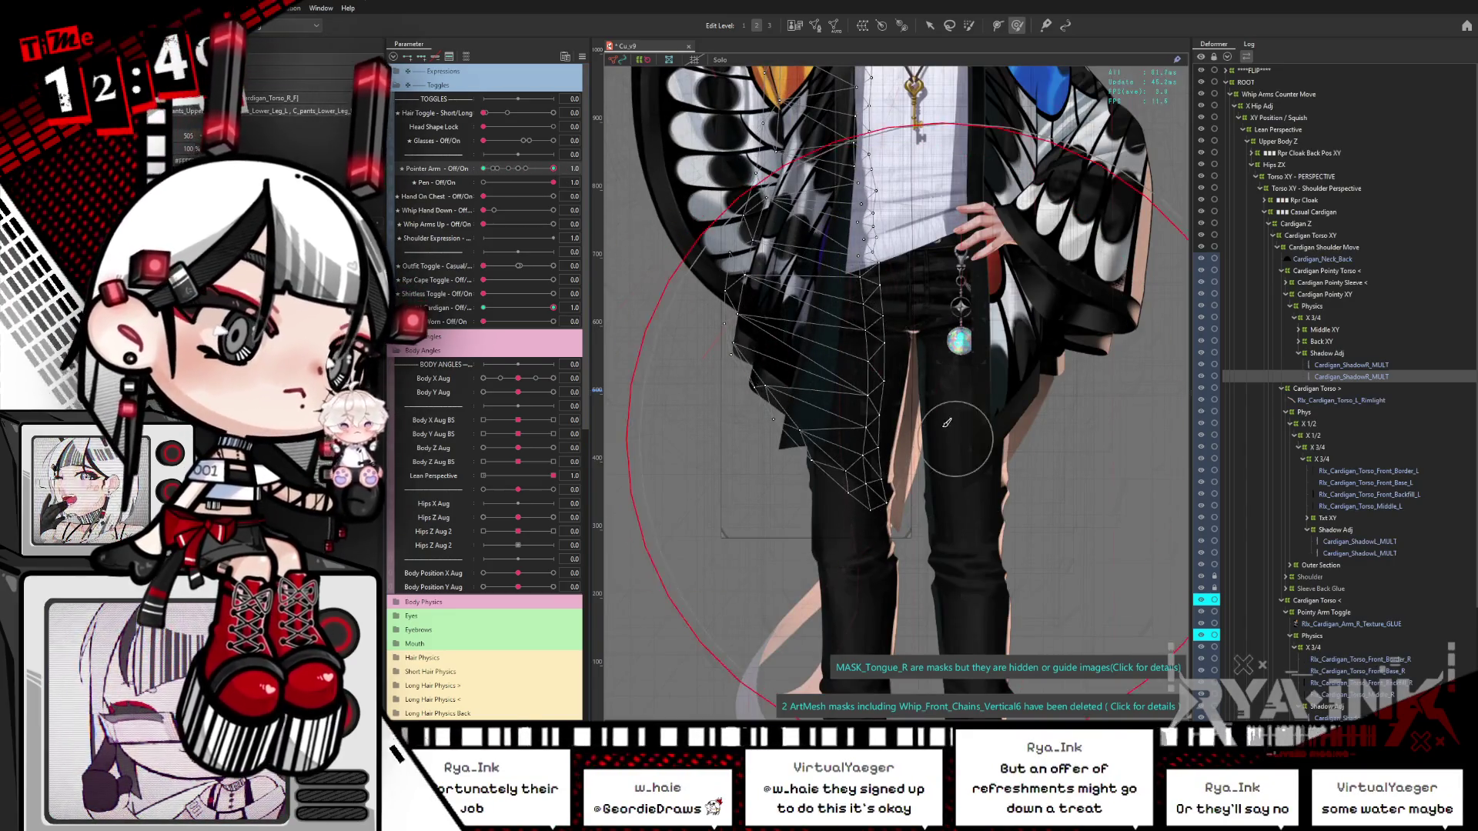
{"action": "key", "text": "ctrl+h"}
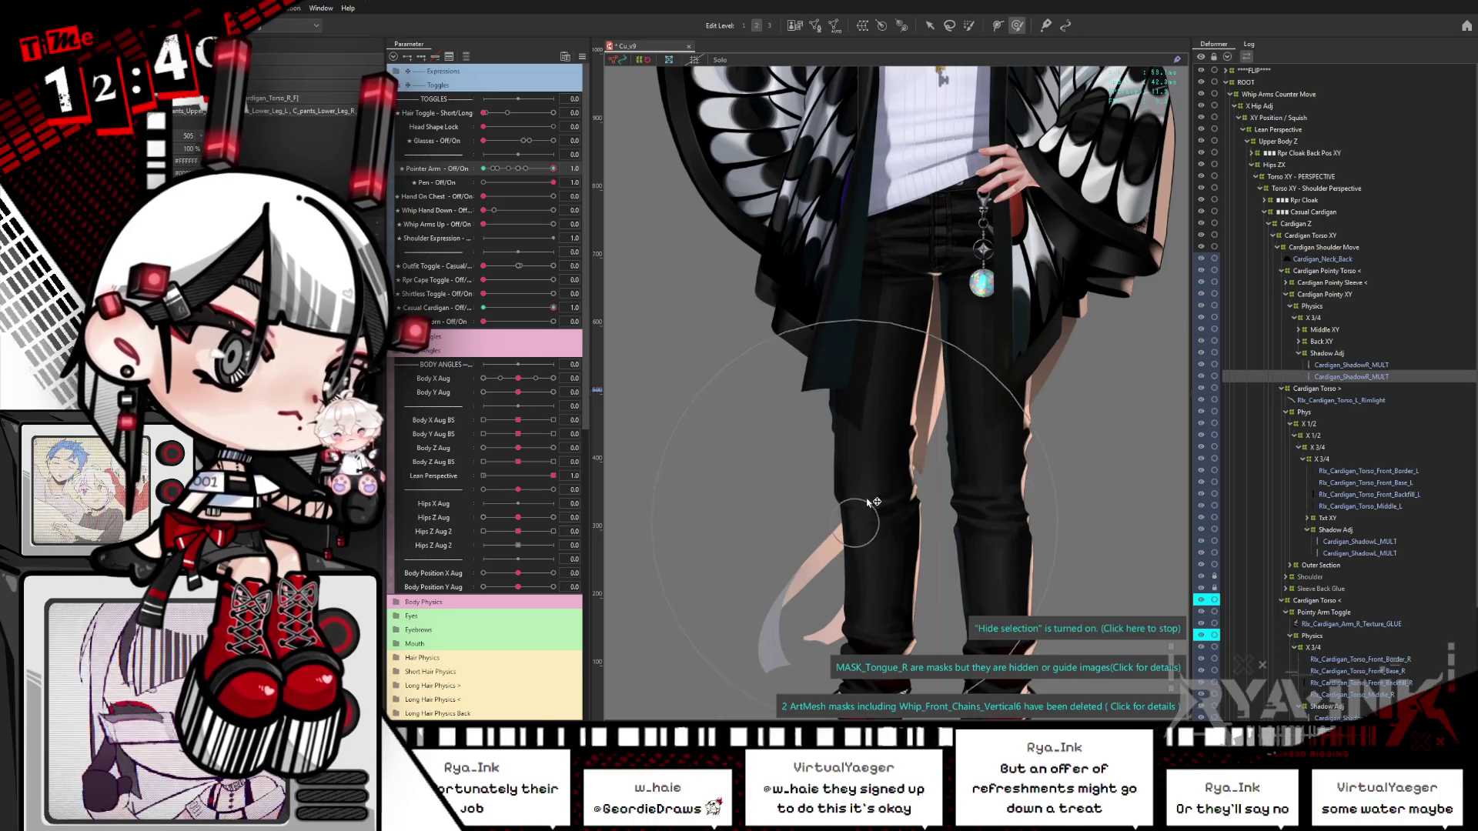
{"action": "left_click_drag", "start_coordinate": [548, 172], "coordinate": [470, 187]}
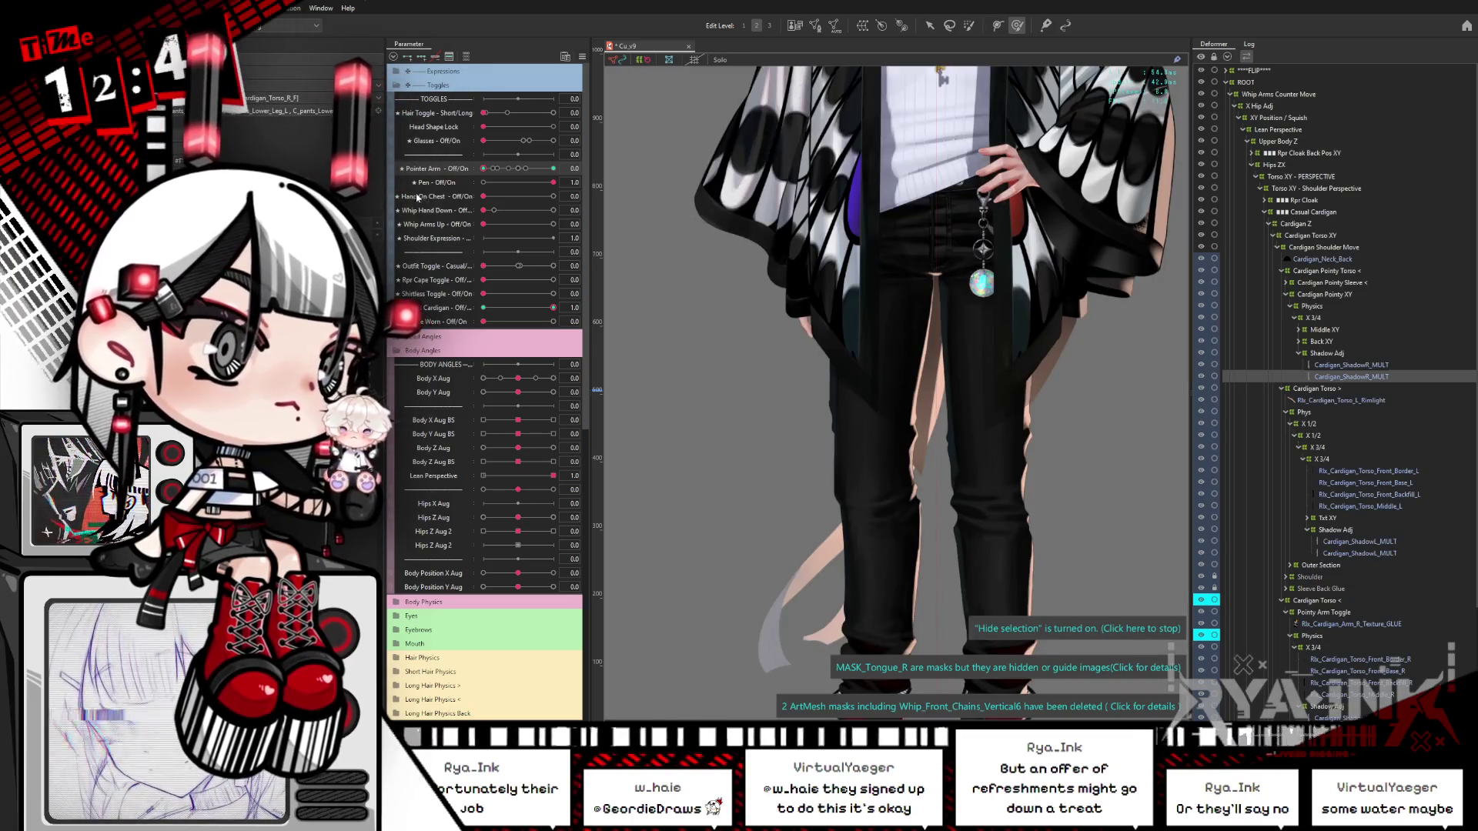
Step: Inspect the waist mesh, the Shadow Adj deformer and Cardigan_ShadowR_MULT near the hem
{"action": "left_click", "coordinate": [811, 429]}
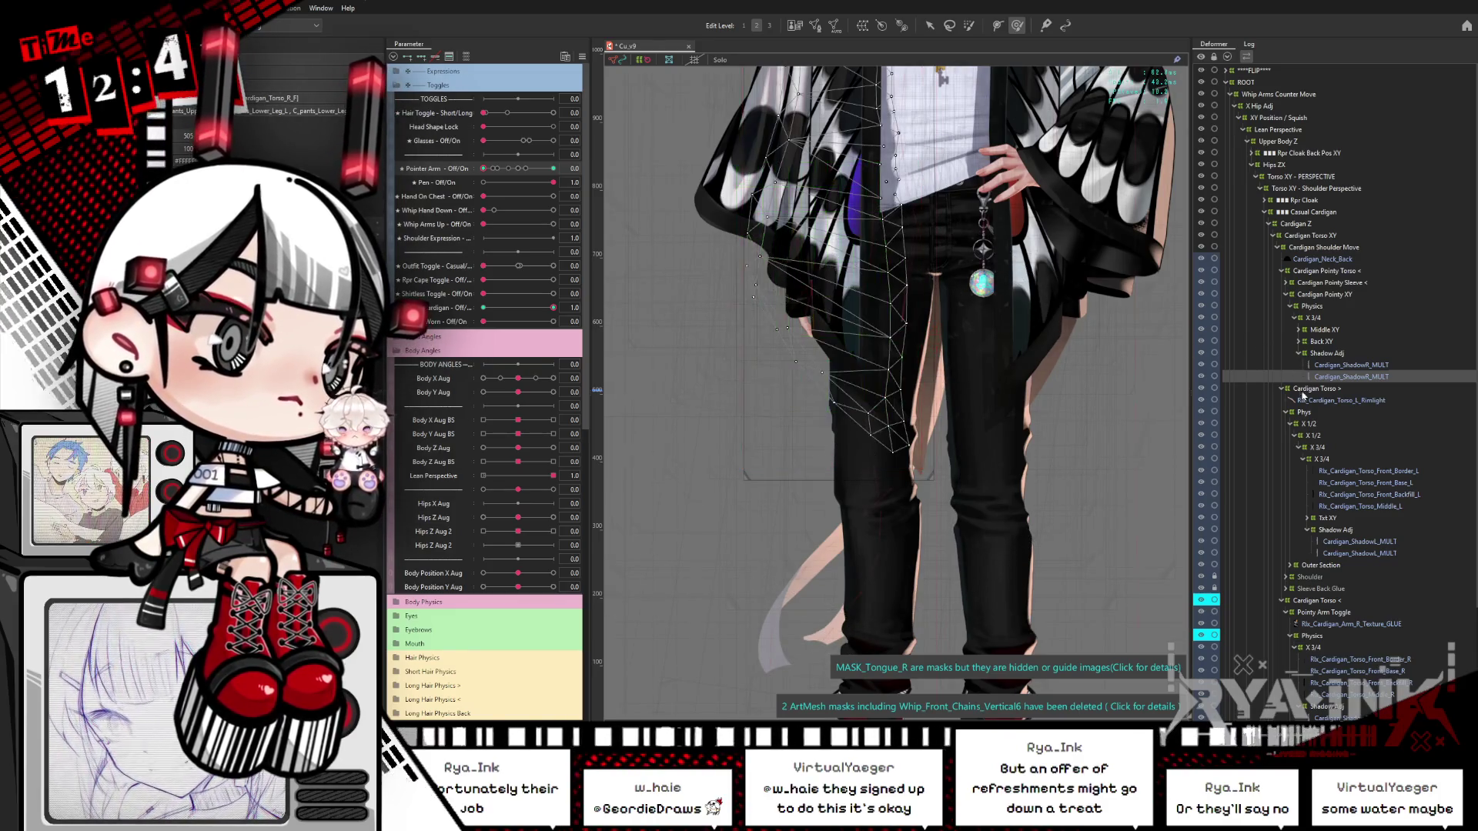
{"action": "left_click", "coordinate": [1339, 354]}
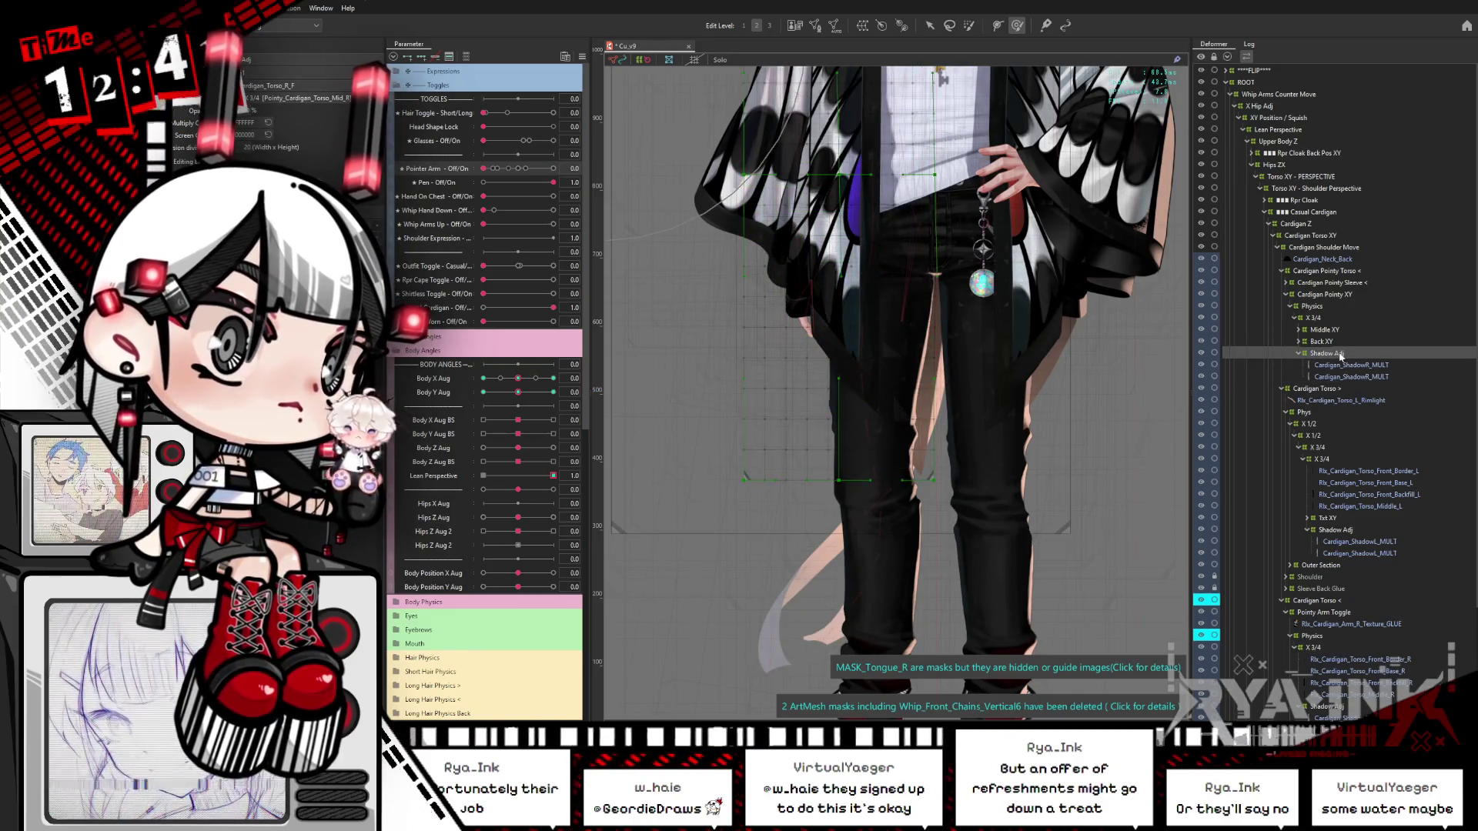
{"action": "left_click", "coordinate": [1343, 377]}
{"action": "mouse_move", "coordinate": [988, 373]}
{"action": "left_mouse_down"}
{"action": "mouse_move", "coordinate": [975, 431]}
{"action": "mouse_move", "coordinate": [924, 474]}
{"action": "left_mouse_up"}
{"action": "scroll", "coordinate": [962, 388], "scroll_direction": "up", "scroll_amount": 3}
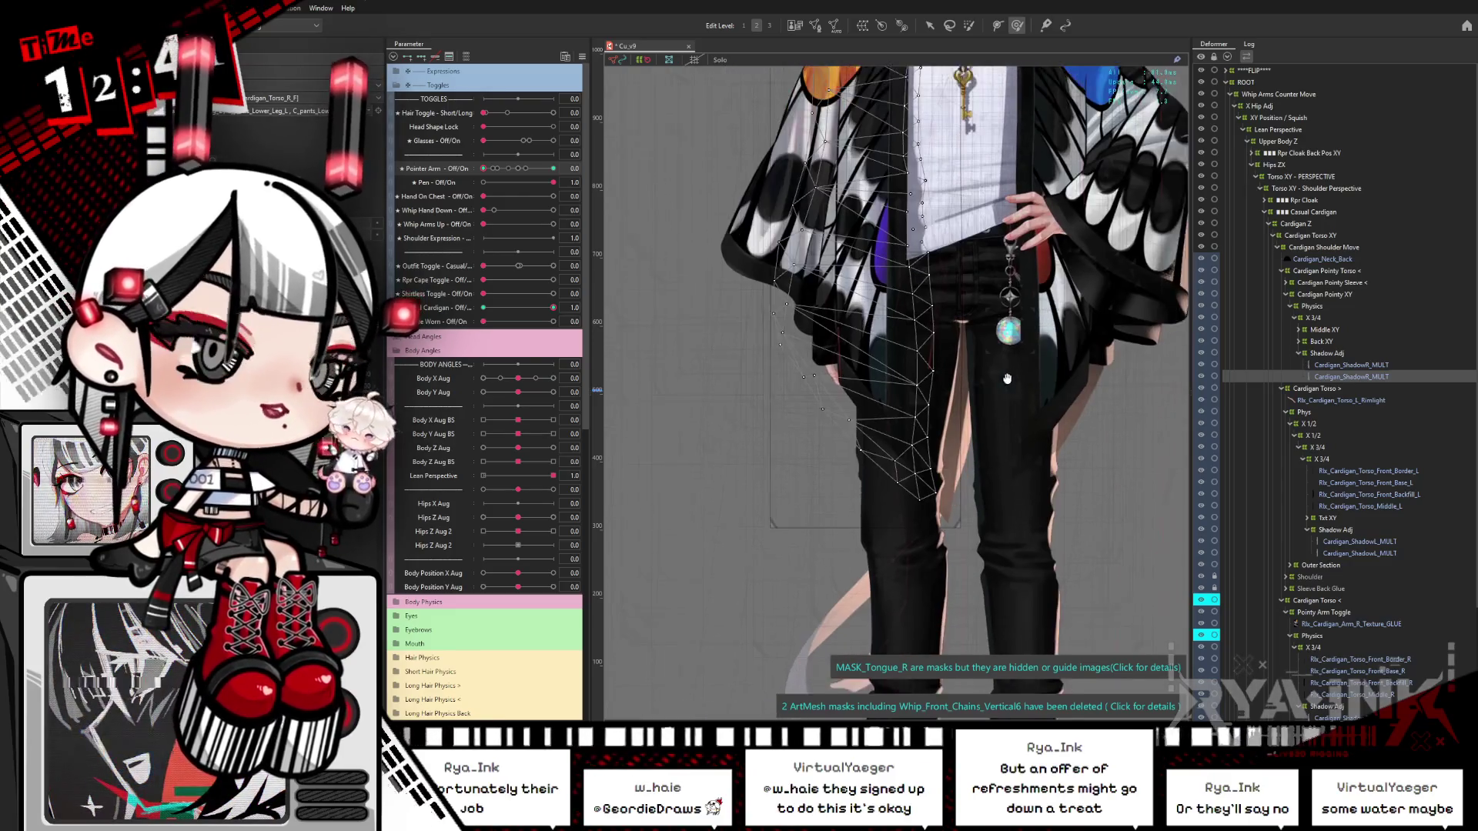
Step: Isolate the cardigan mesh and preview it with Pointer Arm at 0.8
{"action": "key", "text": "Return"}
{"action": "key", "text": "ctrl+h"}
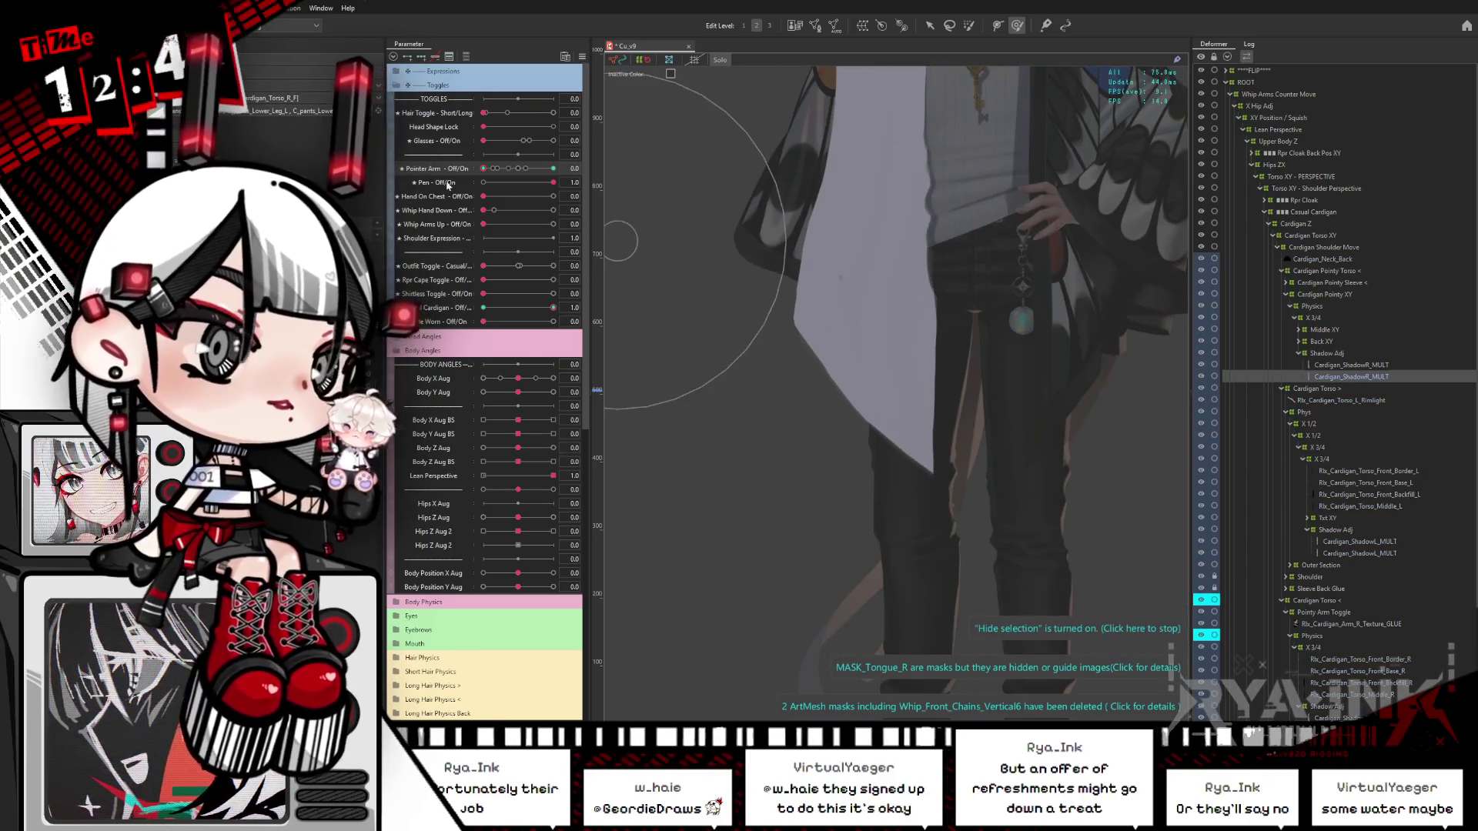
{"action": "mouse_move", "coordinate": [483, 167]}
{"action": "left_mouse_down"}
{"action": "mouse_move", "coordinate": [587, 171]}
{"action": "mouse_move", "coordinate": [478, 196]}
{"action": "left_mouse_up"}
{"action": "key", "text": "Escape"}
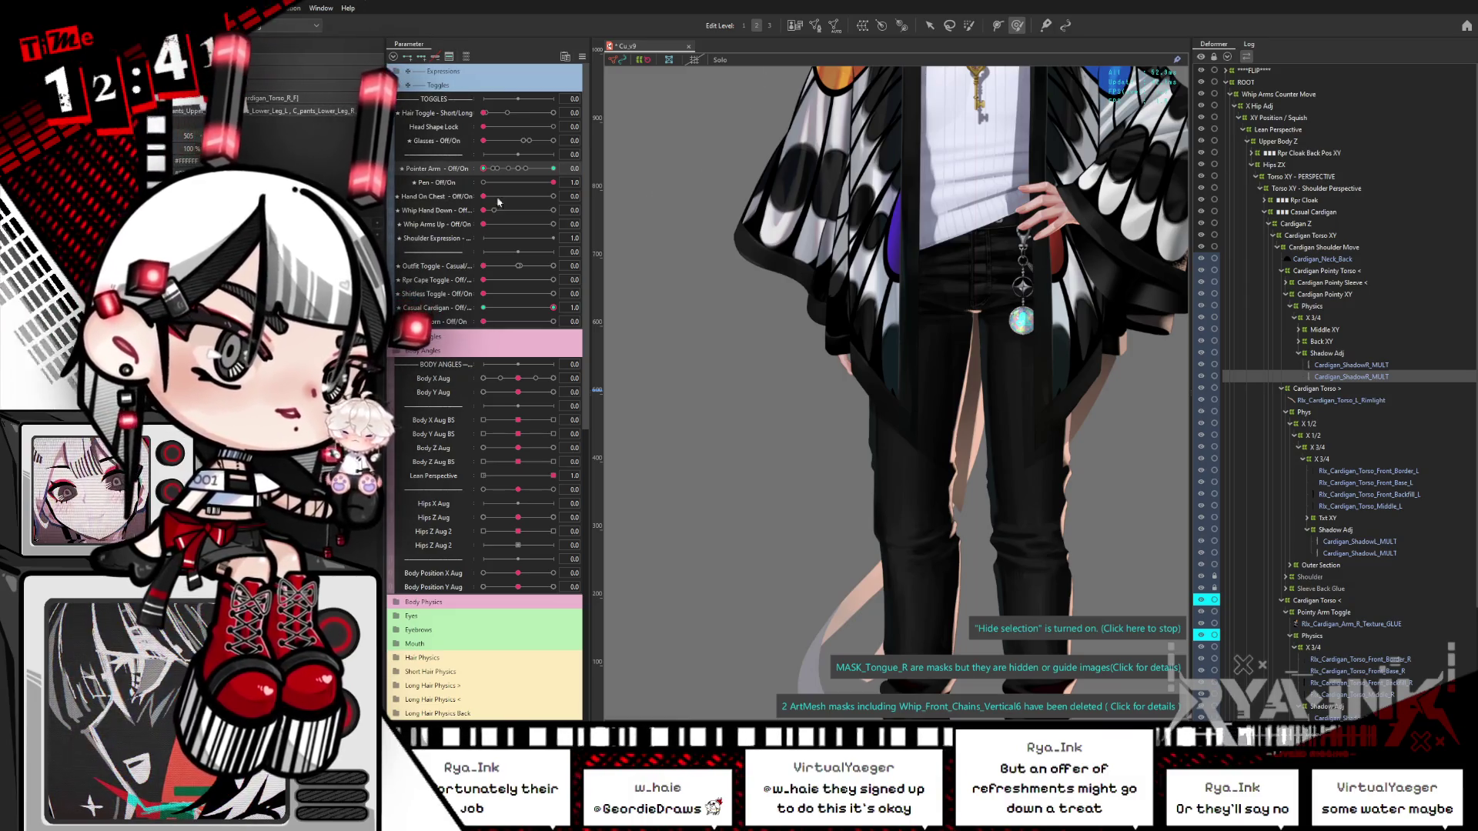
Step: Check both Cardigan_ShadowR_MULT entries, then switch Pointer Arm fully on
{"action": "left_click", "coordinate": [1378, 366]}
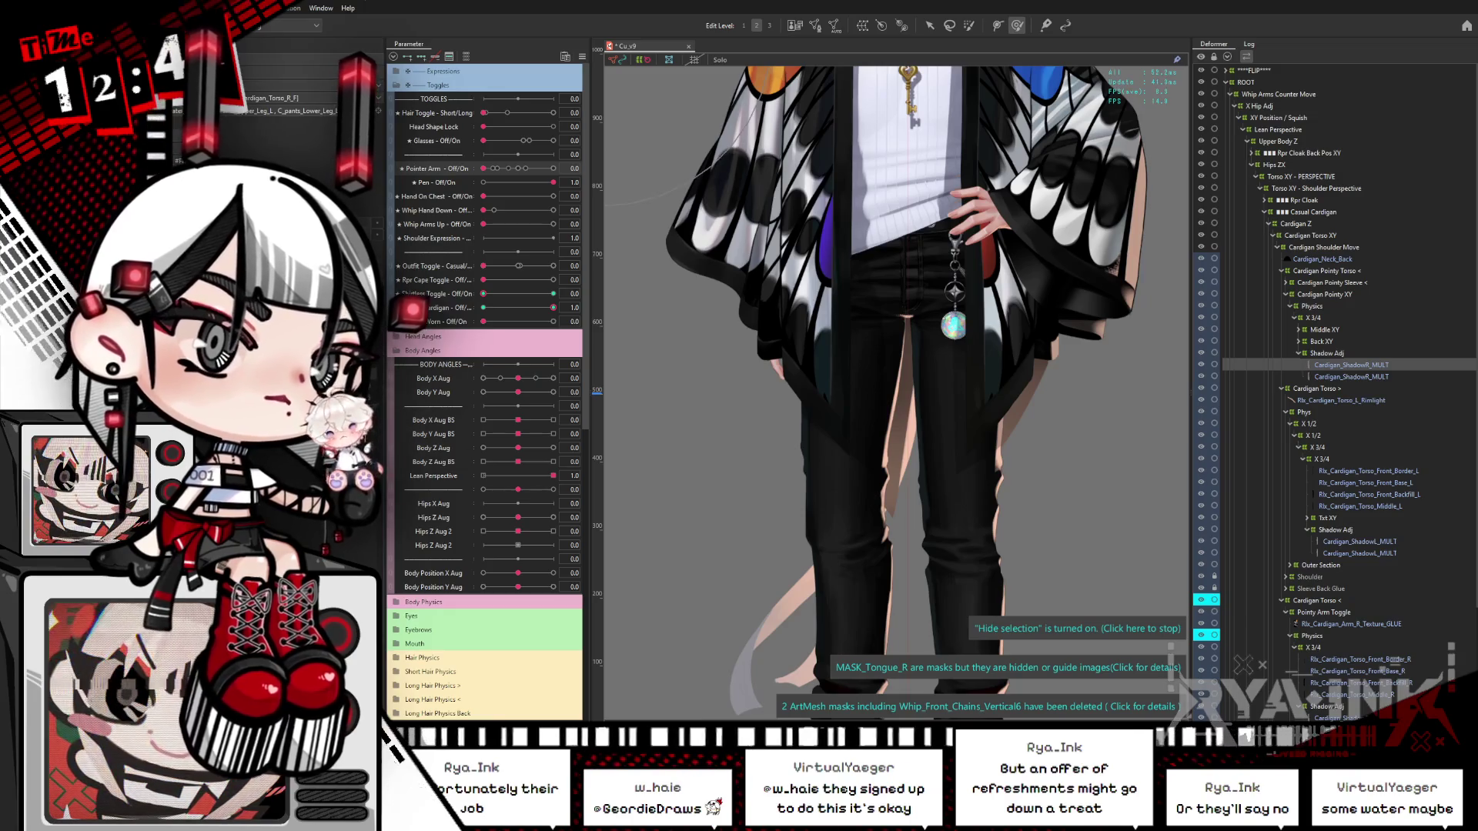
{"action": "left_click", "coordinate": [1354, 377]}
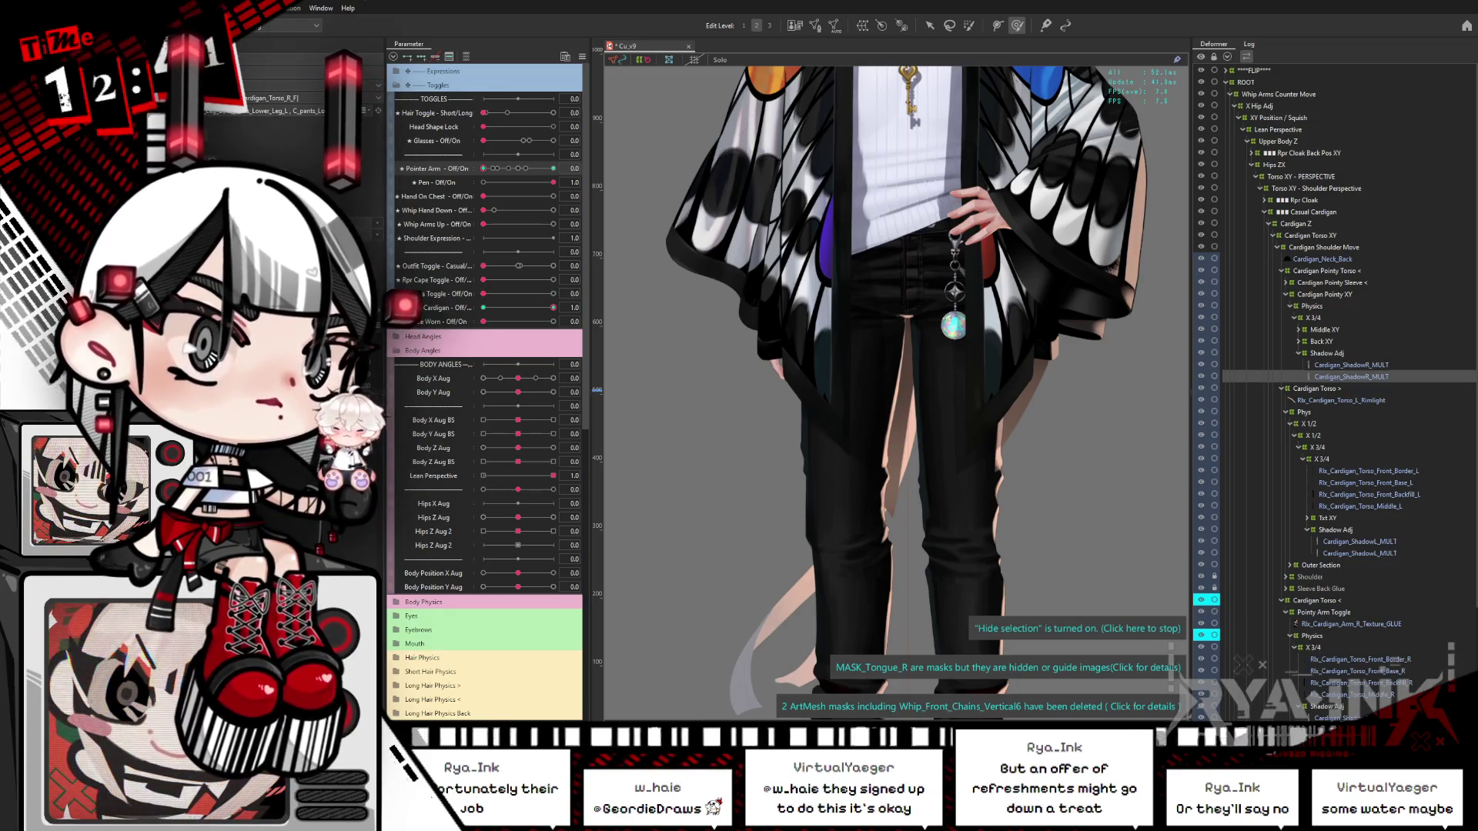
{"action": "key", "text": "Escape"}
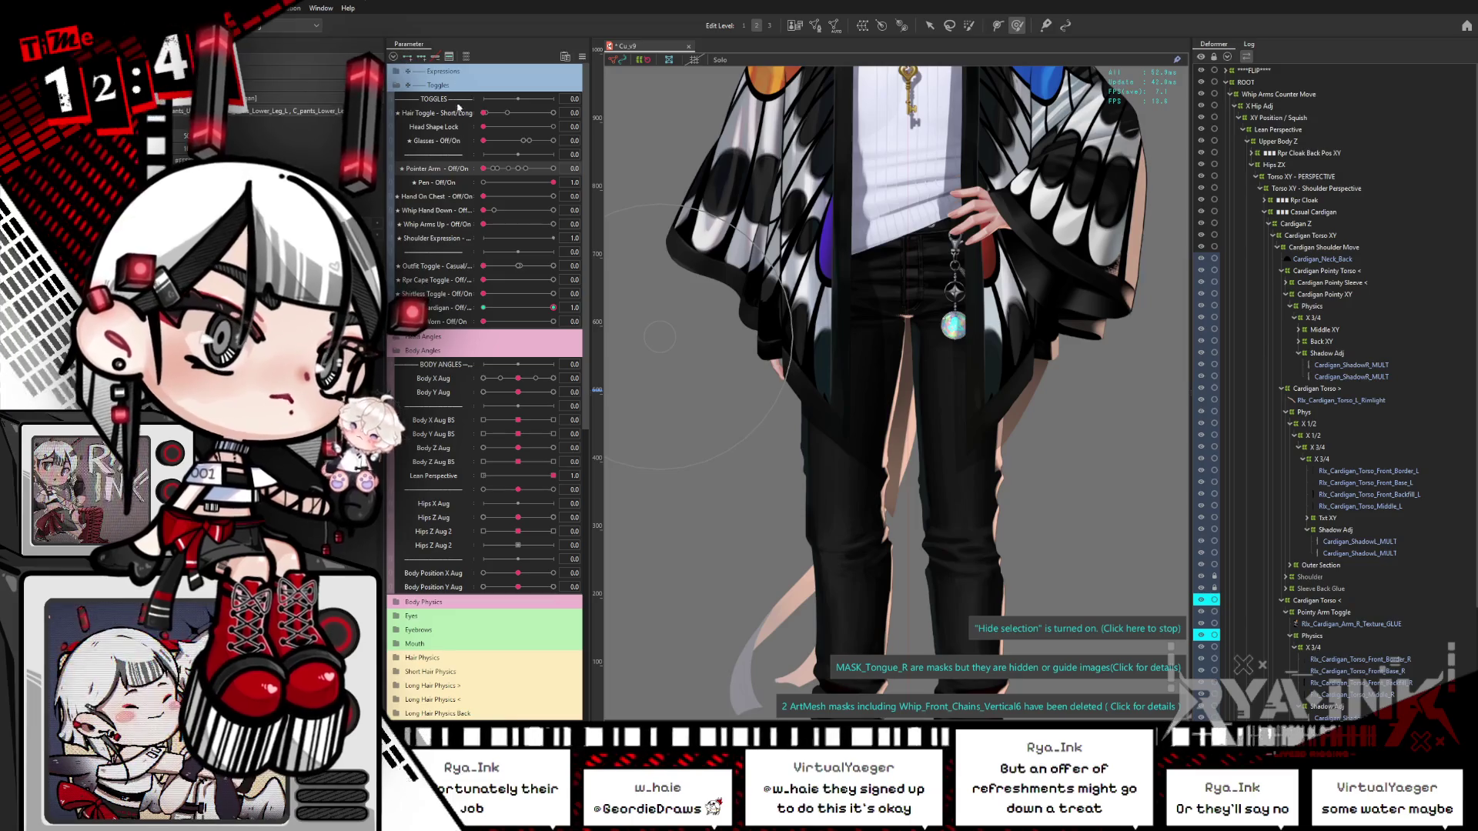
{"action": "left_click_drag", "start_coordinate": [484, 167], "coordinate": [581, 166]}
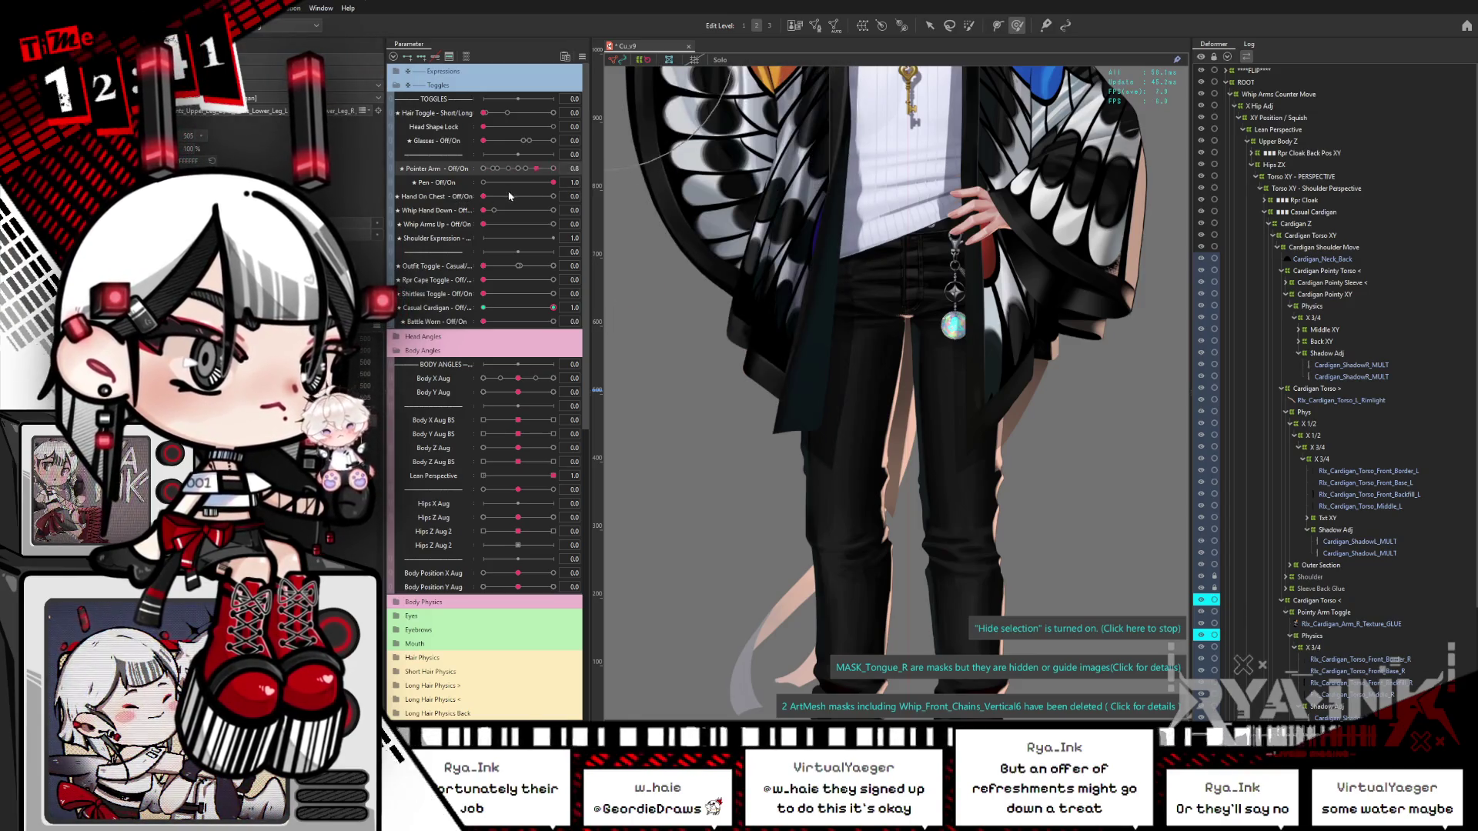
Step: Undo the Pointer Arm change, reset all parameters from the palette menu, and zoom out
{"action": "key", "text": "ctrl+z"}
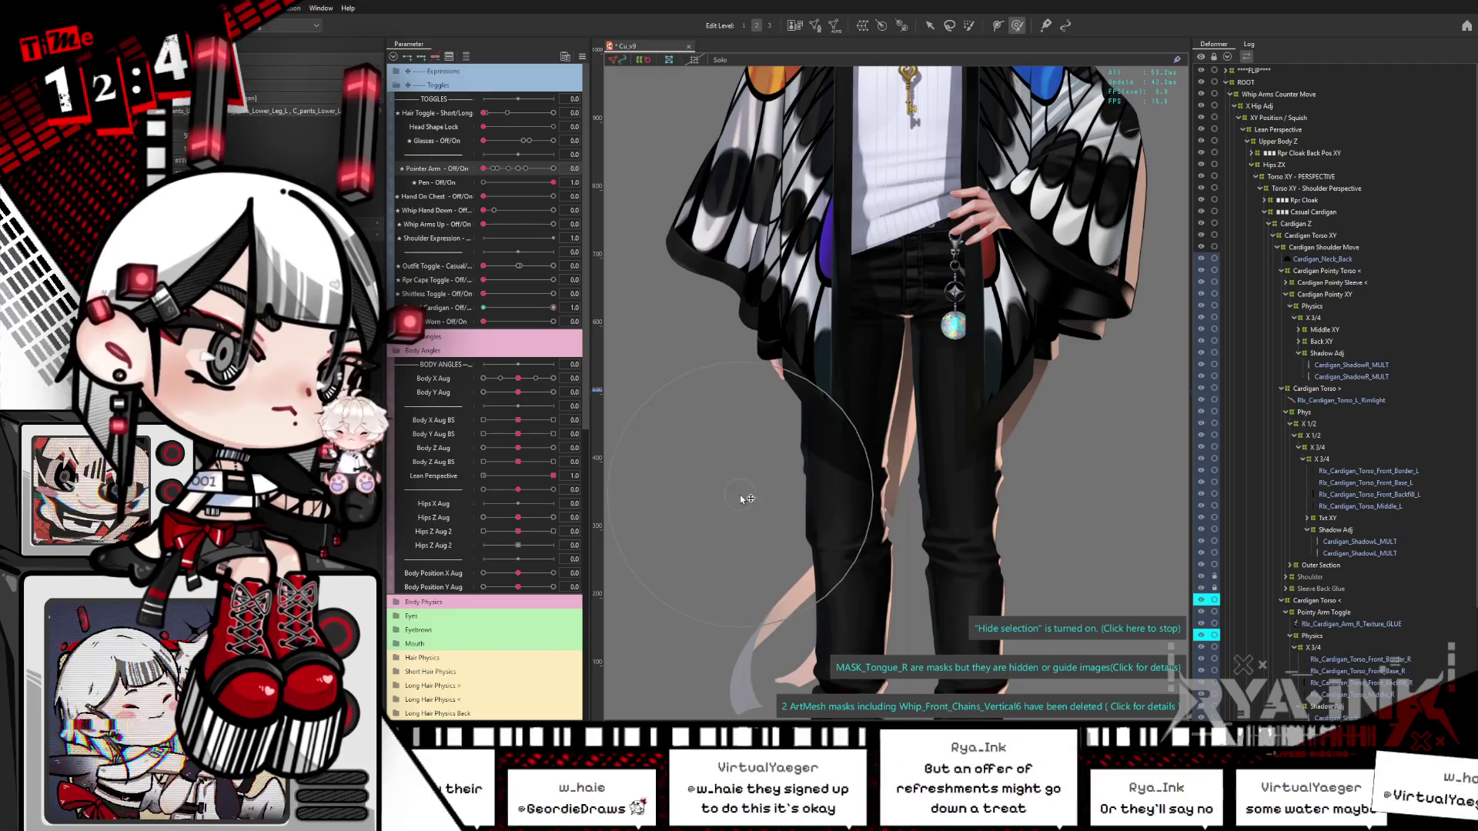
{"action": "left_click", "coordinate": [754, 459]}
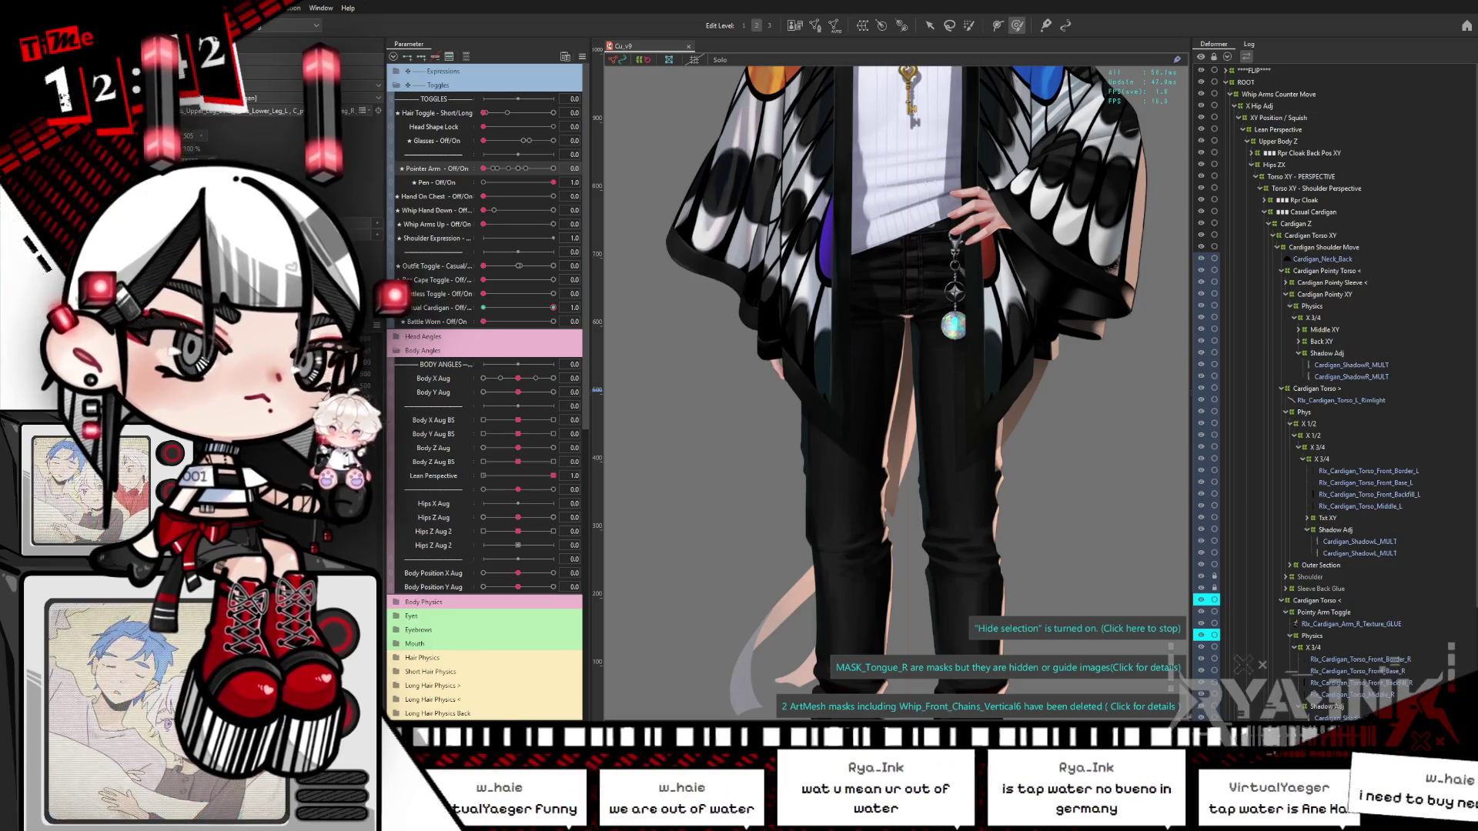
{"action": "left_click", "coordinate": [582, 56]}
{"action": "left_click", "coordinate": [616, 56]}
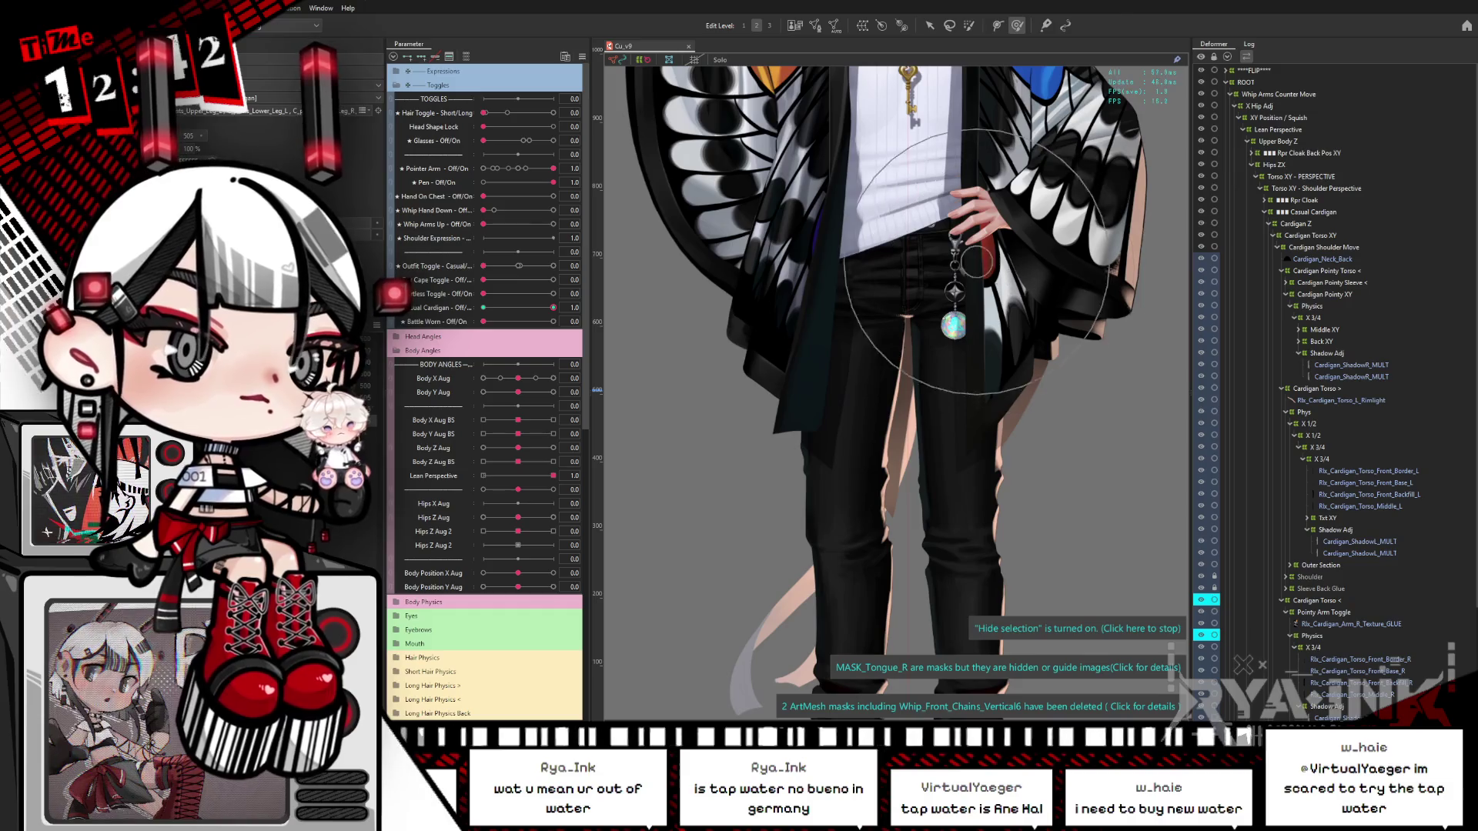
{"action": "scroll", "coordinate": [962, 361], "scroll_direction": "down", "scroll_amount": 5}
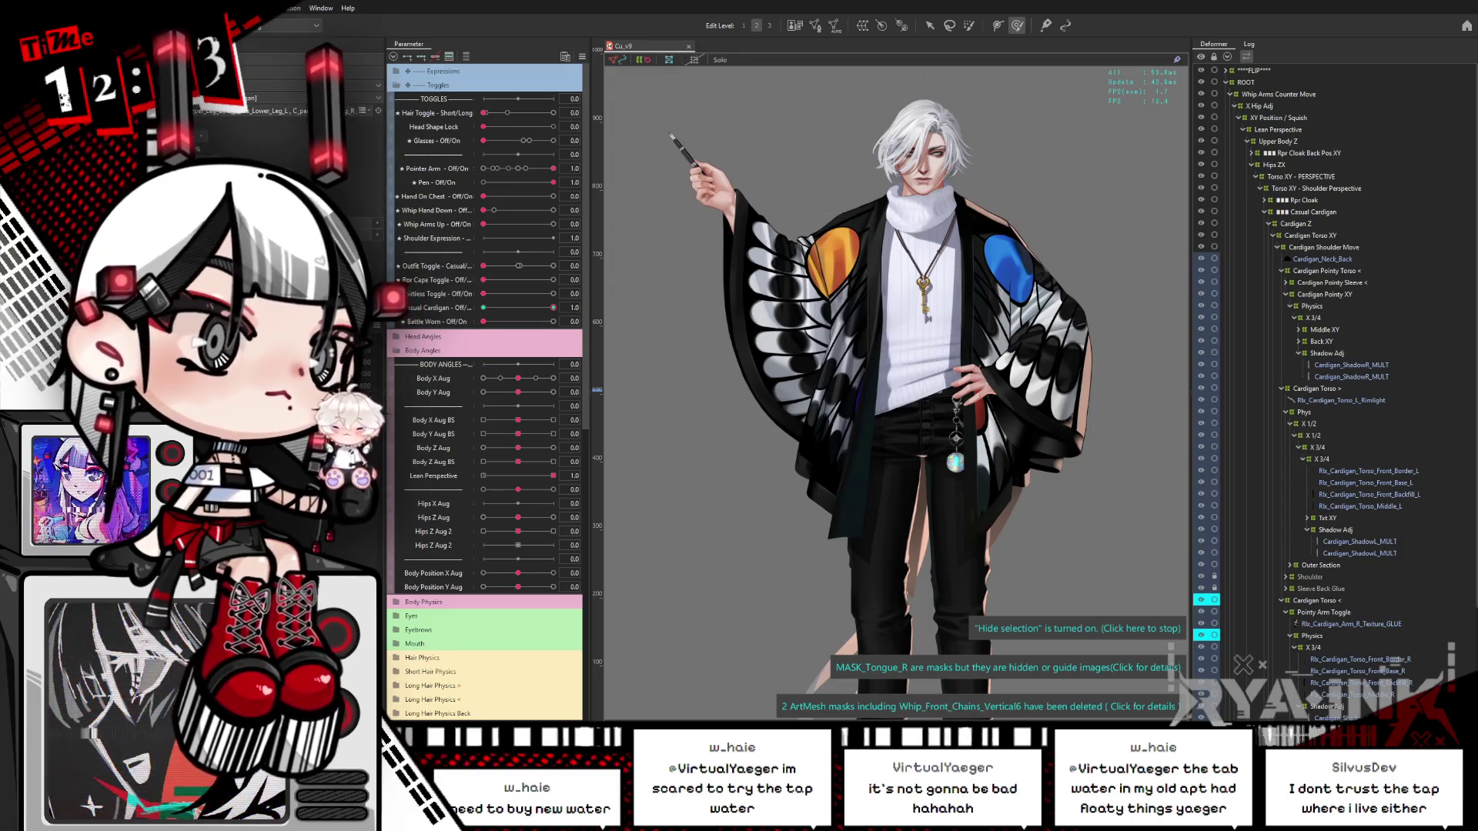
Step: Drag Casual Cardigan to test the fade, then switch to the model preview window
{"action": "mouse_move", "coordinate": [553, 307]}
{"action": "left_mouse_down"}
{"action": "mouse_move", "coordinate": [452, 322]}
{"action": "mouse_move", "coordinate": [589, 299]}
{"action": "left_mouse_up"}
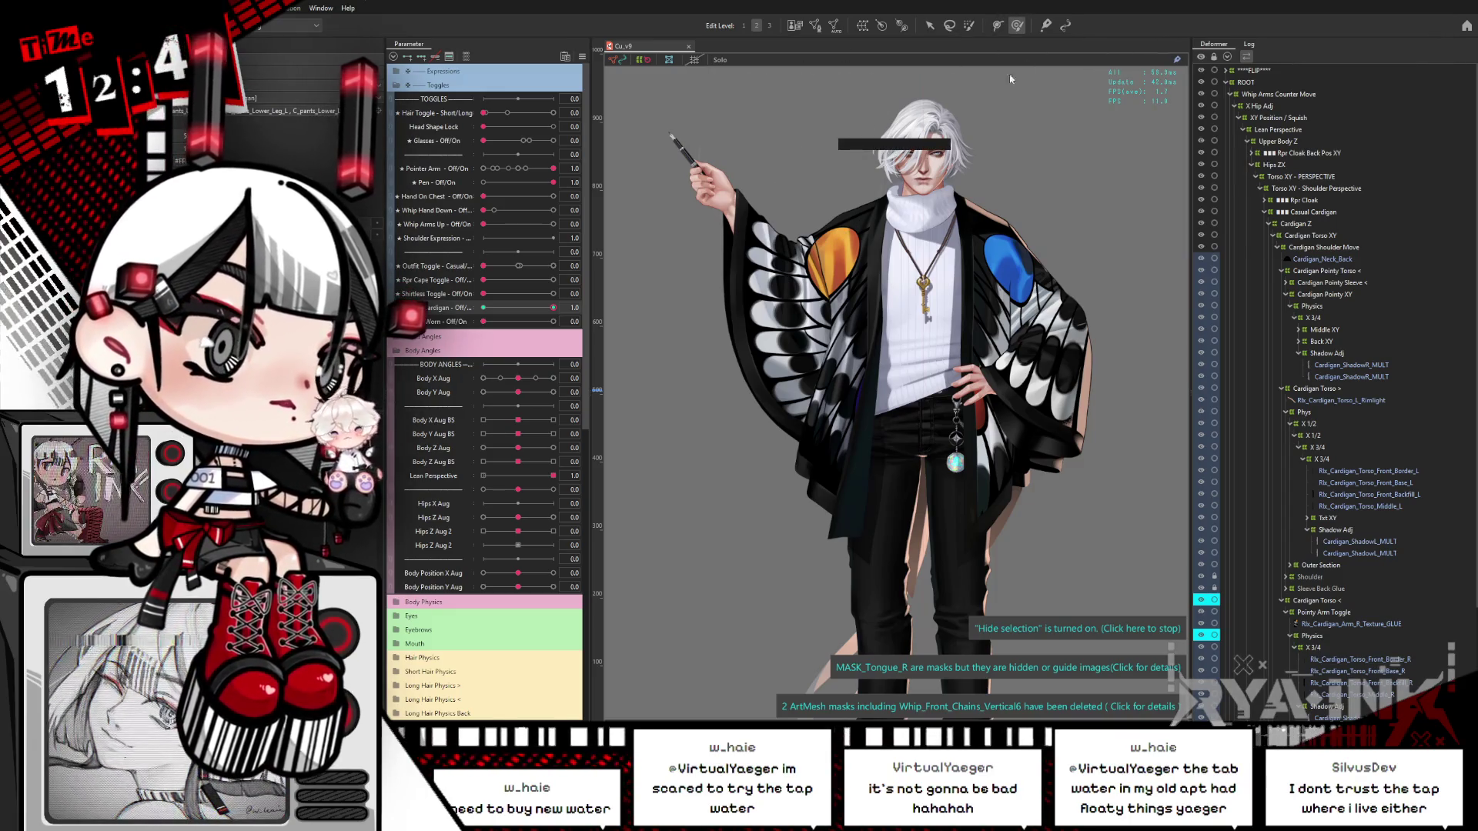
{"action": "key", "text": "alt+Tab"}
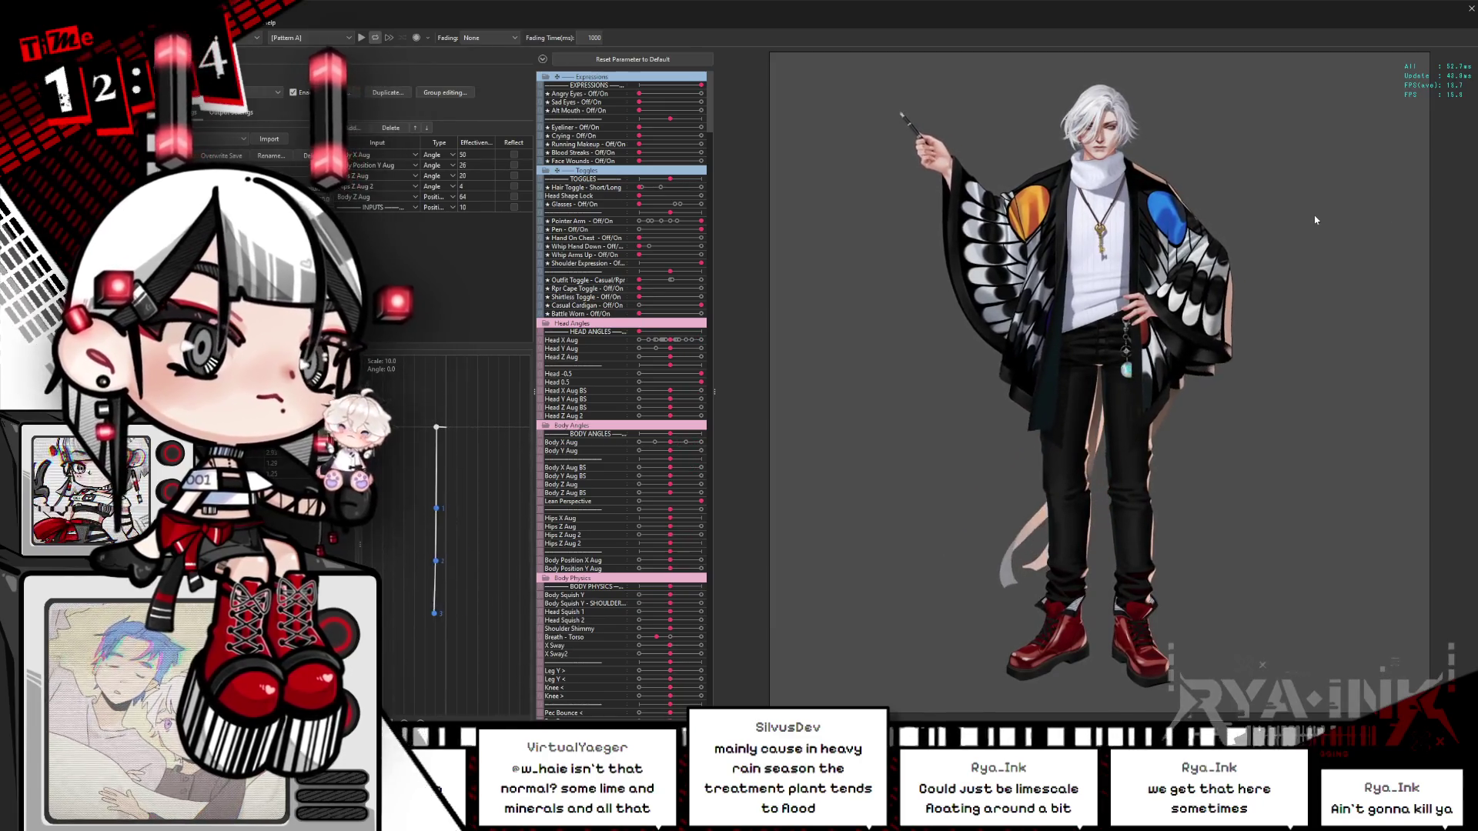
Step: Zoom into the model preview, then close the preview window to return to the modeler canvas
{"action": "scroll", "coordinate": [1308, 227], "scroll_direction": "up", "scroll_amount": 5}
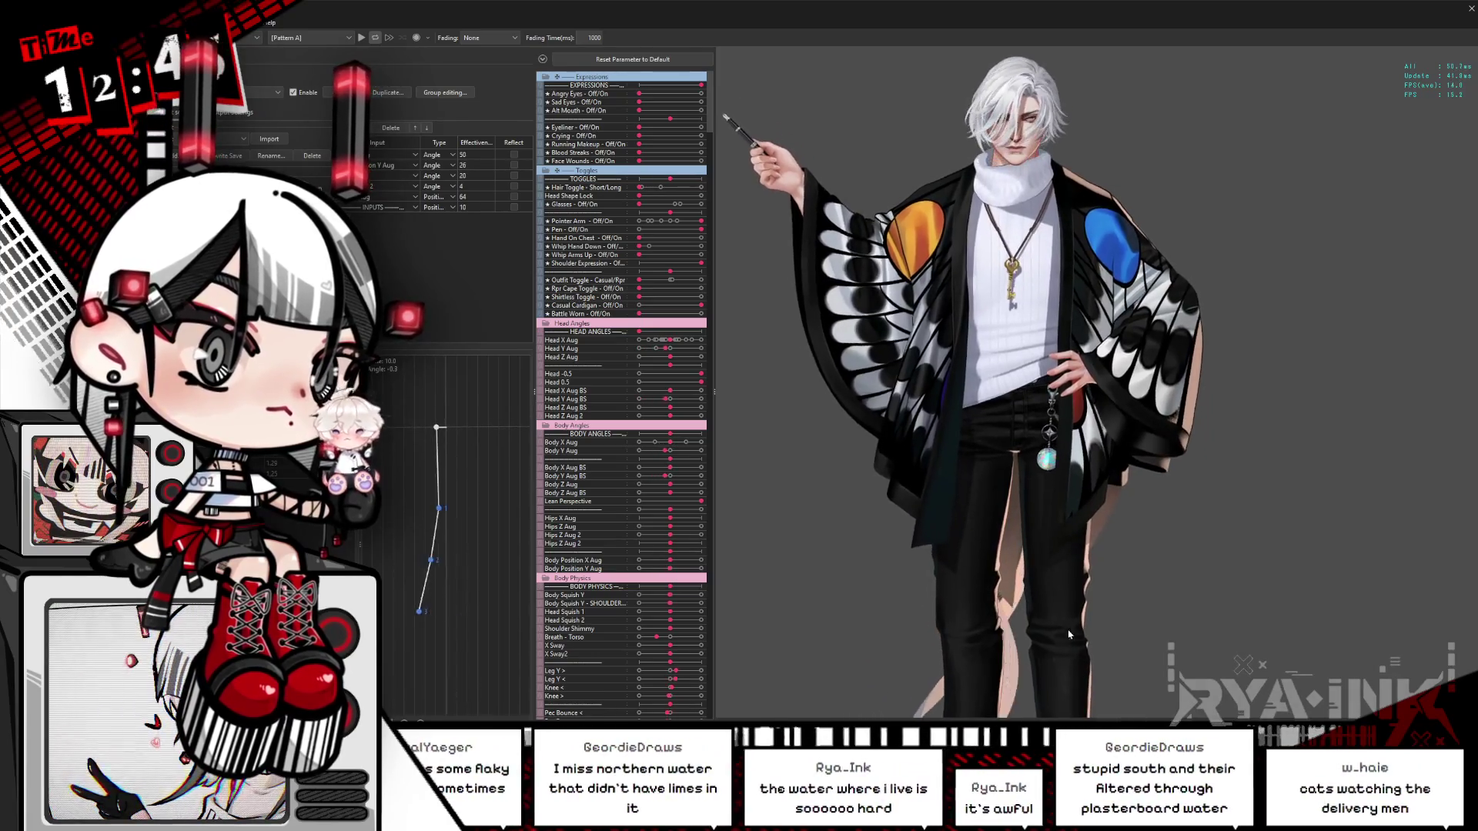
{"action": "left_click", "coordinate": [1458, 9]}
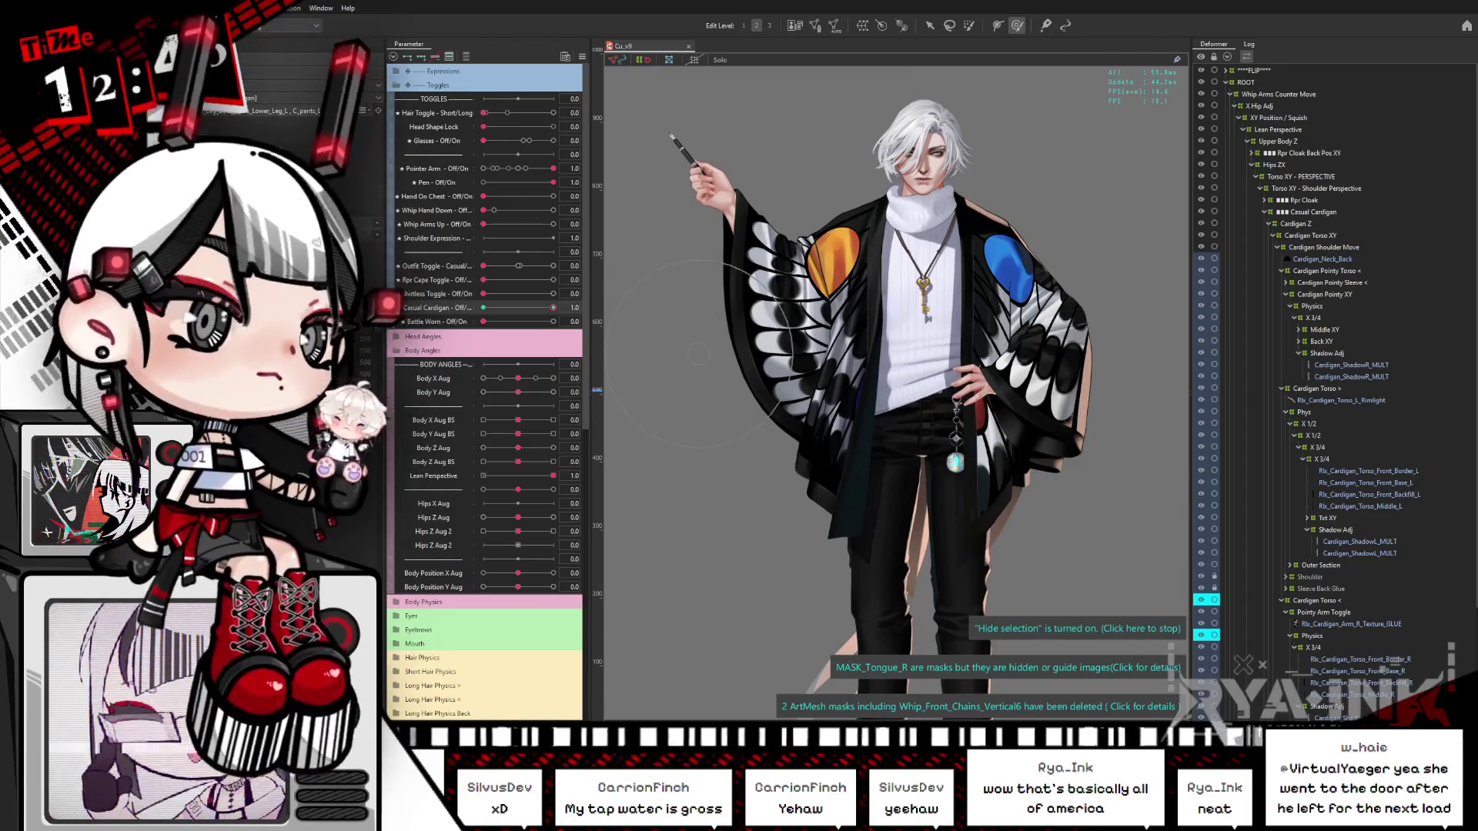
{"action": "mouse_move", "coordinate": [553, 307]}
{"action": "left_mouse_down"}
{"action": "mouse_move", "coordinate": [485, 307]}
{"action": "mouse_move", "coordinate": [545, 308]}
{"action": "left_mouse_up"}
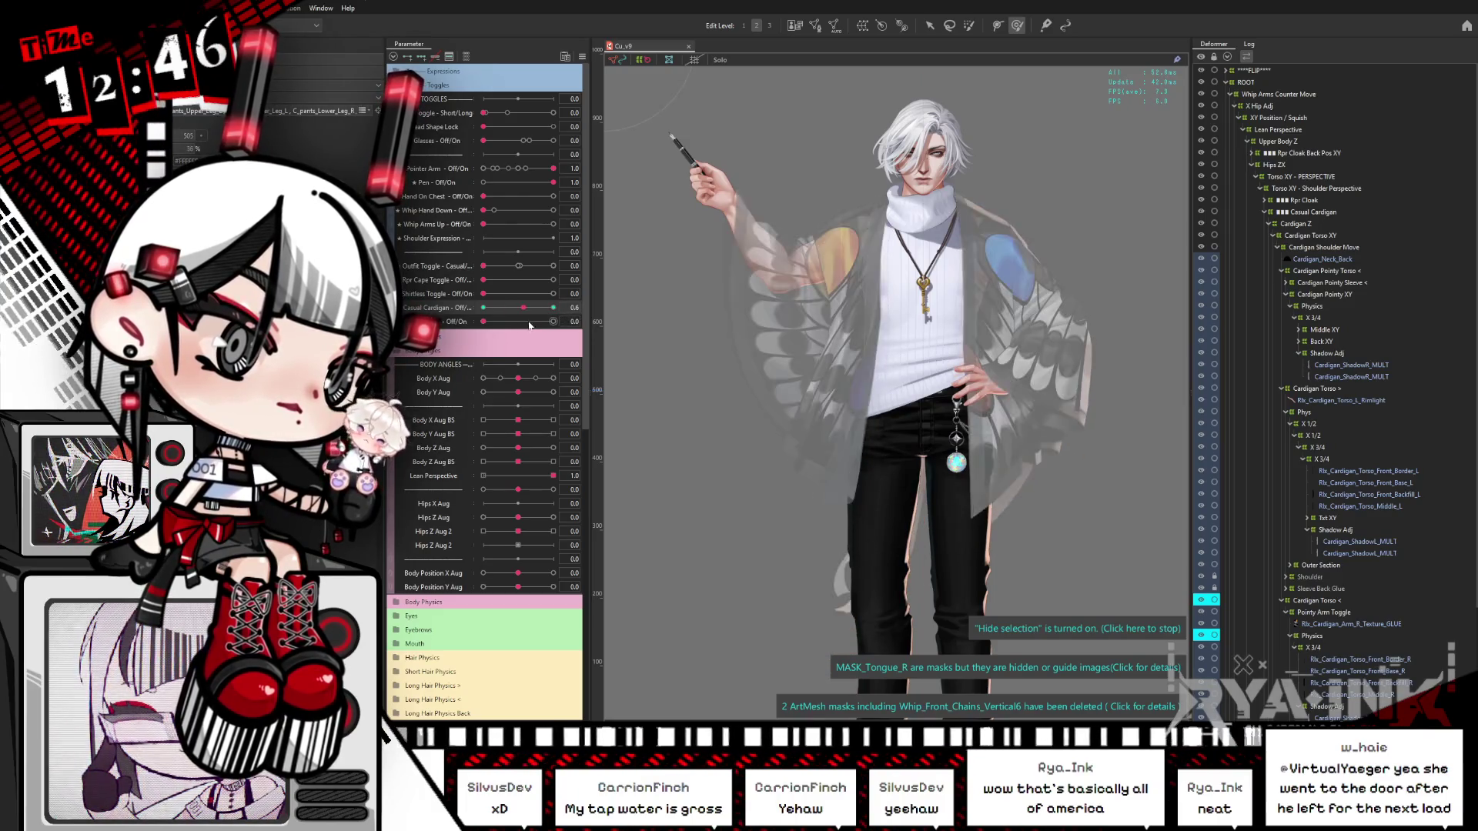
{"action": "left_click_drag", "start_coordinate": [545, 307], "coordinate": [554, 307]}
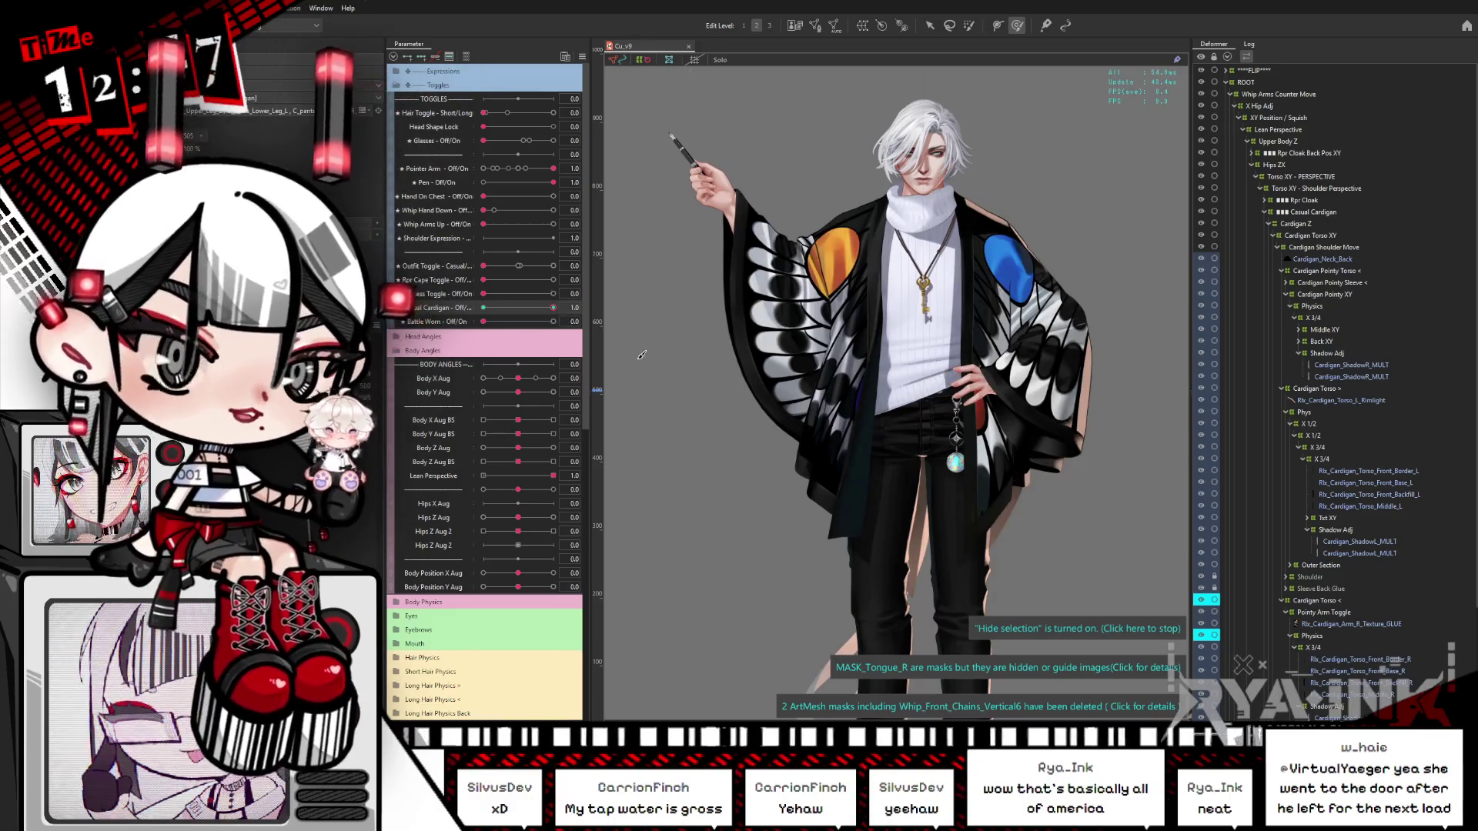
Step: Pick the cardigan back mesh via Object at Cursor and locate it under Cardigan Back XY
{"action": "right_click", "coordinate": [921, 531]}
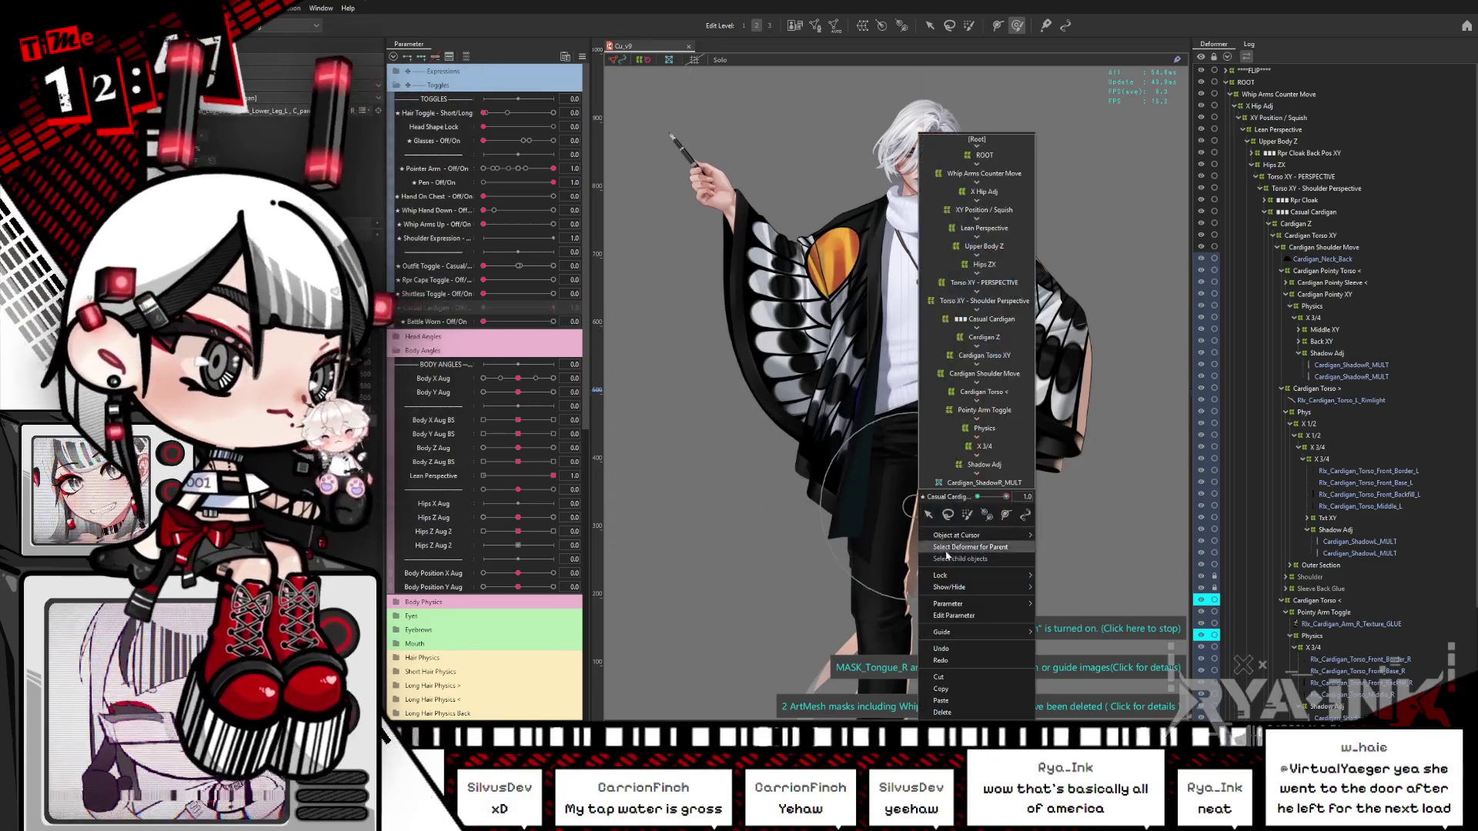
{"action": "mouse_move", "coordinate": [954, 534]}
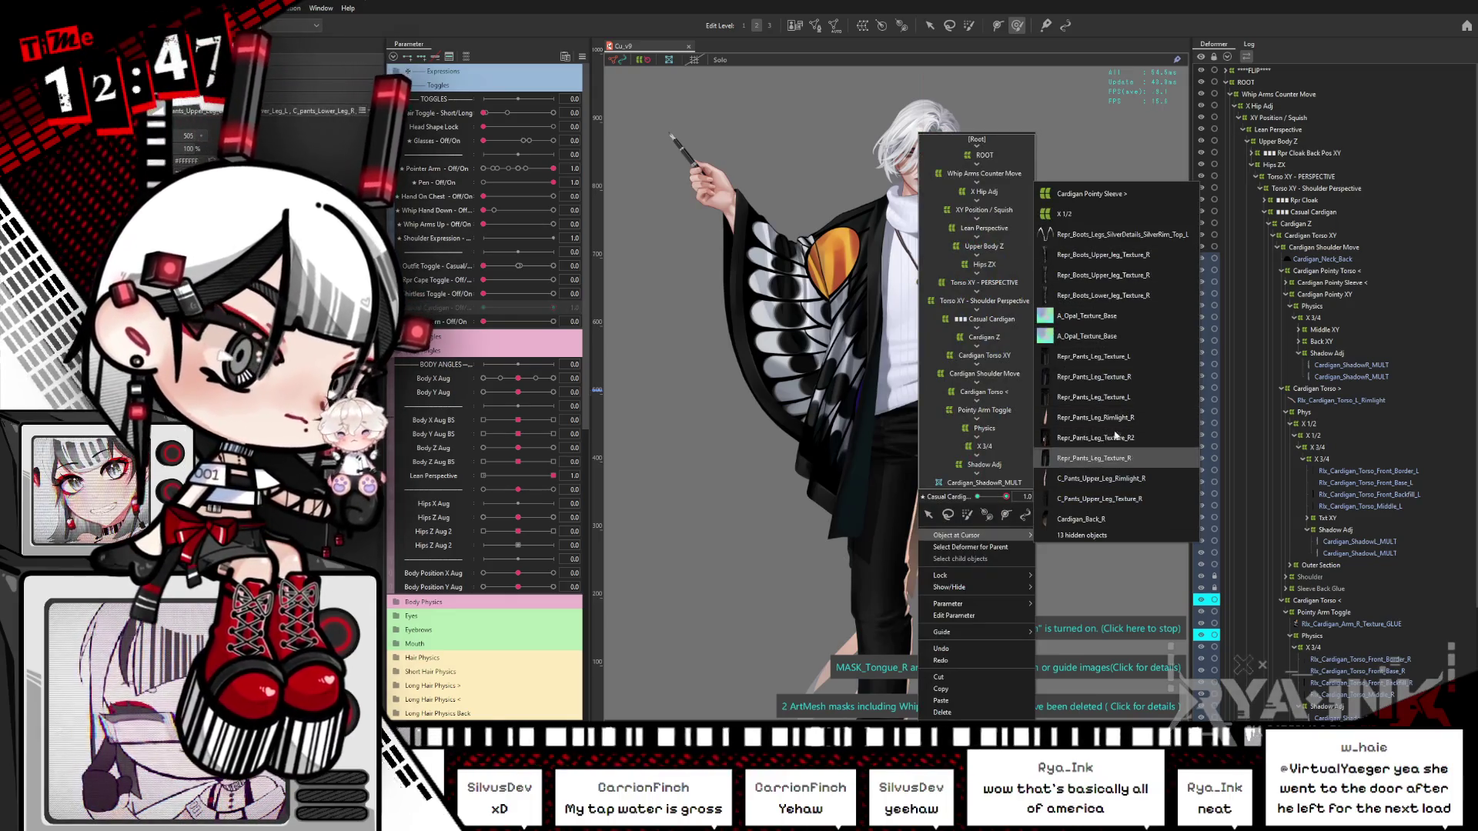
{"action": "left_click", "coordinate": [1081, 519]}
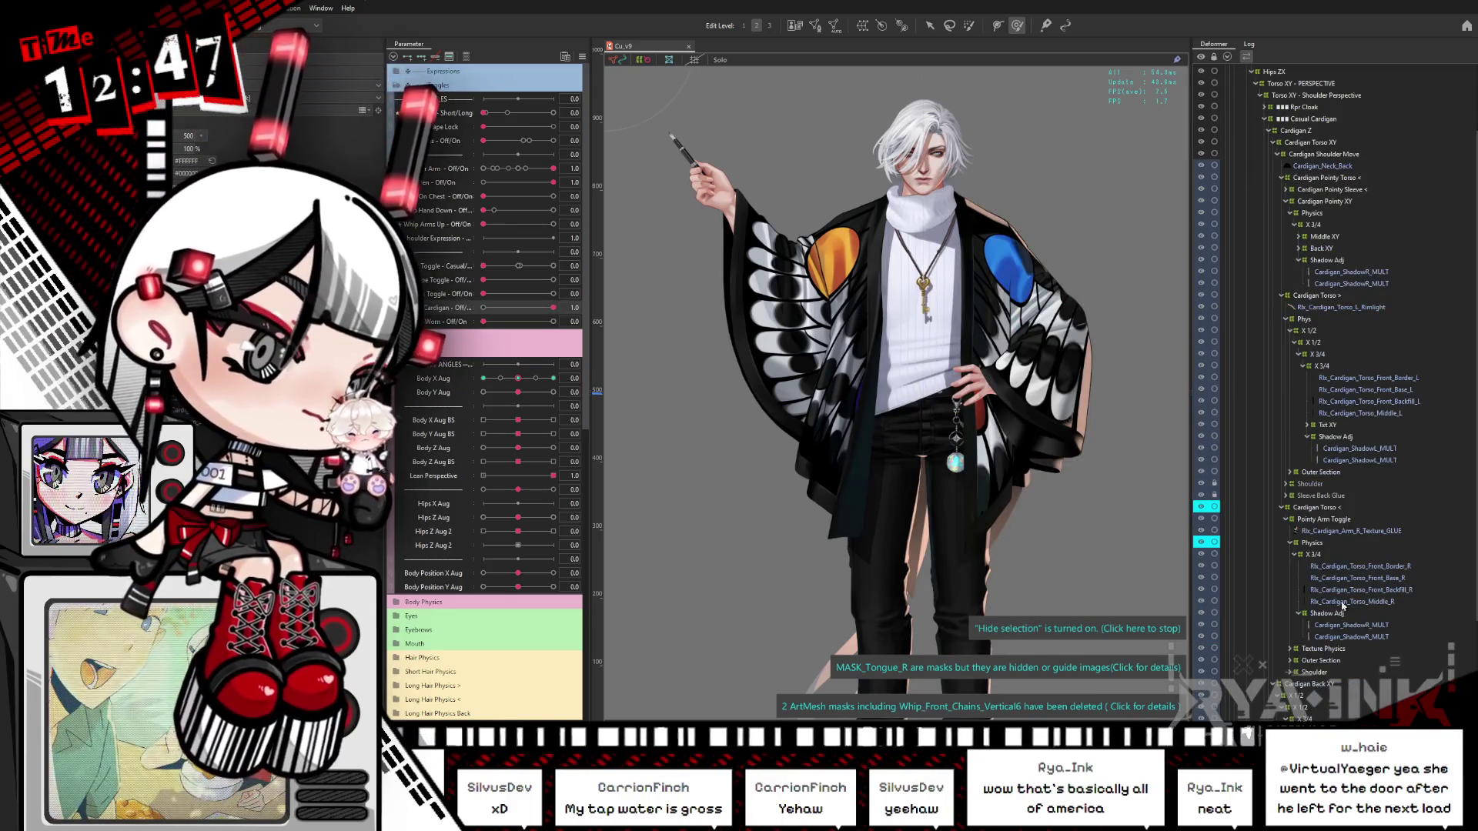
{"action": "left_click", "coordinate": [1272, 684]}
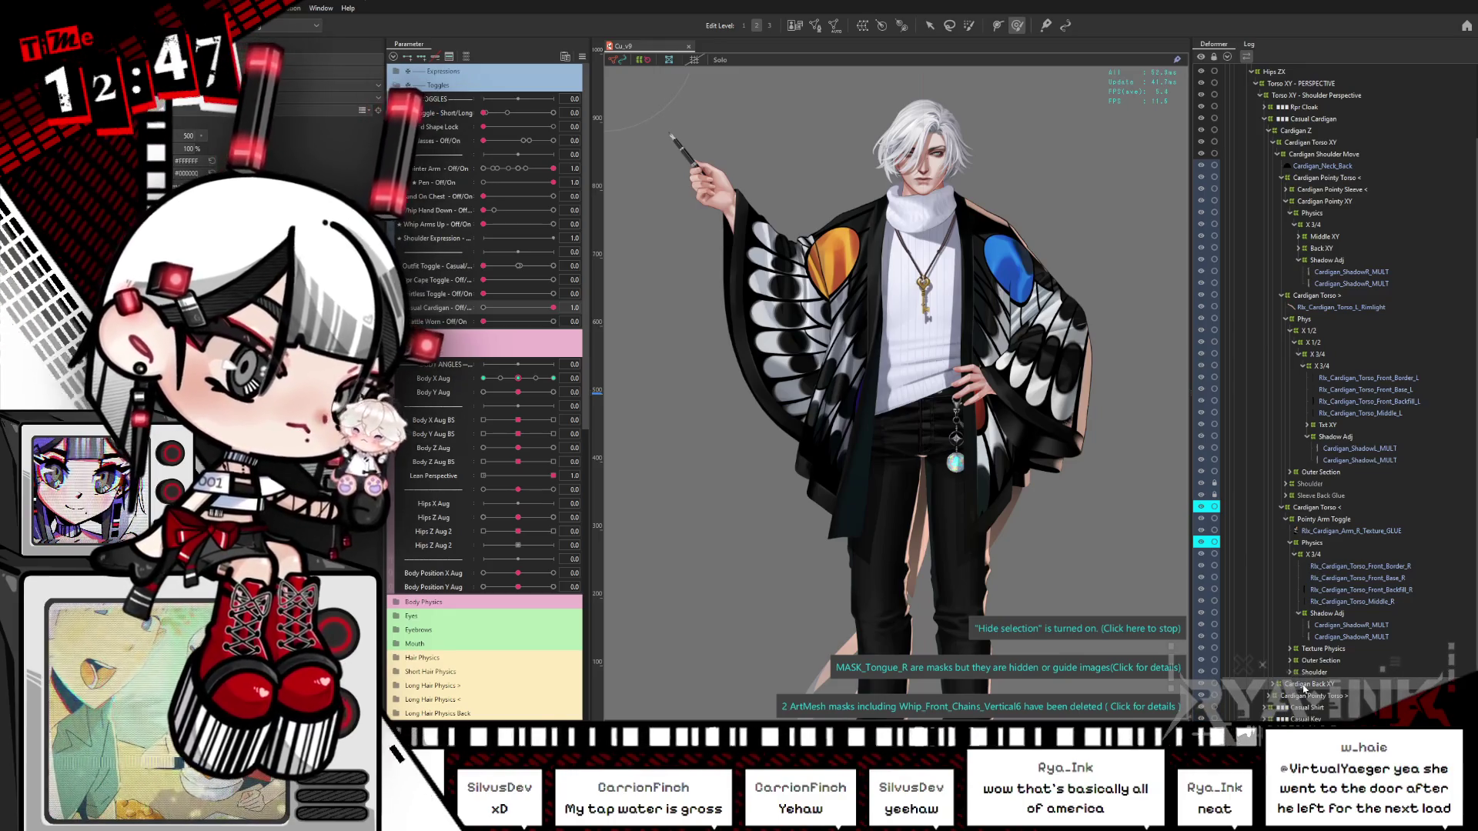
{"action": "left_click_drag", "start_coordinate": [1014, 401], "coordinate": [1015, 294]}
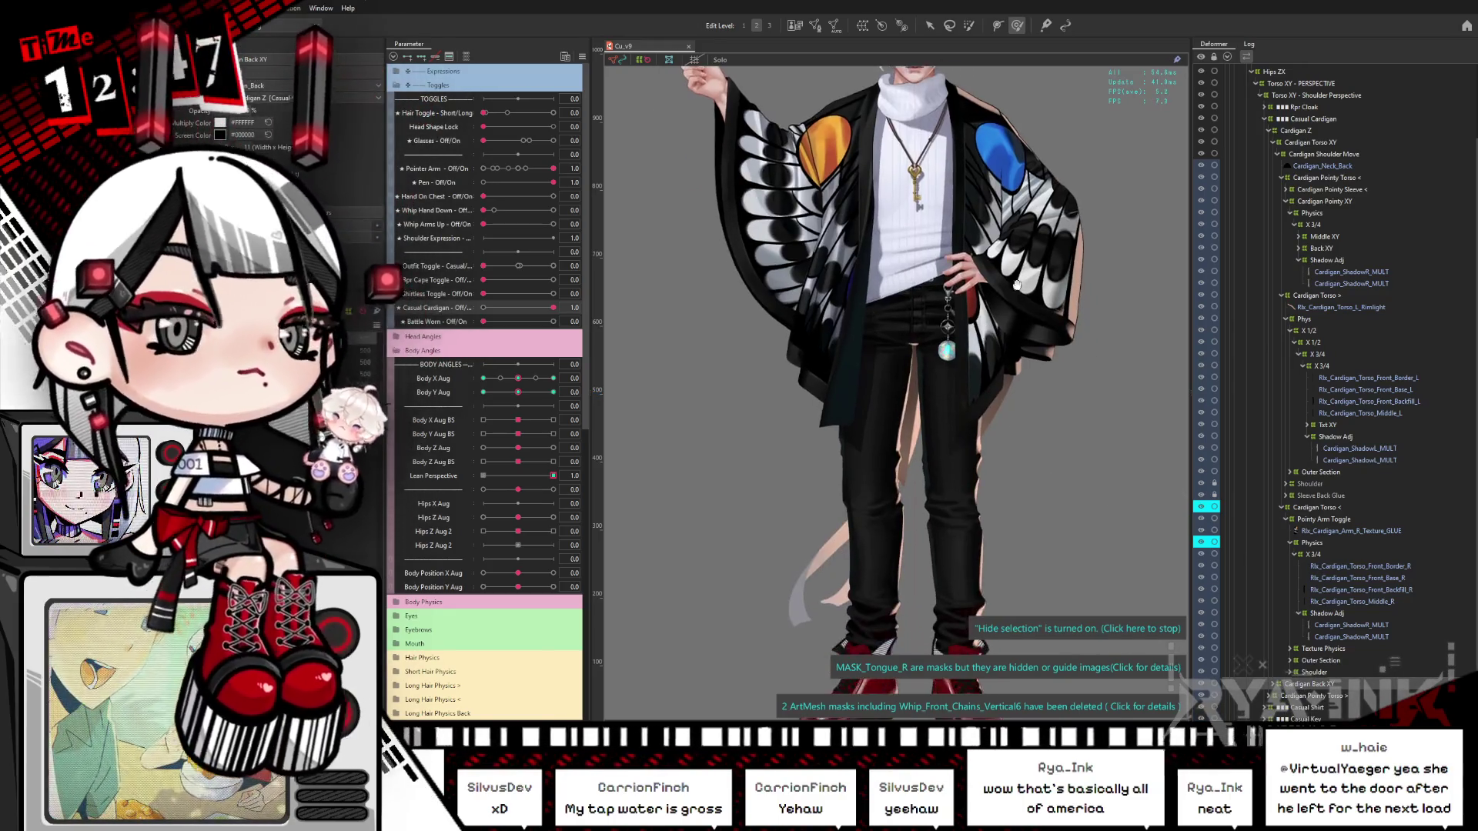
{"action": "left_click", "coordinate": [1272, 684]}
Step: Show Cardigan Back XY's X 1/2 deformer on the canvas; collapse the Toggles and Body Angles groups
{"action": "scroll", "coordinate": [1274, 685], "scroll_direction": "down", "scroll_amount": 5}
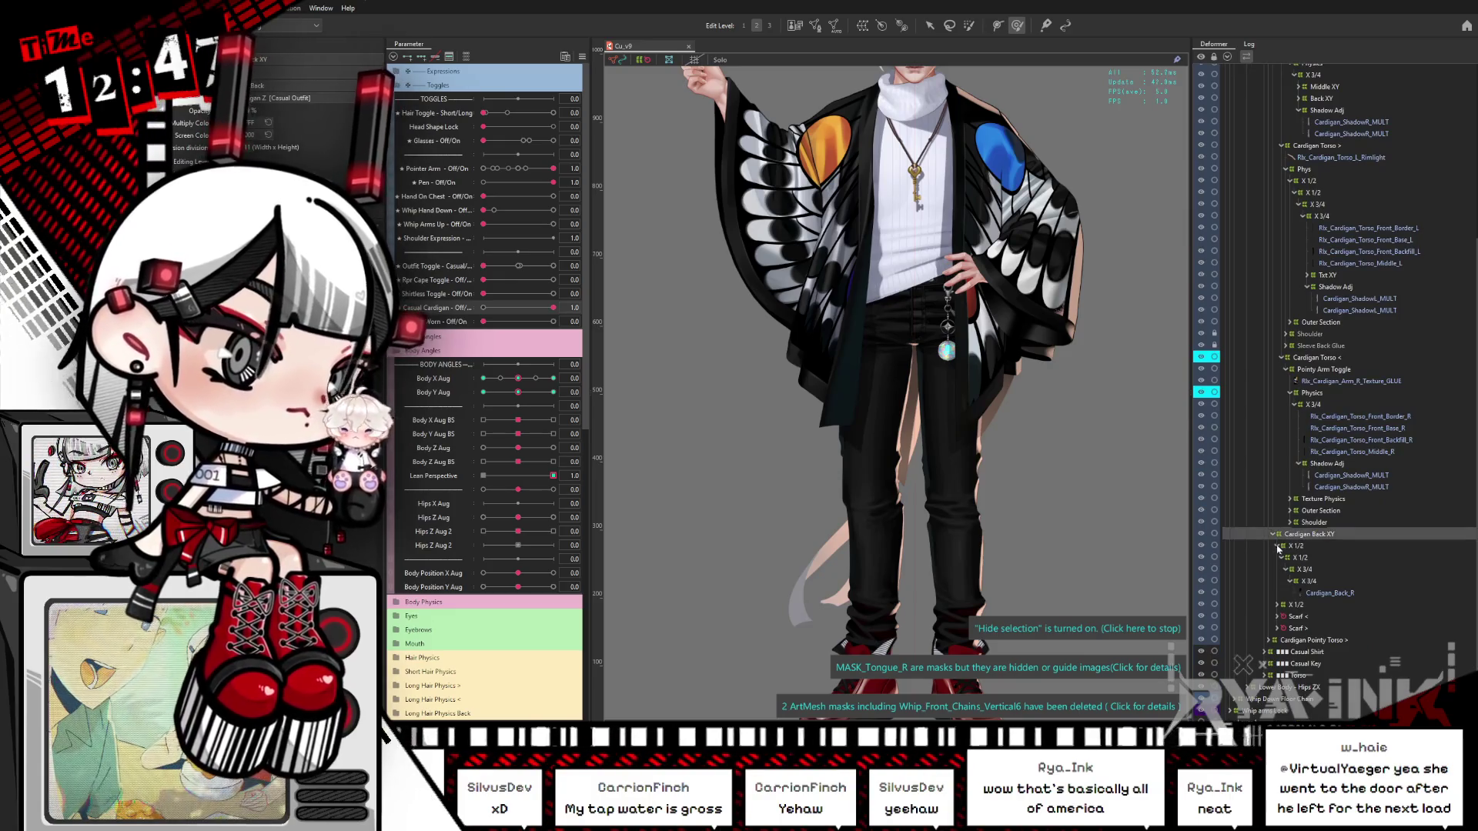
{"action": "left_click", "coordinate": [1278, 548]}
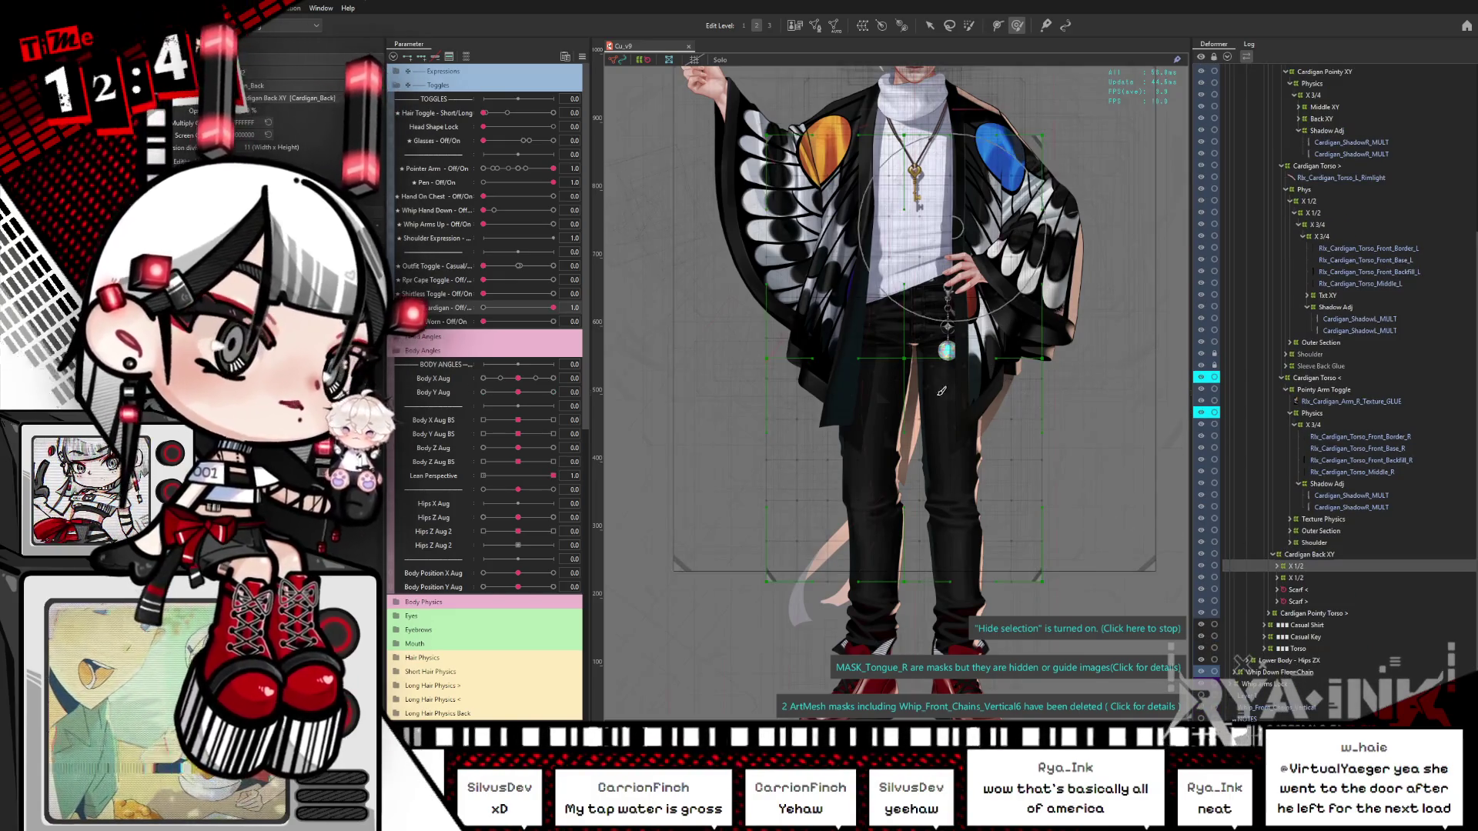
{"action": "left_click", "coordinate": [1037, 439]}
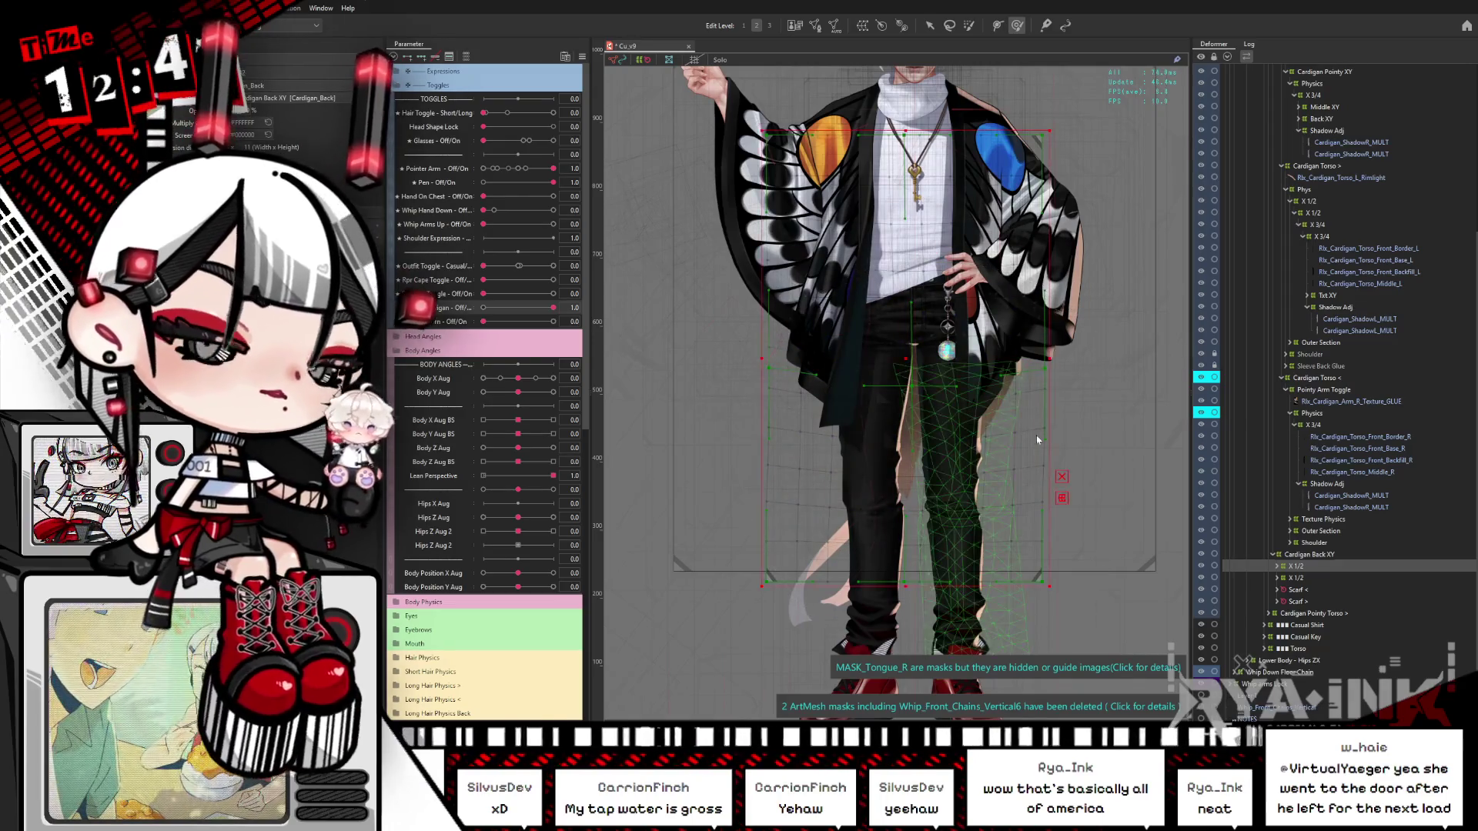
{"action": "scroll", "coordinate": [1027, 433], "scroll_direction": "down", "scroll_amount": 3}
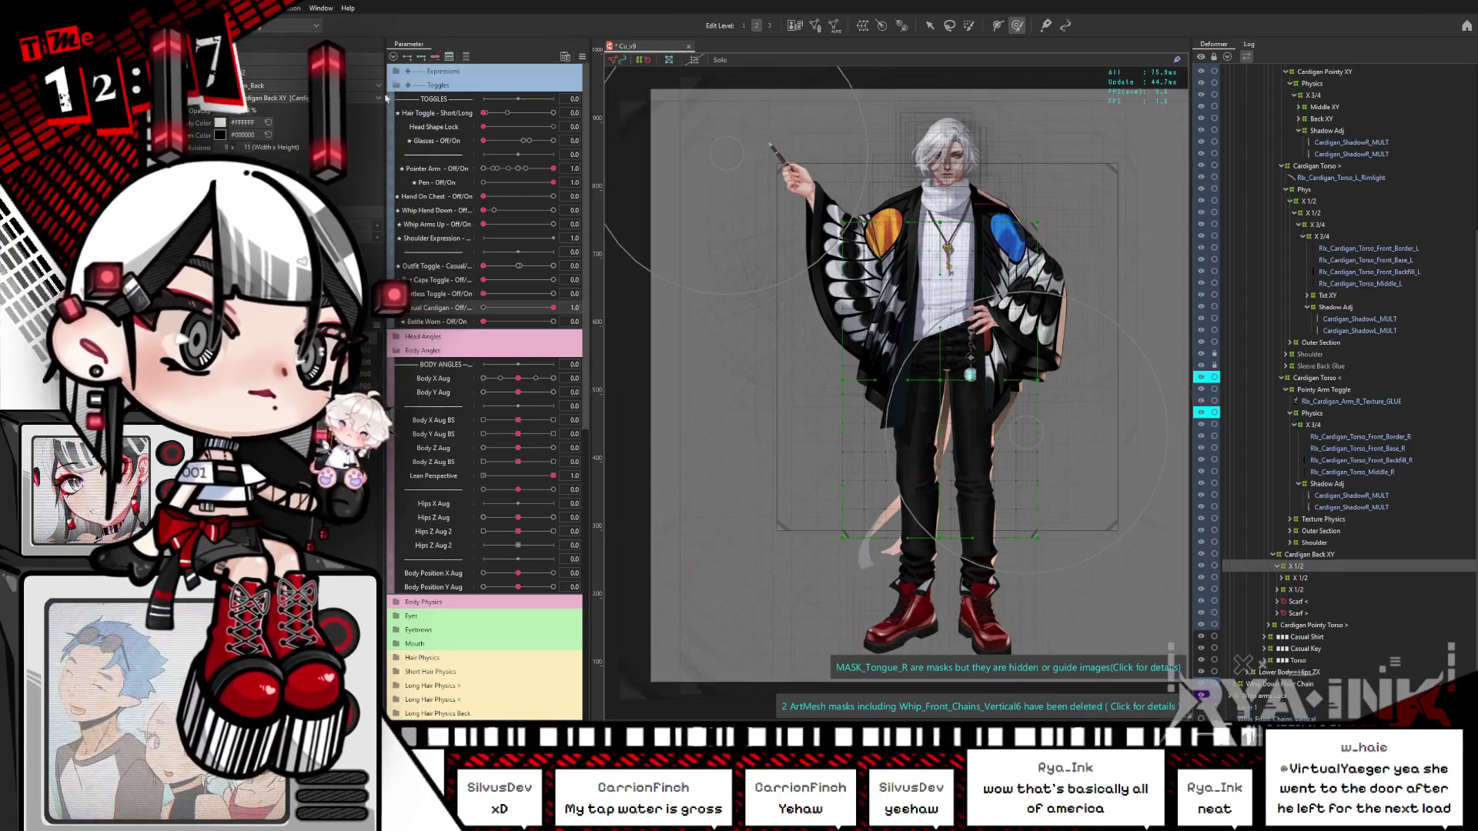
{"action": "left_click", "coordinate": [397, 85]}
{"action": "left_click", "coordinate": [400, 113]}
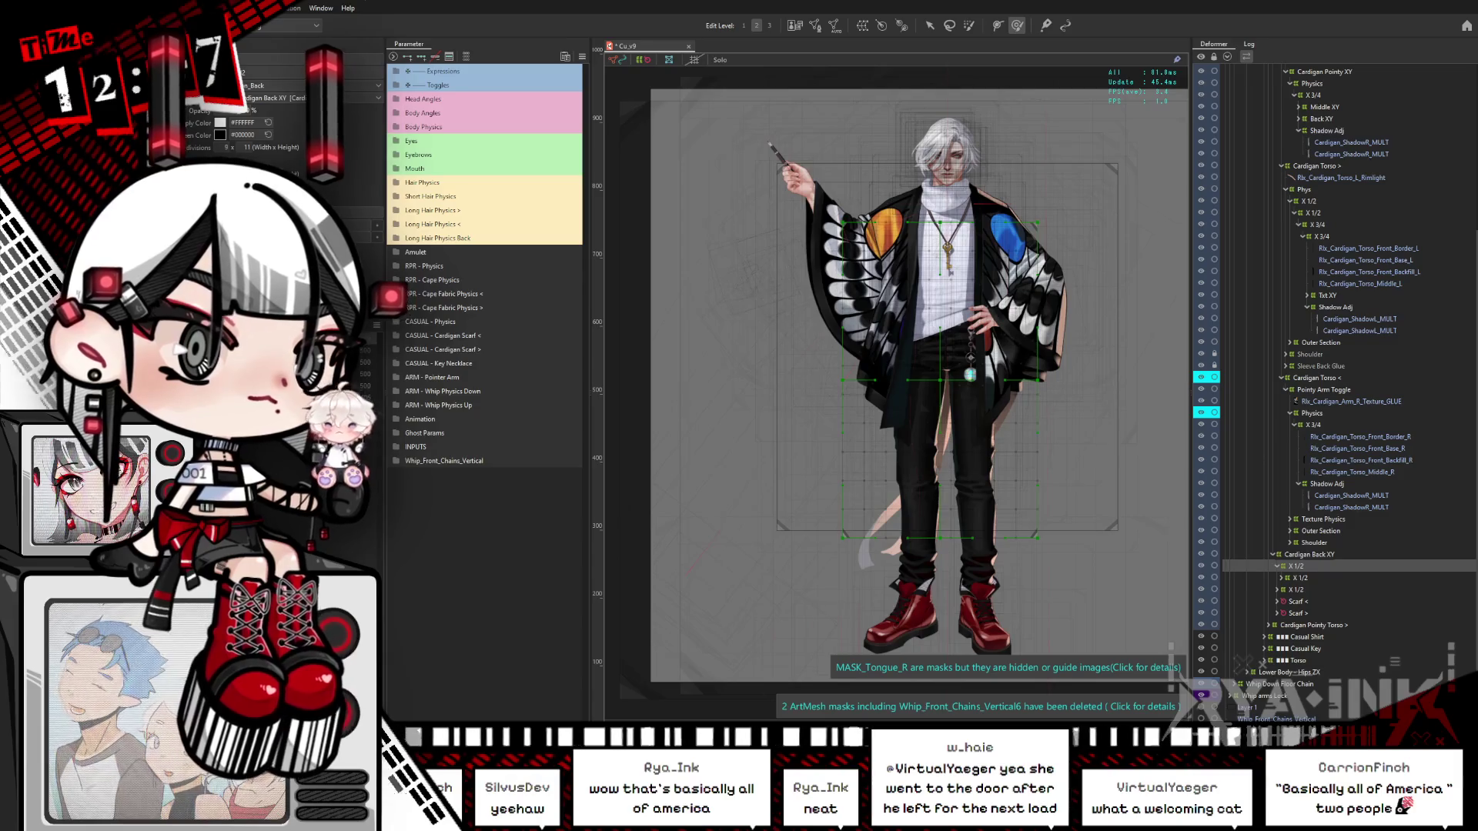
Step: Expand RPR - Cape Fabric Physics < and scroll through its Cape Input, Sway and Twist sliders
{"action": "left_click", "coordinate": [395, 293]}
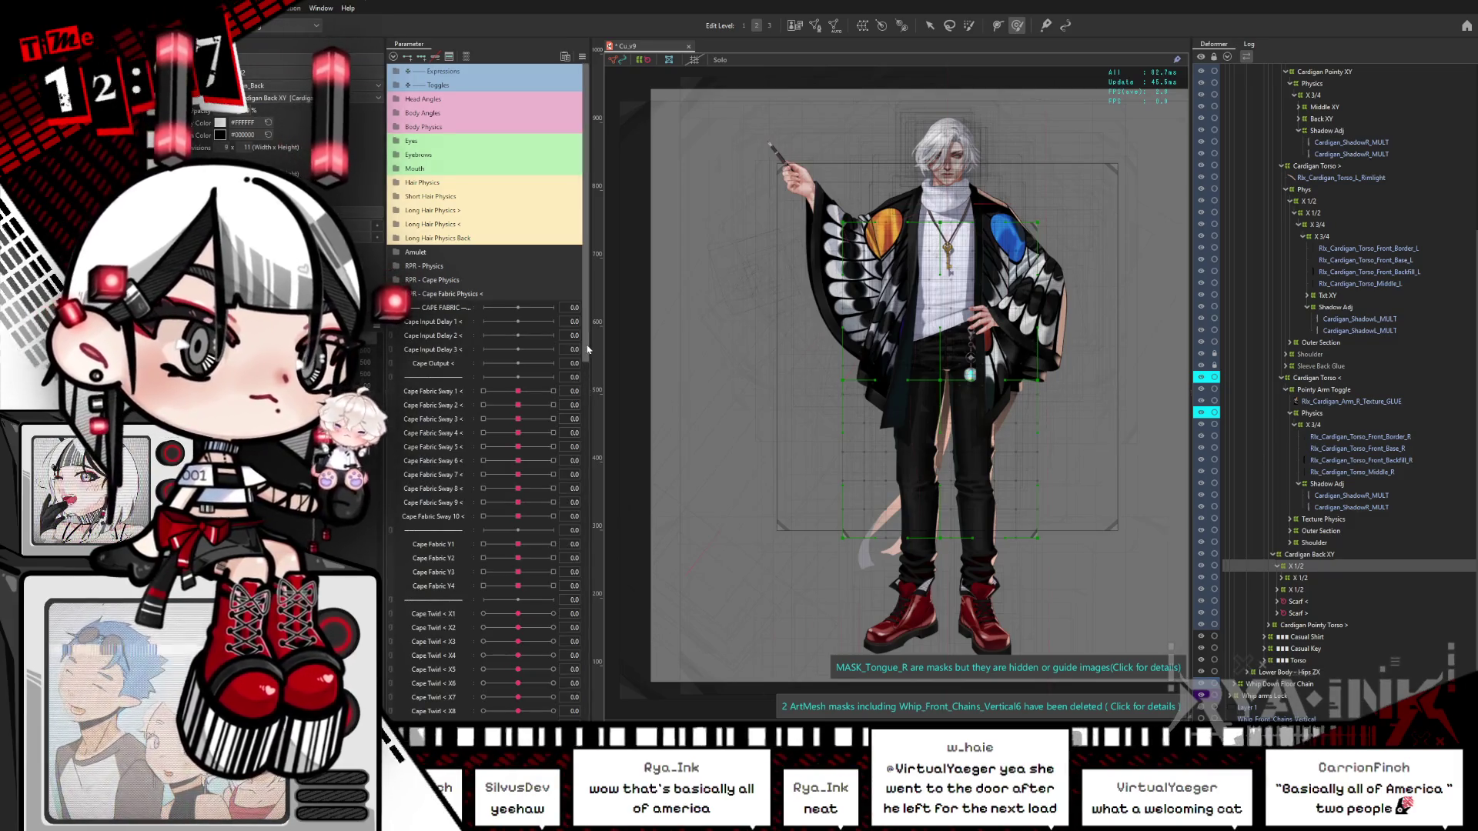
{"action": "scroll", "coordinate": [594, 362], "scroll_direction": "down", "scroll_amount": 3}
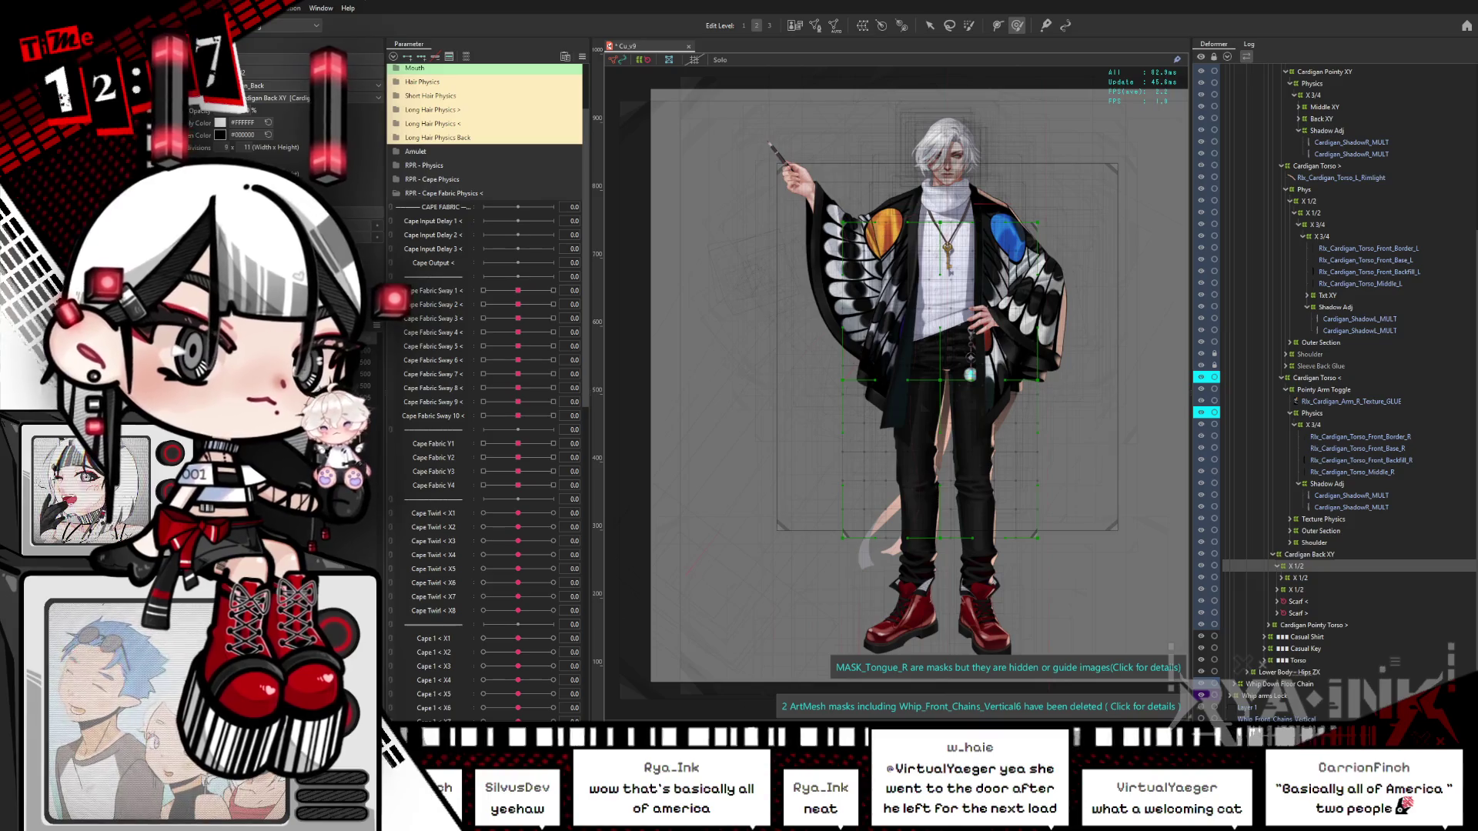